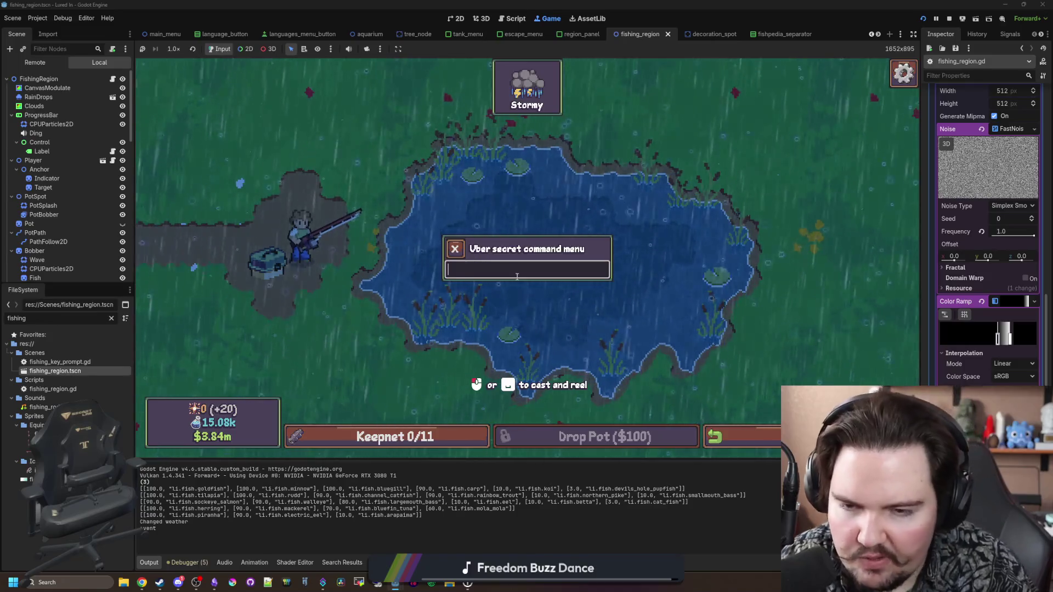
Step: Switch the pond's weather to Sunny with the 'weather li.weather.sunny' secret command
text(weather.sunny)
key(Return)
key(Escape)
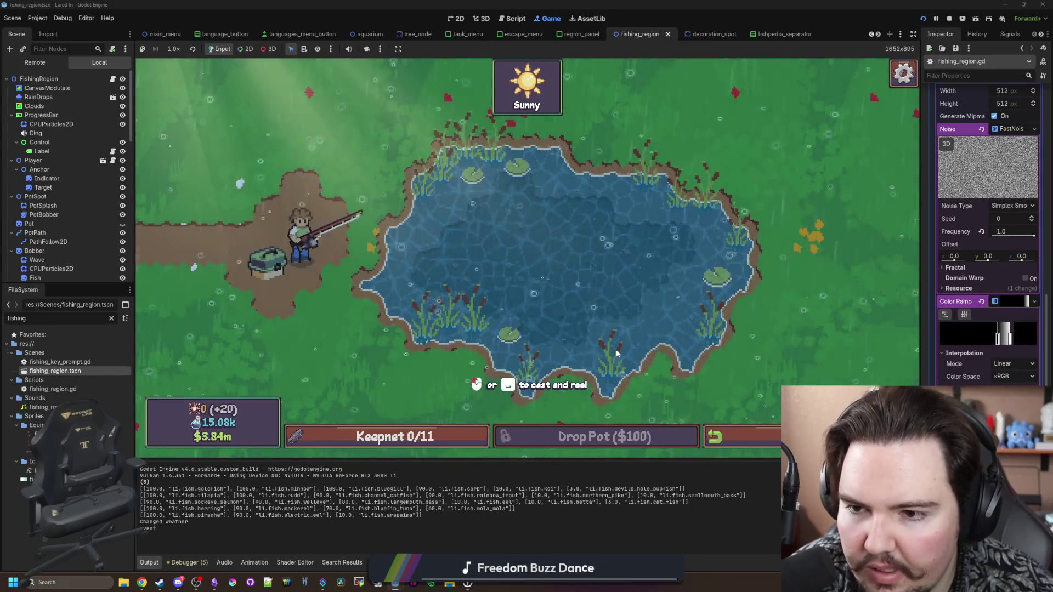
key(grave)
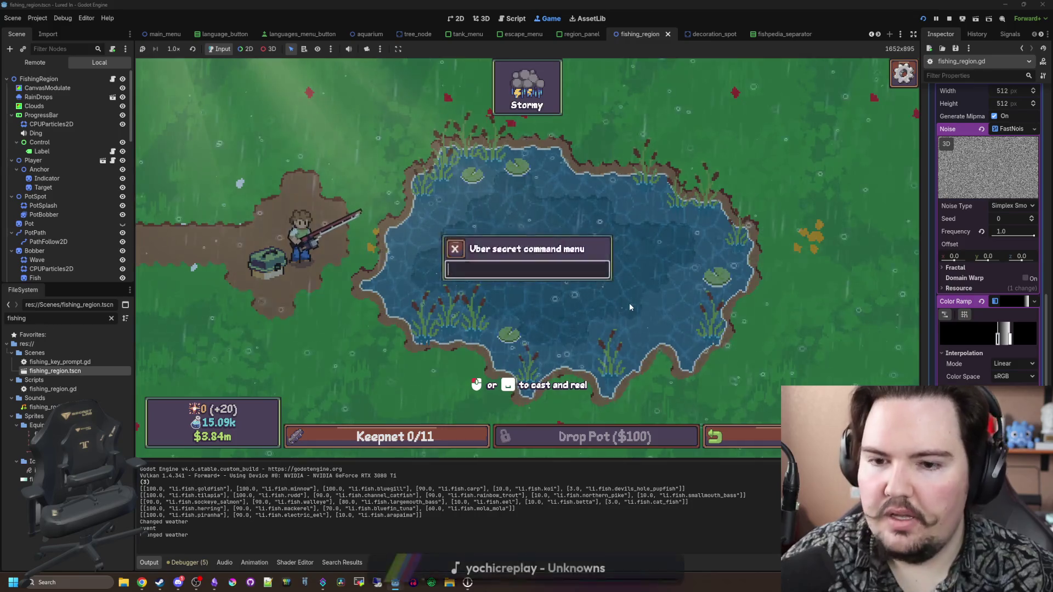
text(weather li.weather.)
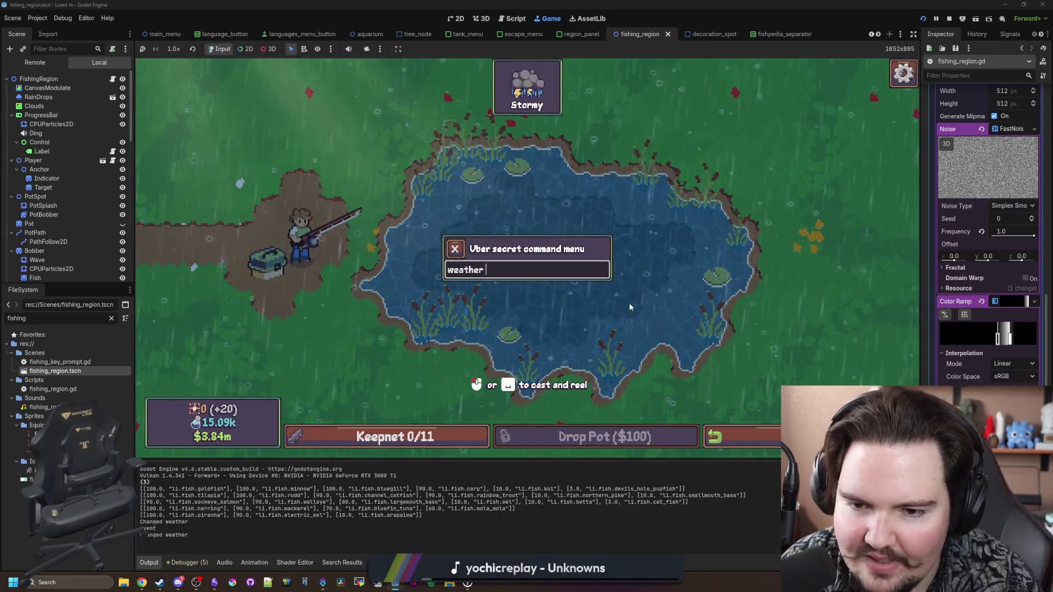
text(sunny)
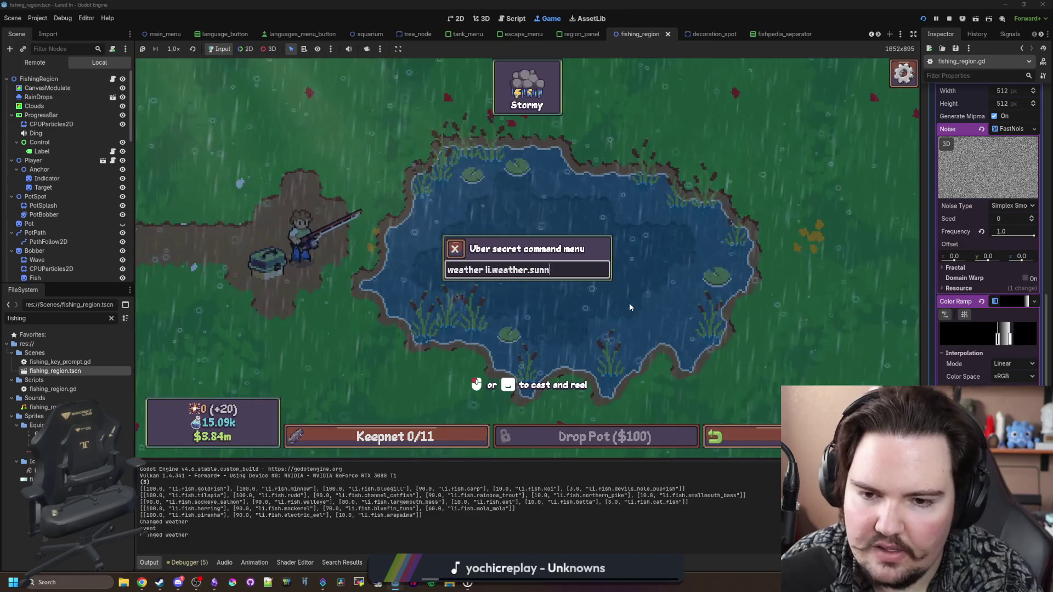
key(Return)
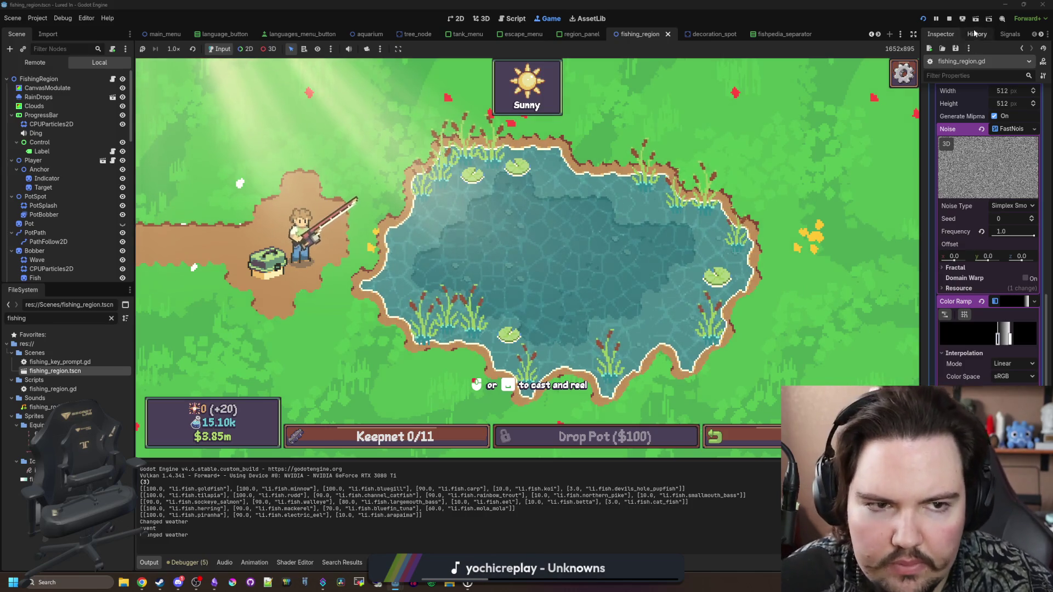
Step: Stop the test run, return to fishing_region.gd at line 190 and save the scene
click(950, 19)
click(468, 221)
click(361, 233)
key(ctrl+s)
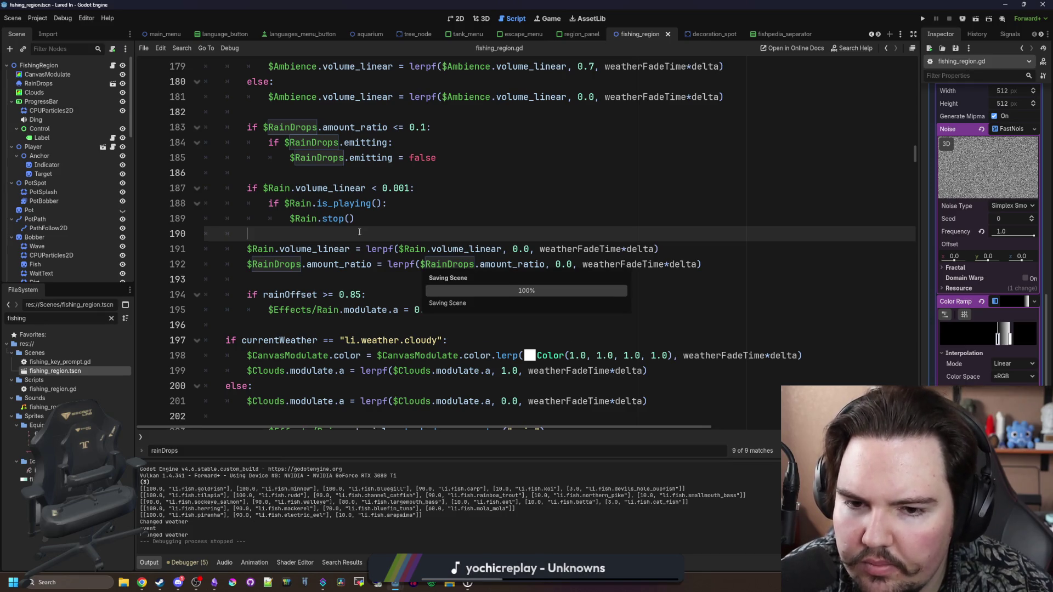
Step: In the 2D view, raise the RainDrops Amount Ratio above zero and enable Emitting
click(38, 83)
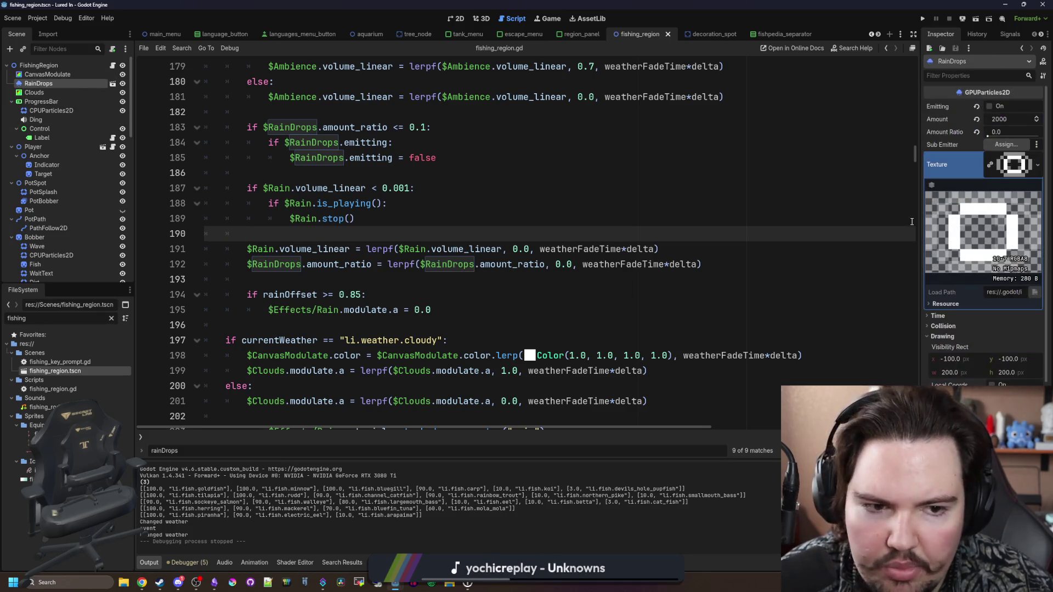
click(458, 18)
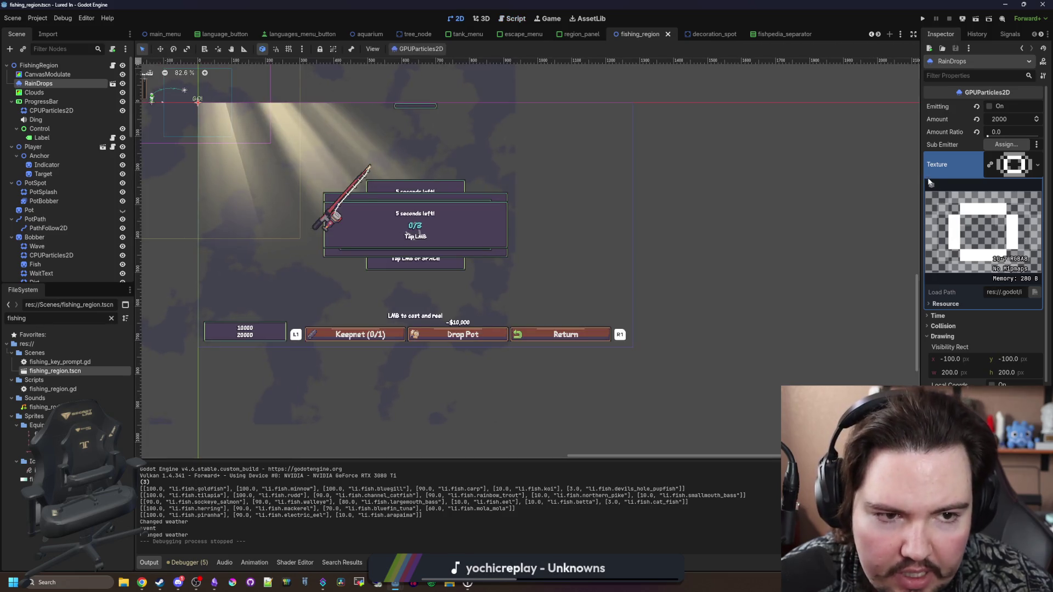
drag(920, 174, 770, 193)
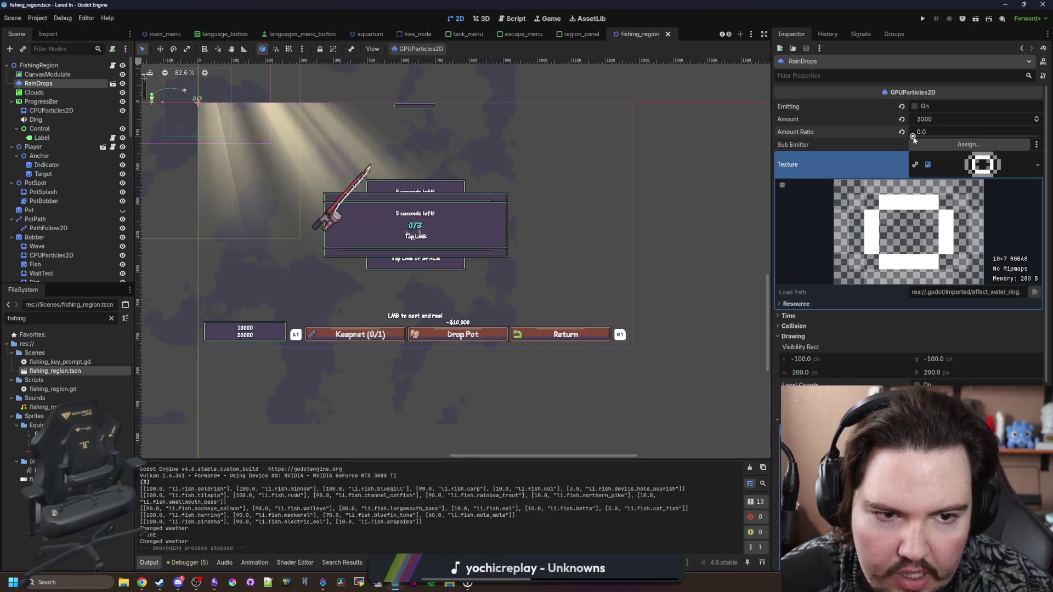
drag(914, 137, 915, 139)
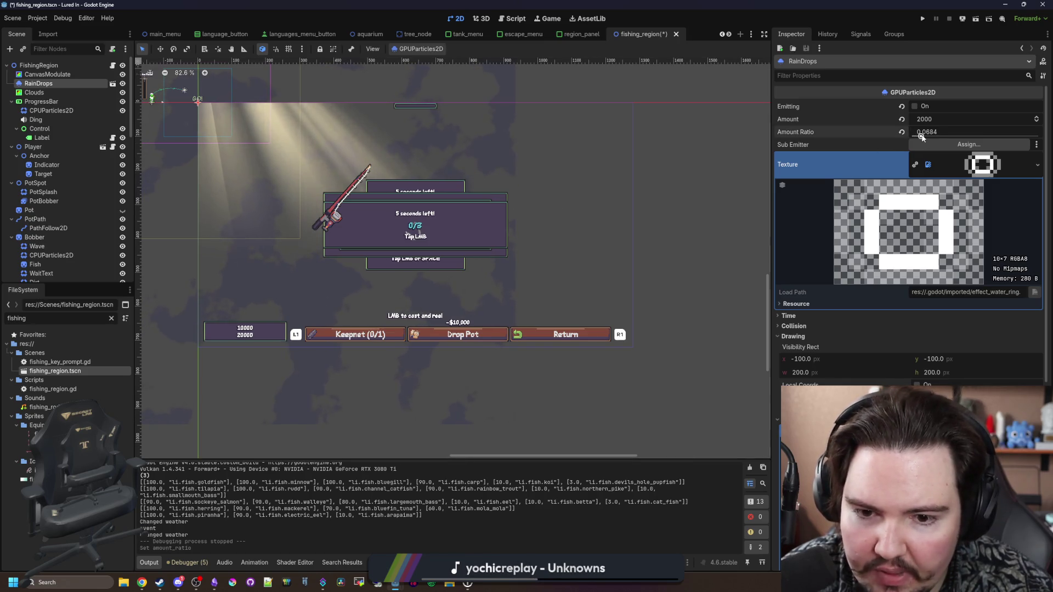
click(915, 107)
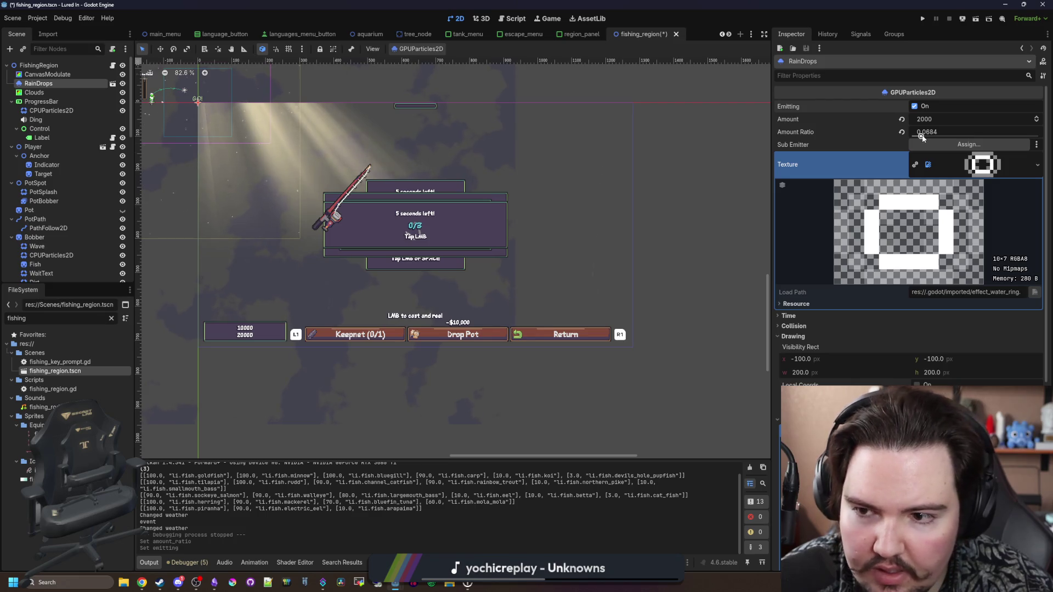
Step: Revert RainDrops Amount to 1000, fine-tune the Amount Ratio, and save the scene
scroll(387, 124, up, 7)
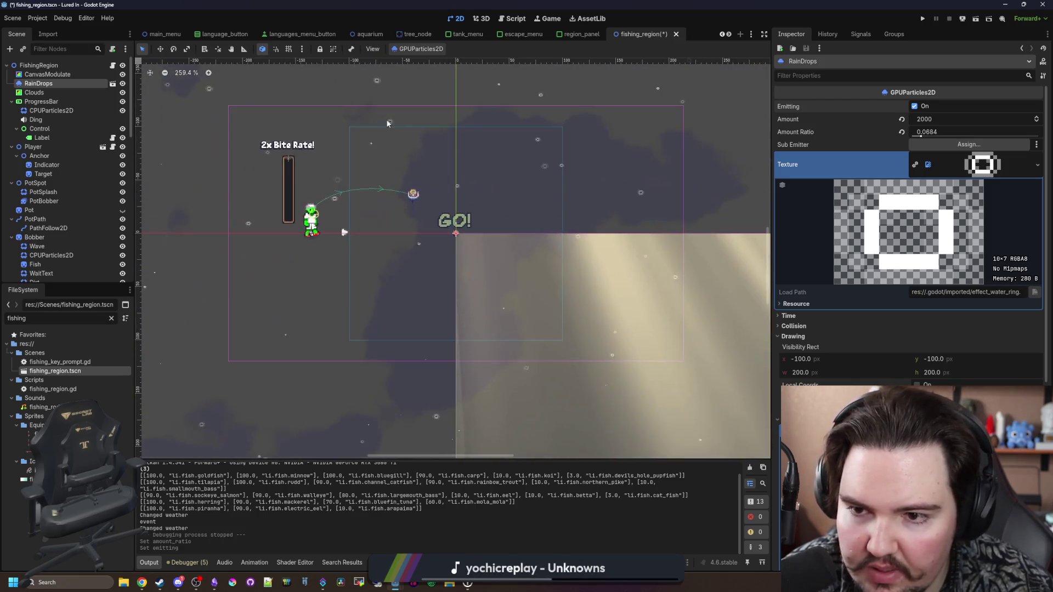
mouse_move(931, 133)
mouse_down()
mouse_move(915, 139)
mouse_move(1040, 137)
mouse_move(980, 137)
mouse_up()
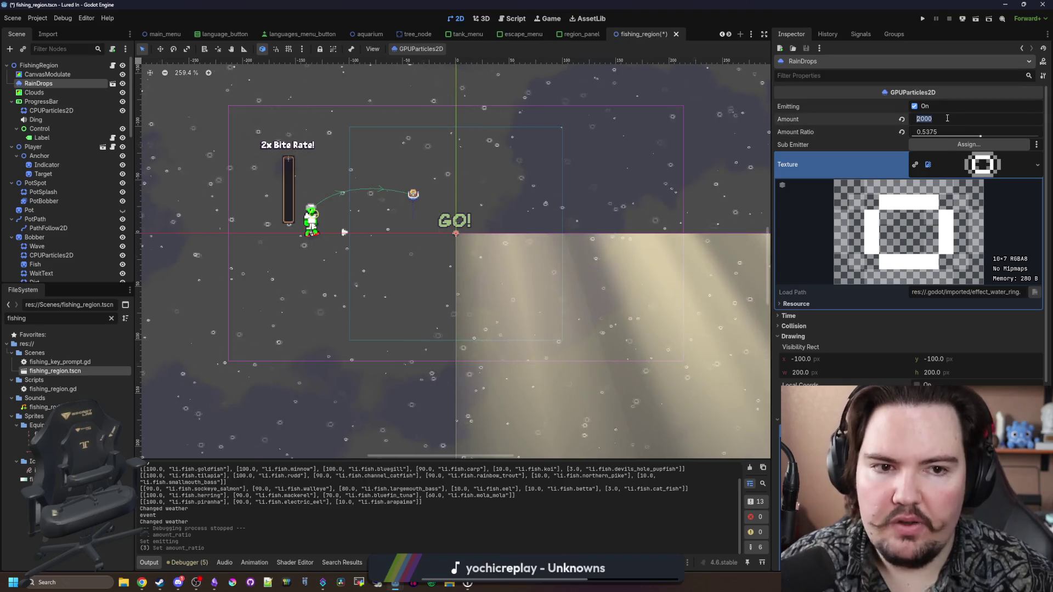
click(902, 119)
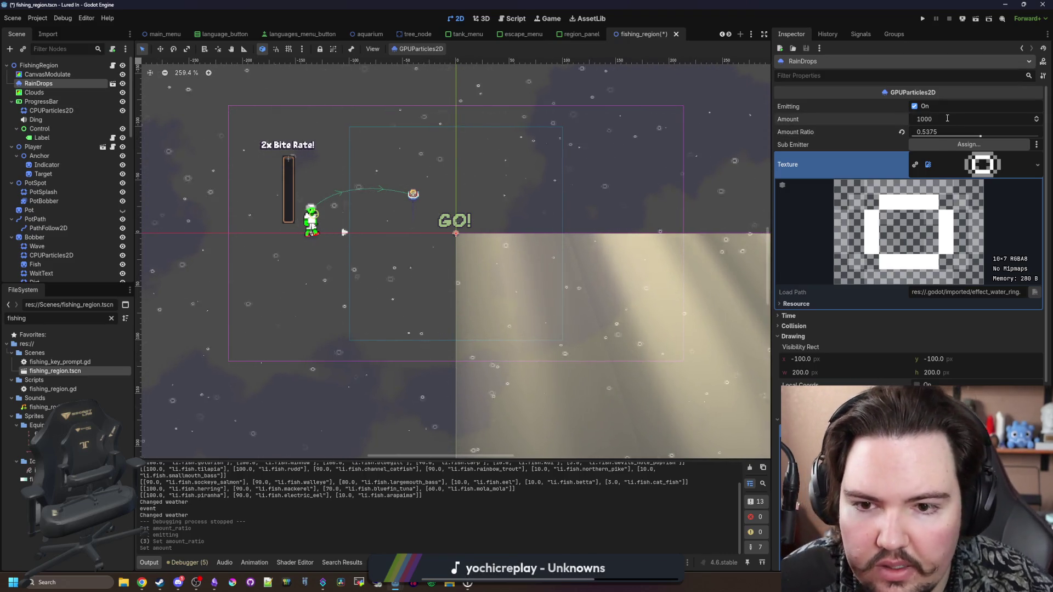
mouse_move(980, 136)
mouse_down()
mouse_move(1032, 137)
mouse_move(944, 137)
mouse_up()
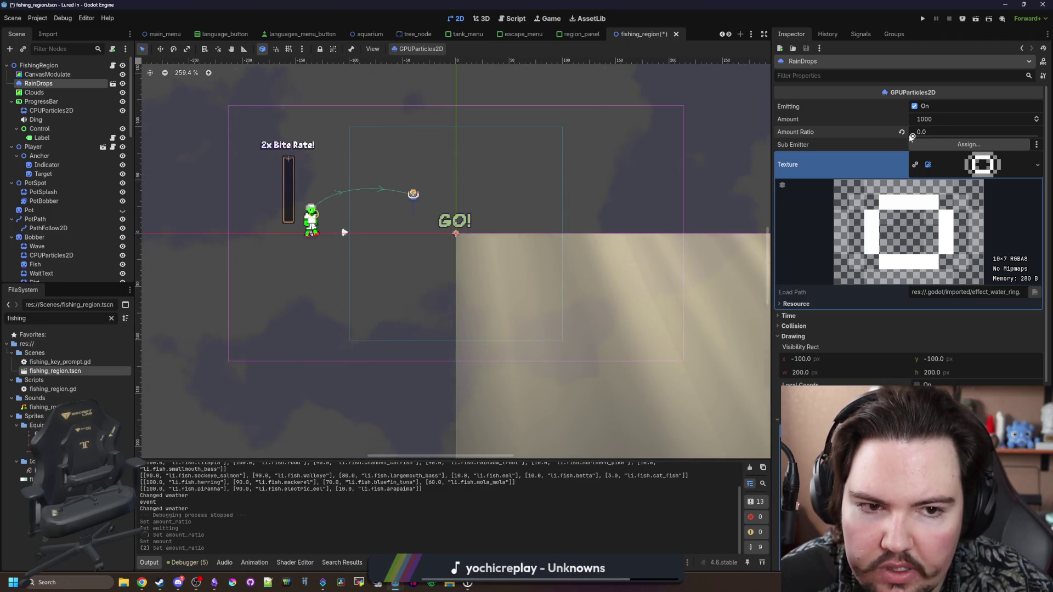
scroll(346, 276, down, 11)
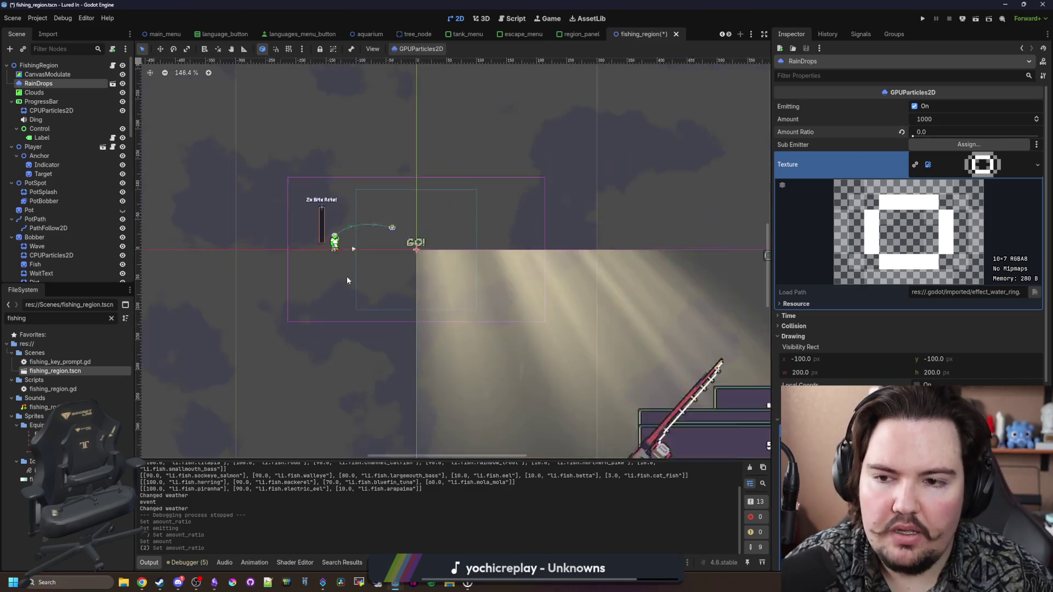
key(ctrl+s)
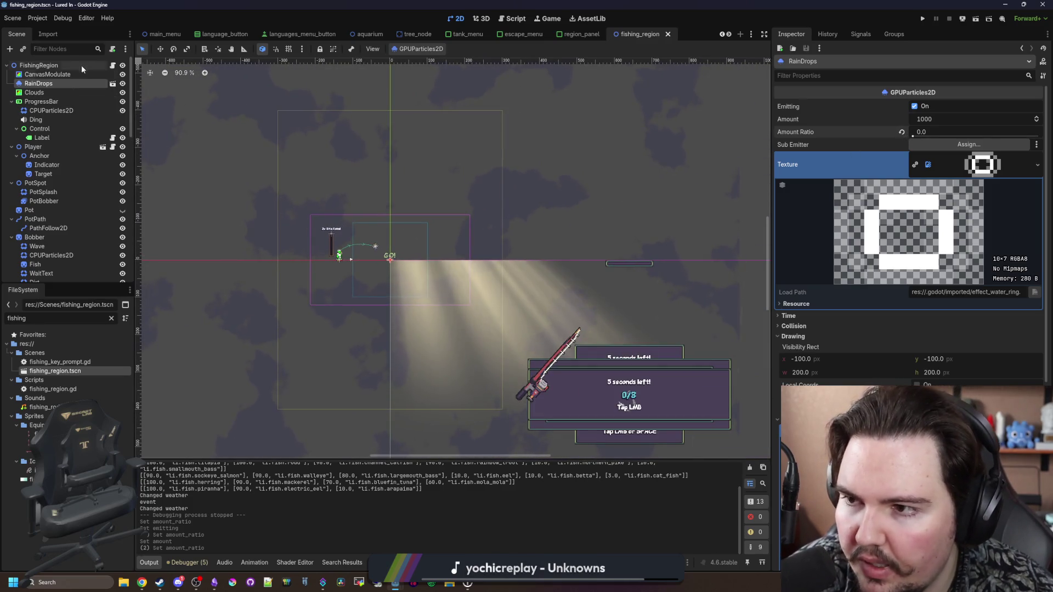
Step: Reopen the FishingRegion script at its rain weather code and save
click(78, 66)
click(112, 65)
click(428, 203)
key(ctrl+s)
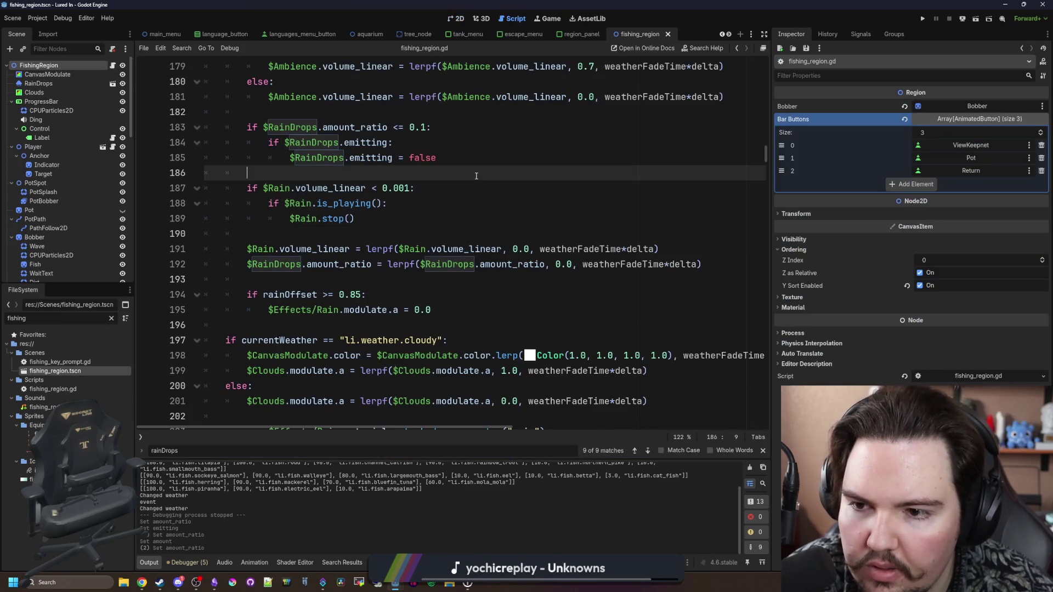
Step: Run the project, dismiss the feedback dialog, start the game and travel to the Pond
click(919, 18)
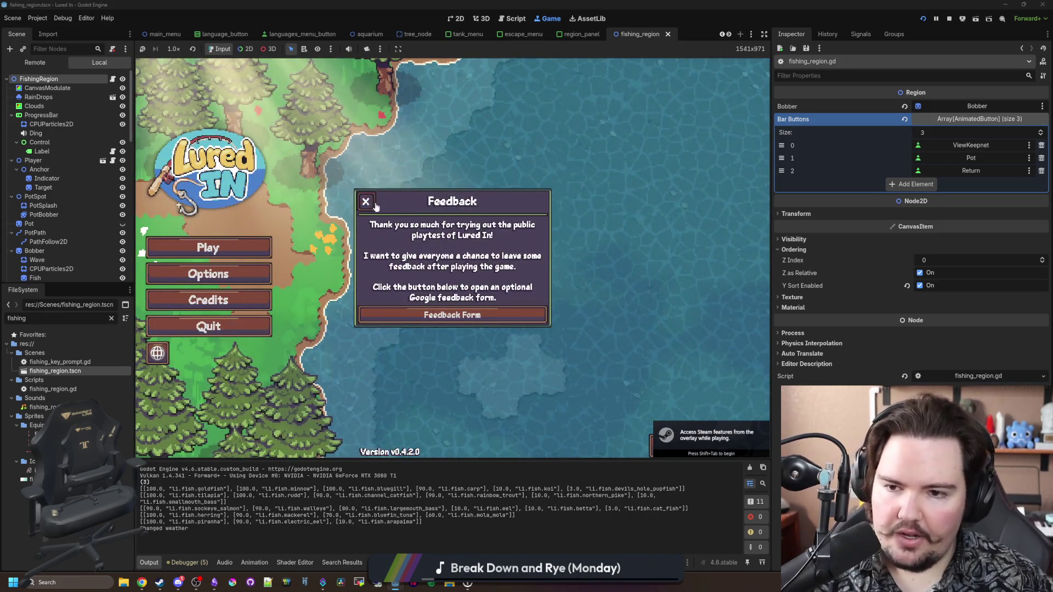
click(367, 204)
click(232, 256)
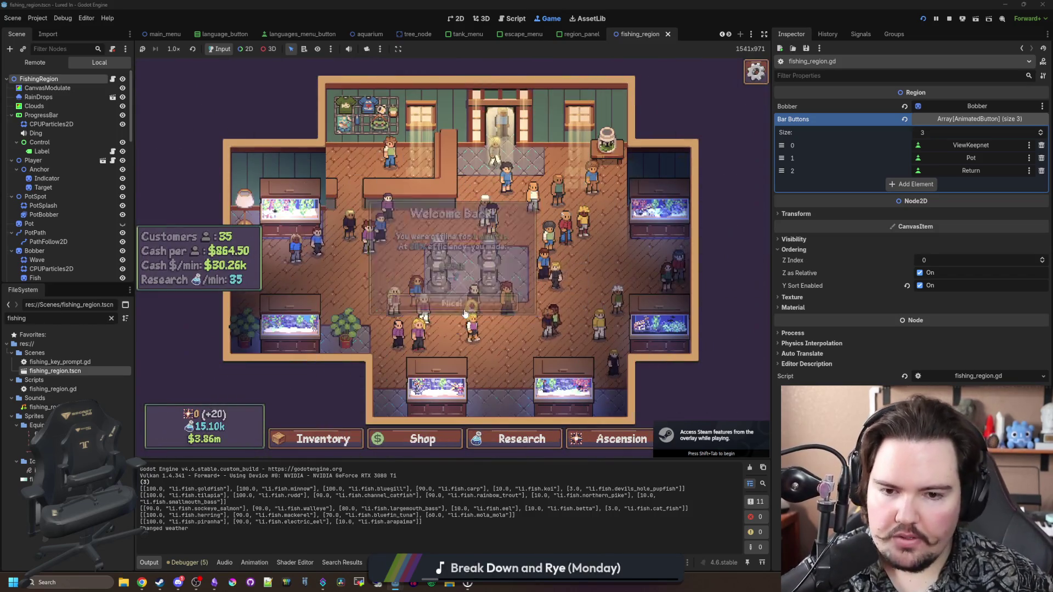
click(720, 437)
click(549, 198)
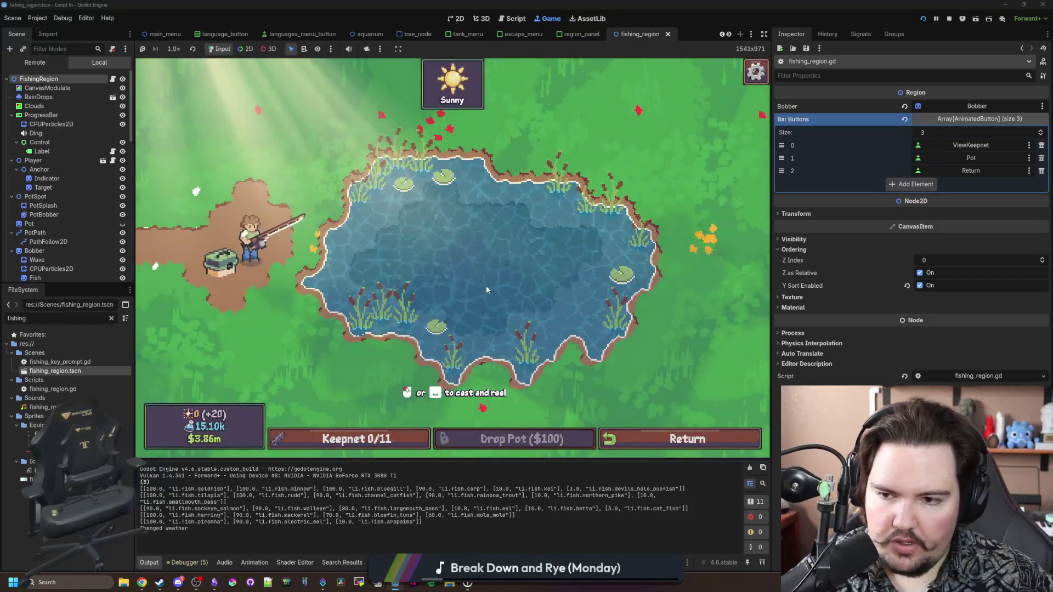
Step: Make it rain at the pond with the 'weather li.weather.rainy' secret command
key(grave)
text(weather )
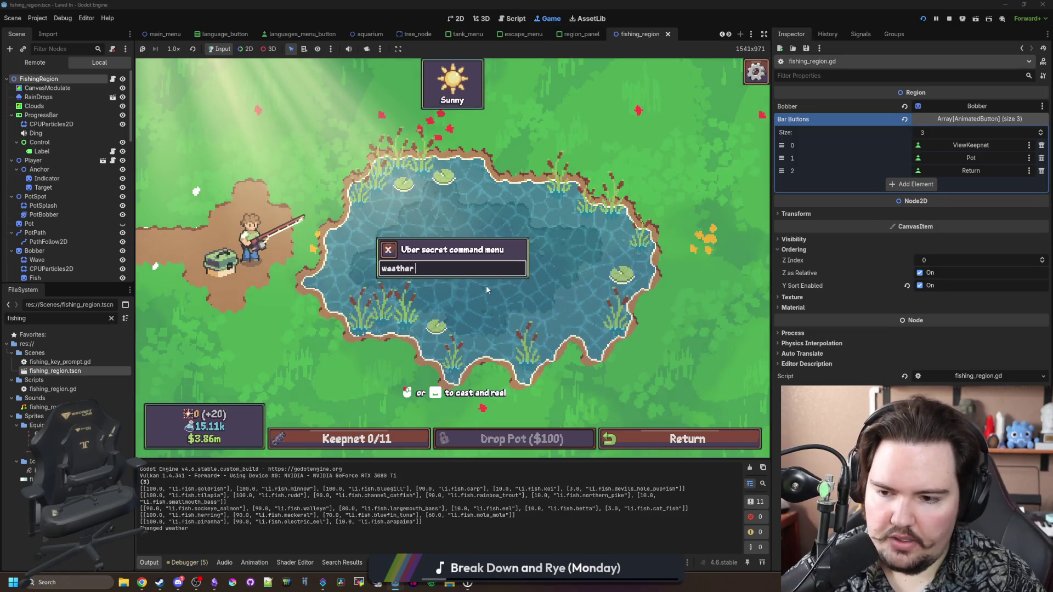
text(li.weather.rainy)
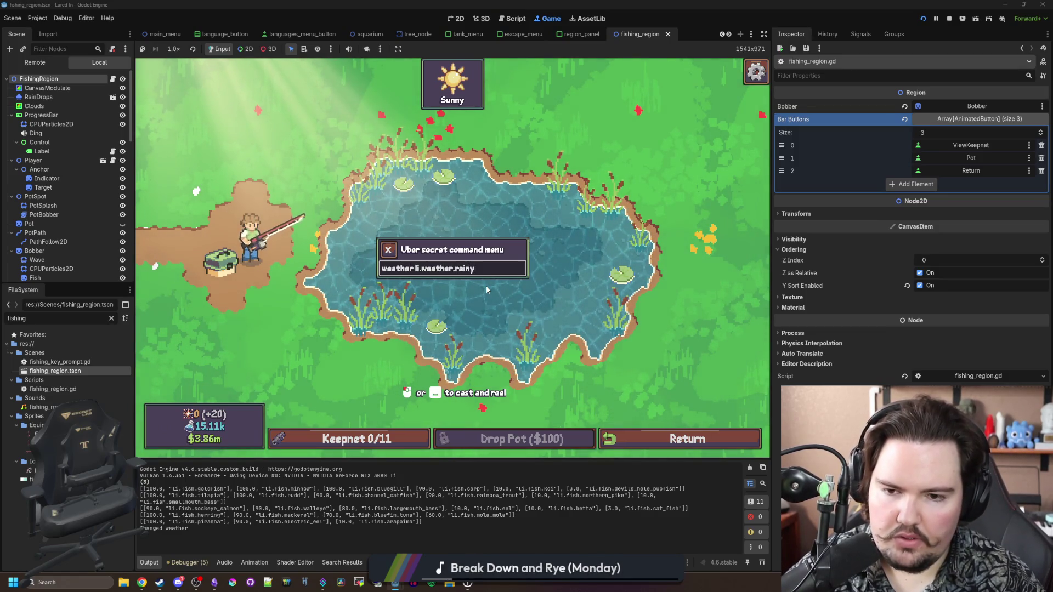
key(Return)
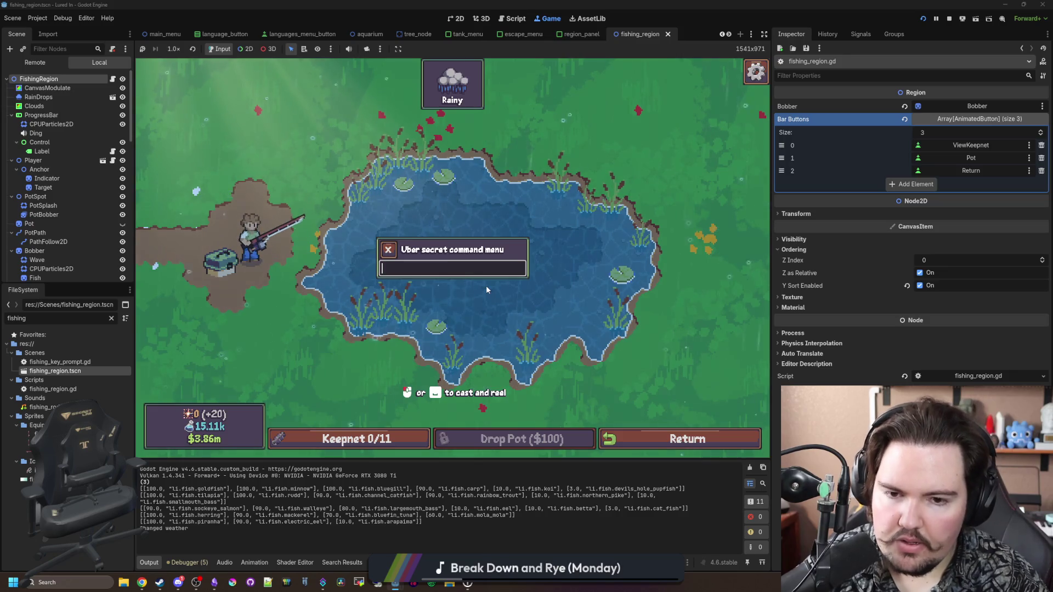
key(Escape)
Step: Widen the game view and cast the fishing line in the rainy pond
mouse_move(772, 352)
mouse_down()
mouse_move(943, 345)
mouse_move(264, 320)
mouse_move(723, 299)
mouse_move(1038, 307)
mouse_move(951, 335)
mouse_move(186, 328)
mouse_move(873, 351)
mouse_move(915, 363)
mouse_up()
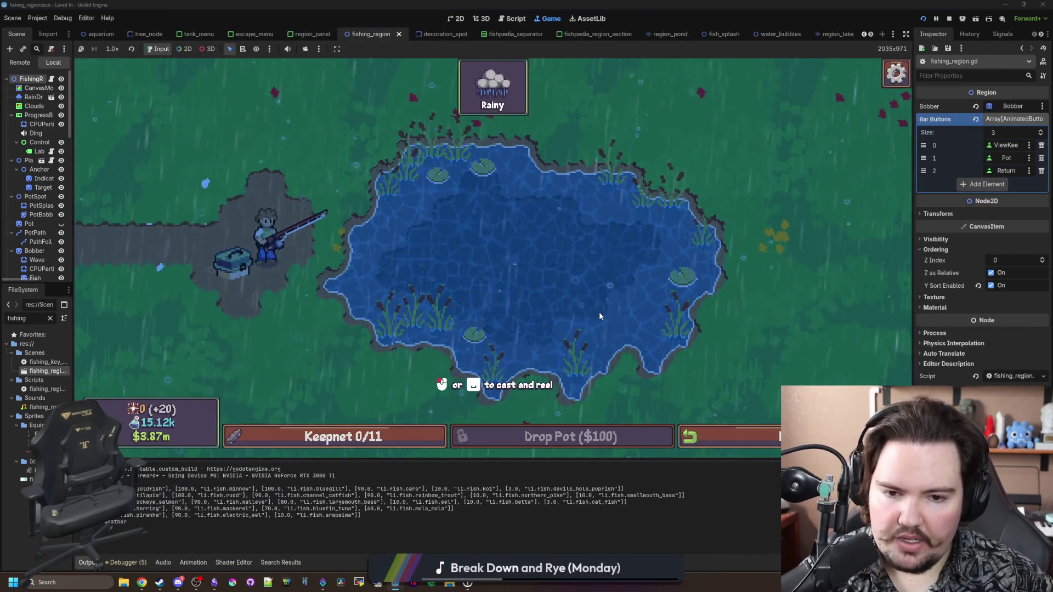
click(622, 295)
scroll(32, 197, down, 5)
scroll(32, 197, down, 1)
Step: Select the Rain effect node and save edits to shader lines 23 and 24
click(35, 227)
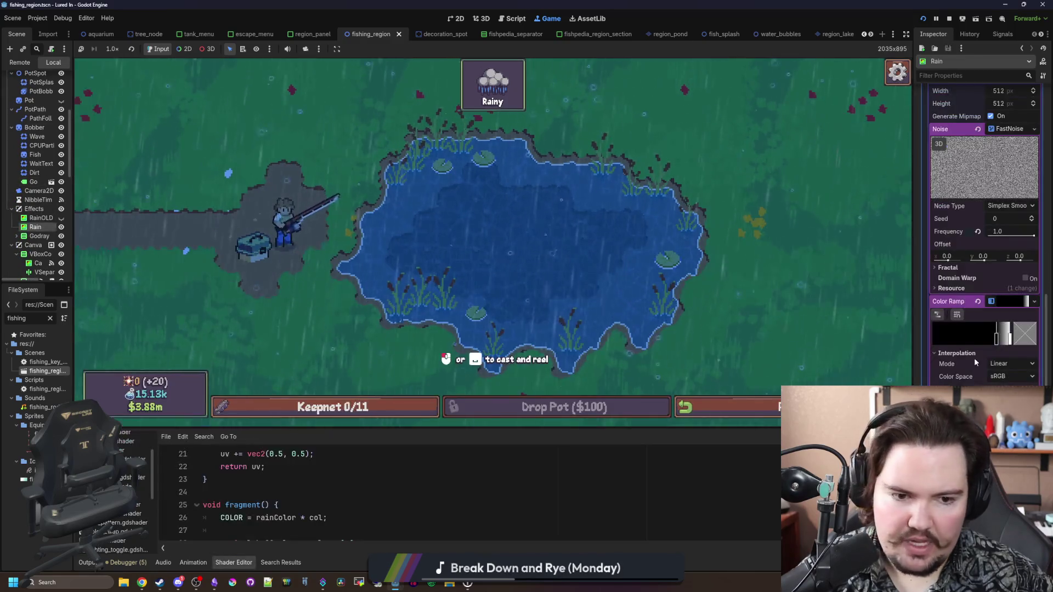
scroll(976, 362, down, 5)
drag(915, 219, 816, 220)
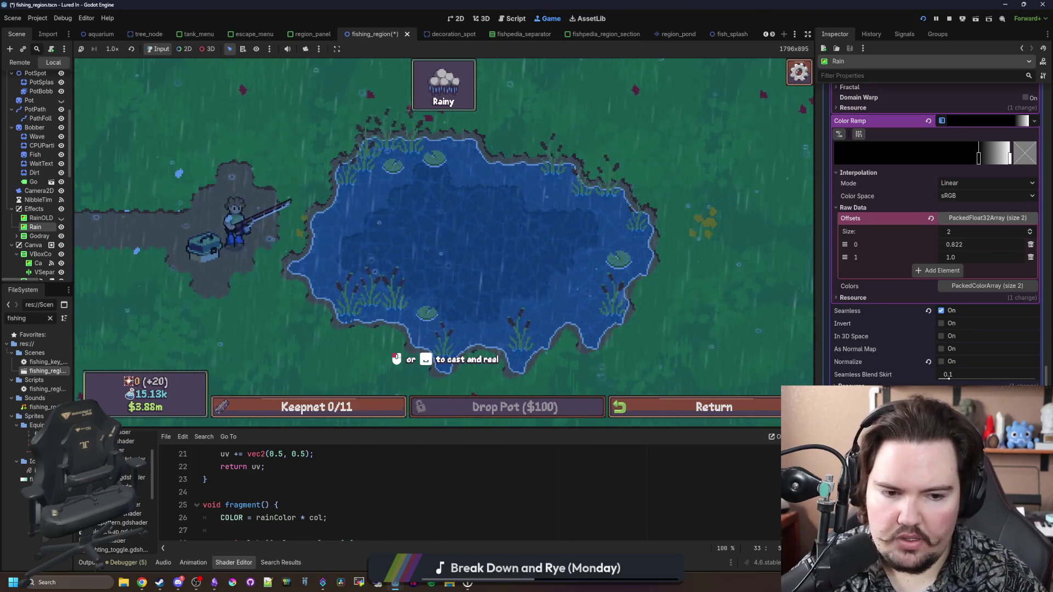
click(251, 486)
key(ctrl+s)
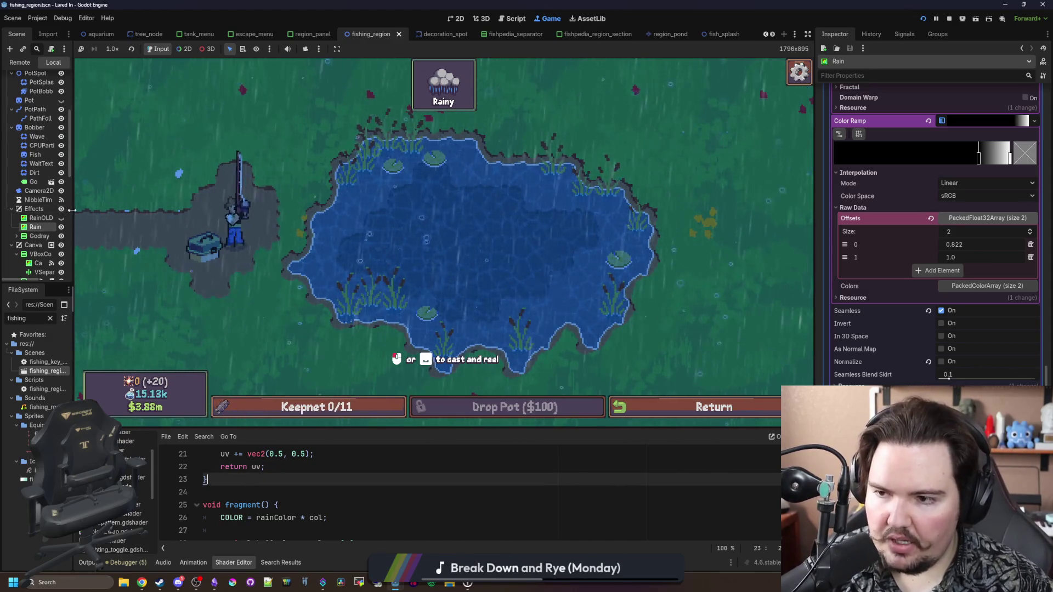
drag(71, 210, 91, 207)
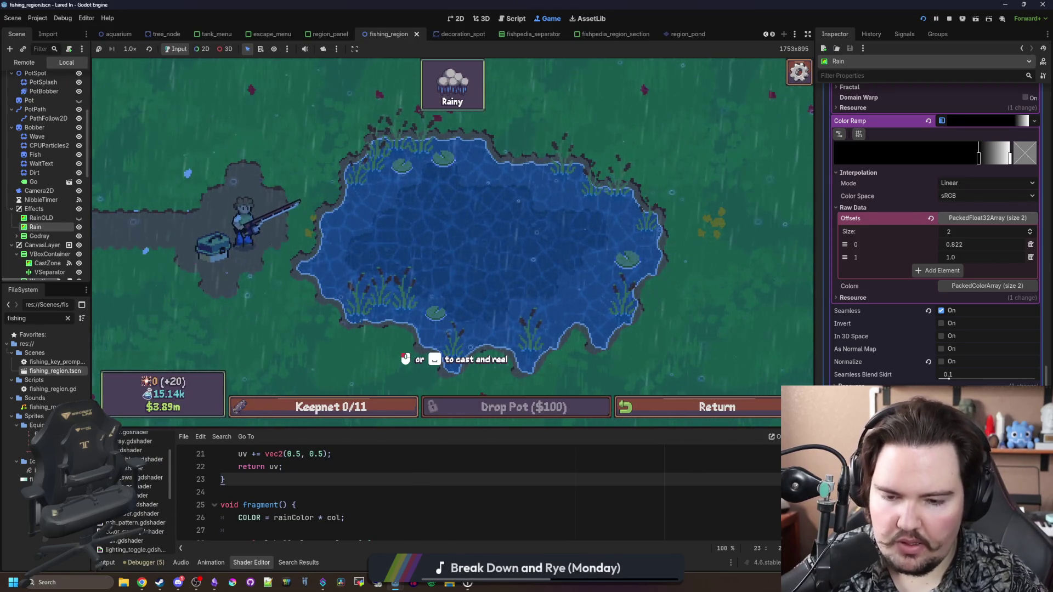
click(498, 495)
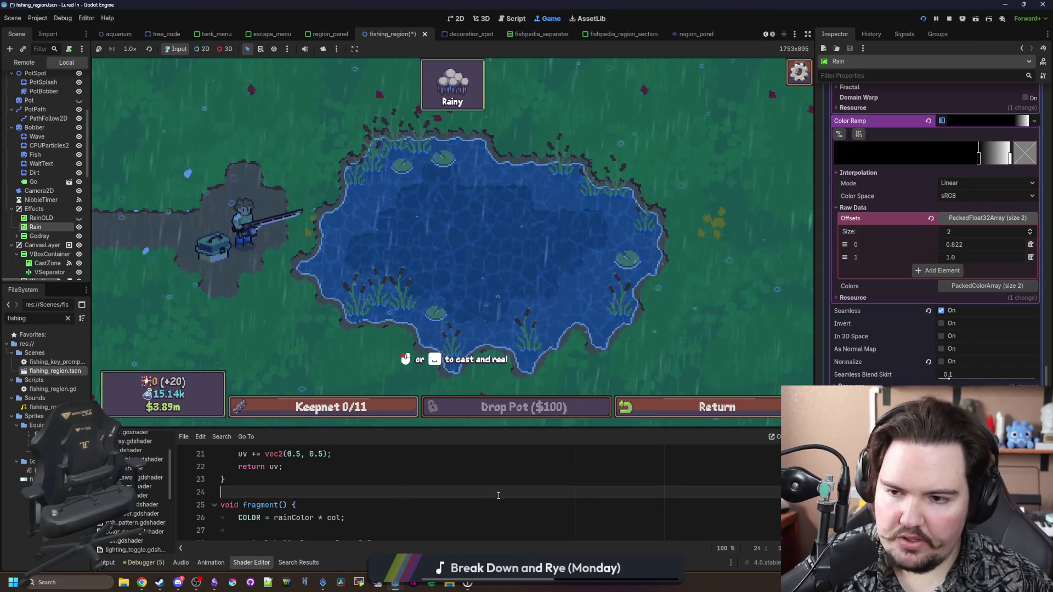
key(ctrl+s)
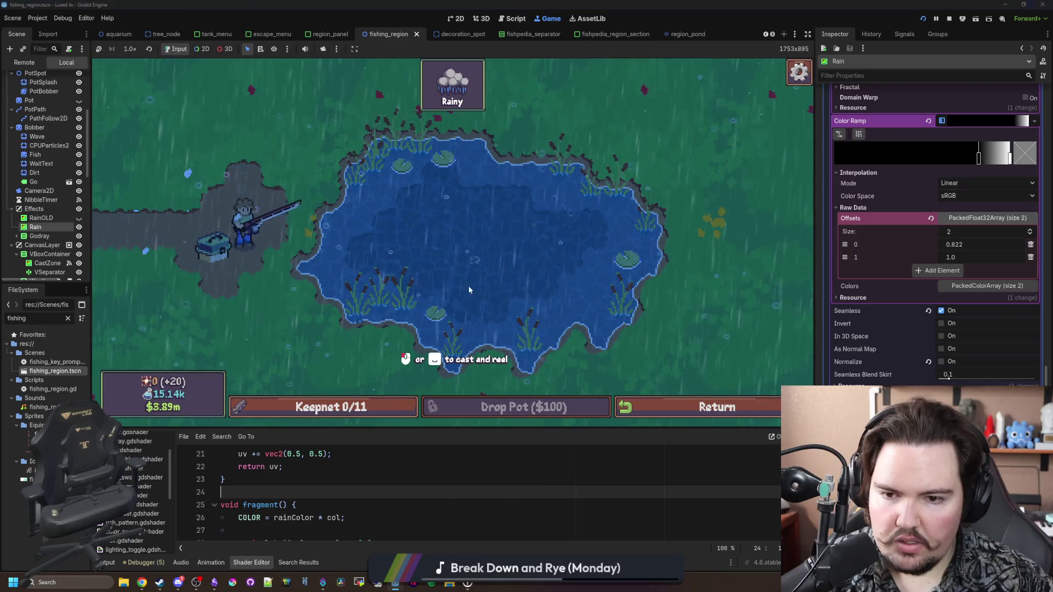
Step: Cast and reel in the line, then stop the game and return to the script
click(475, 256)
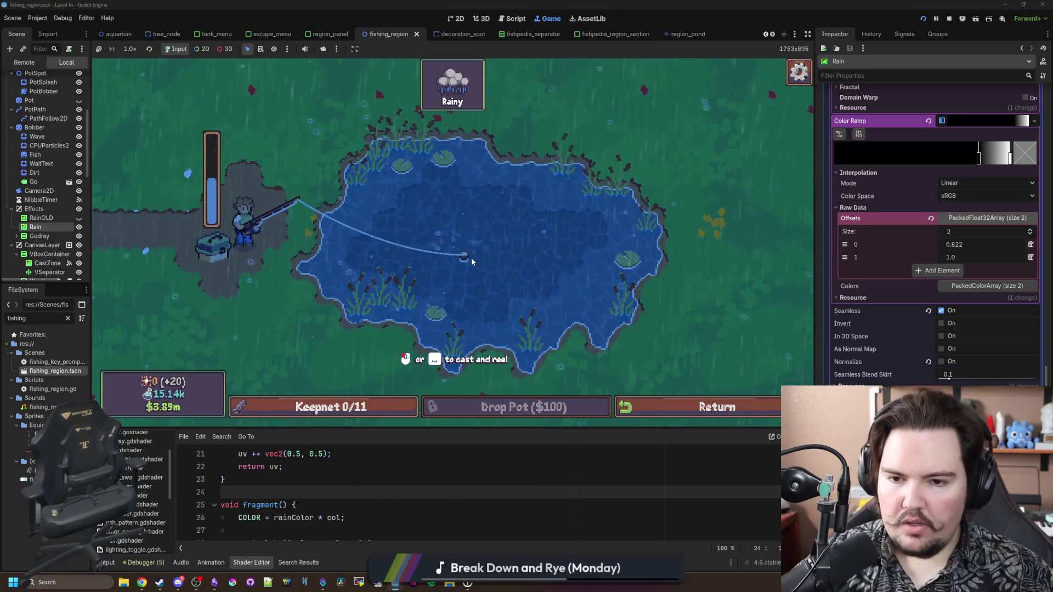
click(472, 258)
mouse_move(454, 102)
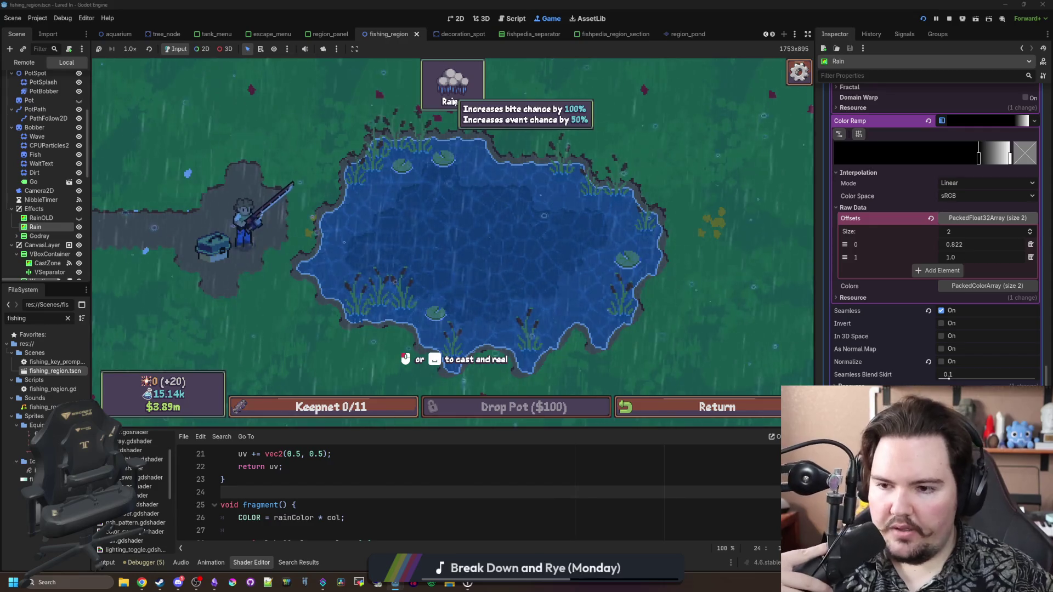
click(950, 18)
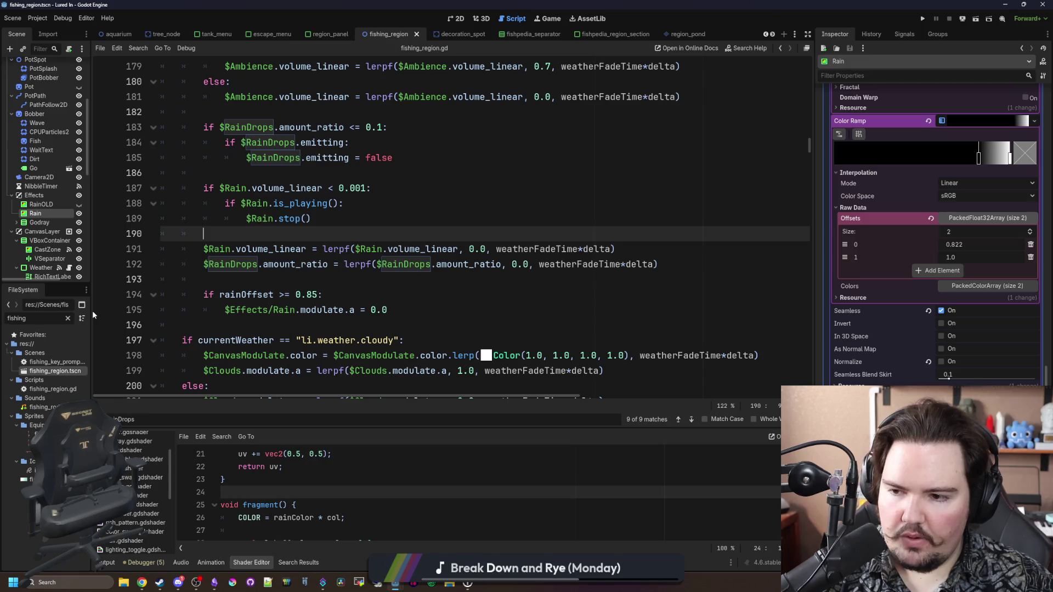
Step: Enlarge the scene tree dock, place the cursor on line 193 and save
drag(90, 311, 159, 307)
drag(91, 285, 92, 420)
click(442, 264)
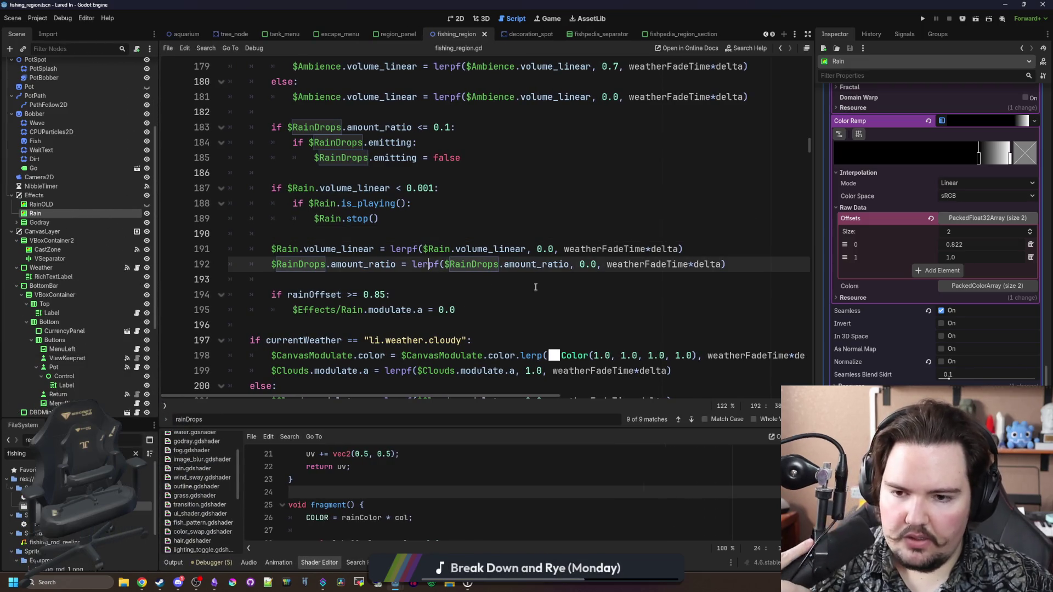
click(376, 277)
key(ctrl+s)
scroll(98, 106, up, 5)
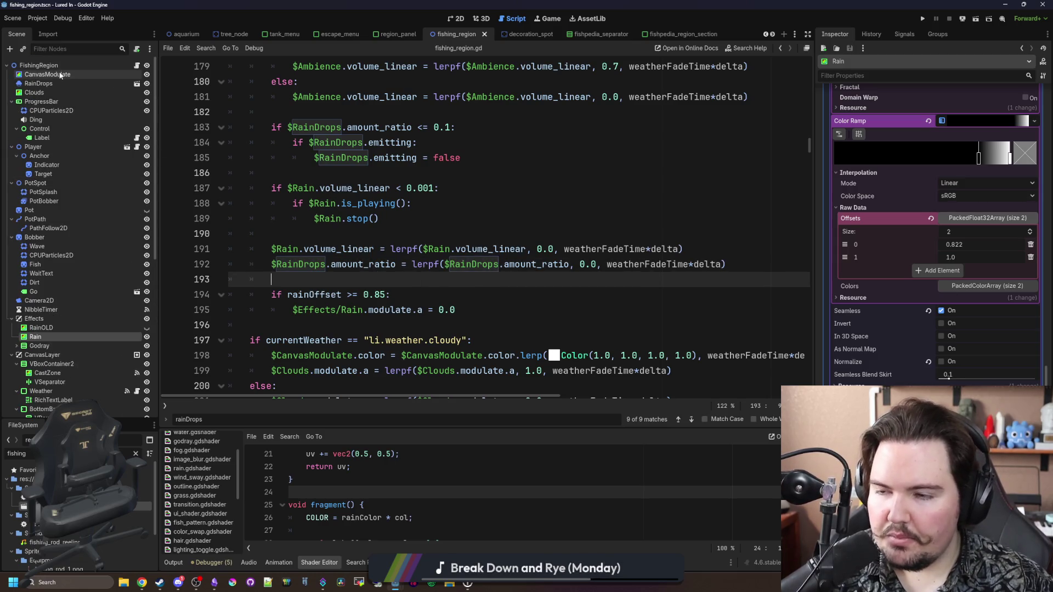
Step: Add a Timer child node under the FishingRegion root node
right_click(81, 64)
click(117, 87)
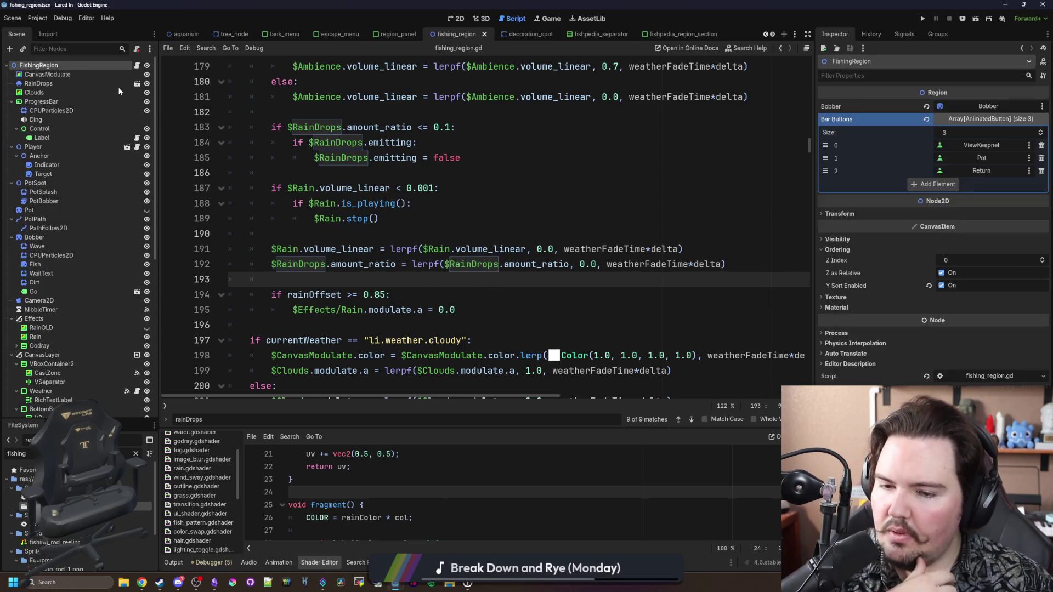
text(timer)
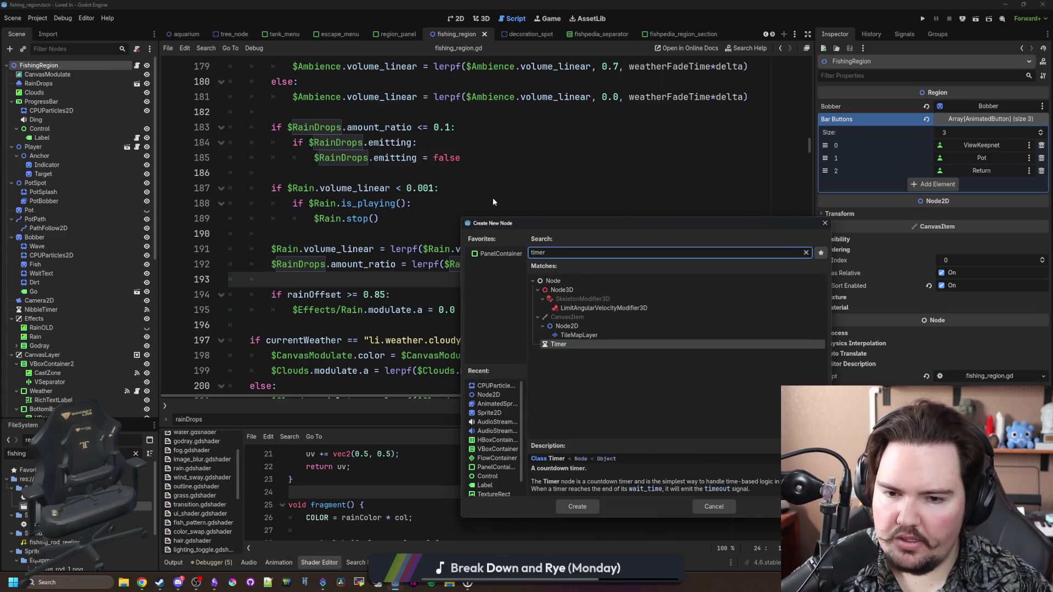
click(827, 225)
scroll(433, 227, up, 15)
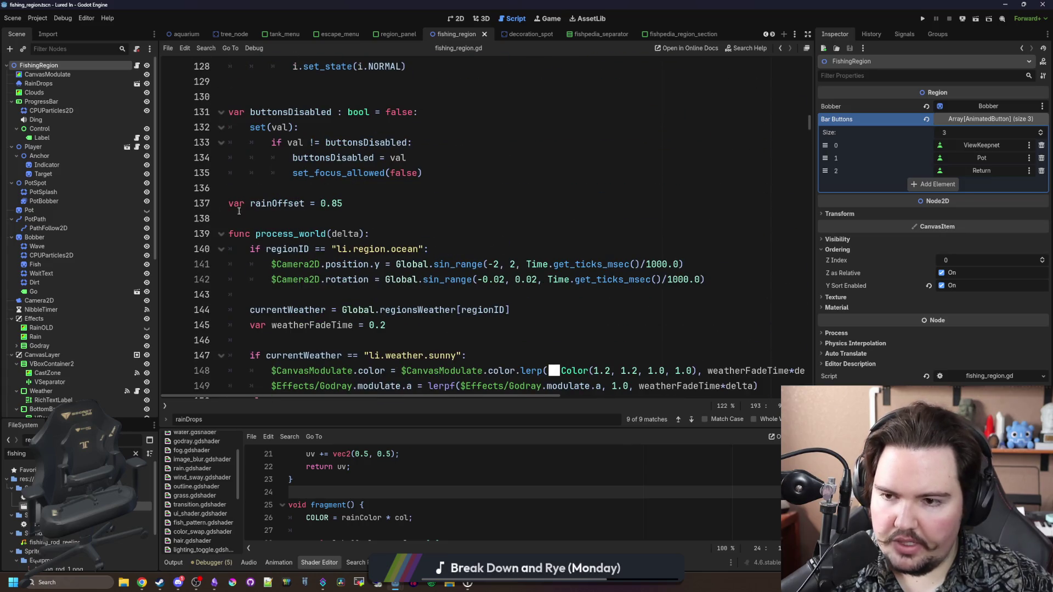
scroll(233, 210, down, 12)
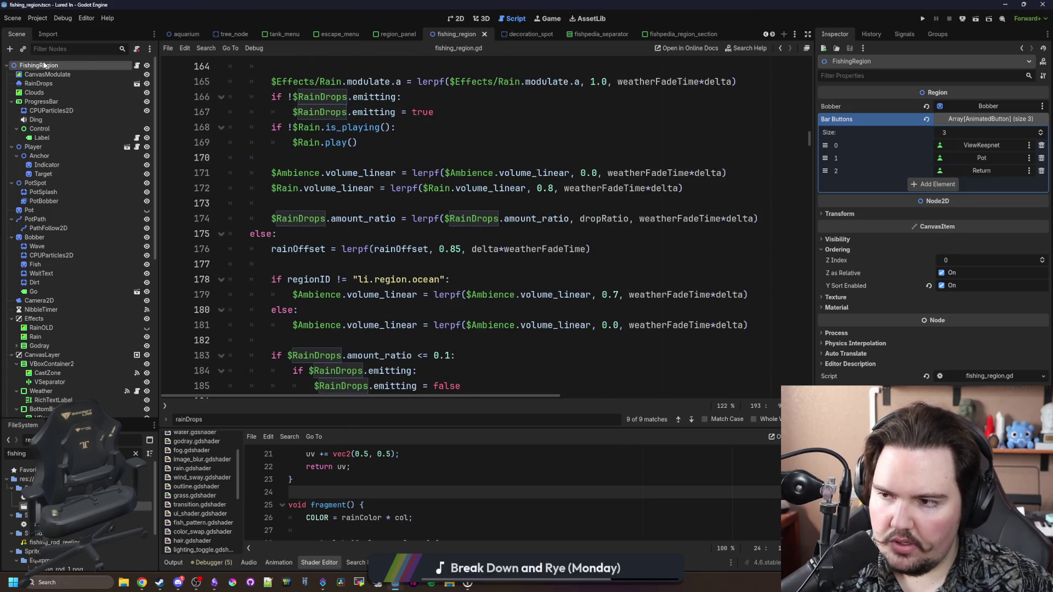
right_click(44, 65)
click(63, 73)
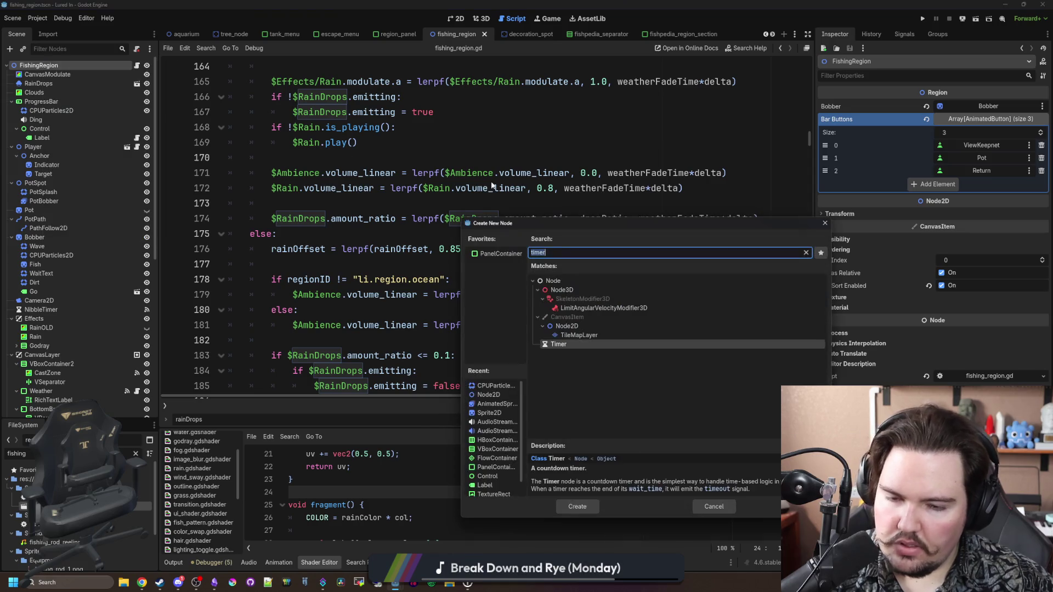
key(Return)
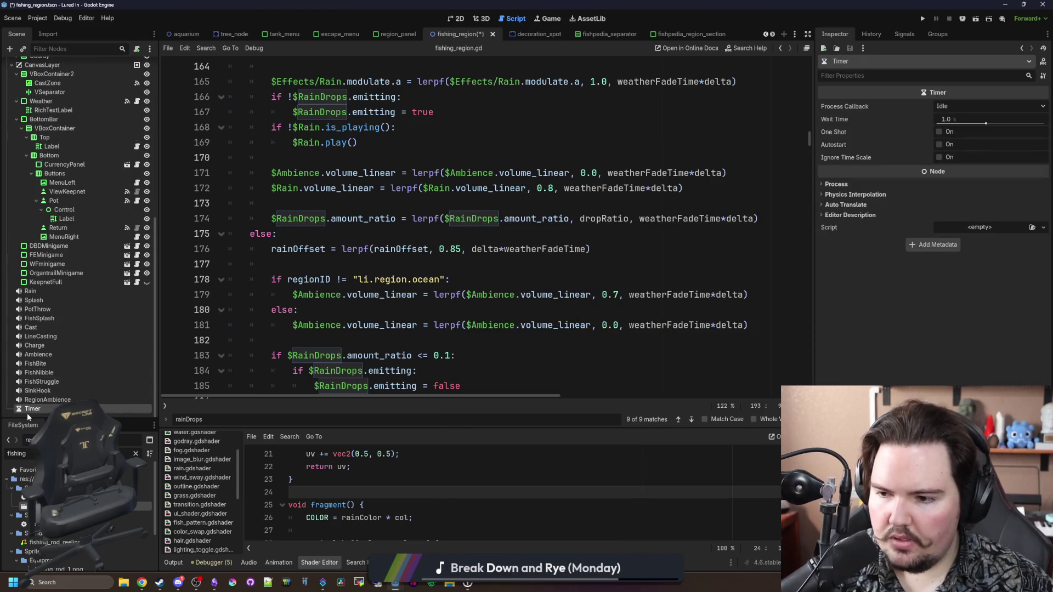
Step: Rename the timer ThunderTimer and connect its timeout to _on_thunder_timer_timeout
double_click(27, 411)
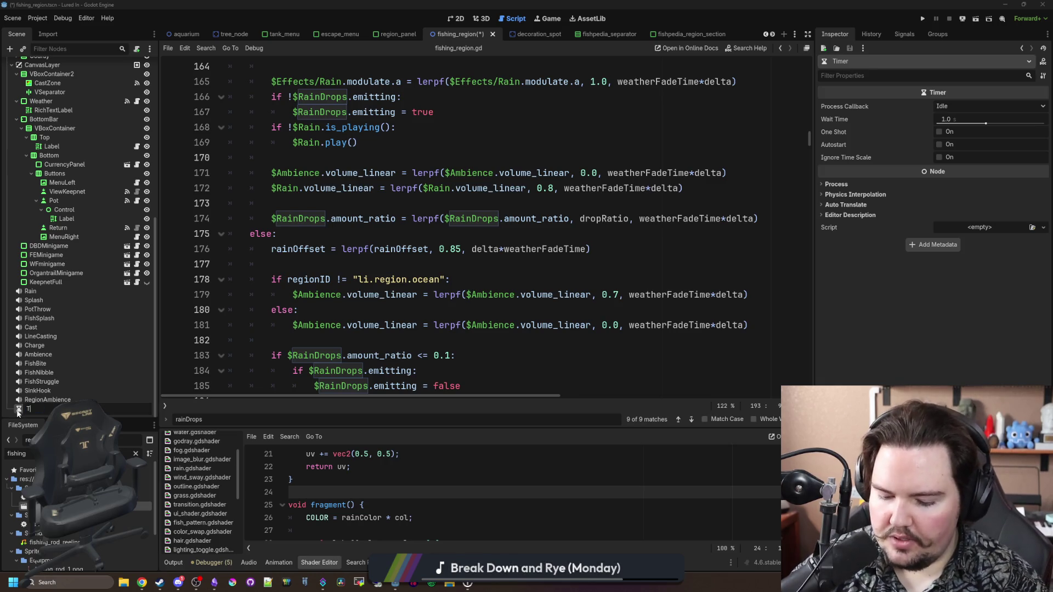
key(Return)
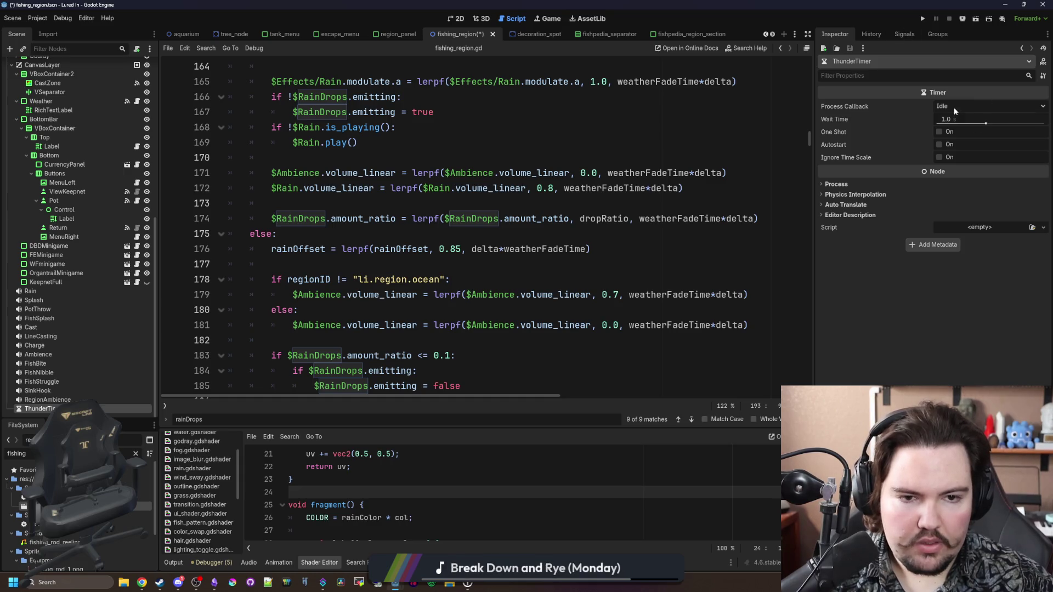
click(904, 34)
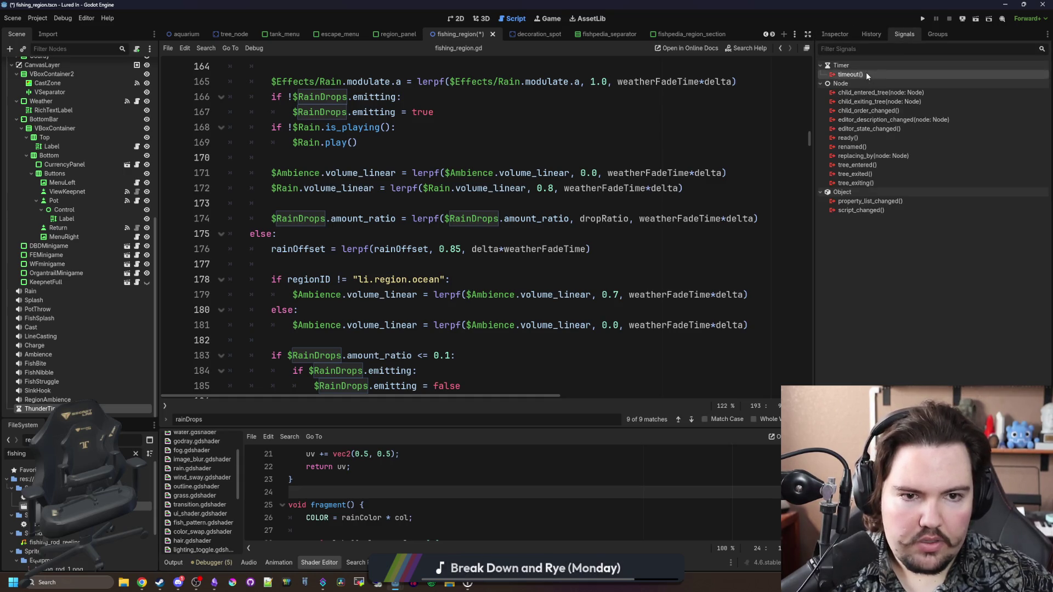
double_click(884, 76)
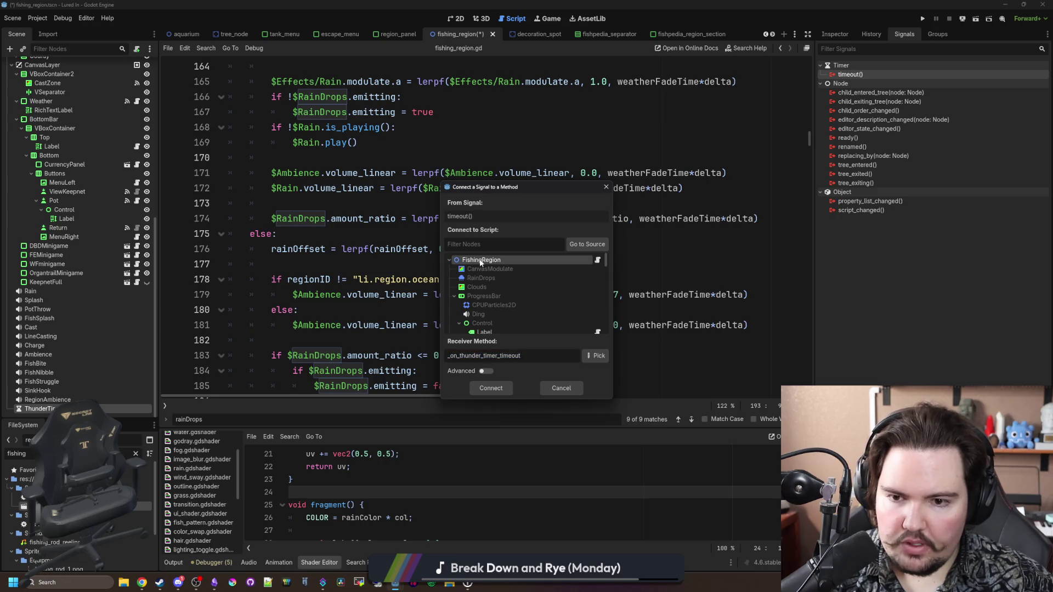
double_click(481, 261)
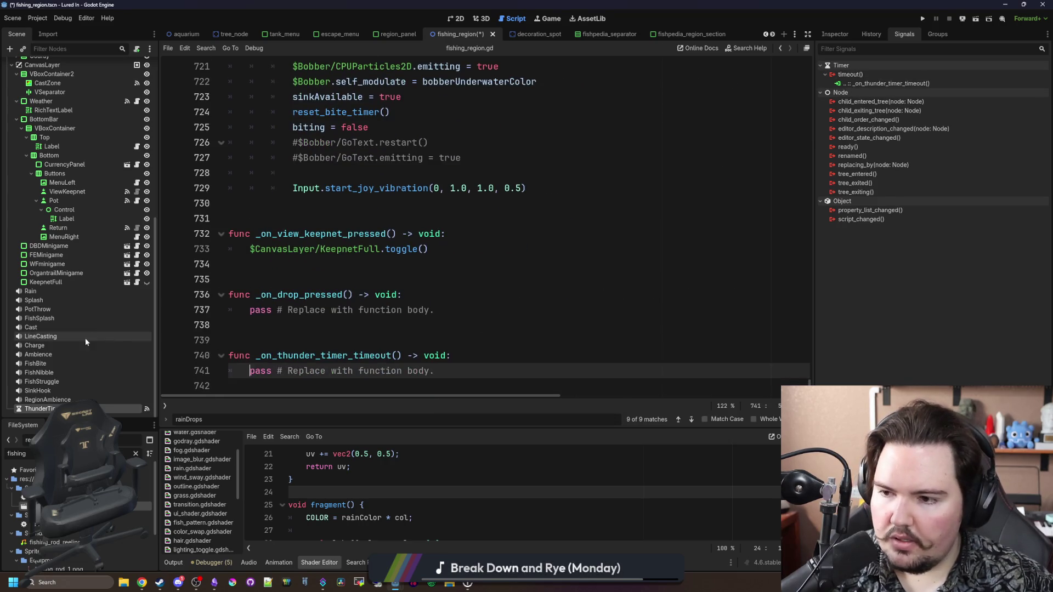
Step: Duplicate RegionAmbience as a Thunder player and make the timeout handler call $Thunder.play()
right_click(56, 397)
click(165, 481)
key(F2)
text(er)
key(Return)
drag(34, 400, 407, 374)
key(shift+Home)
key(BackSpace)
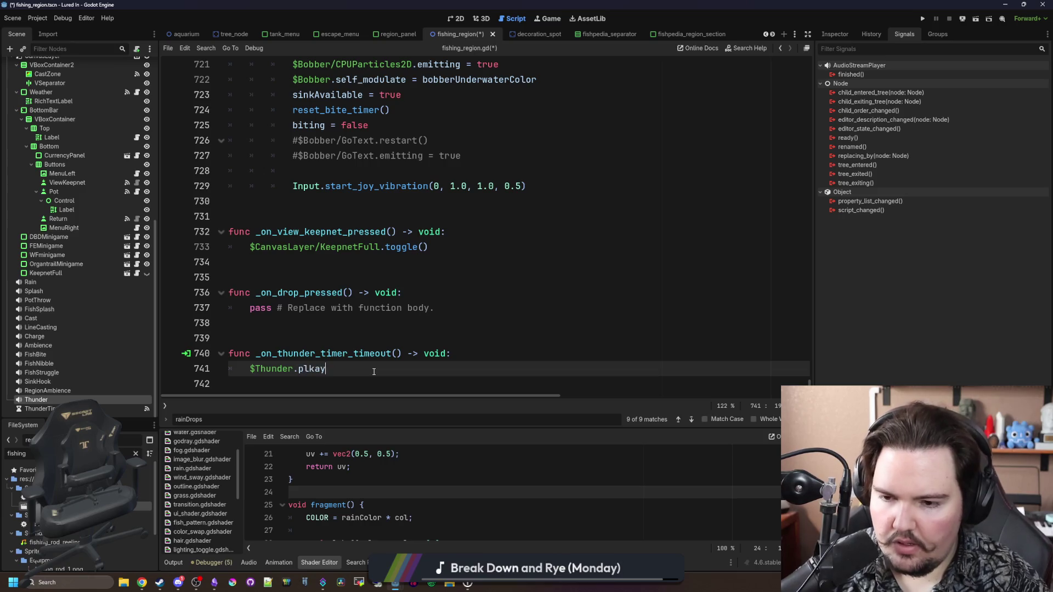
key(BackSpace)
text(ay())
Step: Wrap the play call in if currentWeather == "li.weather.stormy"
click(313, 353)
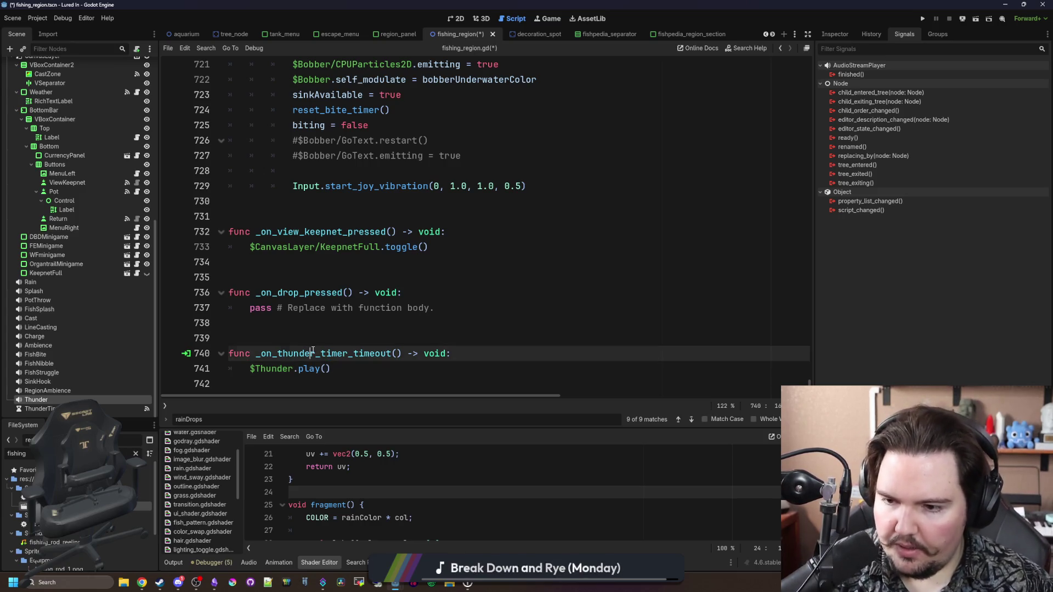
click(461, 348)
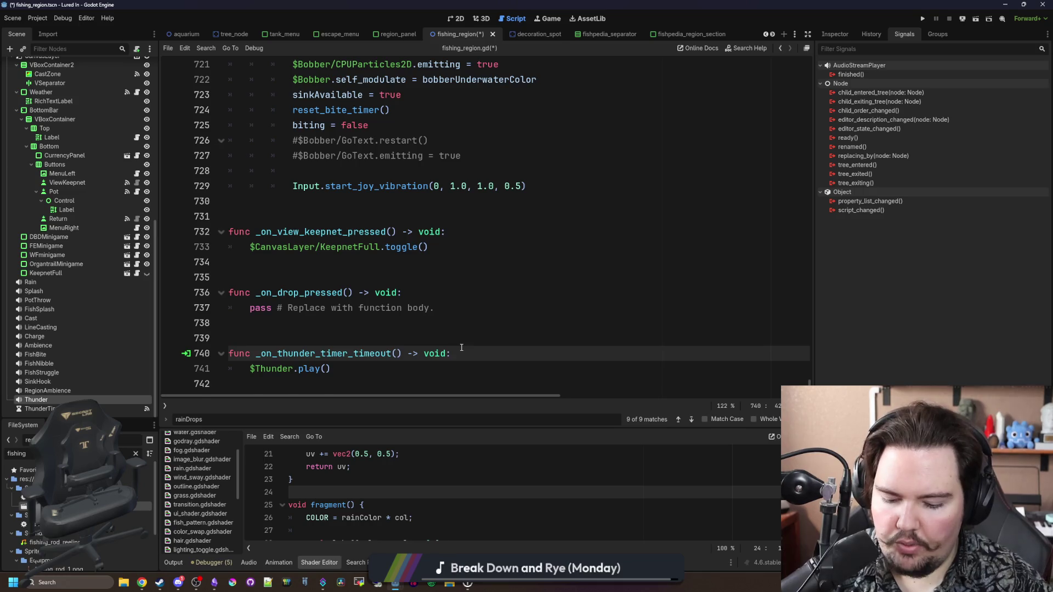
key(Return)
text(if weather)
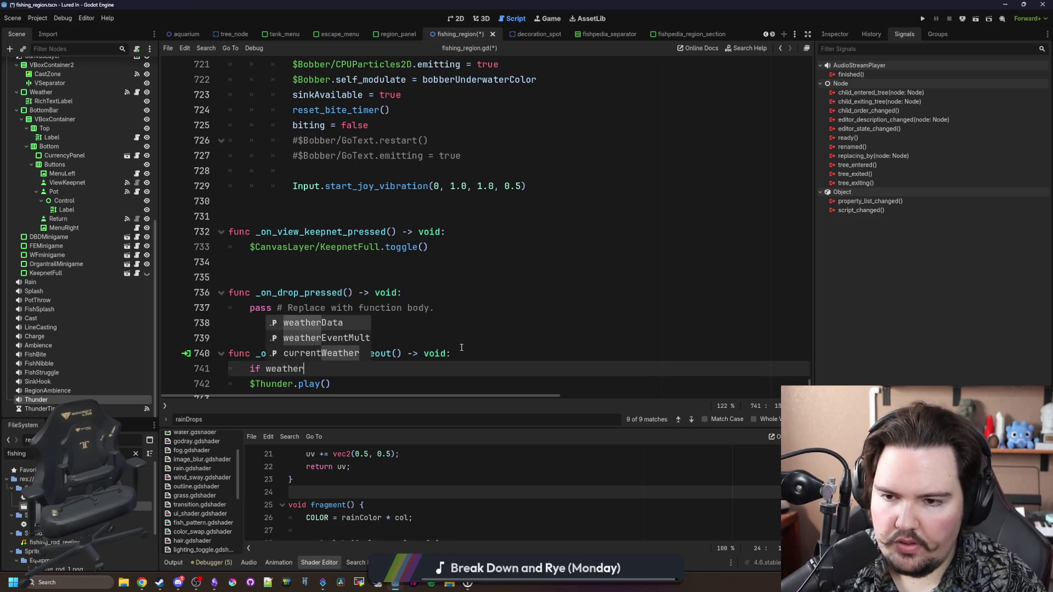
key(Down)
key(Down)
key(Return)
text(== "li.)
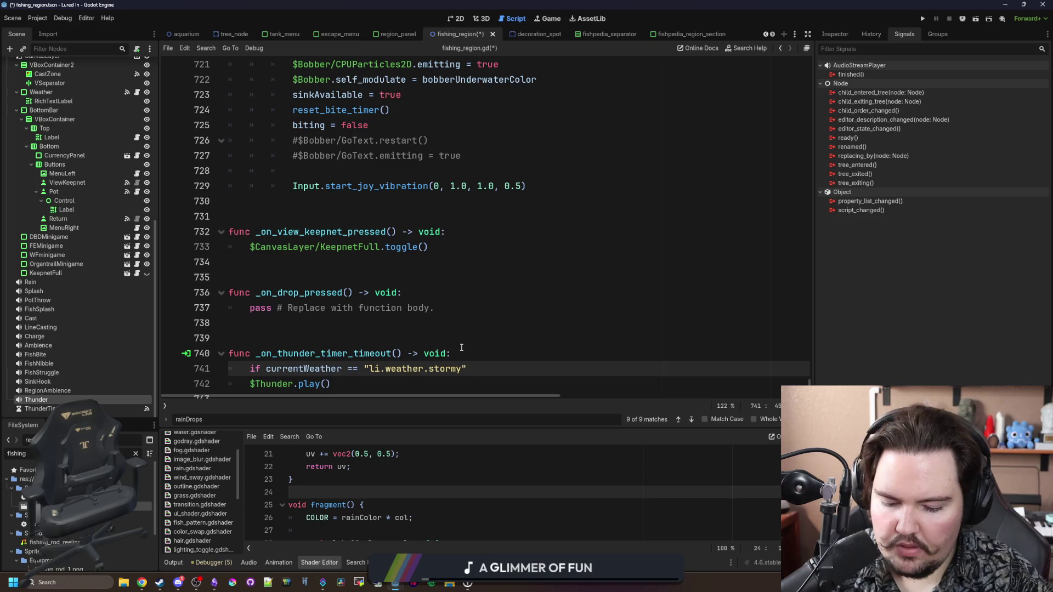
click(251, 379)
key(Tab)
Step: Save the scene with the finished thunder handler and view the Thunder node's properties
scroll(357, 351, down, 1)
click(386, 333)
key(ctrl+s)
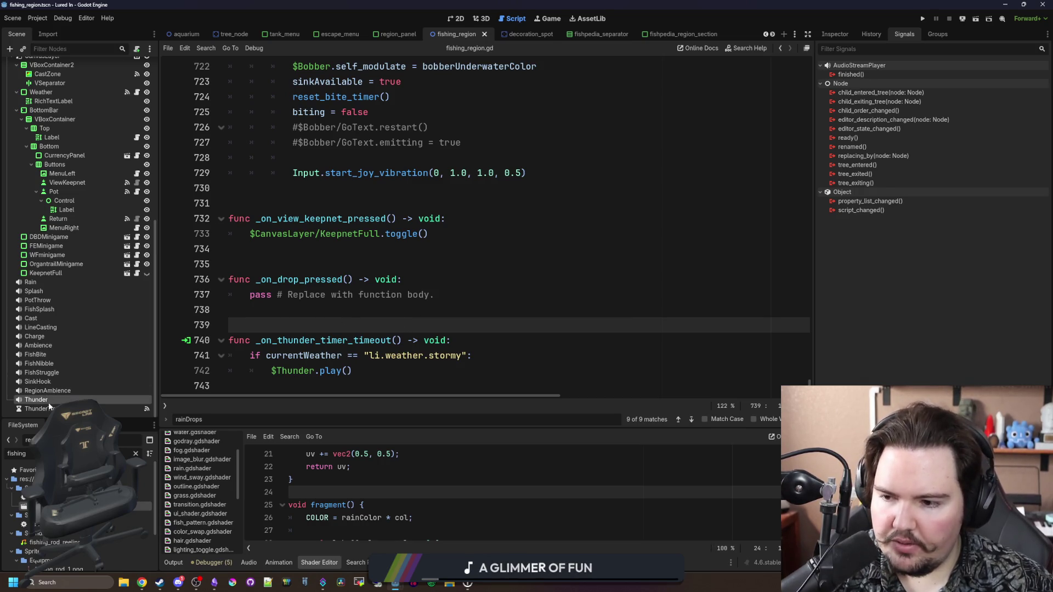
click(848, 37)
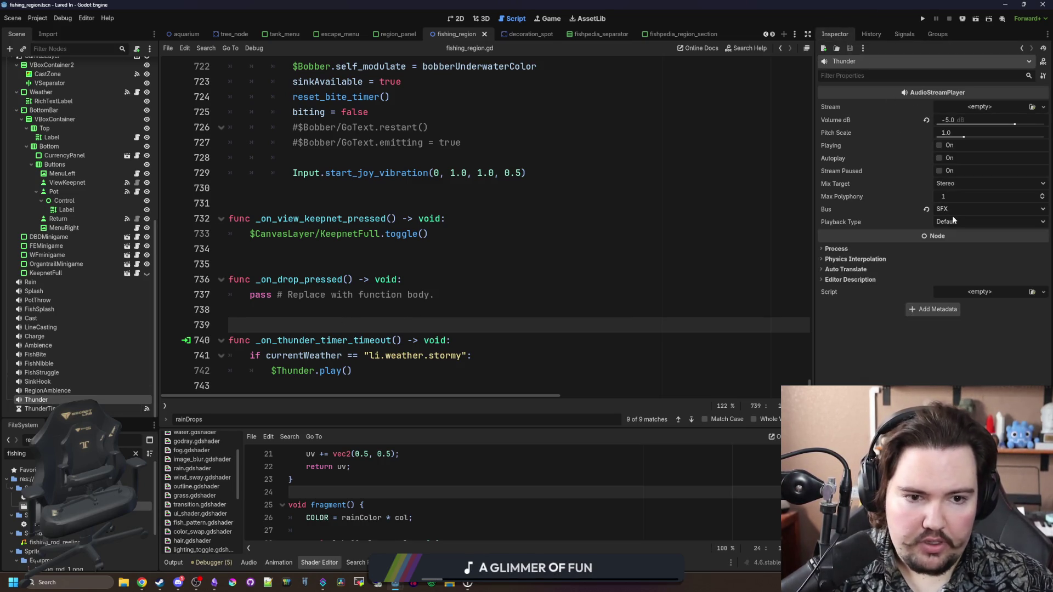
Step: Search Freesound for 'thunder' and filter results to Creative Commons 0
click(142, 583)
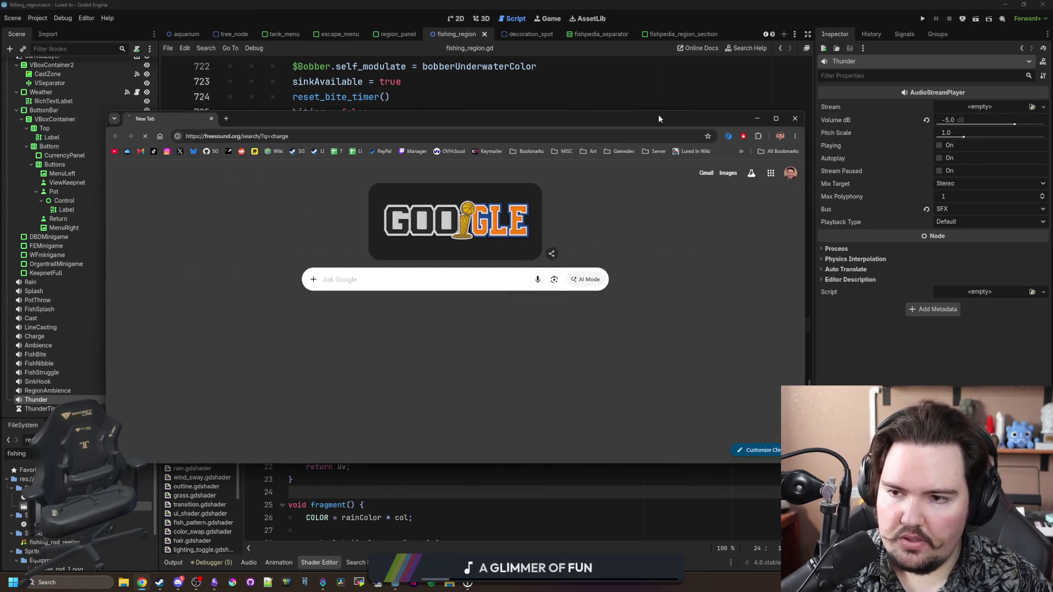
key(ctrl+a)
text(thunder)
key(Return)
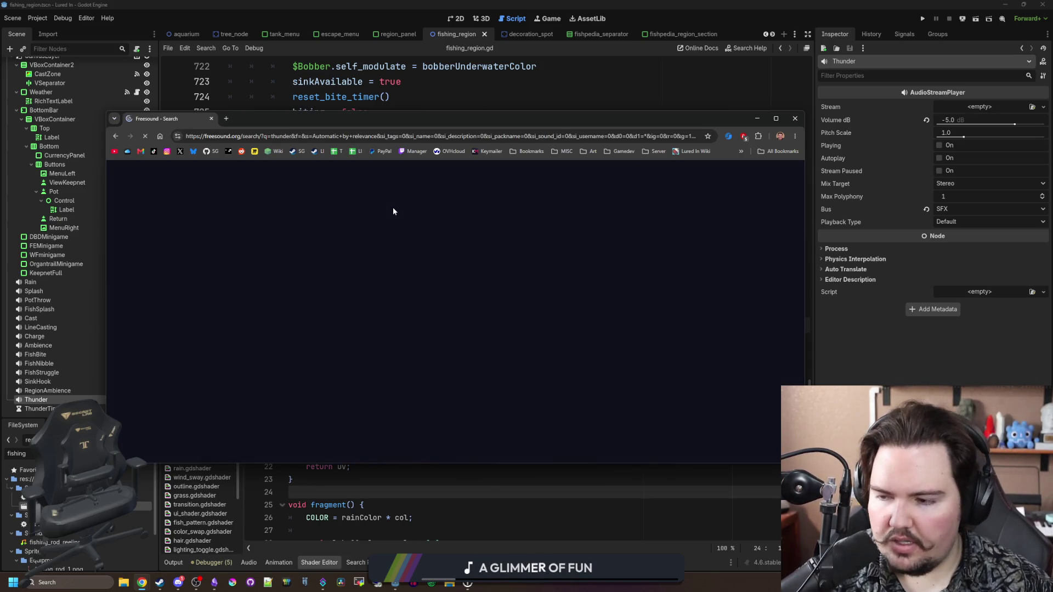
click(350, 319)
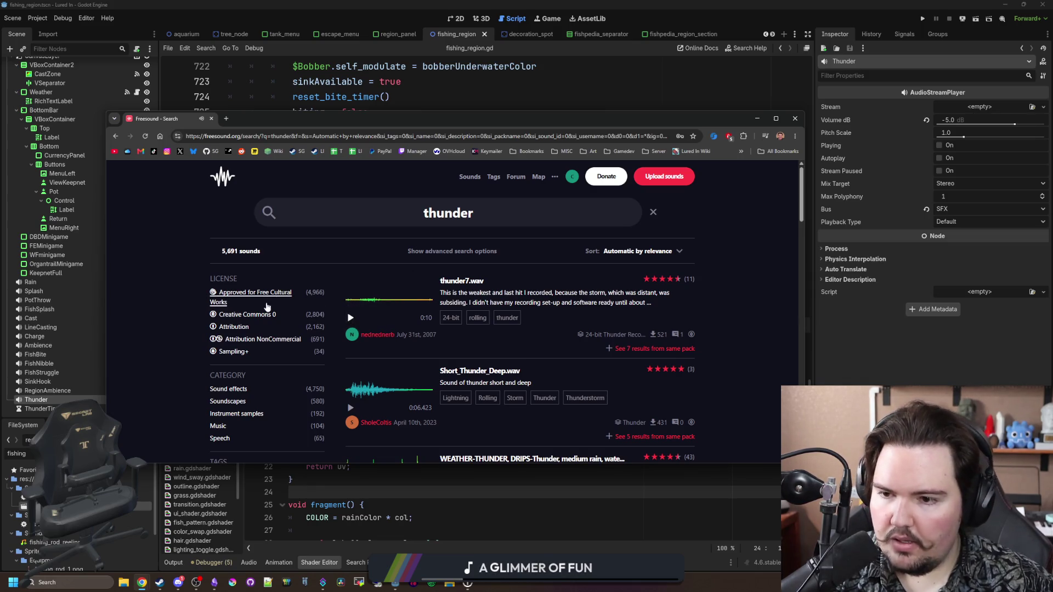
click(245, 314)
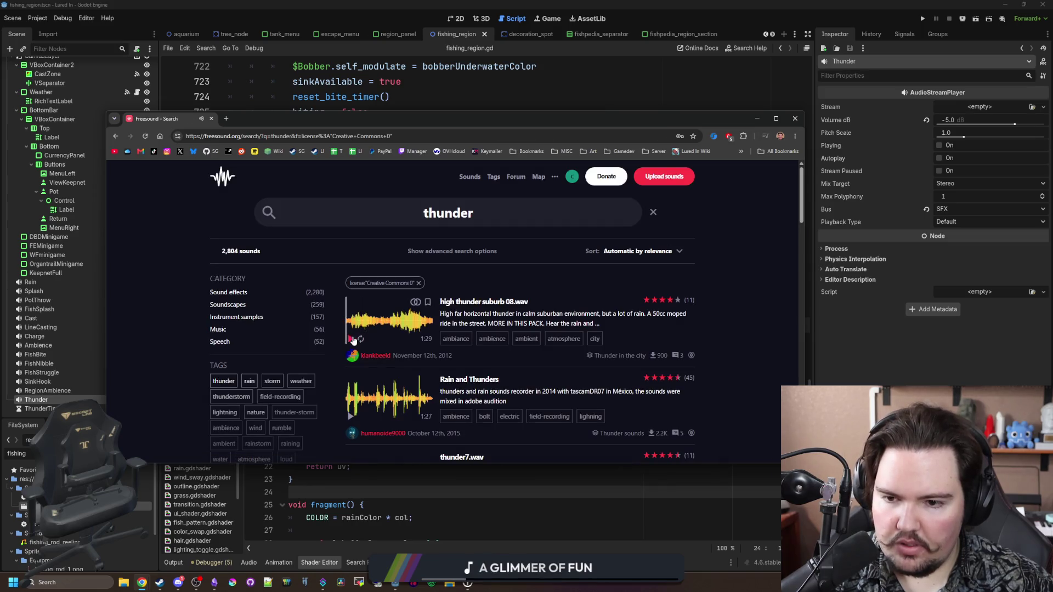
Step: Preview the Thunder 12 and sfx_thunder blast.wav clips
scroll(348, 342, down, 2)
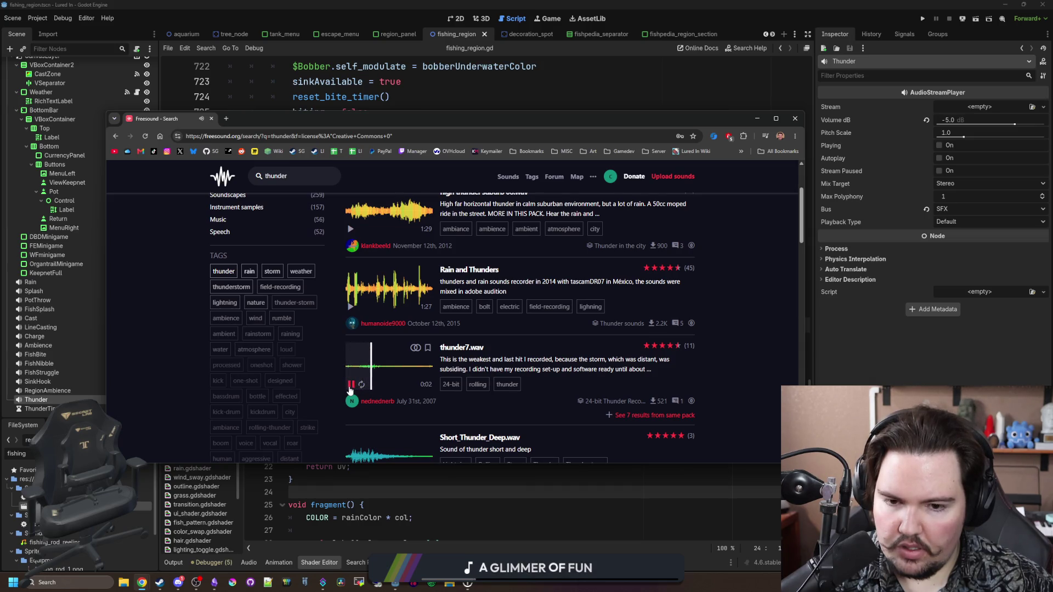
scroll(351, 384, down, 2)
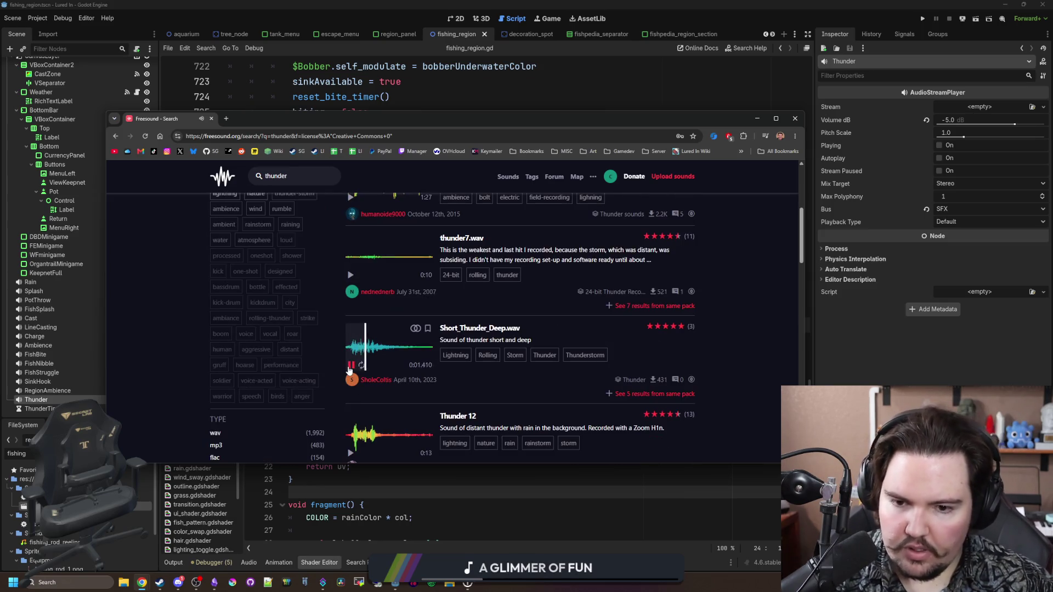
scroll(349, 372, down, 2)
click(359, 345)
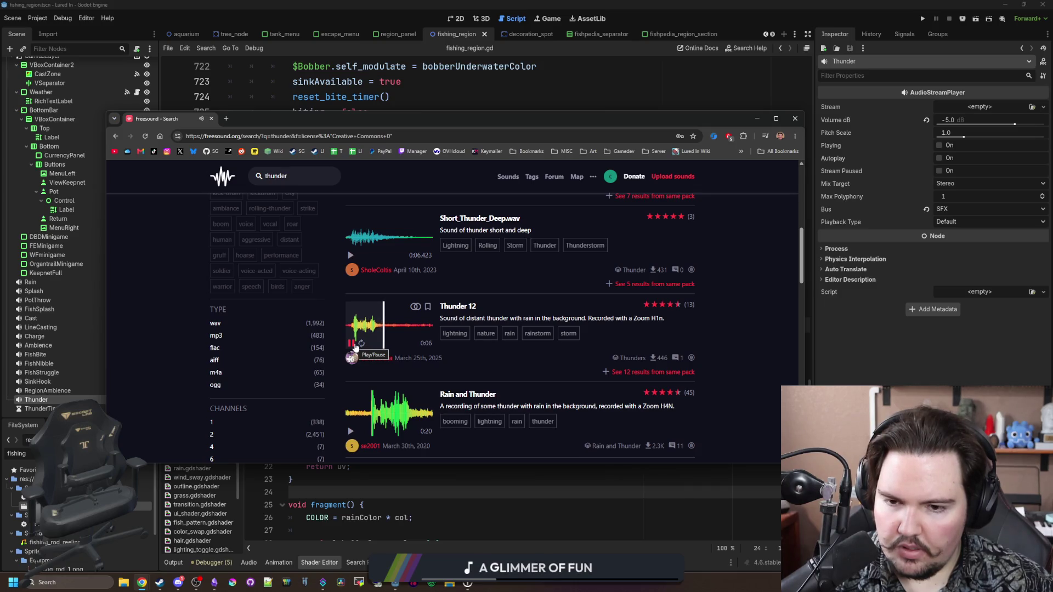
click(351, 343)
scroll(355, 347, down, 2)
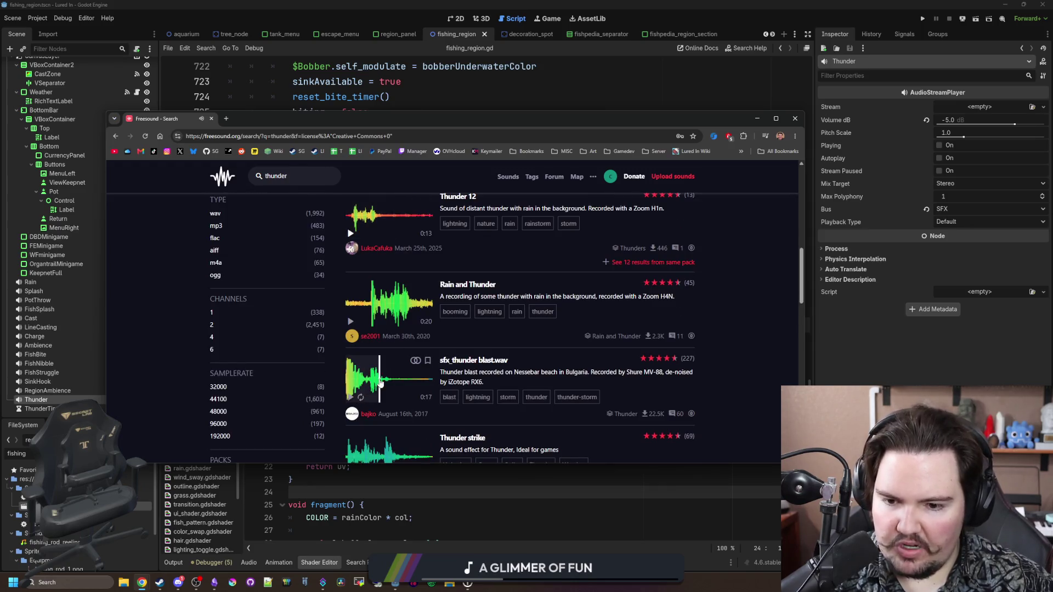
scroll(363, 398, down, 1)
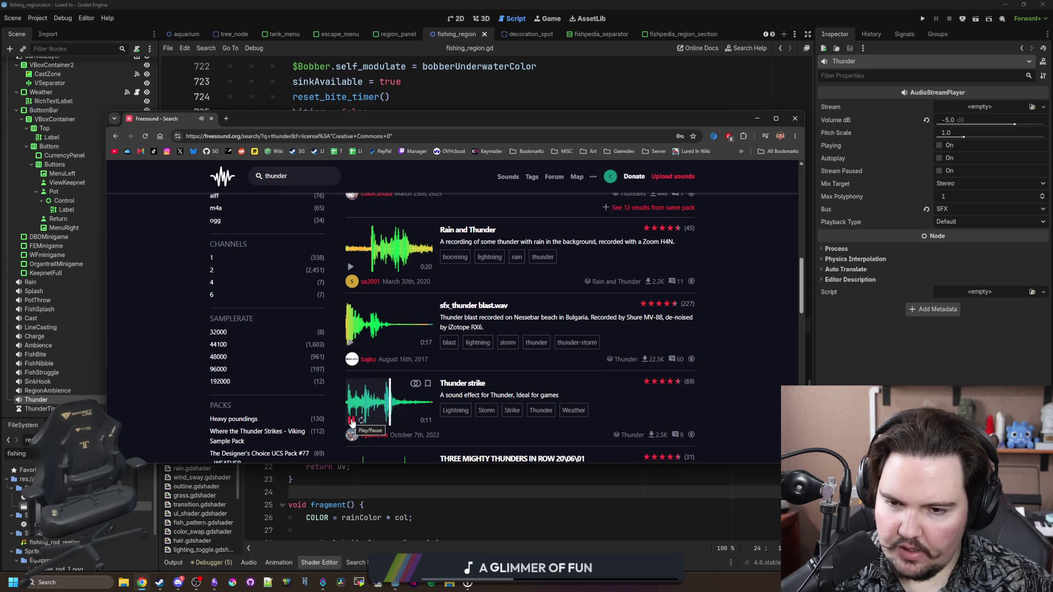
click(352, 344)
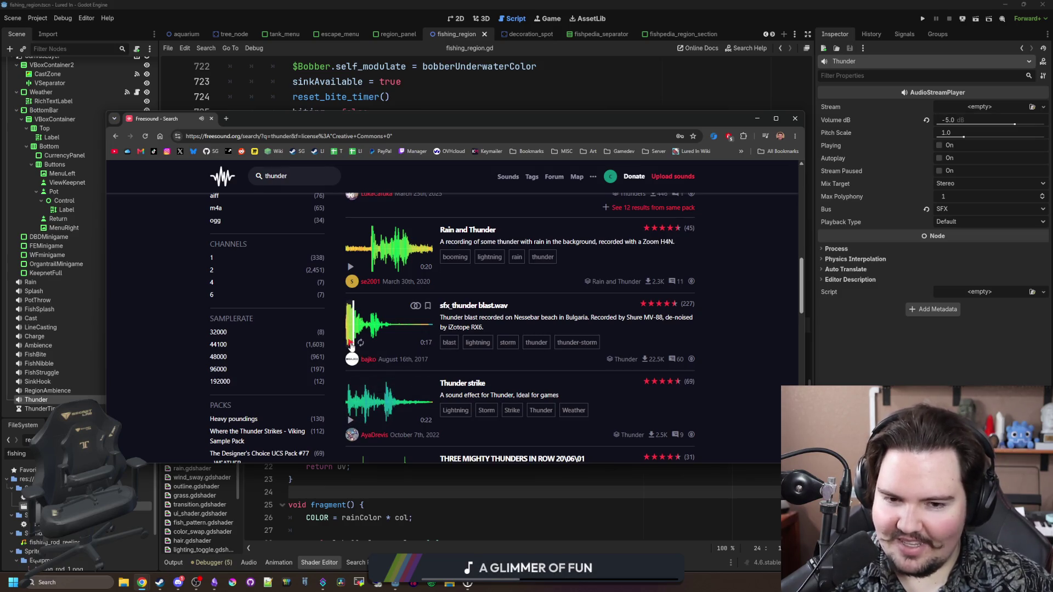
Step: Preview Rain and Thunder, then replay and stop Thunder 12
scroll(363, 344, up, 2)
click(350, 377)
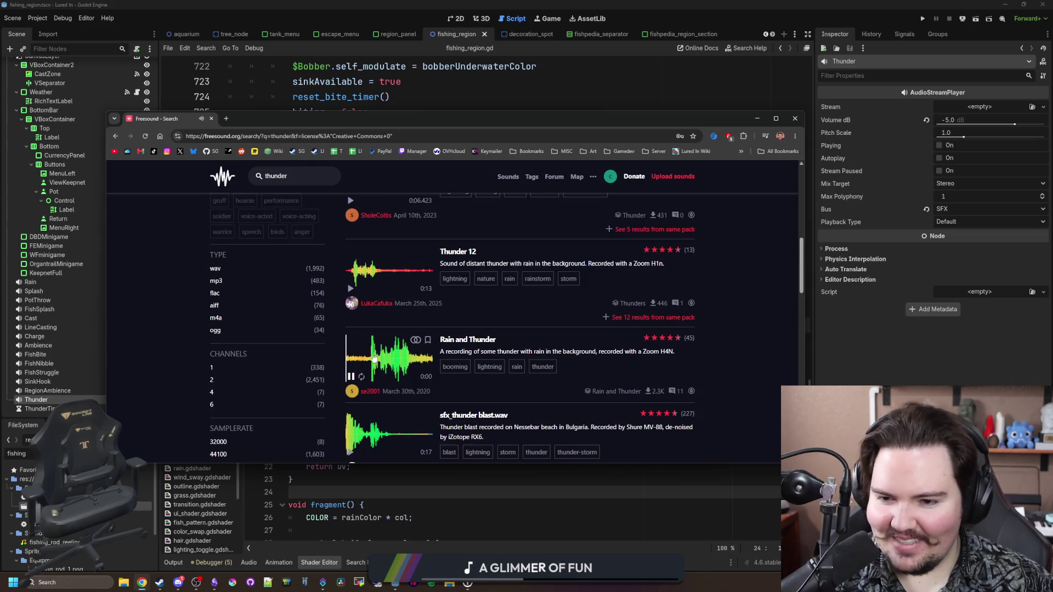
click(373, 357)
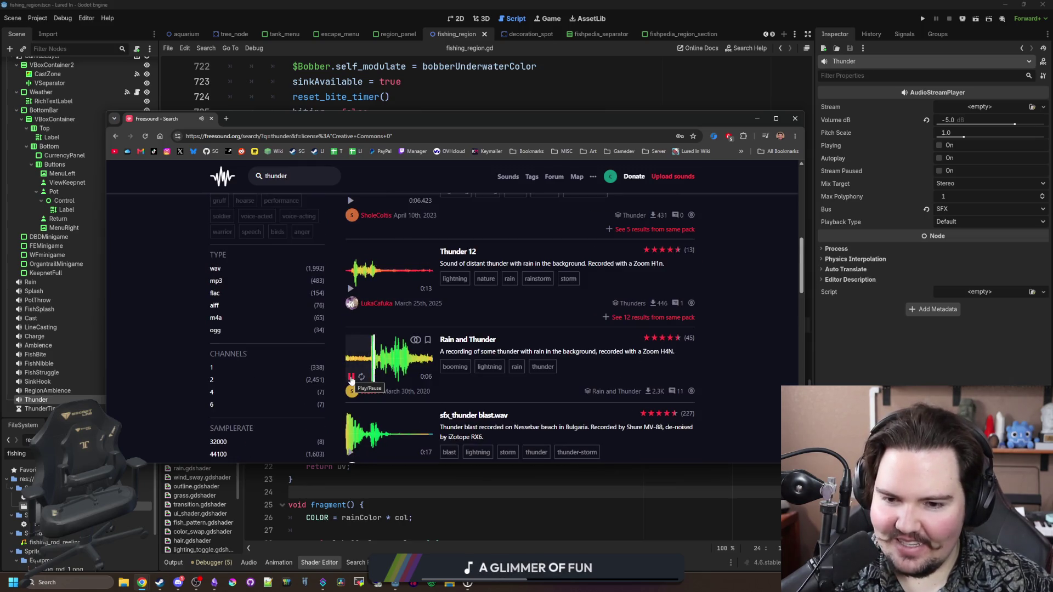
scroll(351, 379, up, 1)
click(350, 340)
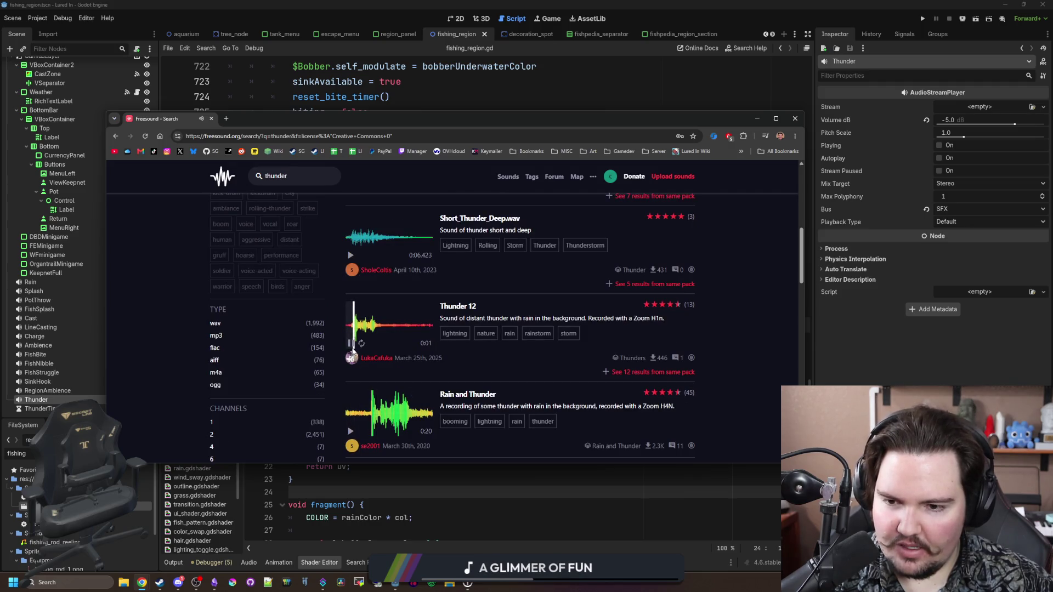
click(352, 343)
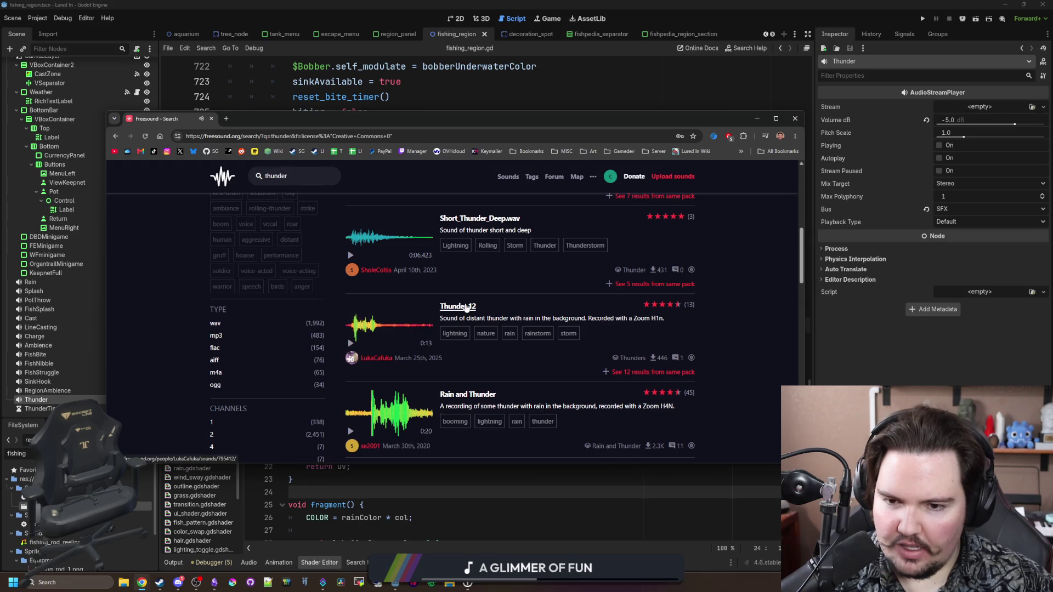
Step: Open Thunder 12 in a new tab and audition thunder long tail, Thunder 07, Thunder Clap and others
middle_click(458, 306)
scroll(419, 314, down, 2)
scroll(418, 311, down, 5)
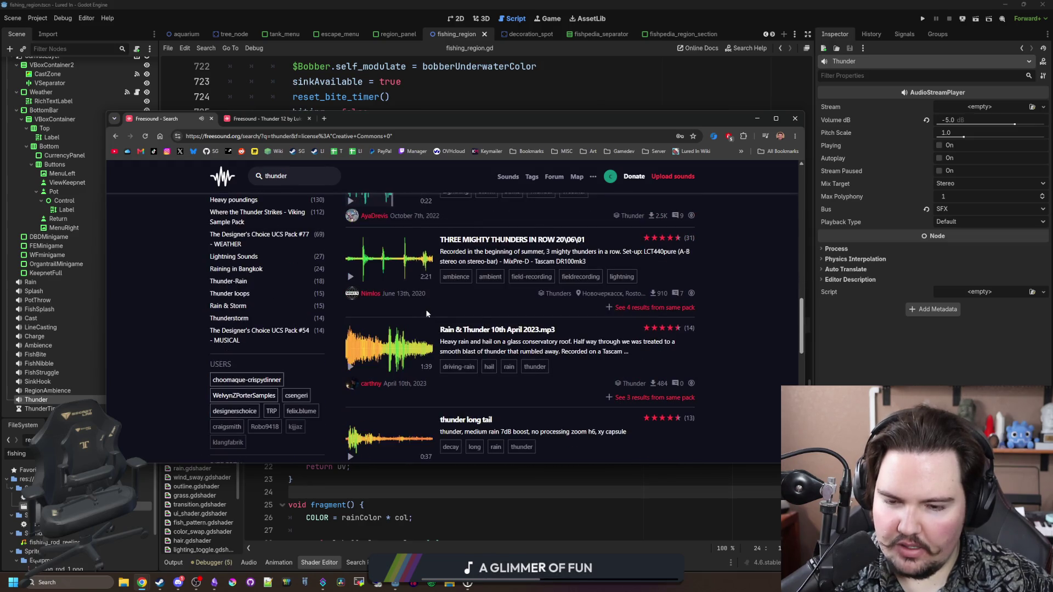
scroll(375, 378, down, 2)
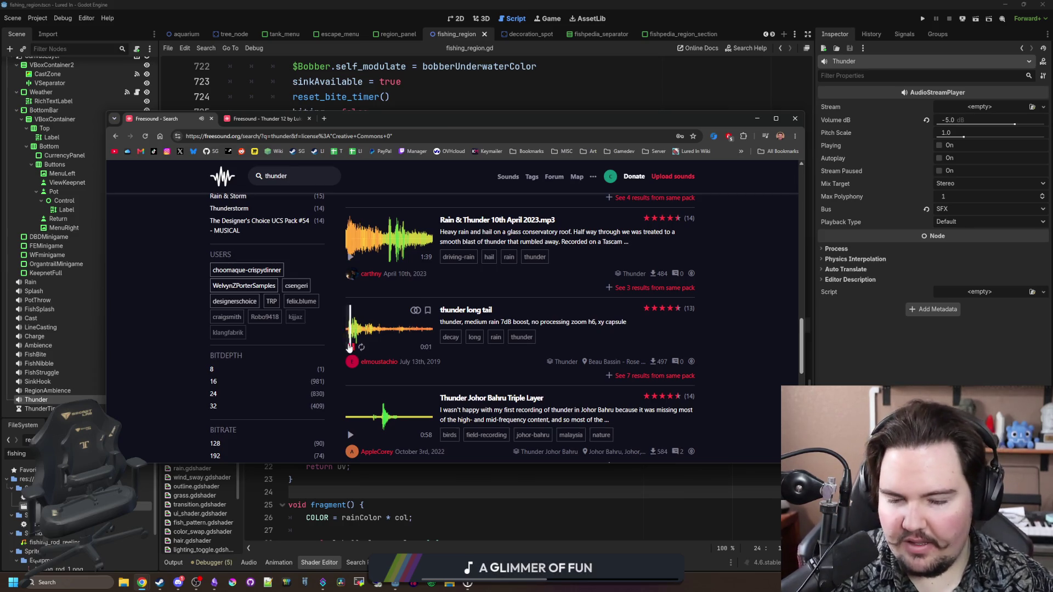
click(350, 347)
scroll(354, 340, down, 2)
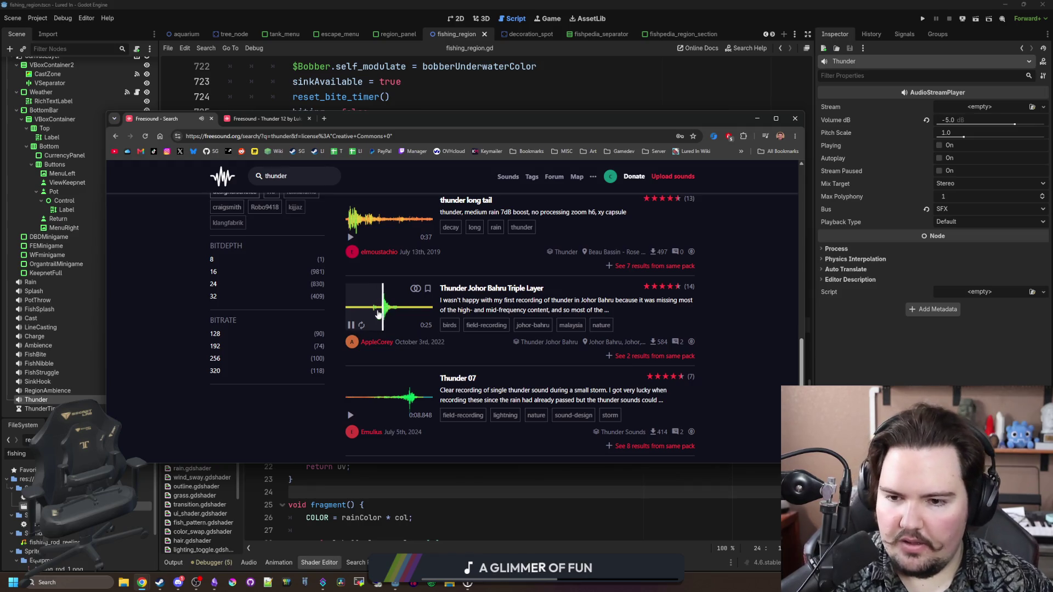
click(351, 325)
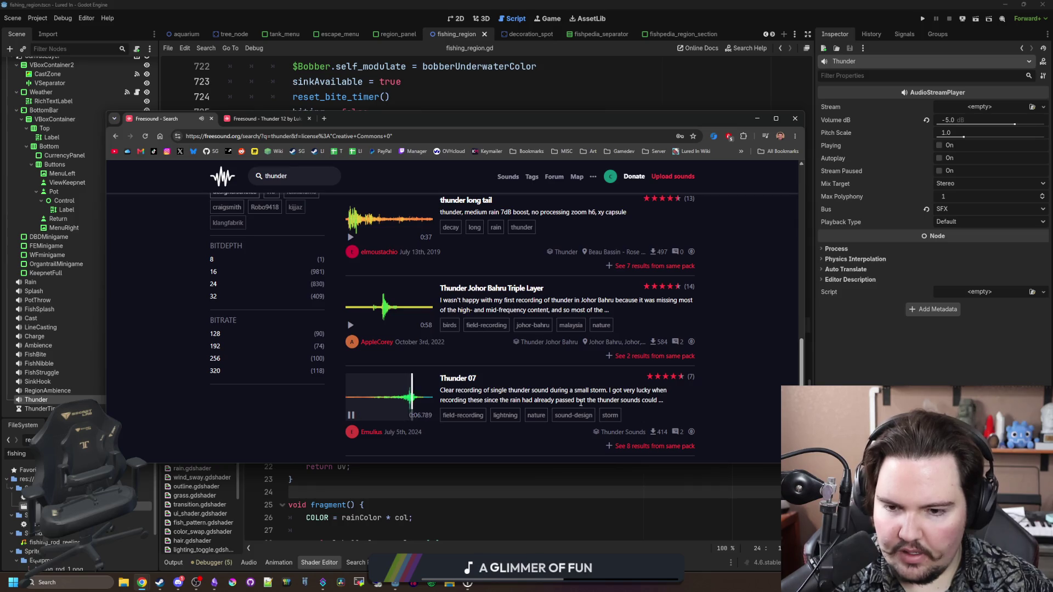
click(351, 415)
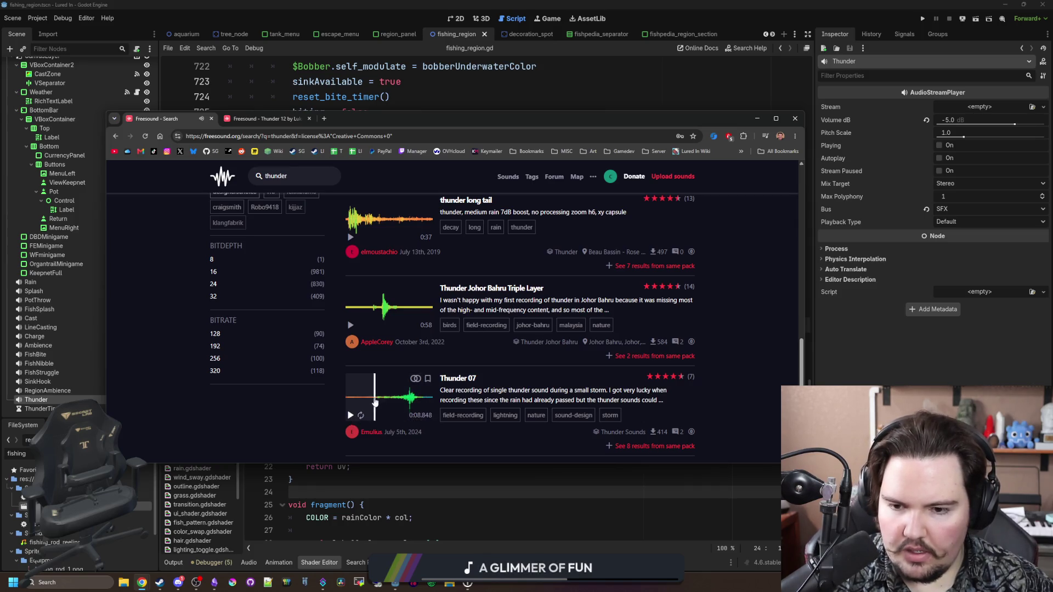
scroll(392, 372, down, 3)
scroll(387, 329, down, 1)
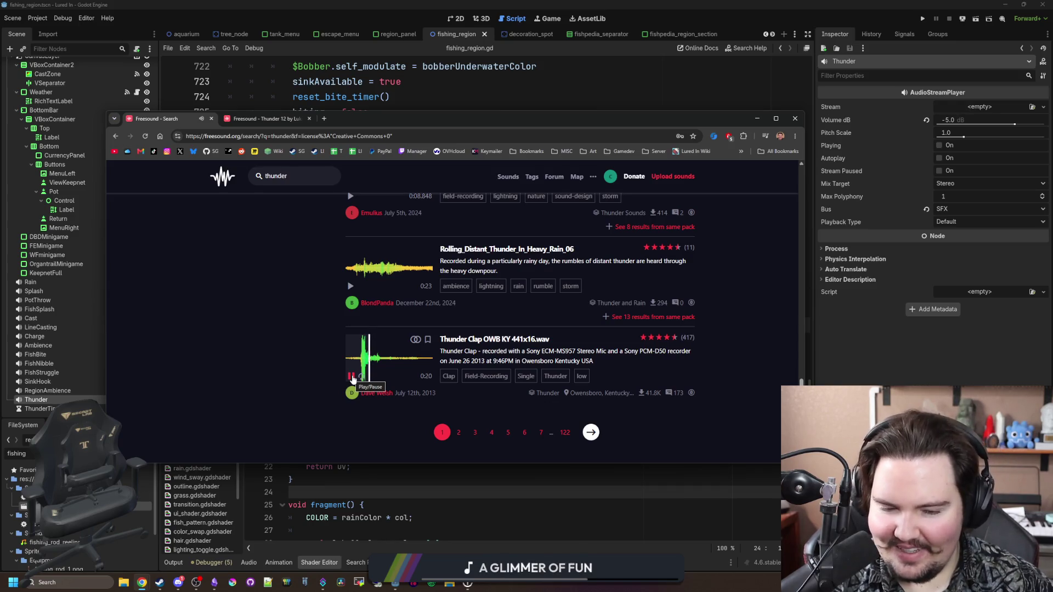
click(352, 377)
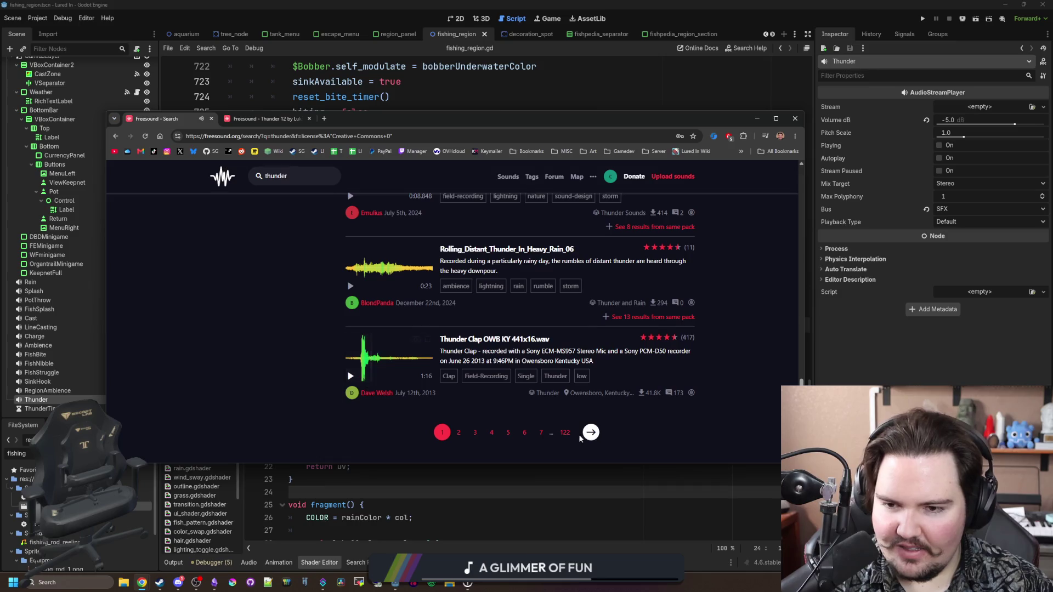
Step: On the next results page, preview rain+thunder.wav, thunder11, Rain and distant thunder 1, Rain with thunder.wav
click(591, 435)
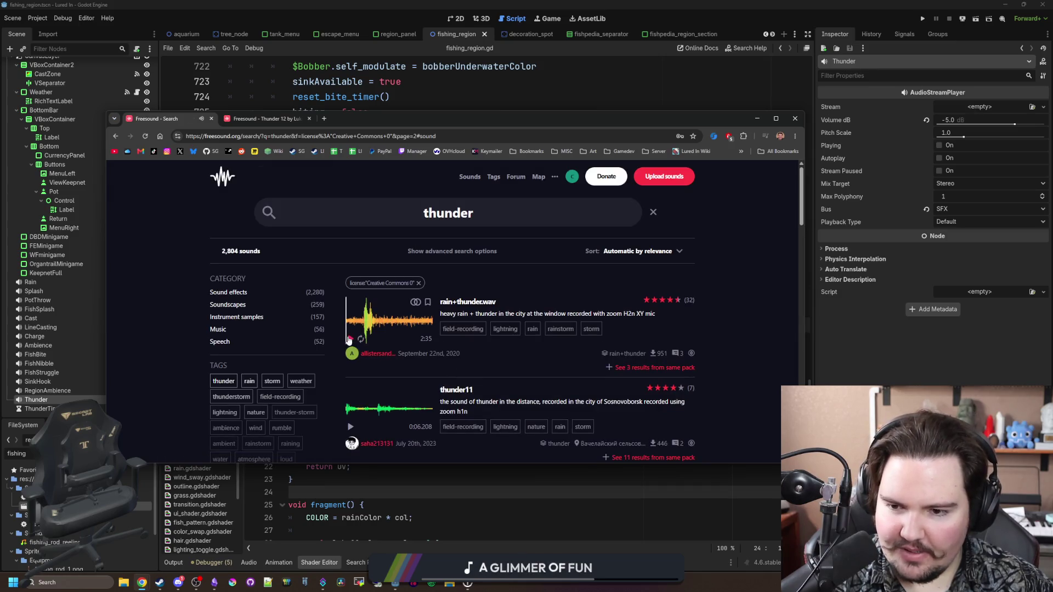
click(361, 319)
click(352, 340)
click(351, 427)
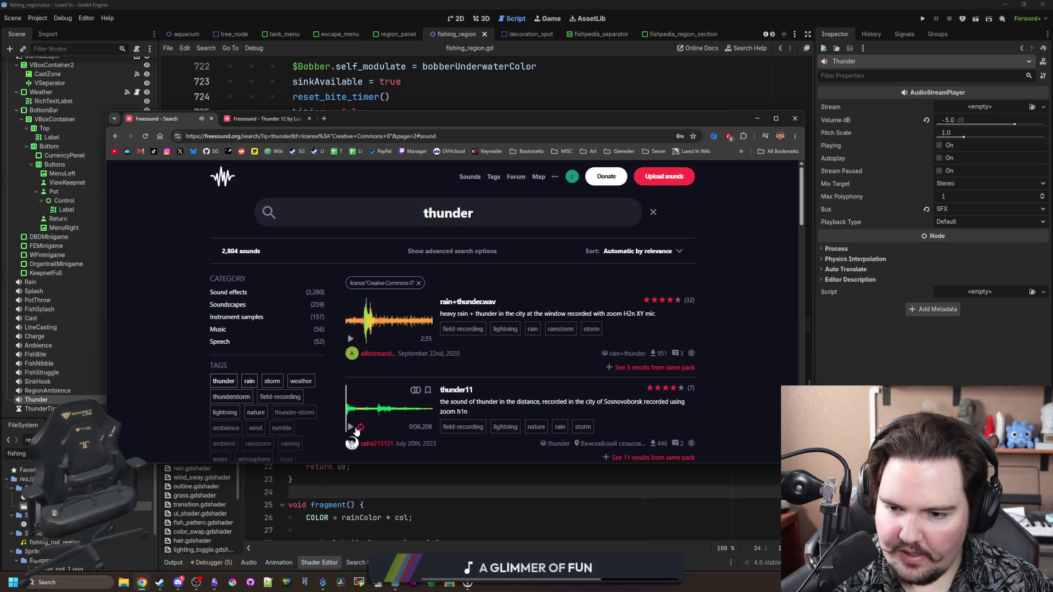
scroll(362, 411, down, 1)
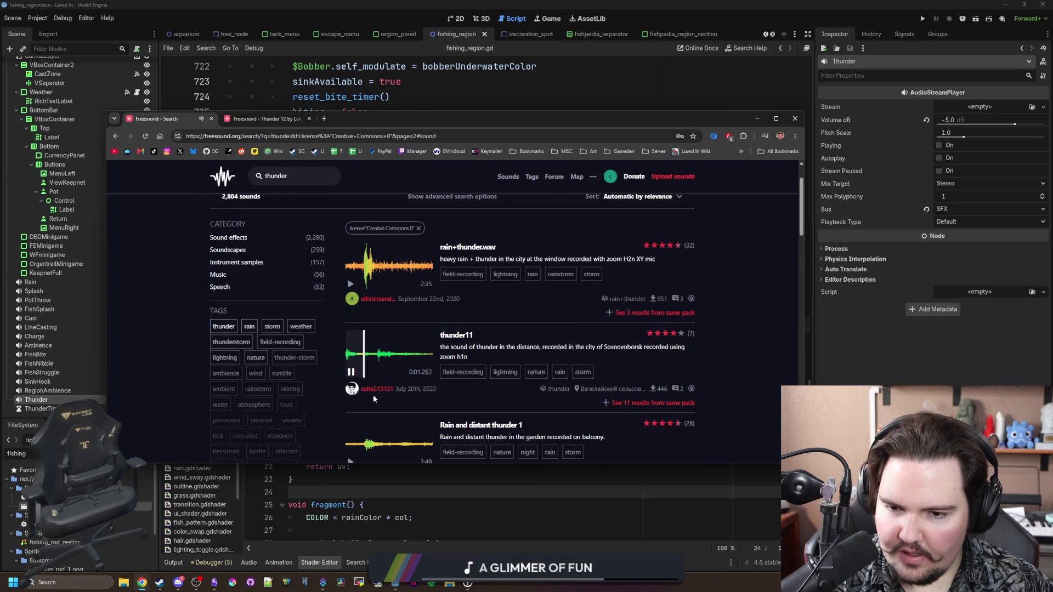
scroll(362, 401, down, 1)
click(352, 408)
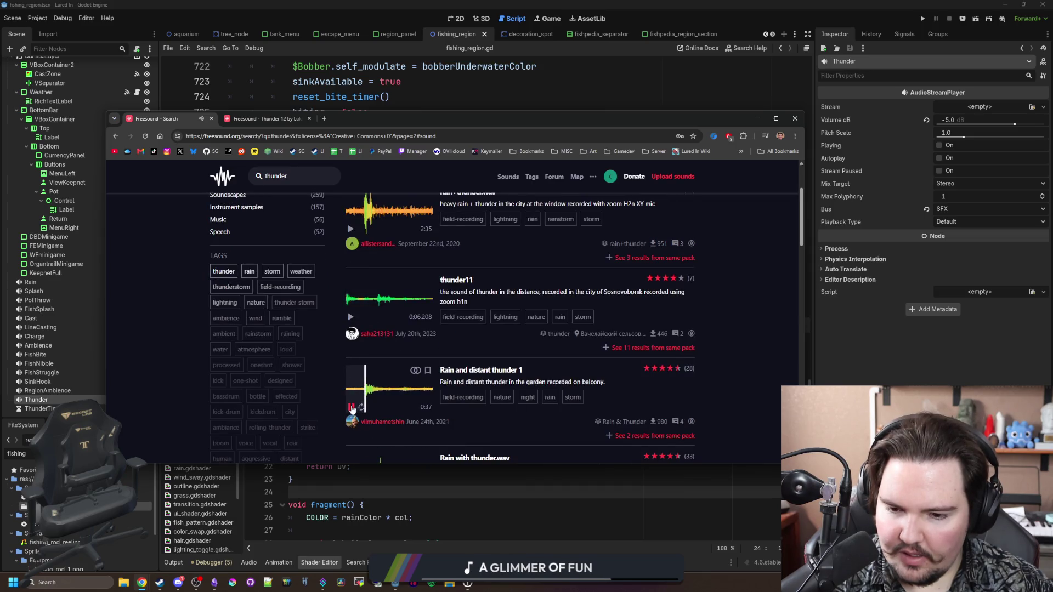
click(351, 407)
scroll(362, 397, down, 2)
click(377, 373)
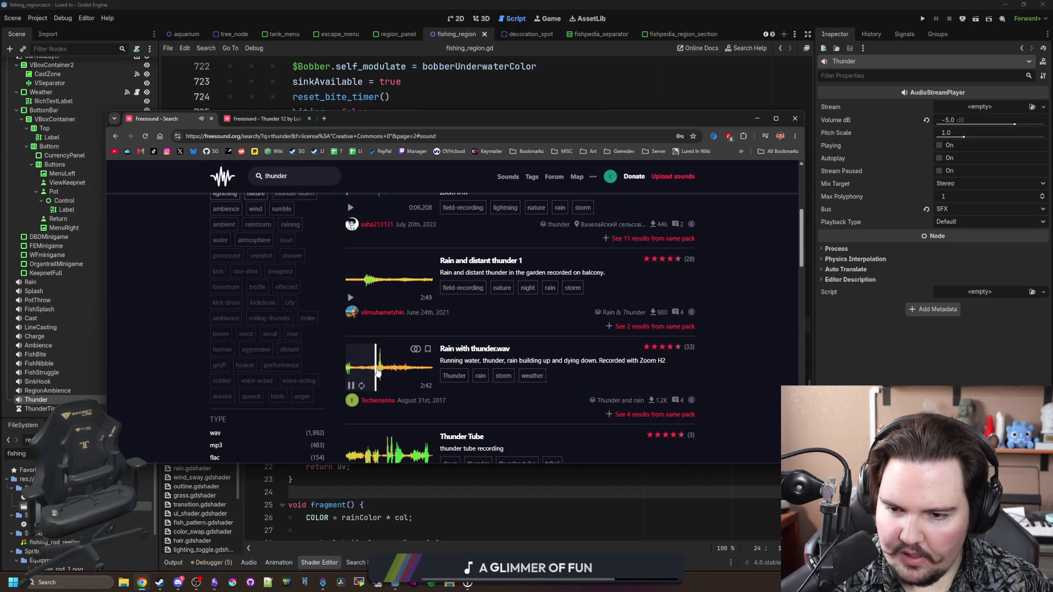
Step: Sort the CC0 thunder results by Downloads, most first
scroll(352, 387, down, 2)
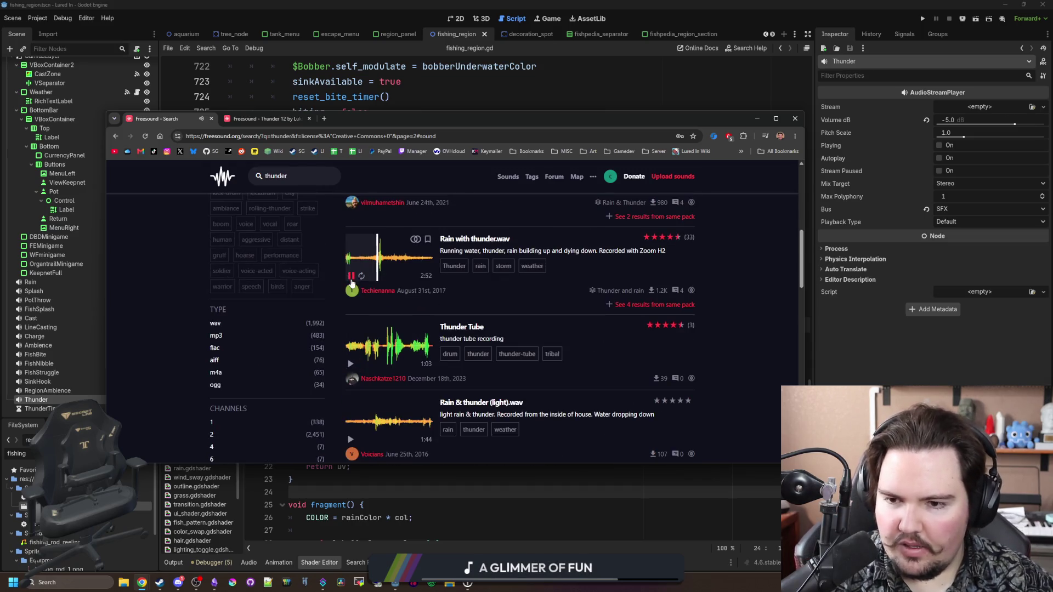
scroll(354, 280, down, 4)
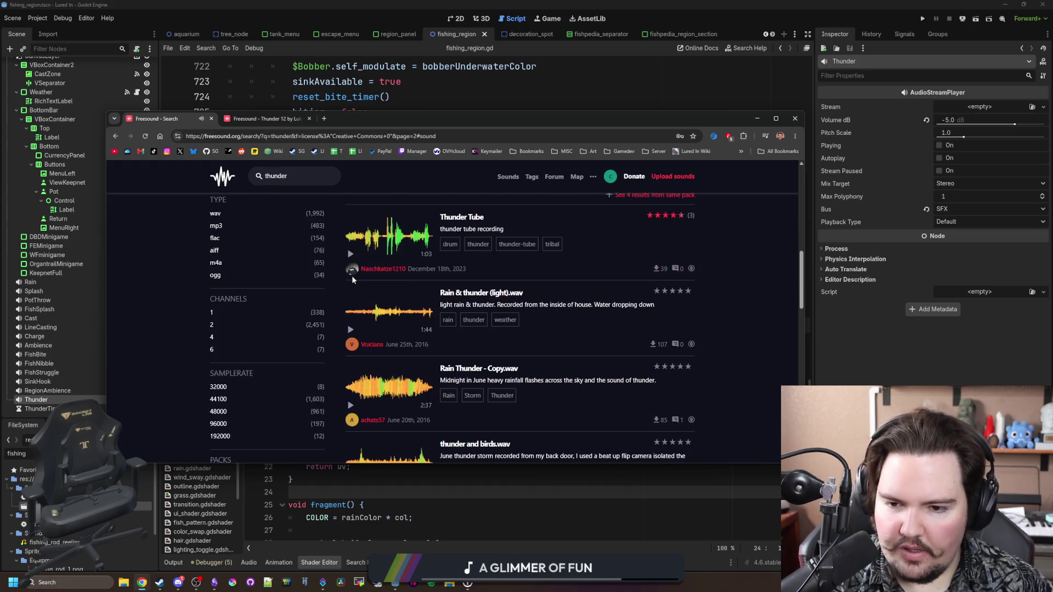
scroll(355, 281, down, 3)
scroll(664, 295, up, 10)
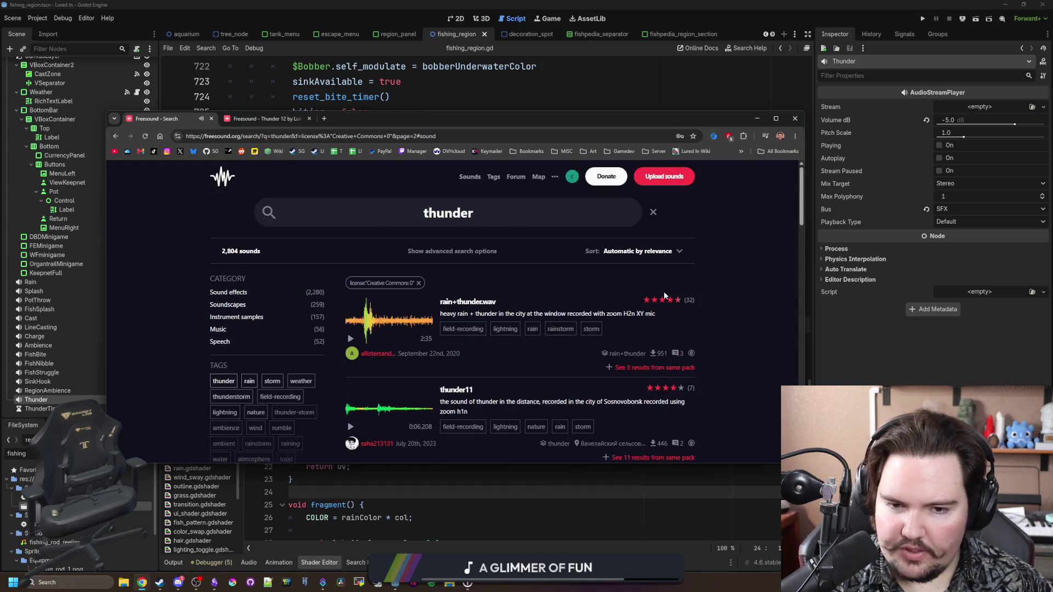
click(655, 252)
click(640, 328)
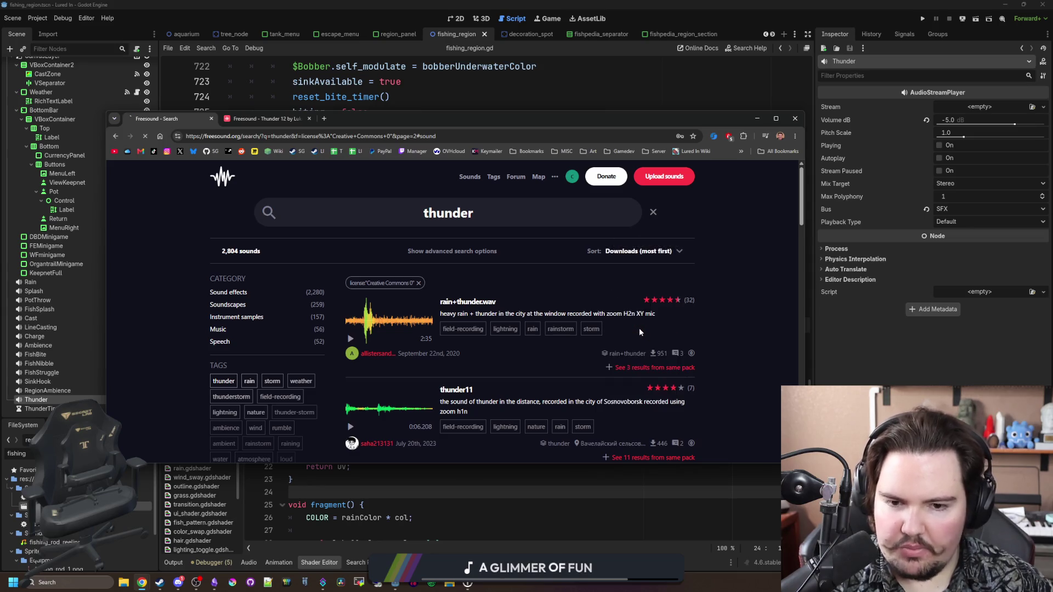
Step: Preview the Rain and Thunder 4, Heavy Thunder Strike, Thunder.ogg and thunder clips in Freesound's results
click(350, 339)
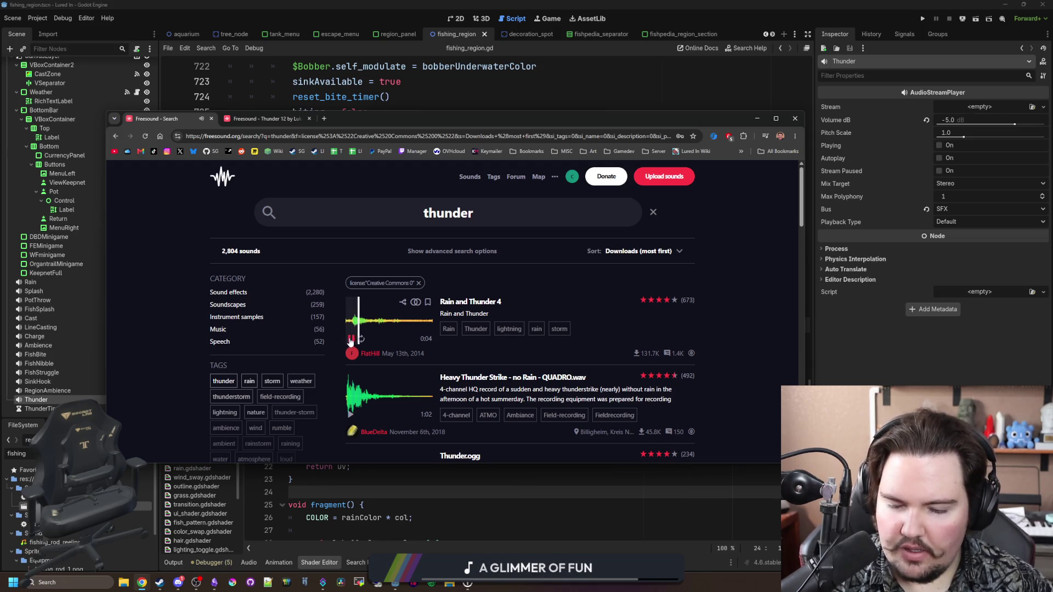
click(351, 340)
click(352, 419)
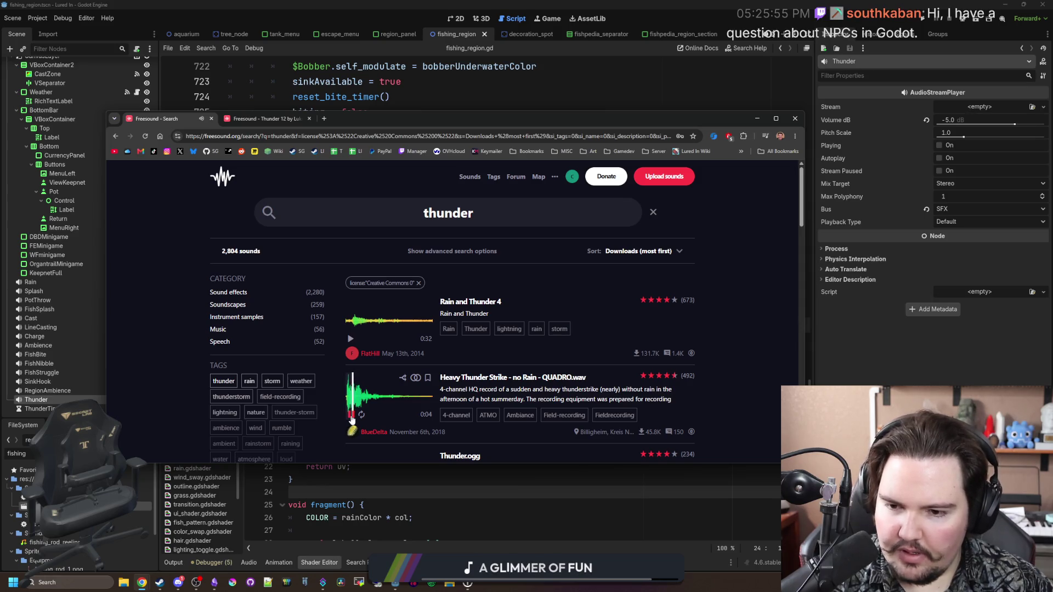
scroll(352, 419, down, 2)
click(351, 384)
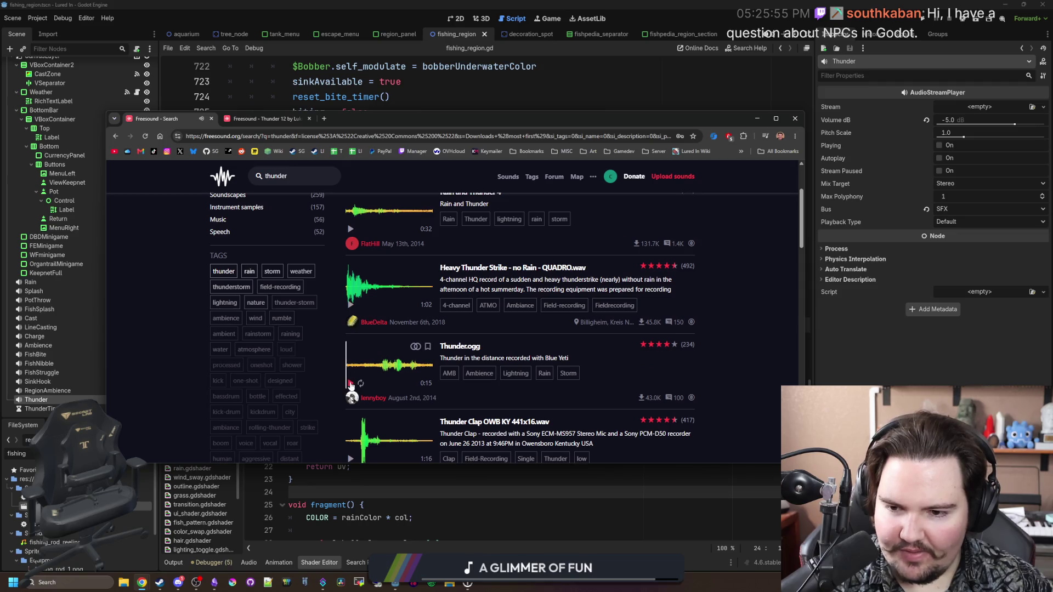
click(351, 383)
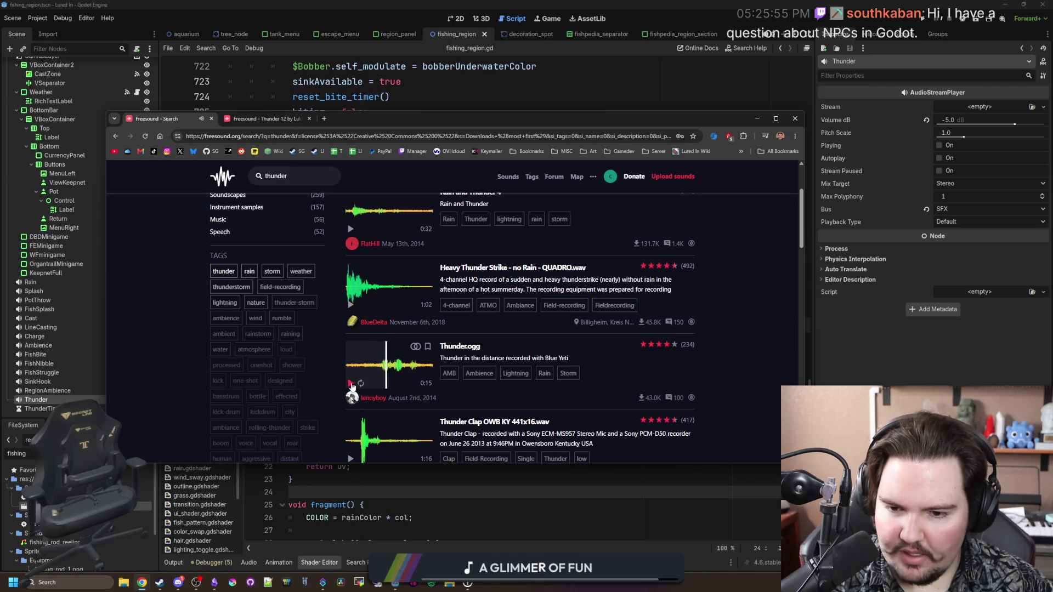
scroll(355, 382, down, 3)
scroll(354, 383, down, 2)
click(352, 418)
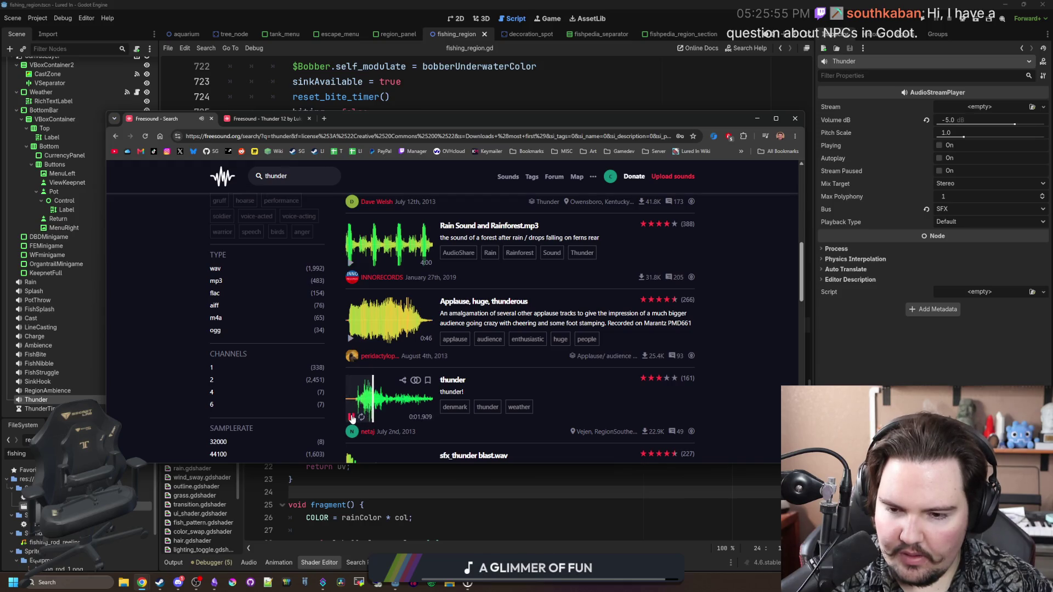
click(352, 418)
Step: Preview sfx_thunder blast.wav and THUNDER / Rain low frequencies, then replay Rain and Thunder 4
scroll(357, 409, down, 2)
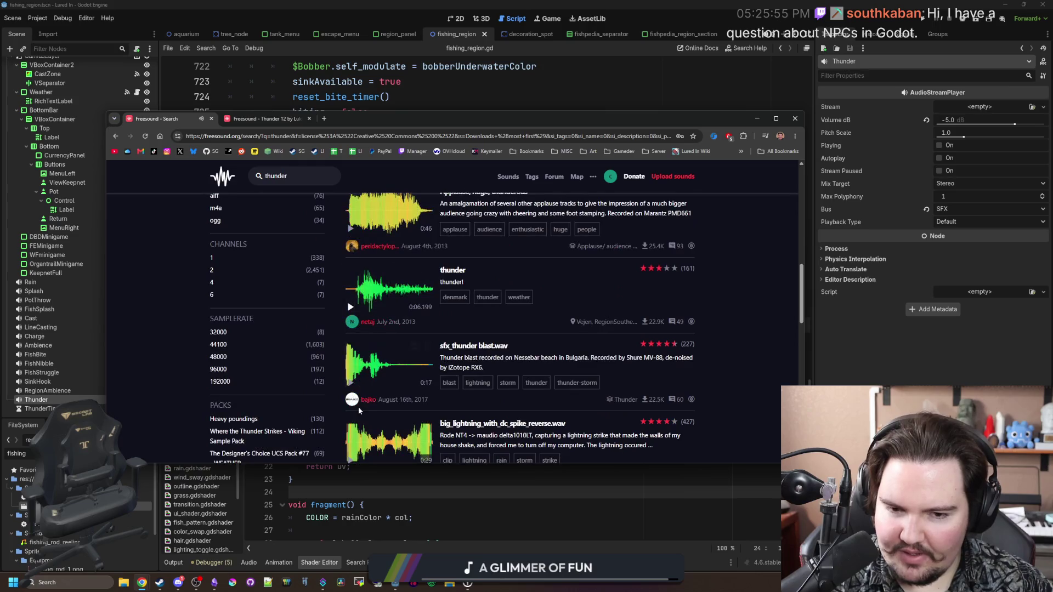
click(351, 383)
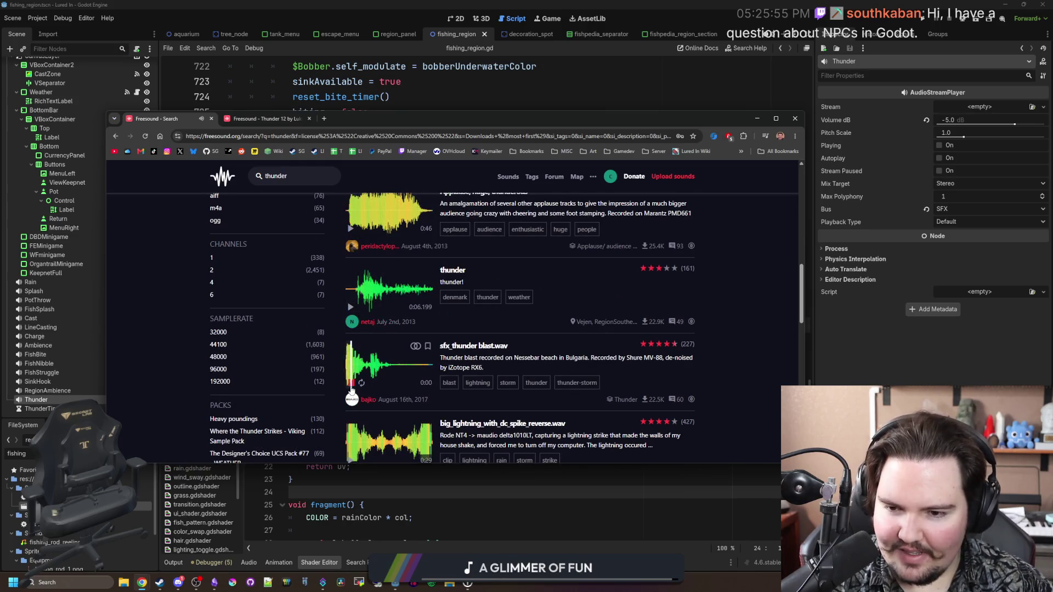
scroll(353, 384, down, 3)
click(360, 354)
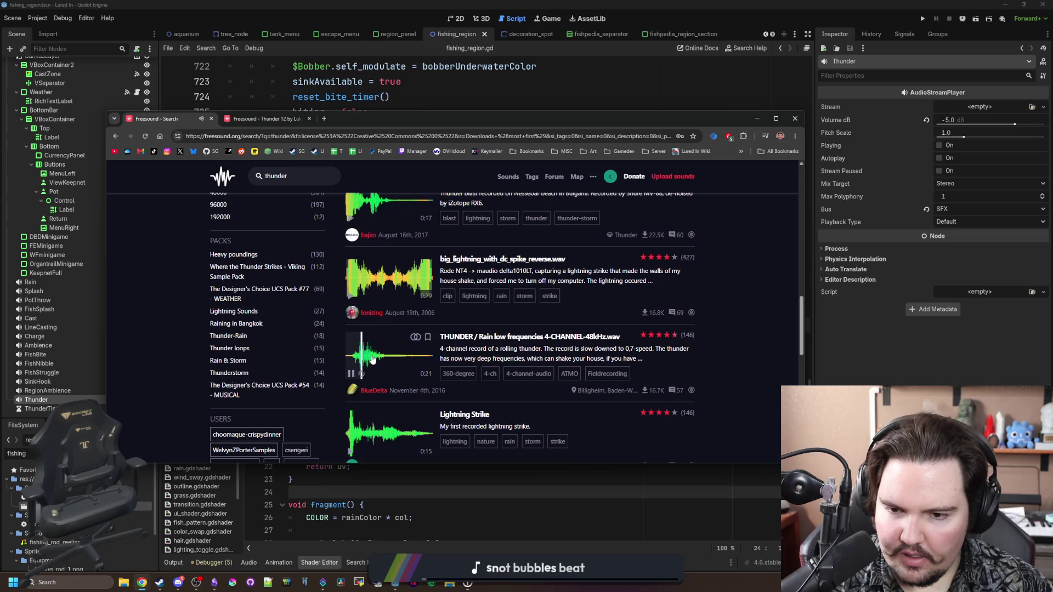
click(351, 374)
scroll(354, 374, down, 2)
scroll(353, 374, down, 3)
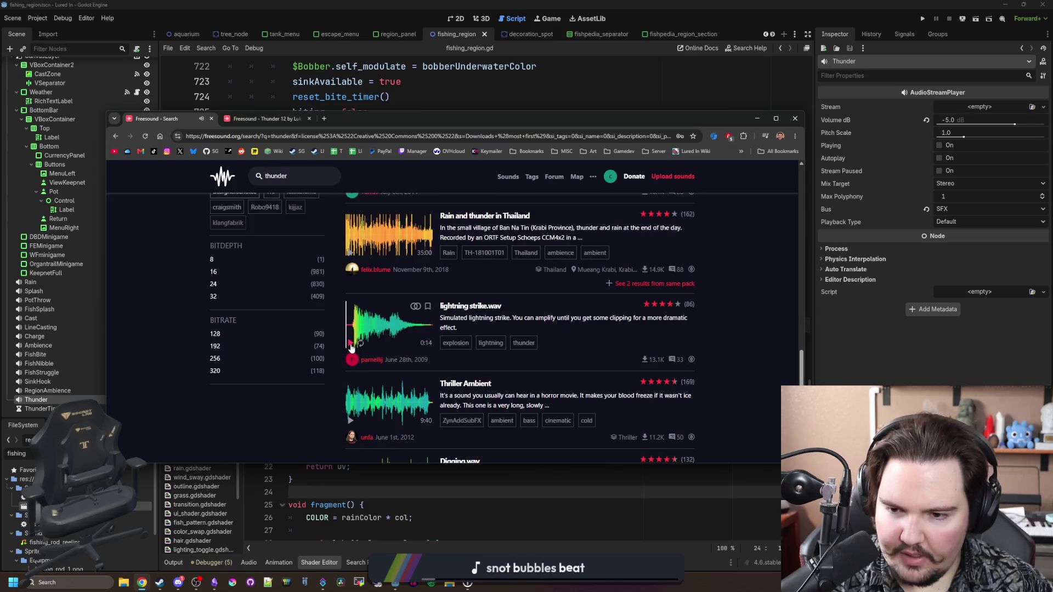
scroll(351, 347, down, 3)
scroll(351, 364, up, 15)
click(351, 339)
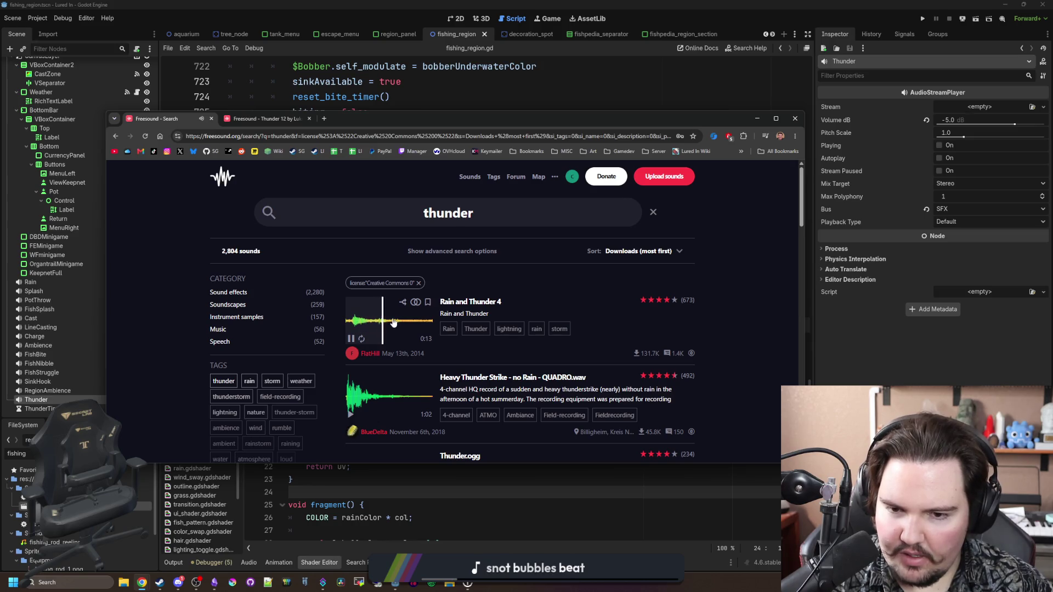
Step: Open Rain and Thunder 4 in a new tab and compare it with Thunder 12 by playing both
middle_click(451, 313)
key(ctrl+Tab)
click(370, 309)
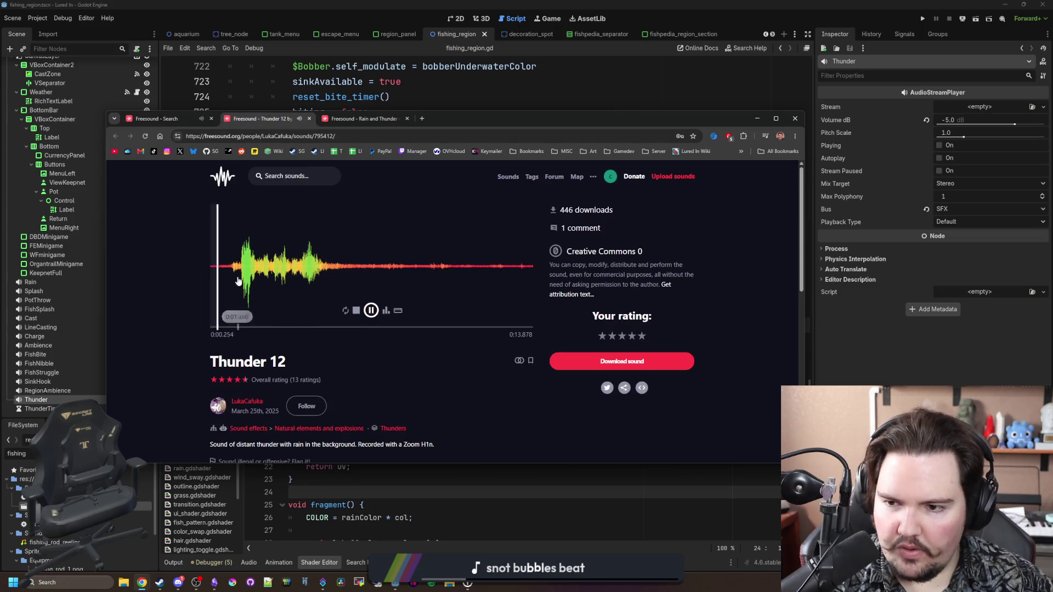
click(372, 310)
click(362, 119)
click(371, 311)
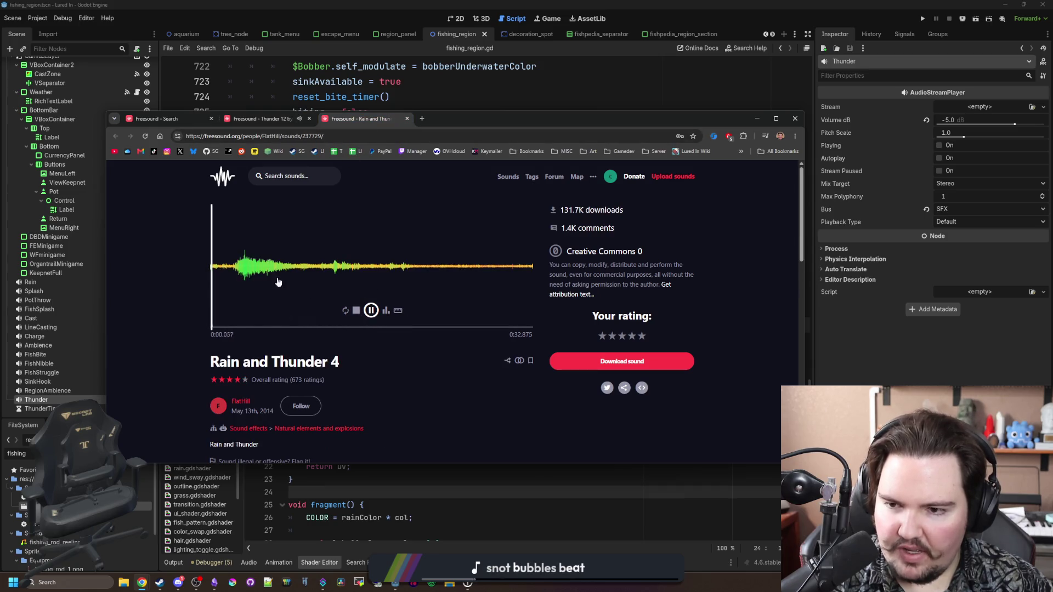
click(371, 311)
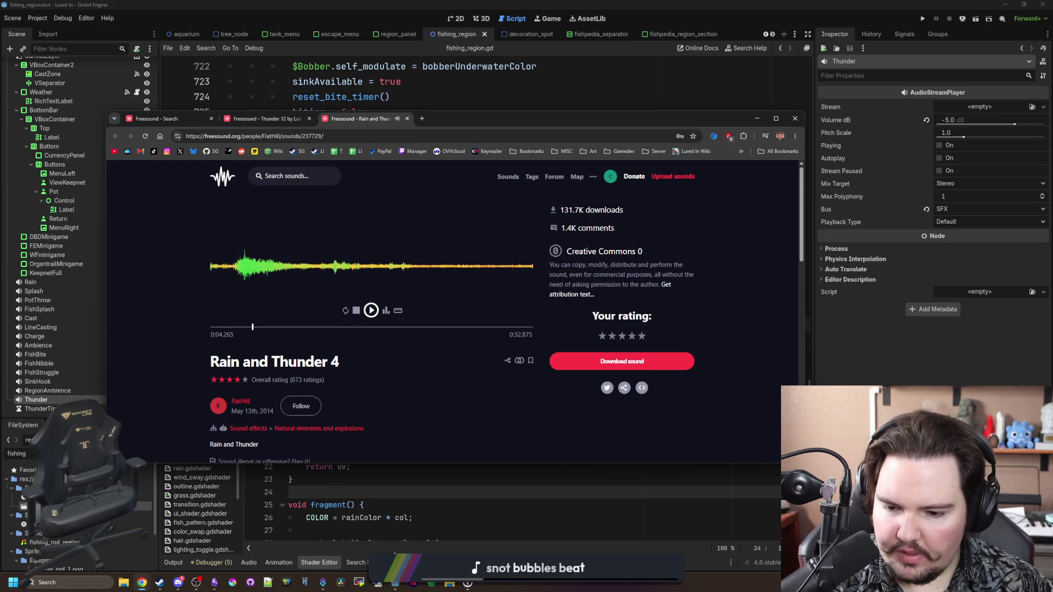
Step: Return to Godot's script editor, then bring Freesound back and center its window
click(617, 105)
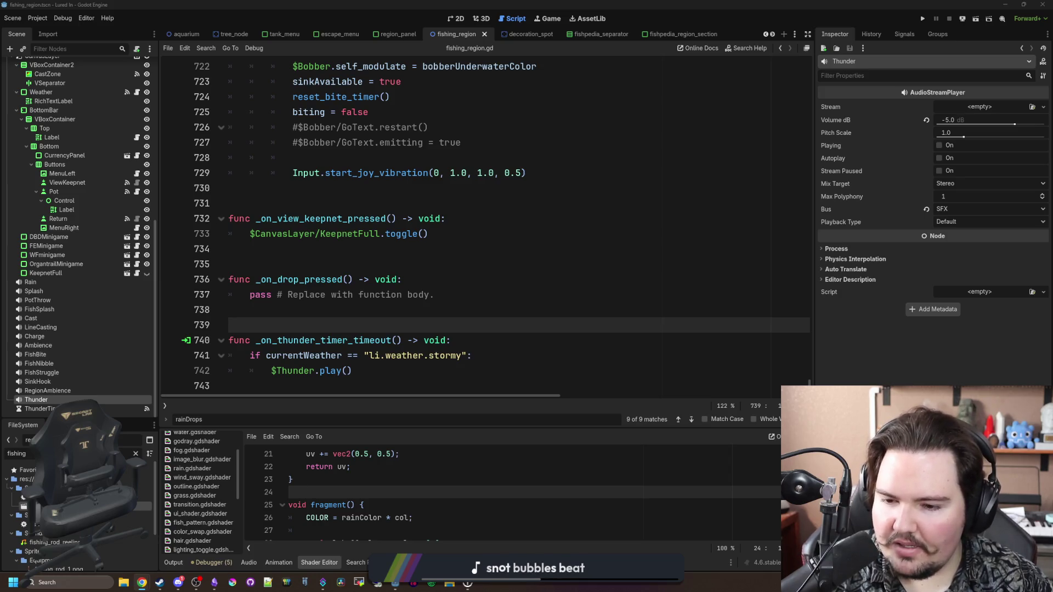
key(alt+Tab)
mouse_move(723, 8)
mouse_down()
mouse_move(723, 107)
mouse_move(736, 118)
mouse_up()
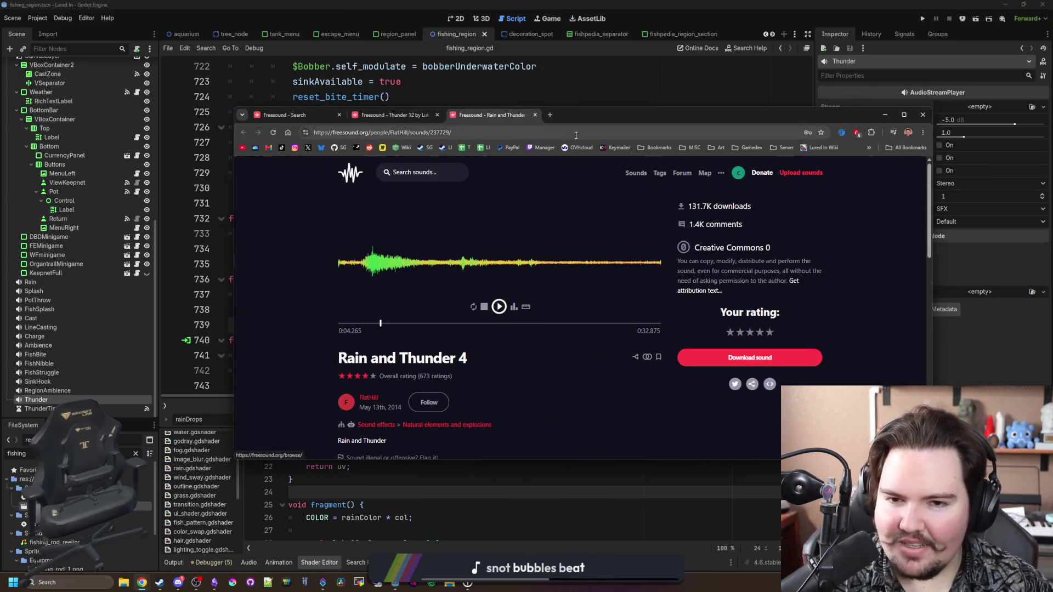
mouse_move(178, 583)
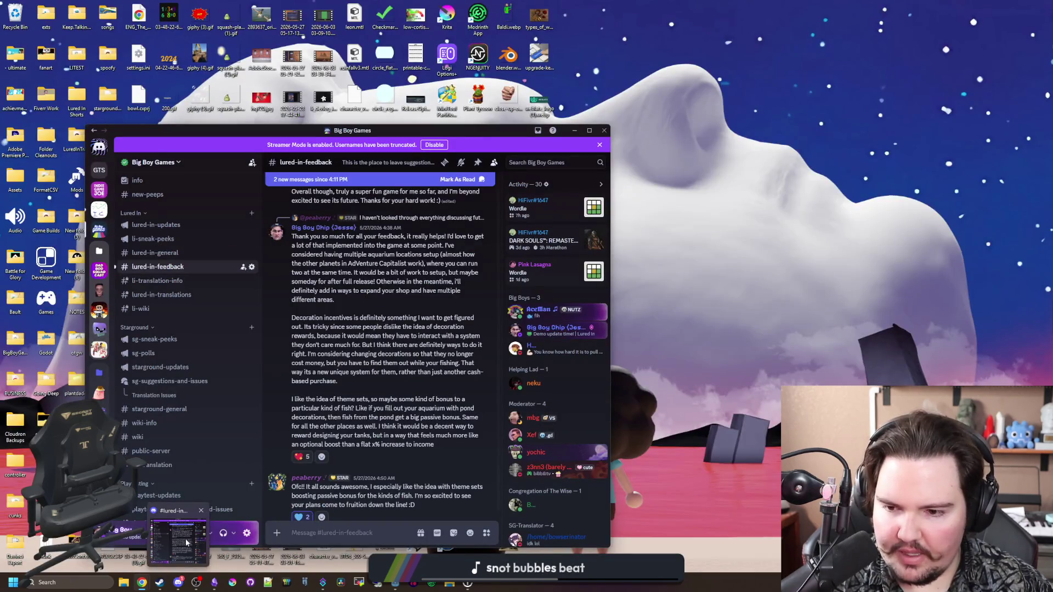
Step: Bring Discord forward and open the #programming channel's message box
click(186, 543)
scroll(179, 420, down, 5)
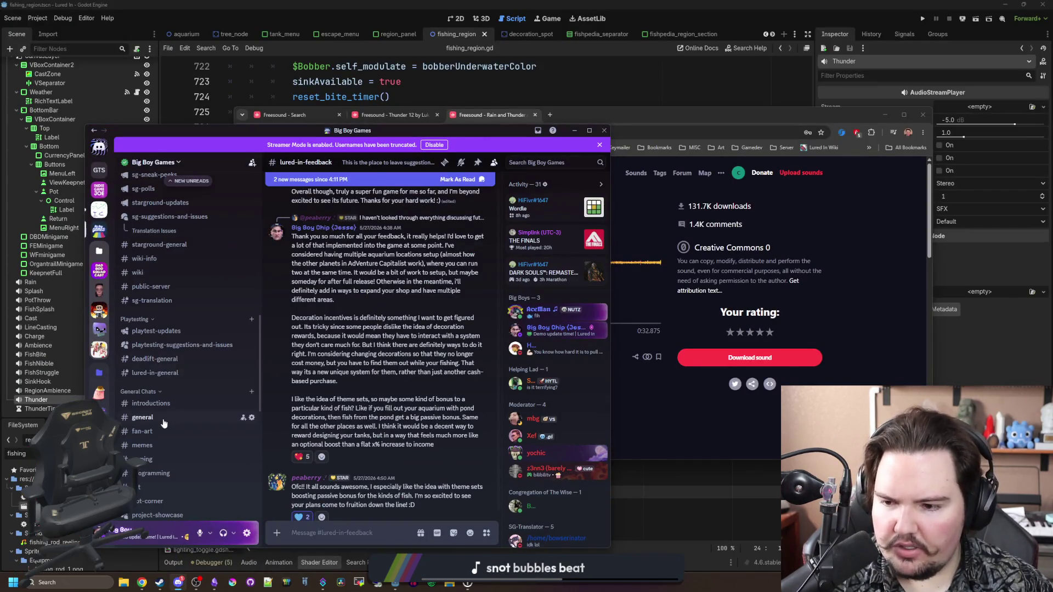
scroll(163, 423, down, 3)
click(159, 364)
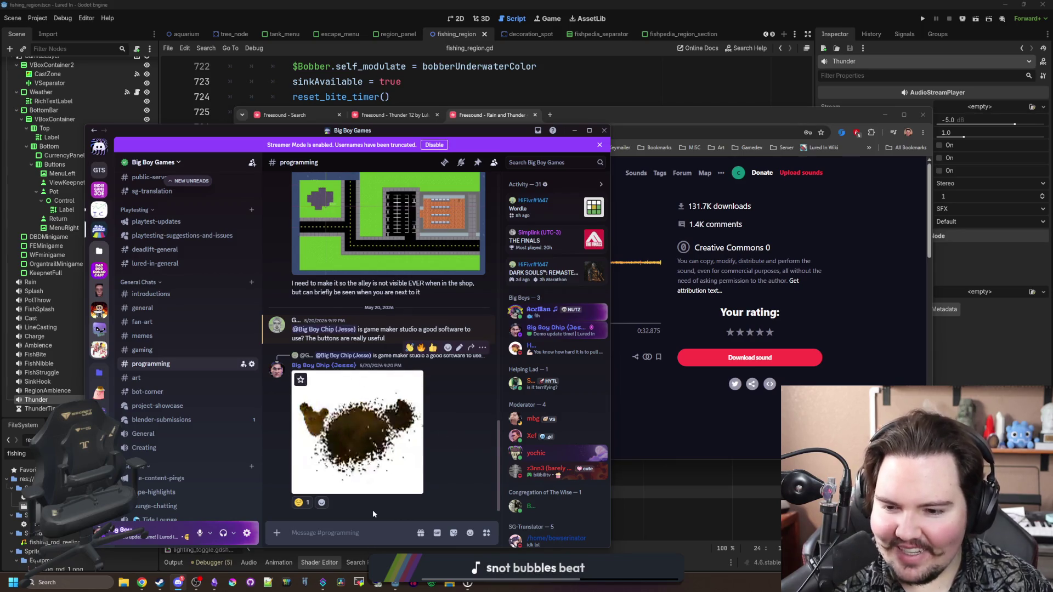
click(328, 536)
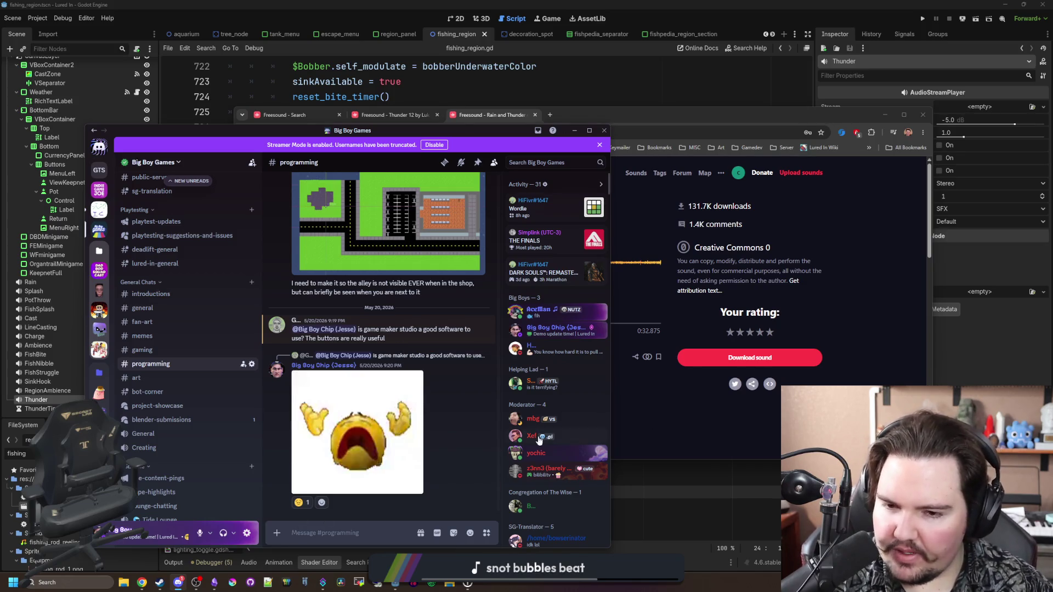
Step: Scroll the programming channel, then hide Discord and move the Freesound window off screen
scroll(176, 339, up, 3)
scroll(176, 339, up, 5)
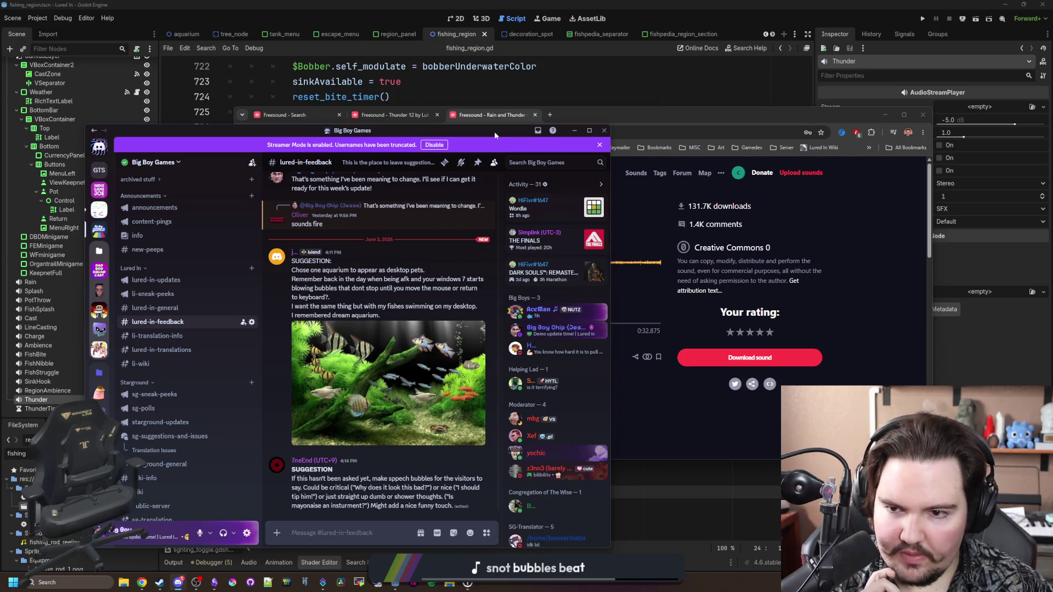
click(575, 131)
mouse_move(633, 116)
mouse_down()
mouse_move(922, 146)
mouse_move(1052, 175)
mouse_up()
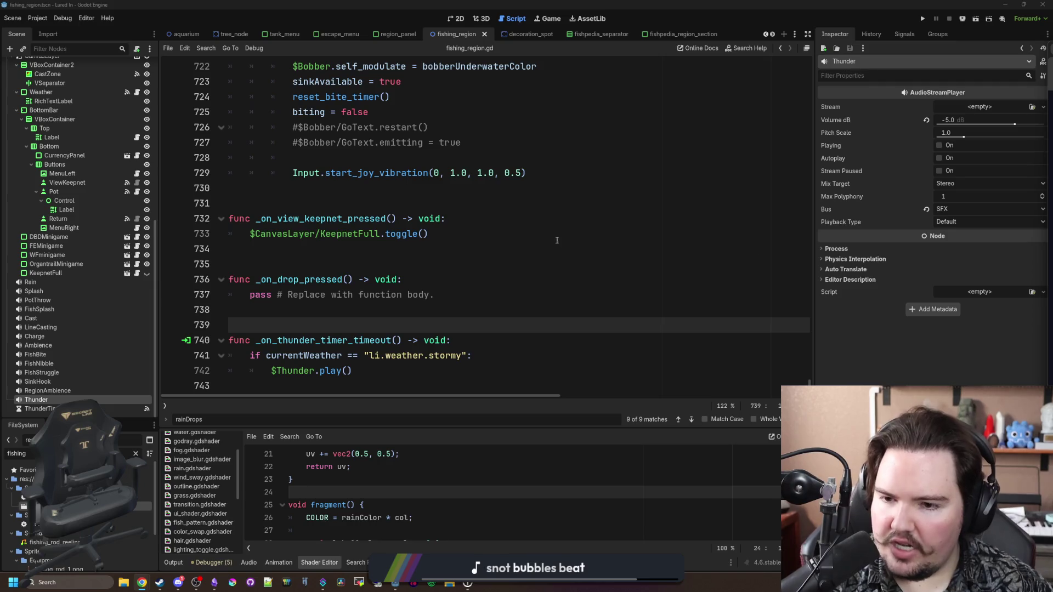
Step: Put the cursor on empty script line 734, launch Audacity 4 from Windows search and dismiss its release notes
click(362, 249)
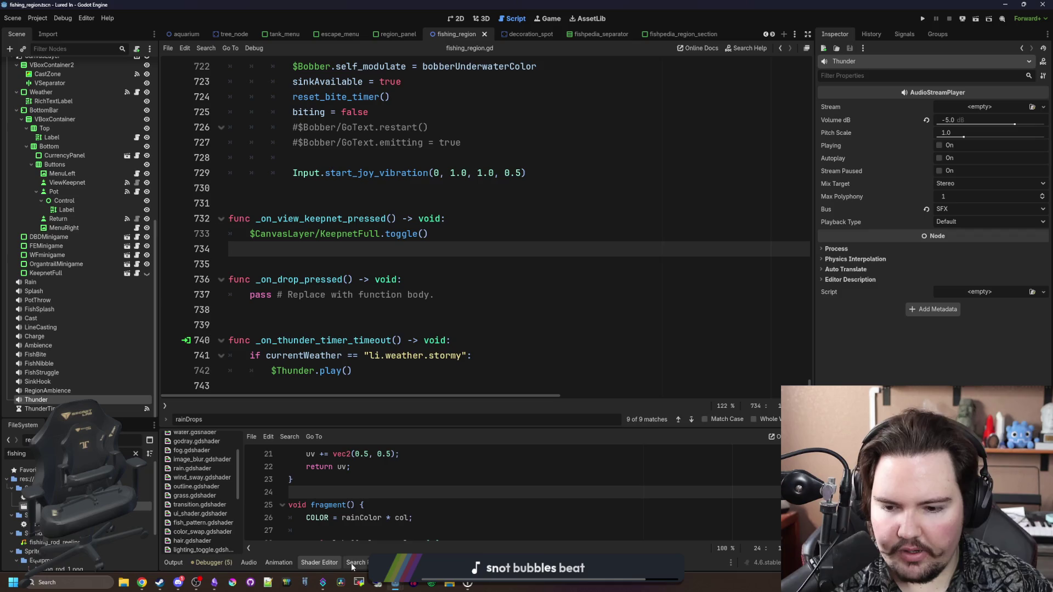
click(57, 583)
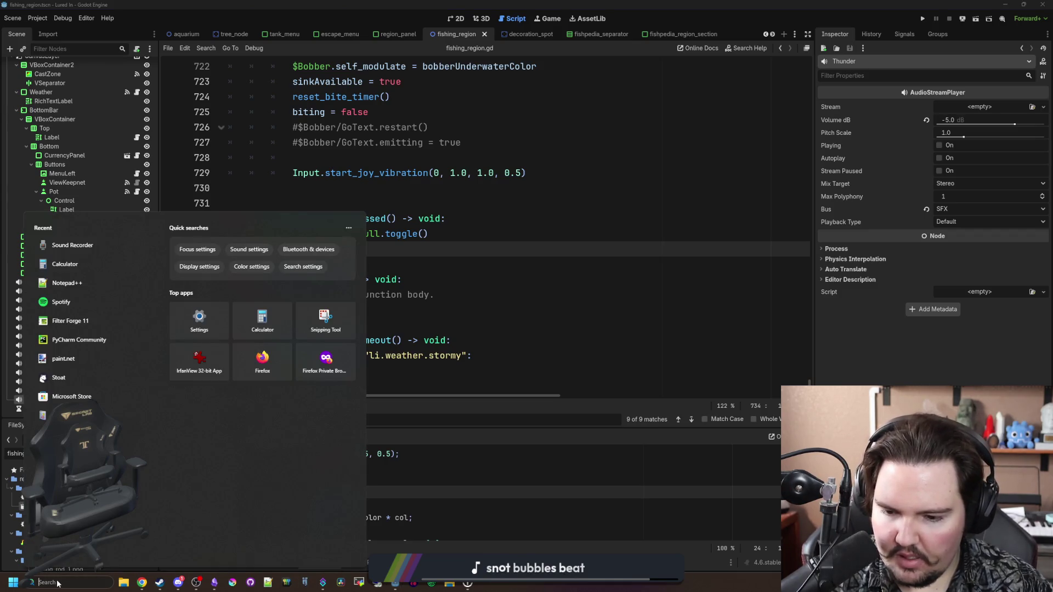
click(395, 584)
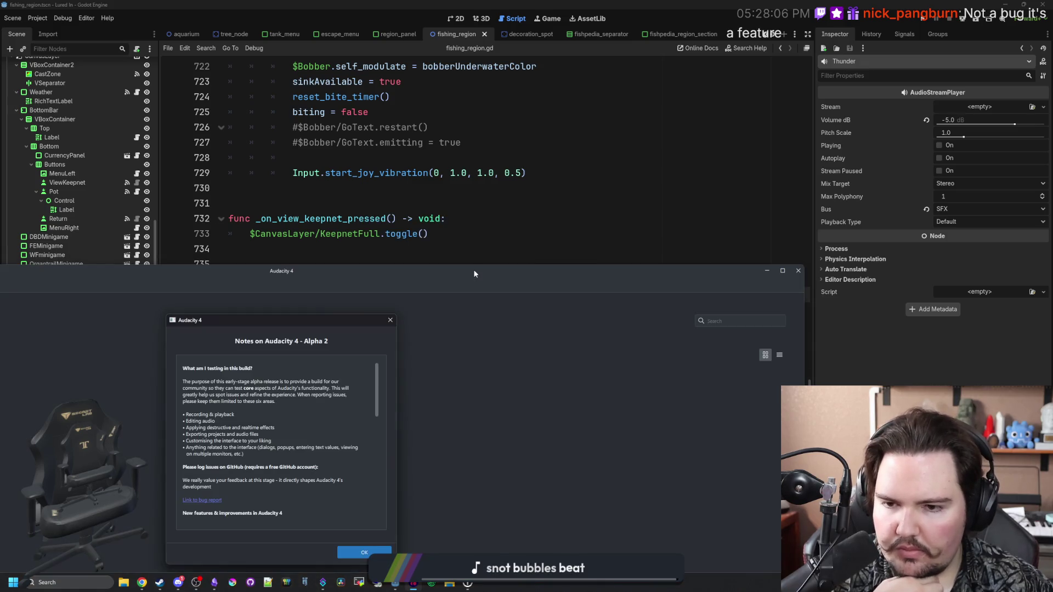
click(376, 557)
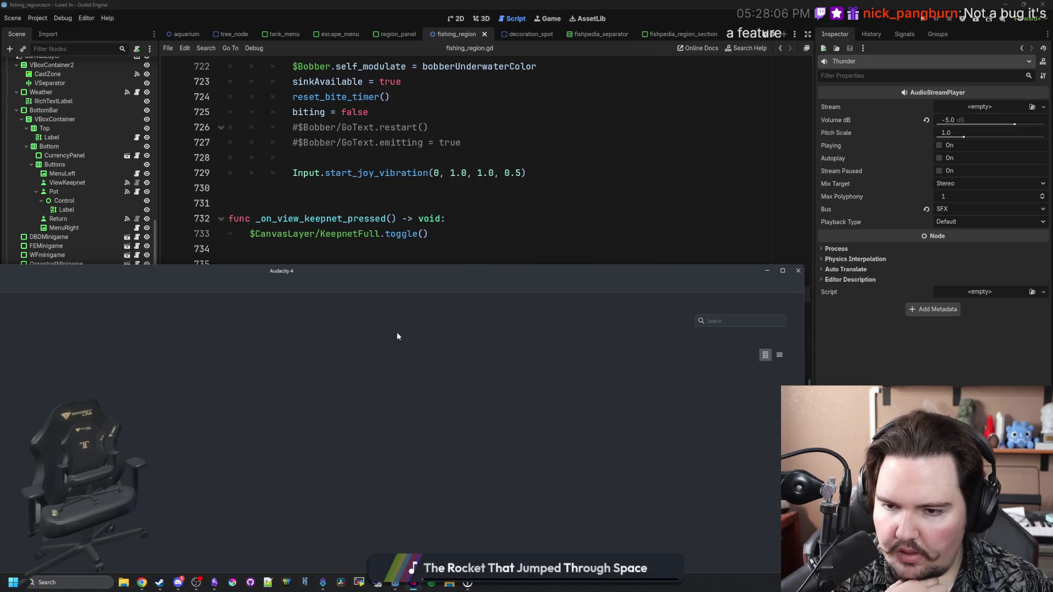
Step: In a maximized new project, import thunder-12 and rain-and-thunder-4 as tracks, shifting rain to 0:18
double_click(404, 280)
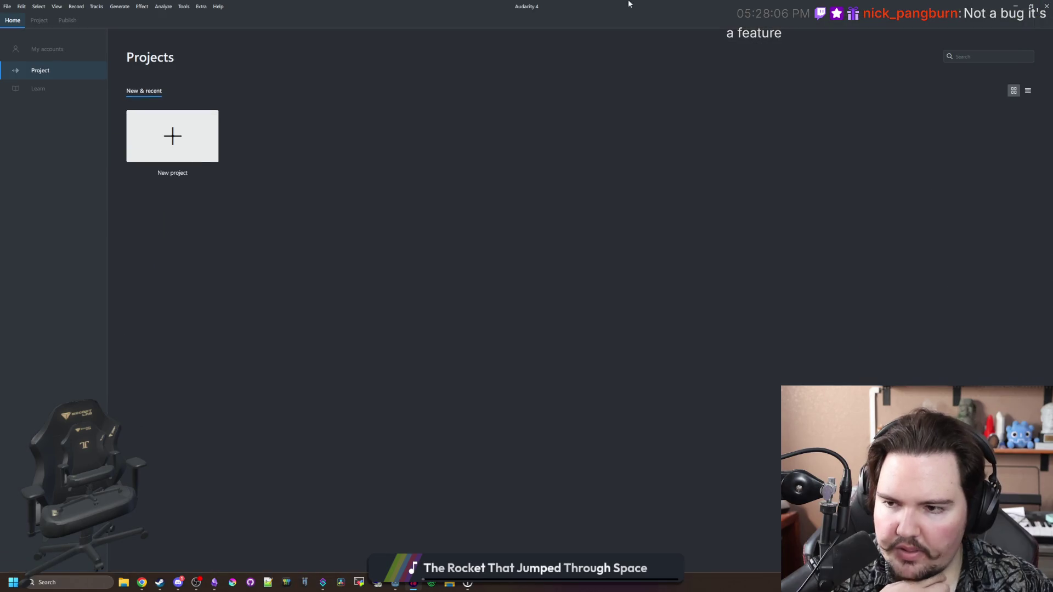
click(173, 135)
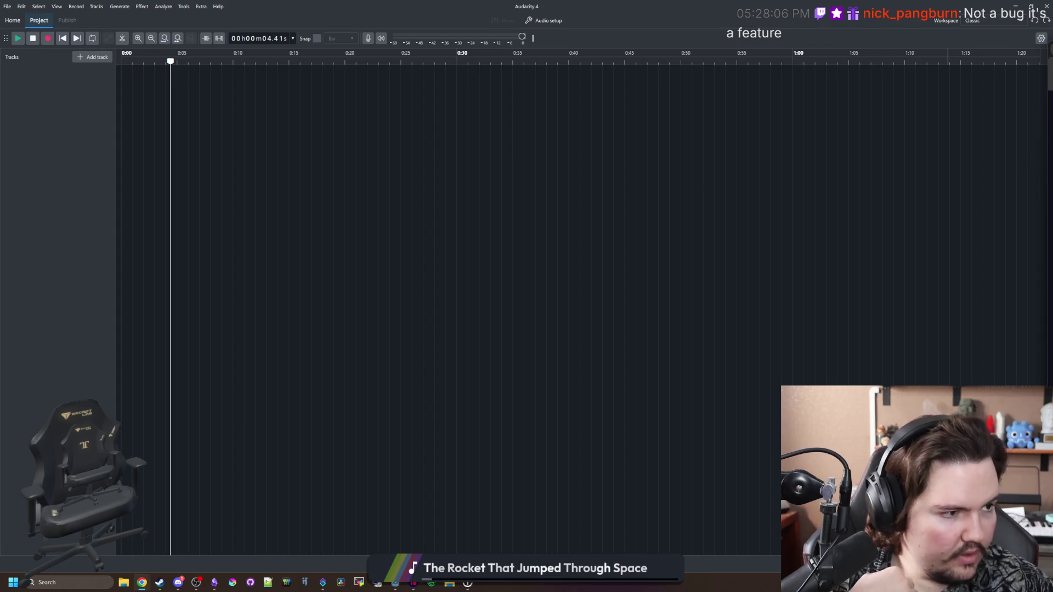
drag(214, 198, 213, 198)
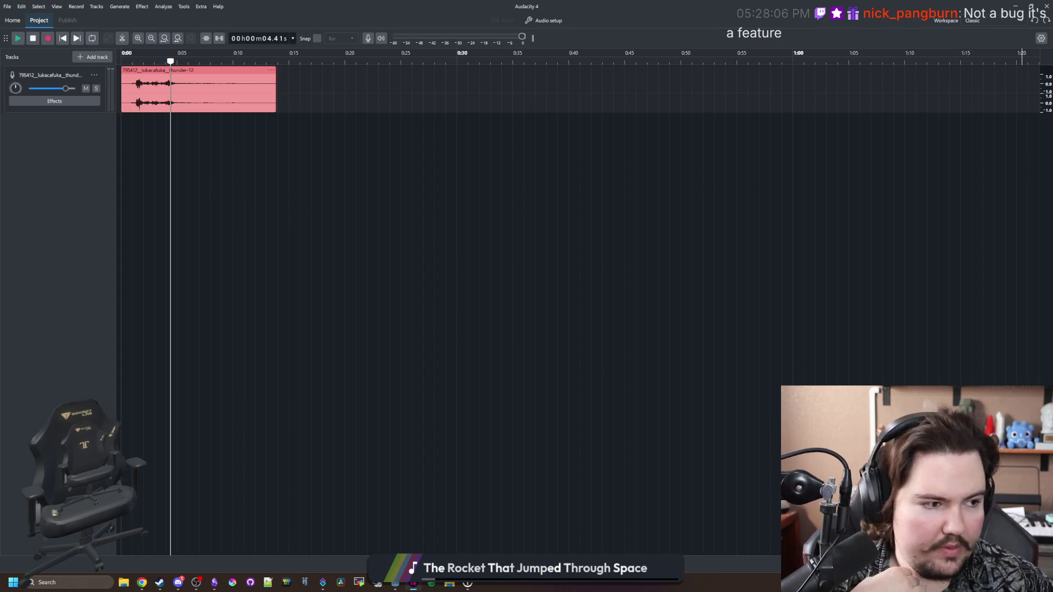
drag(594, 211, 379, 197)
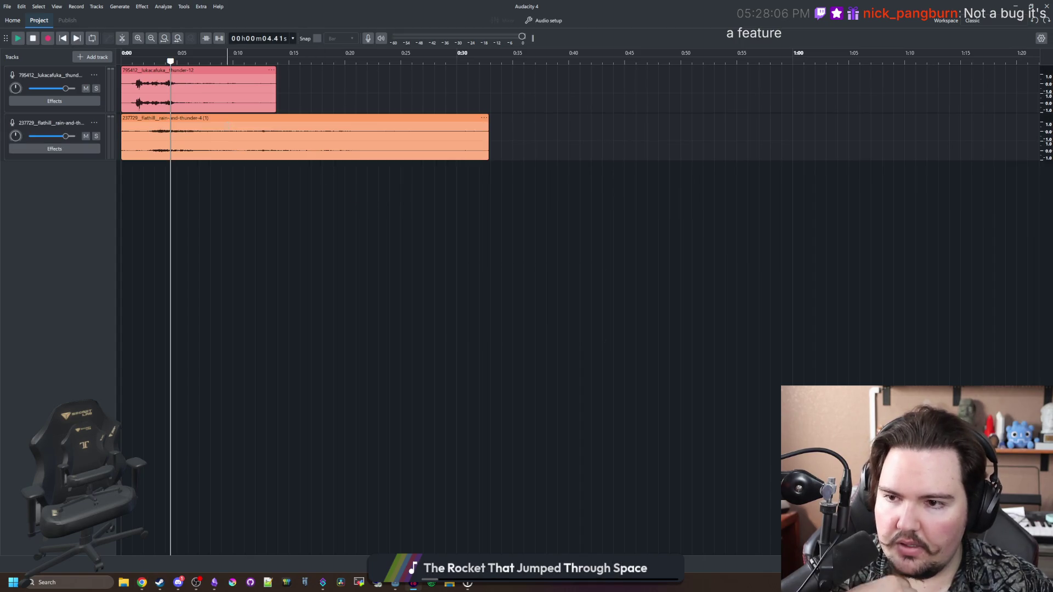
drag(228, 118, 436, 119)
ctrl+scroll(390, 97, up, 2)
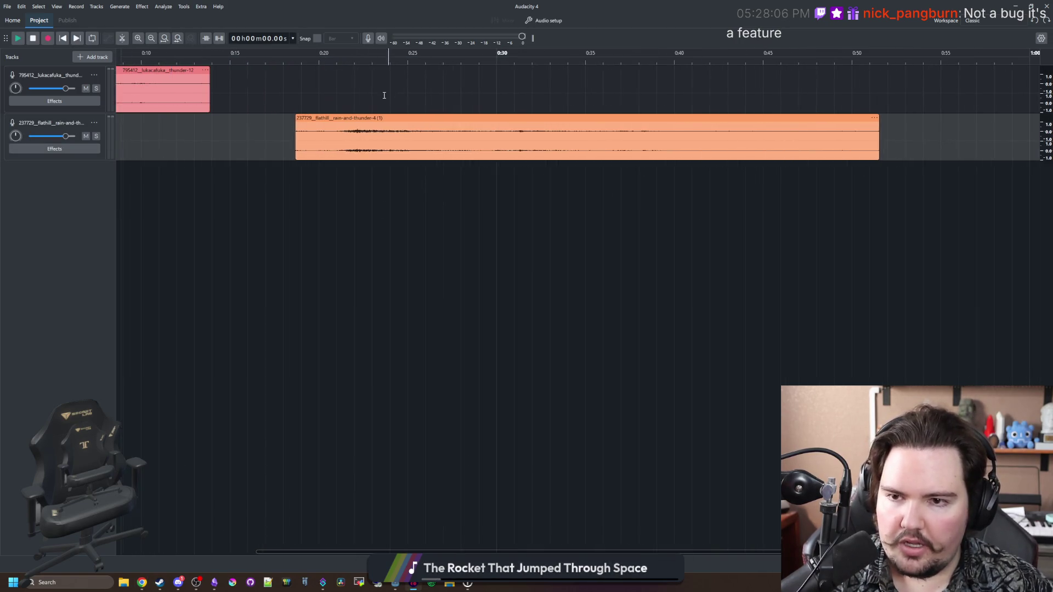
ctrl+scroll(373, 91, up, 2)
Step: Split the rain clip just past 0:20 and delete its left piece
click(291, 81)
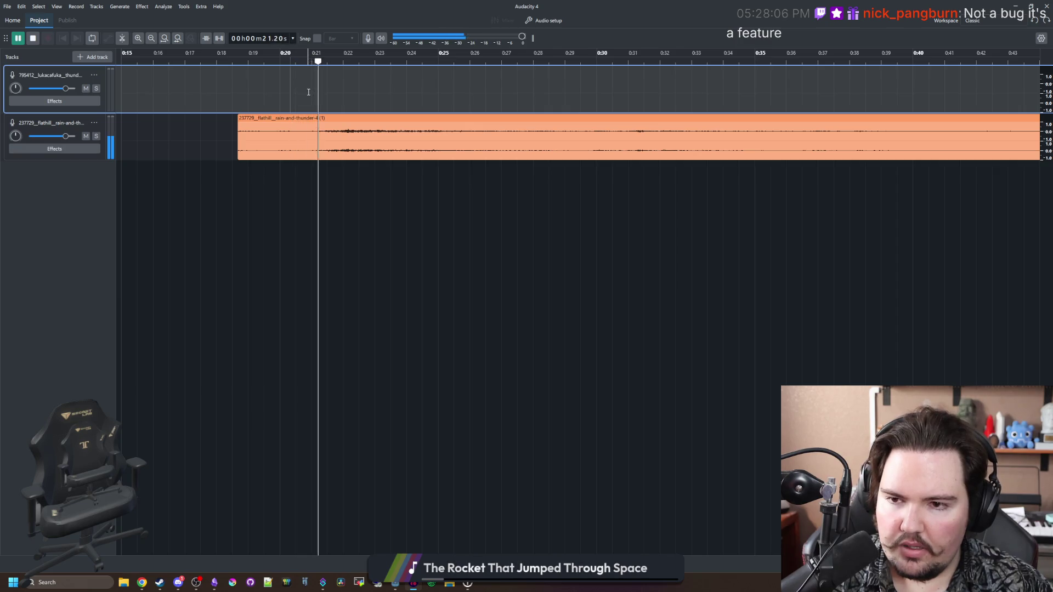
key(space)
ctrl+scroll(321, 134, up, 3)
key(s)
click(318, 145)
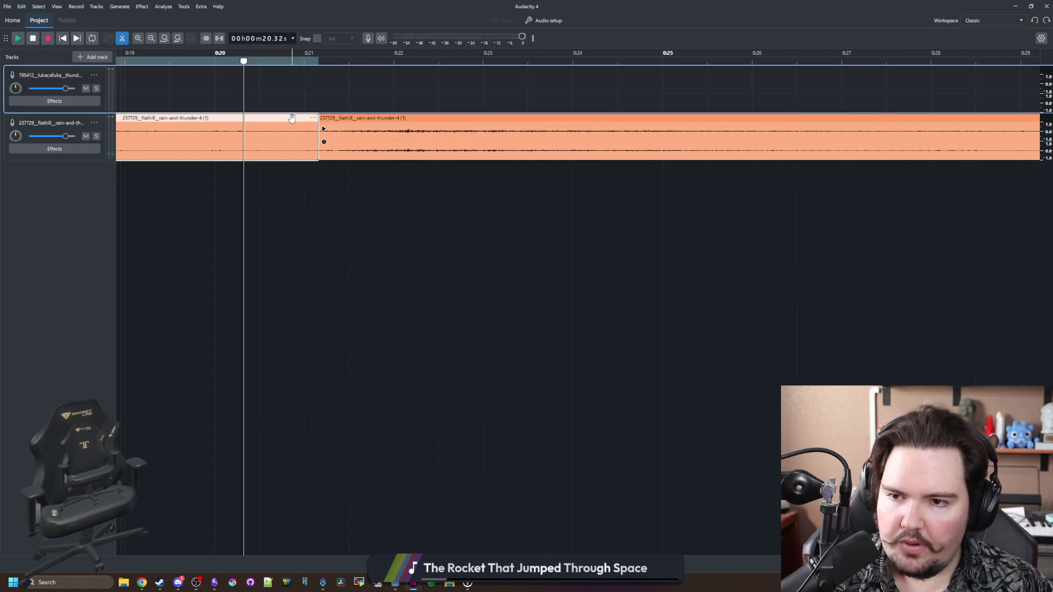
key(Delete)
Step: Play back the trimmed rain clip, jumping between about 0:37, 0:35 and 0:24
key(space)
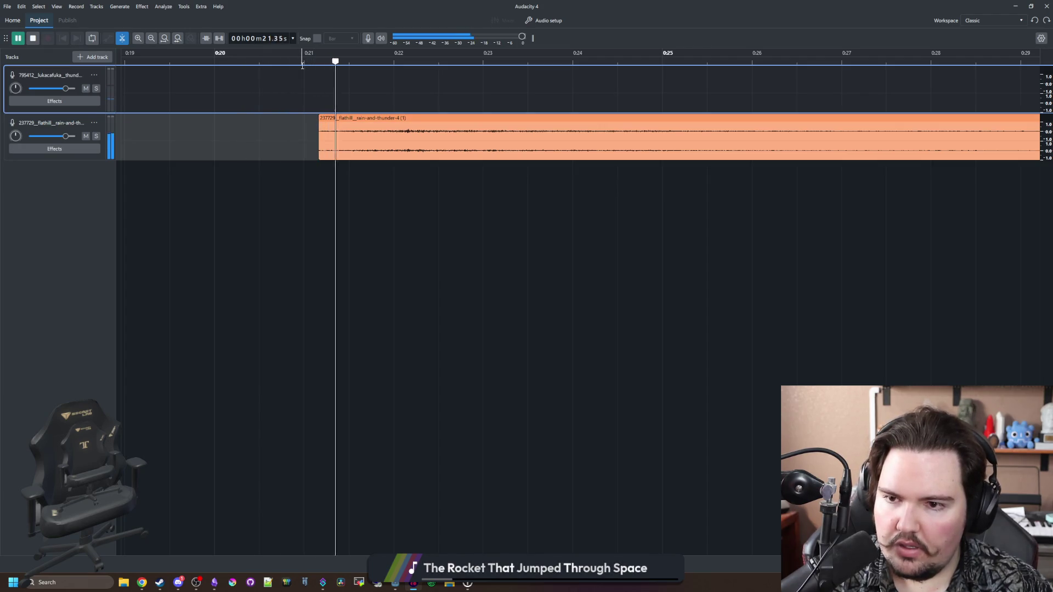
ctrl+scroll(252, 113, down, 1)
ctrl+scroll(251, 114, down, 4)
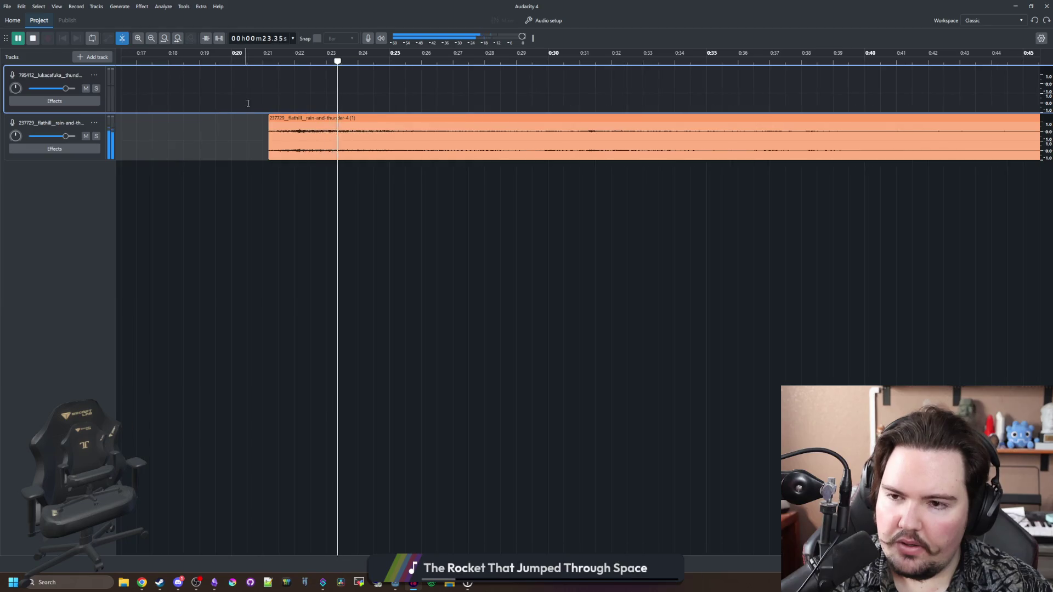
ctrl+scroll(370, 96, up, 1)
ctrl+scroll(373, 99, down, 1)
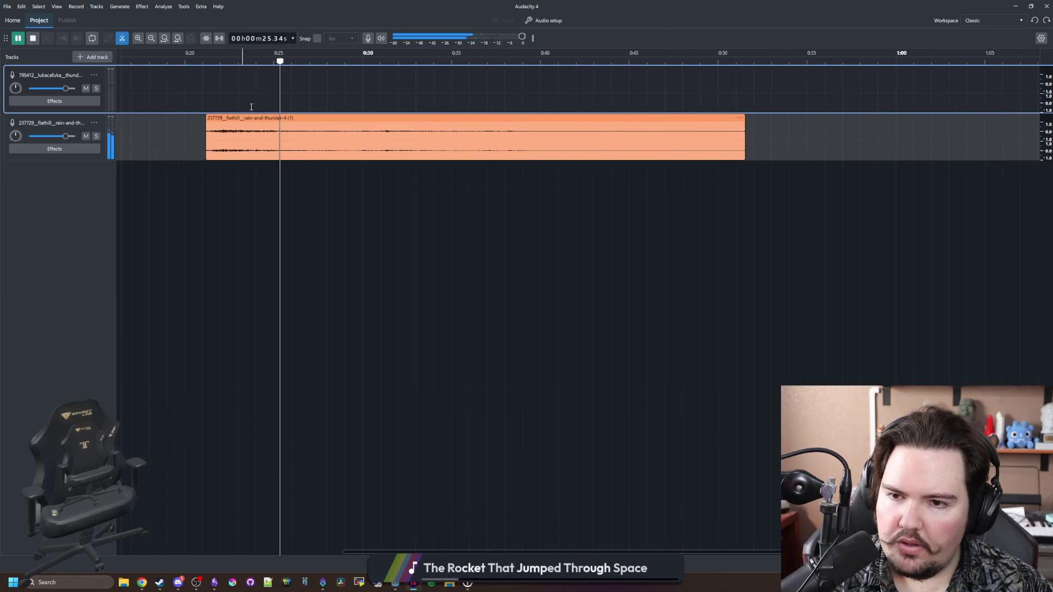
ctrl+scroll(385, 101, up, 1)
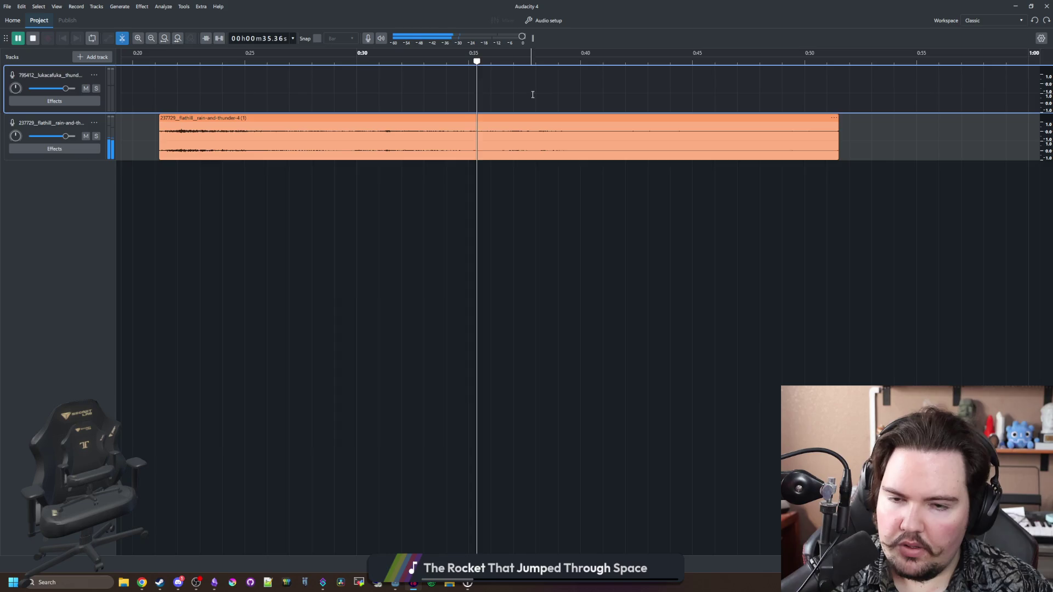
click(516, 60)
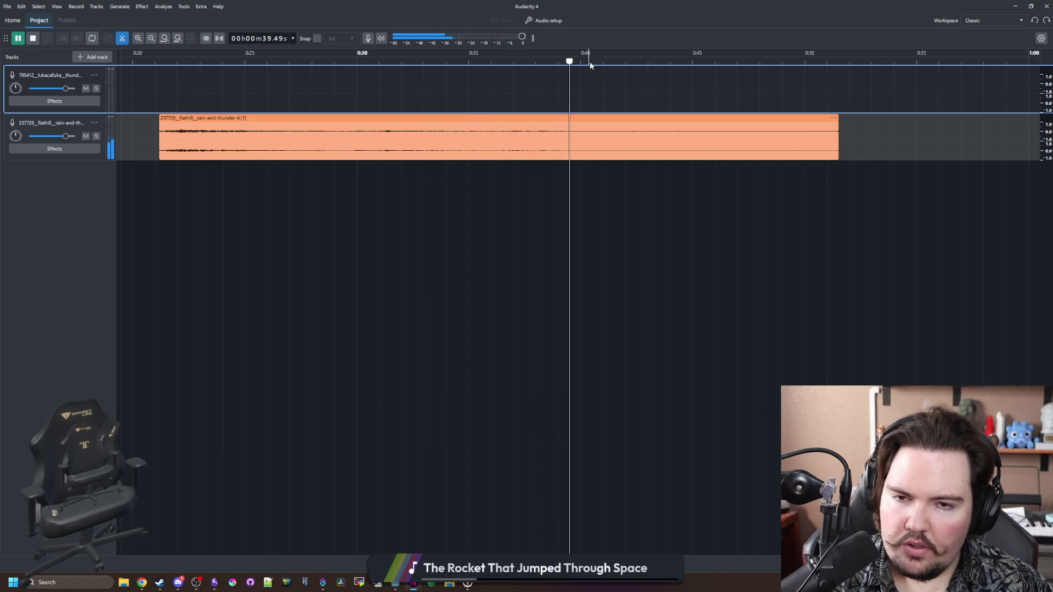
click(479, 63)
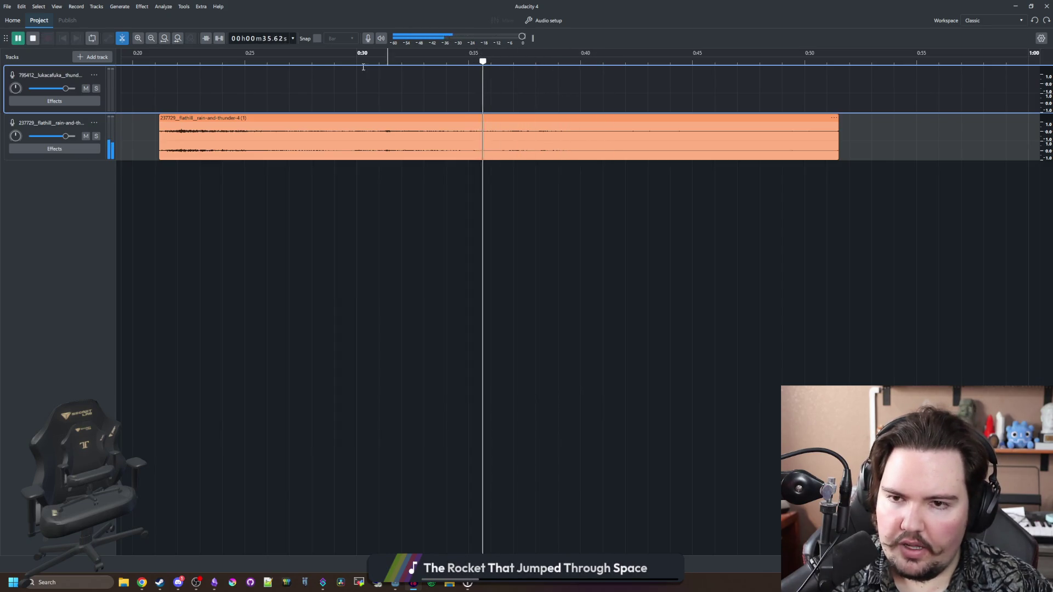
click(228, 63)
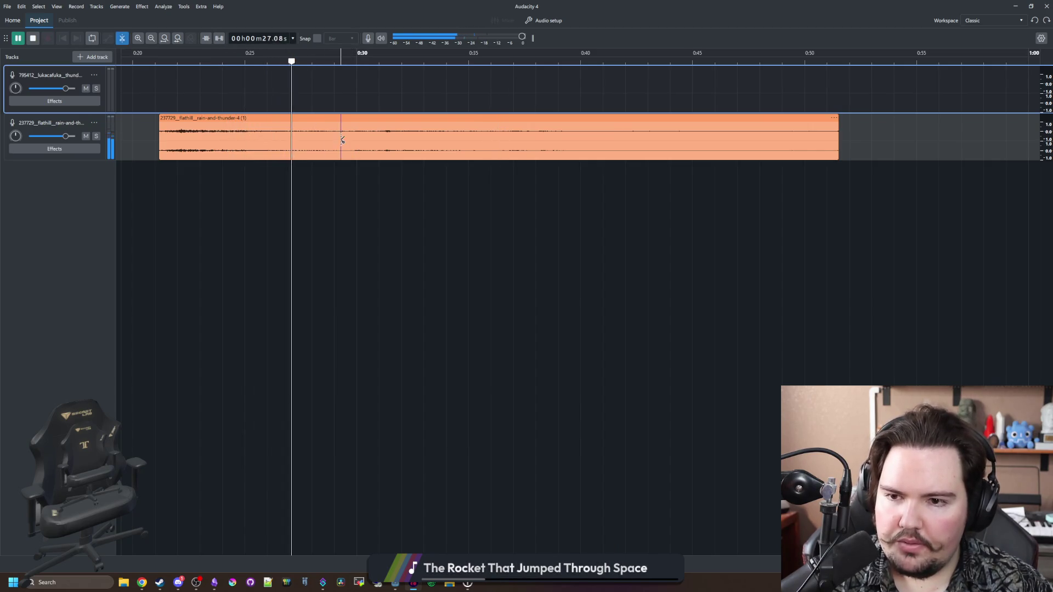
Step: Split the rain clip at about 0:30, 0:27, 0:31 and 0:33
click(375, 140)
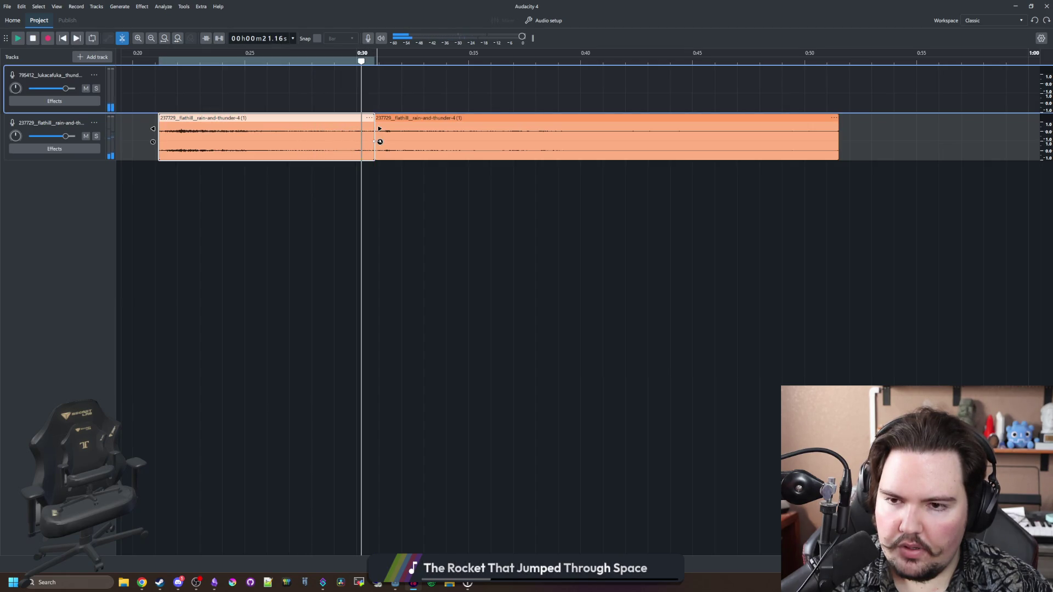
scroll(376, 137, up, 4)
click(377, 140)
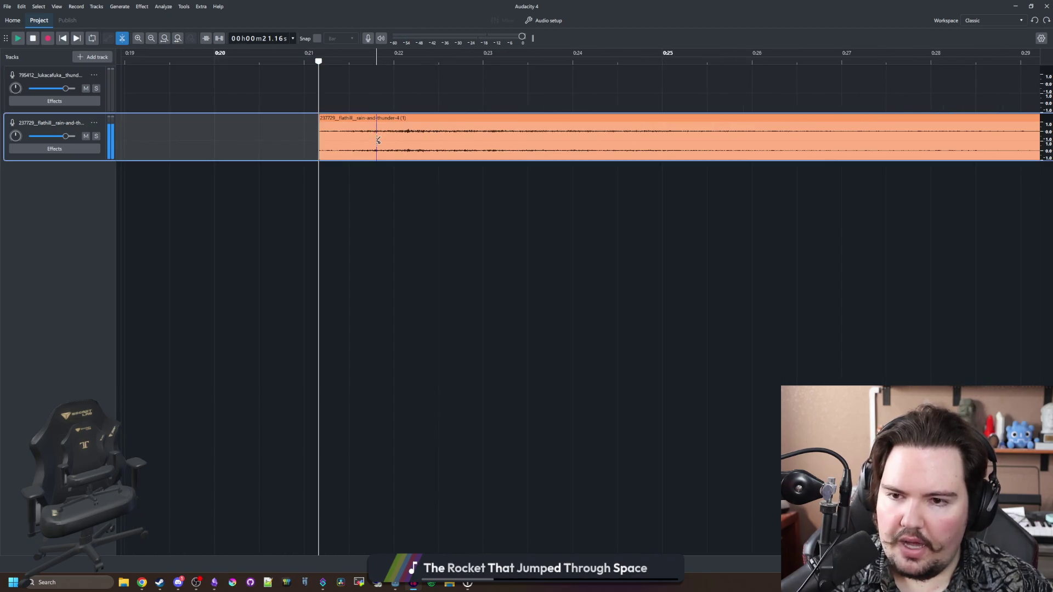
scroll(373, 140, down, 3)
scroll(447, 140, right, 5)
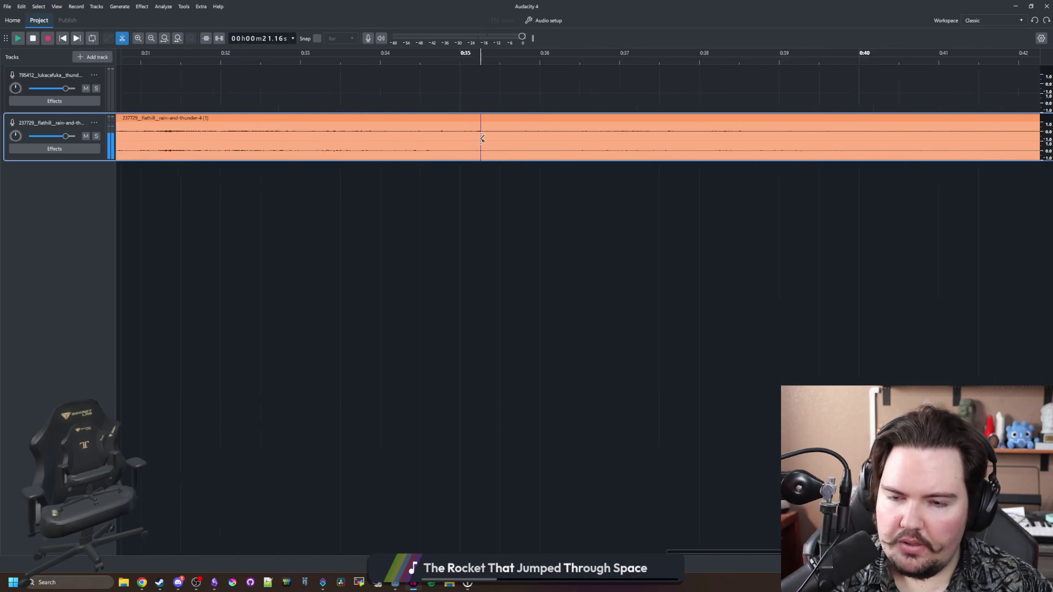
scroll(482, 138, down, 1)
scroll(307, 142, up, 1)
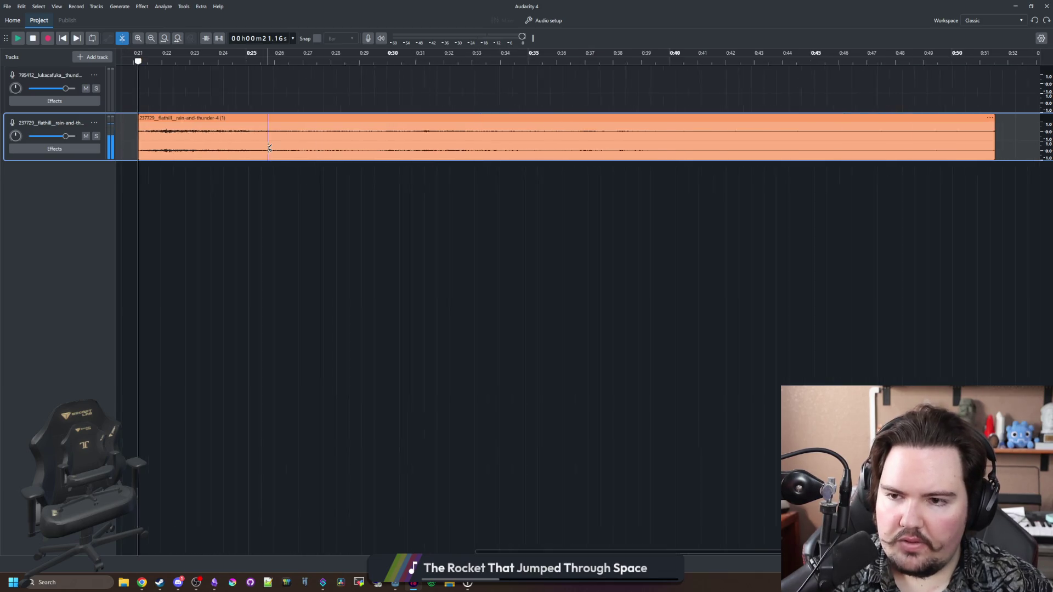
click(303, 145)
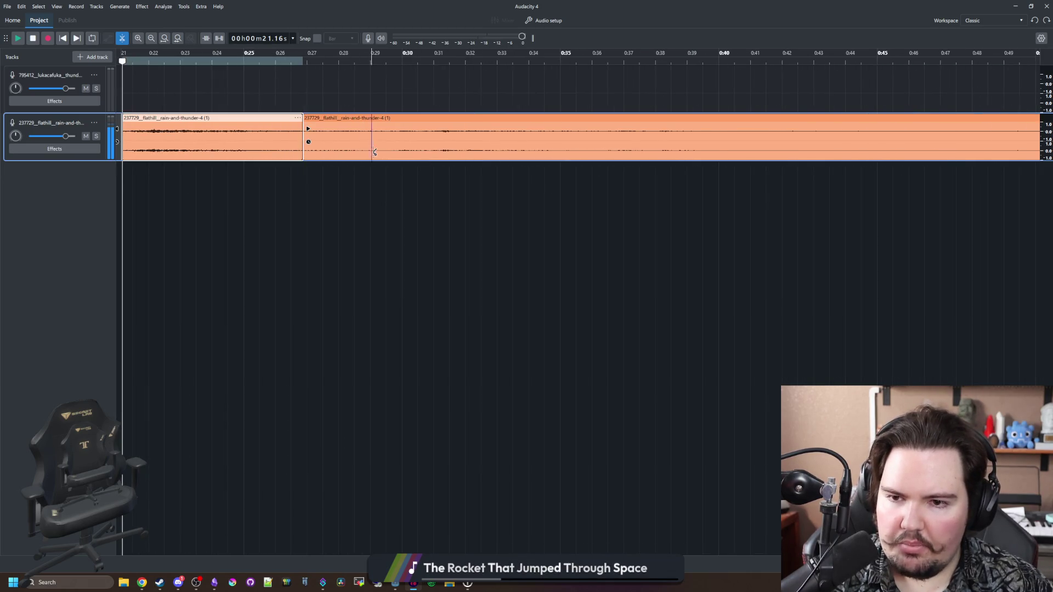
click(432, 150)
click(508, 154)
Step: Delete the unwanted middle clip and the far-right leftover clip
key(space)
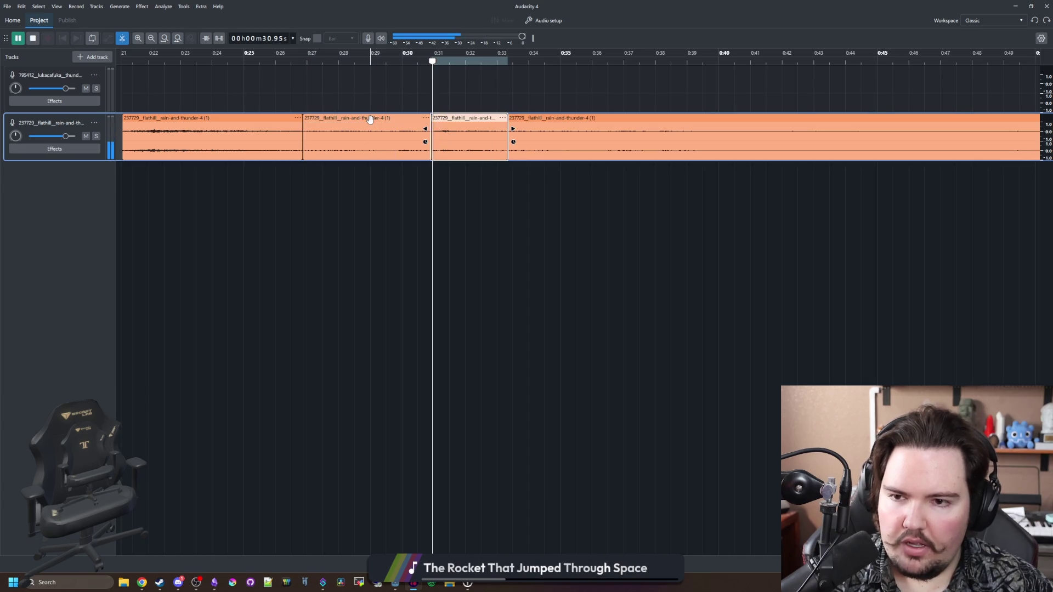
key(Delete)
click(510, 137)
key(Delete)
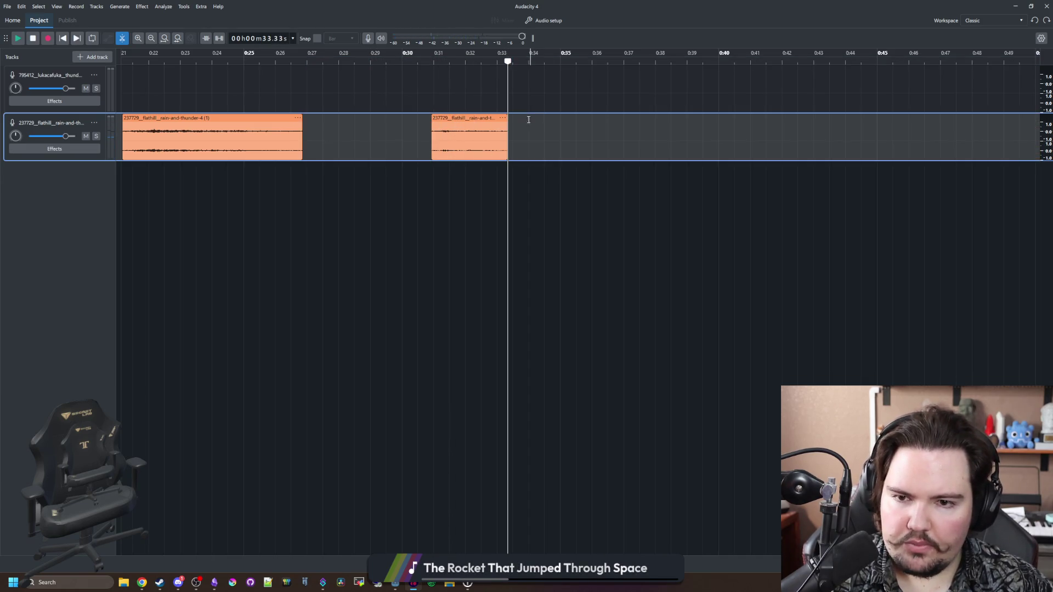
Step: Slide the short clip left to follow the first, then extend its end to about 0:31.5
drag(460, 119, 333, 125)
click(250, 96)
key(space)
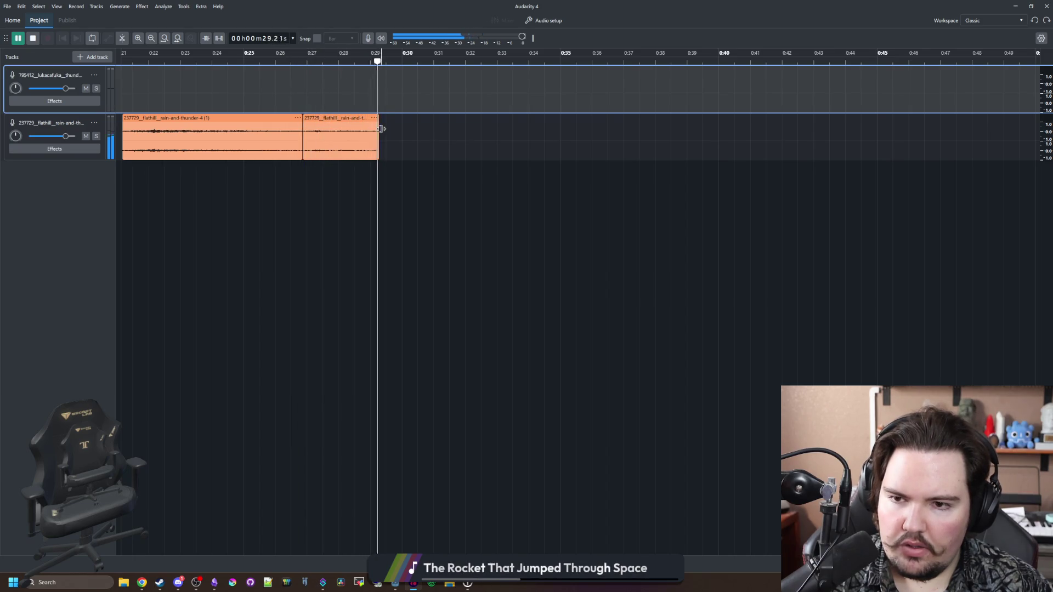
drag(381, 129, 450, 127)
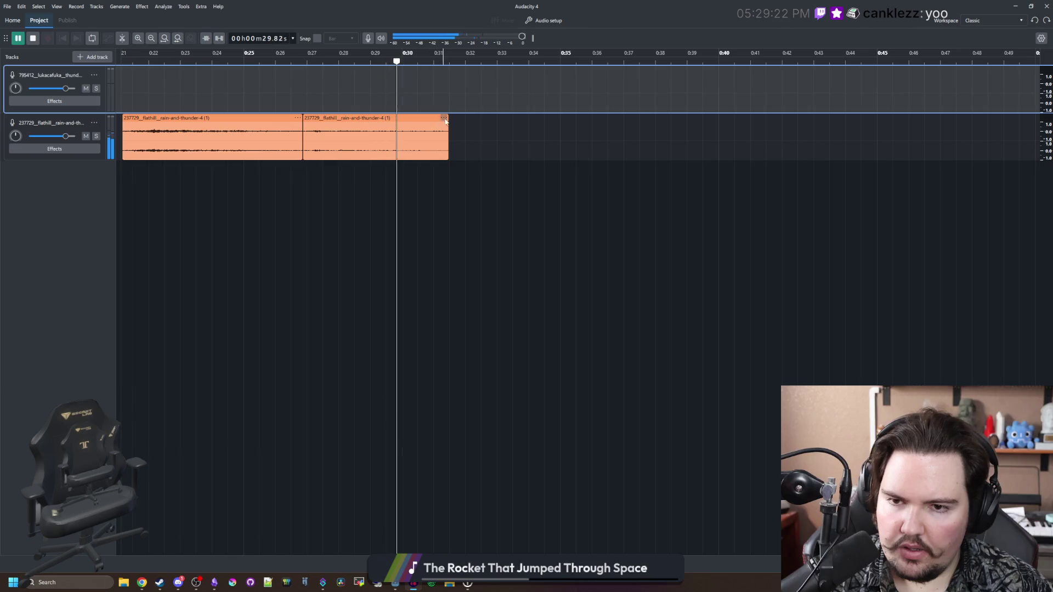
Step: Replay from near 0:25, shift the second clip slightly later, and fade out the first clip's end
key(space)
click(234, 91)
key(space)
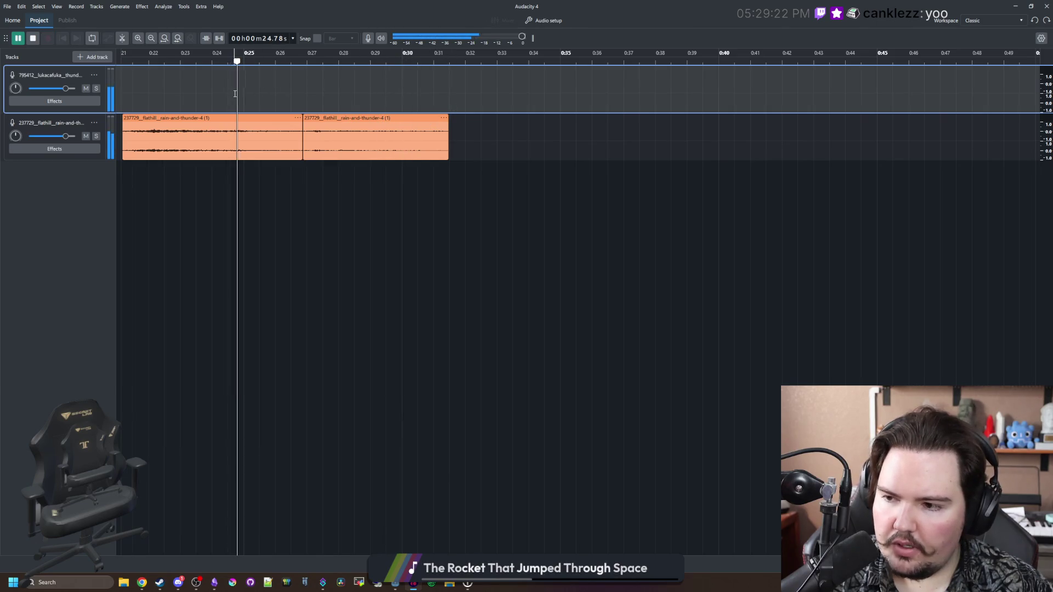
mouse_move(329, 118)
mouse_down()
mouse_move(350, 116)
mouse_move(257, 110)
mouse_up()
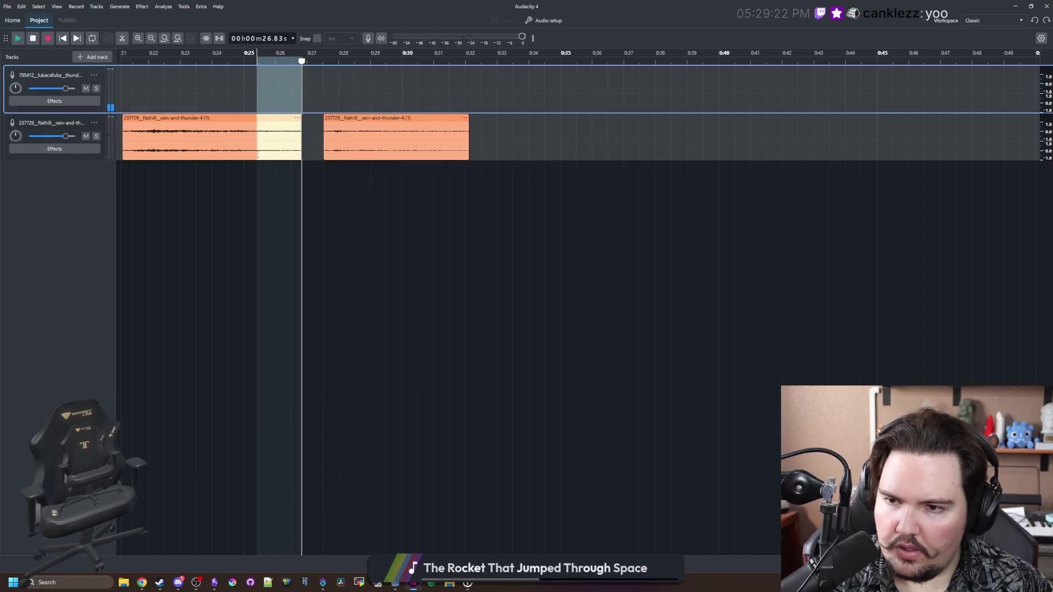
click(143, 8)
mouse_move(187, 75)
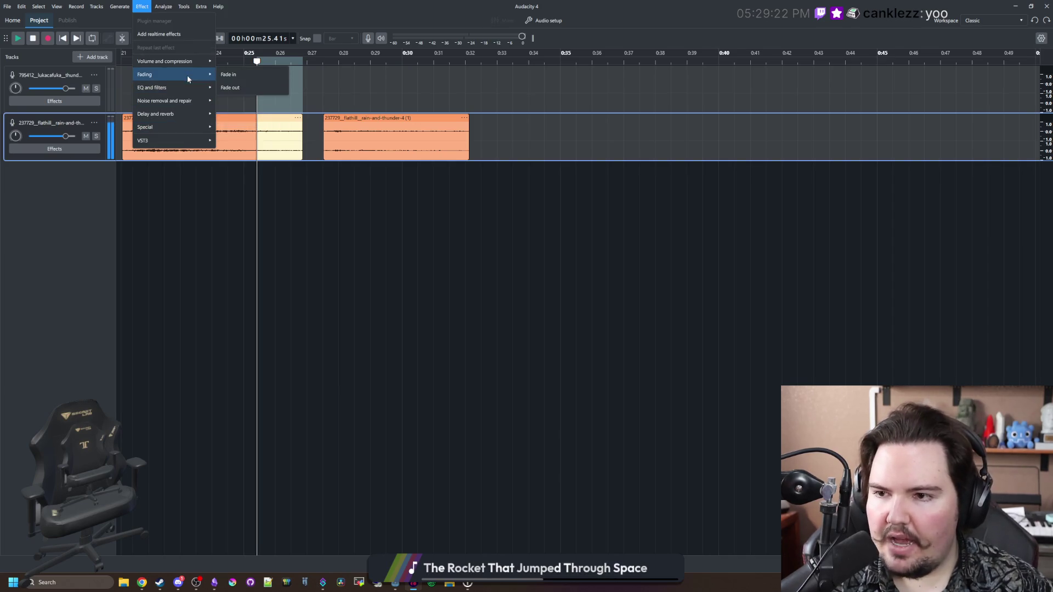
click(245, 89)
Step: Audition the fade from 0:24.8, move the second clip back against the first, and fade in its start
click(237, 90)
key(space)
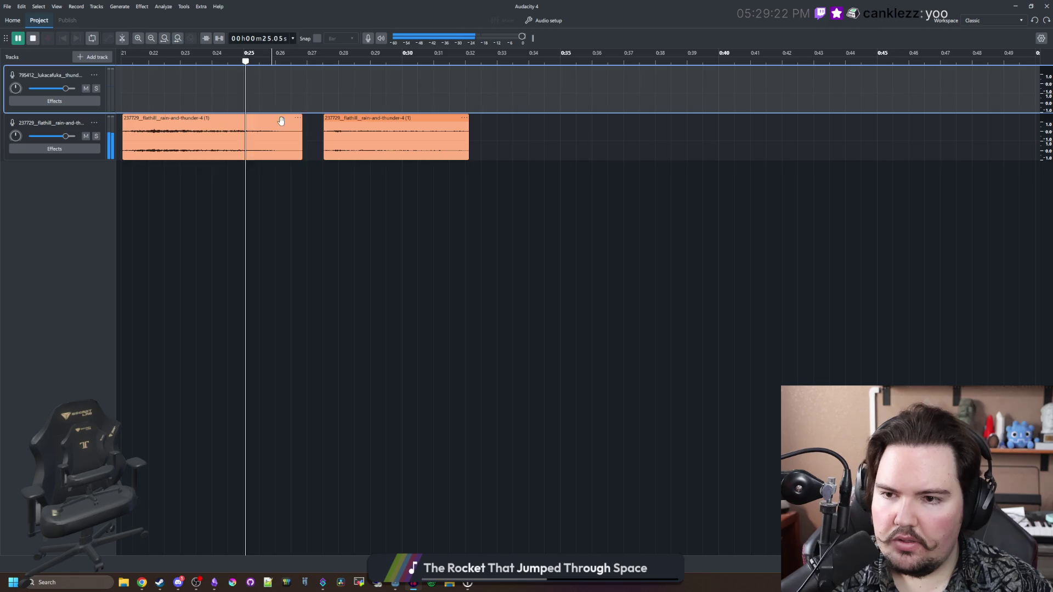
key(space)
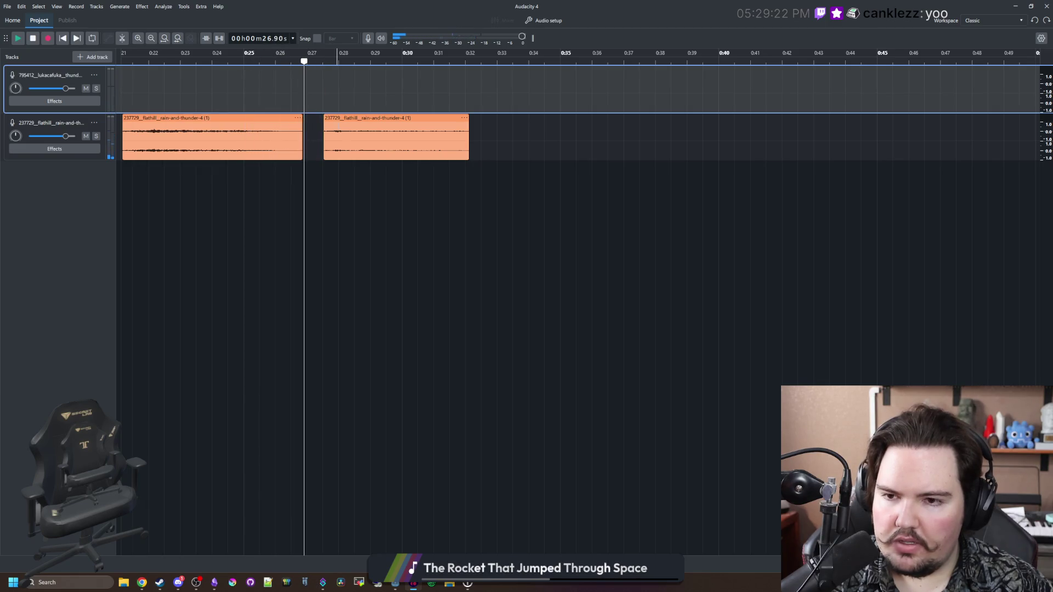
drag(341, 118, 319, 118)
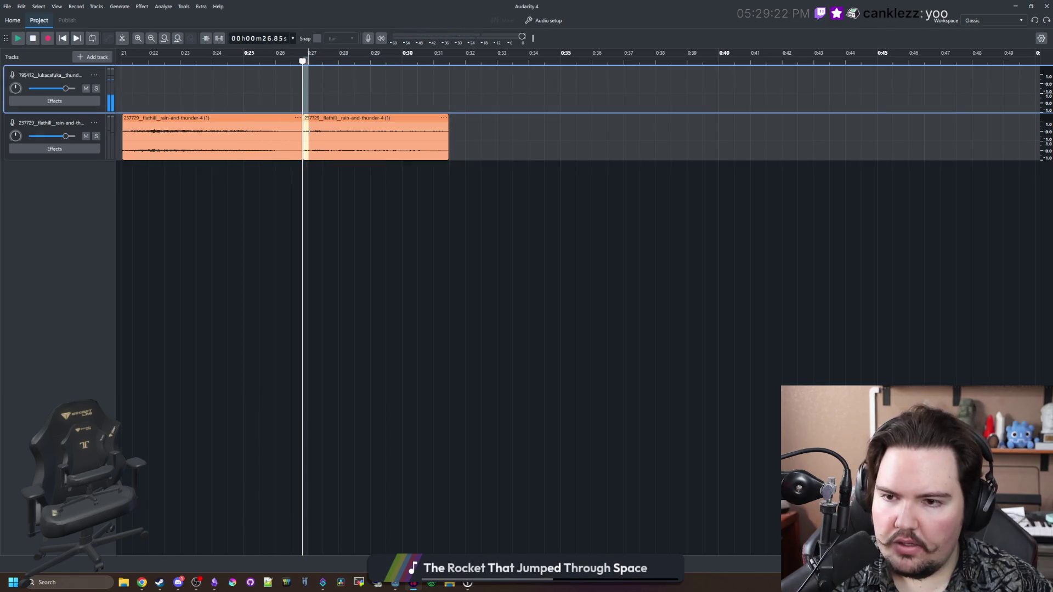
click(137, 8)
mouse_move(193, 88)
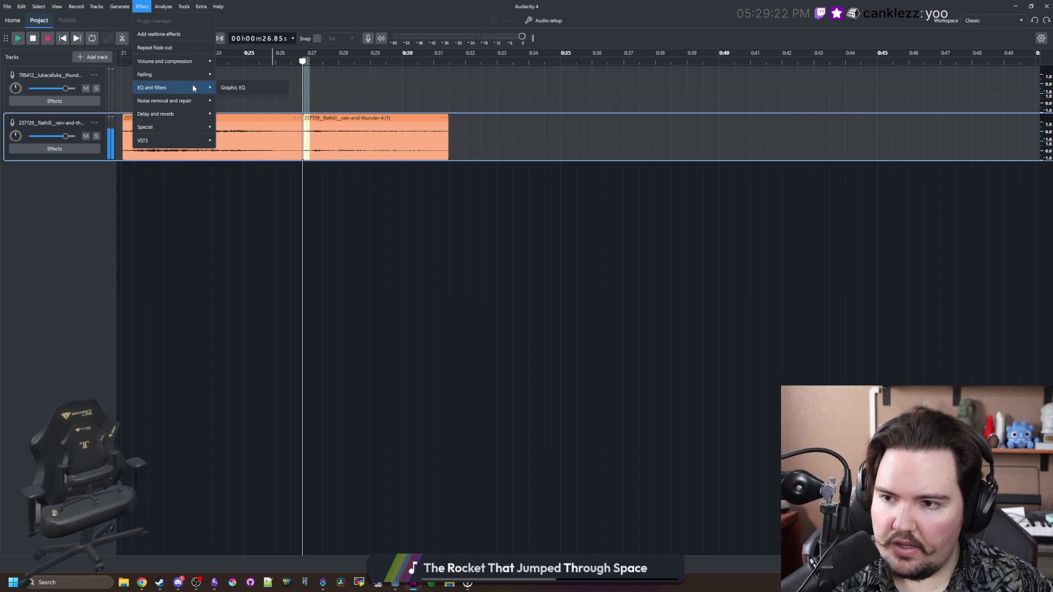
click(224, 76)
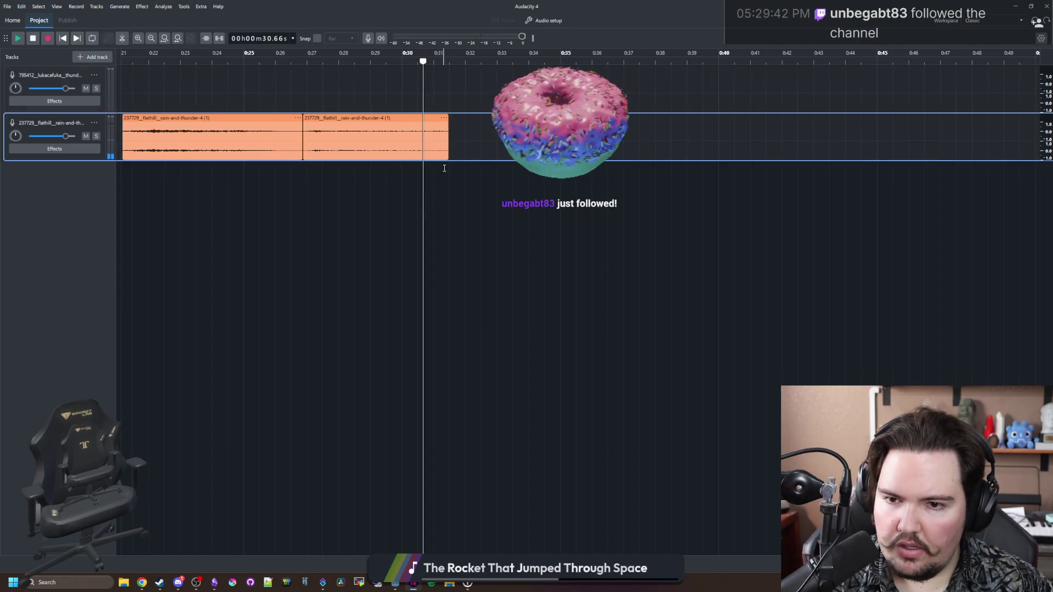
Step: Fade out the second clip from 0:27.85 to its end and play the fades from 0:26.4
drag(448, 137, 335, 128)
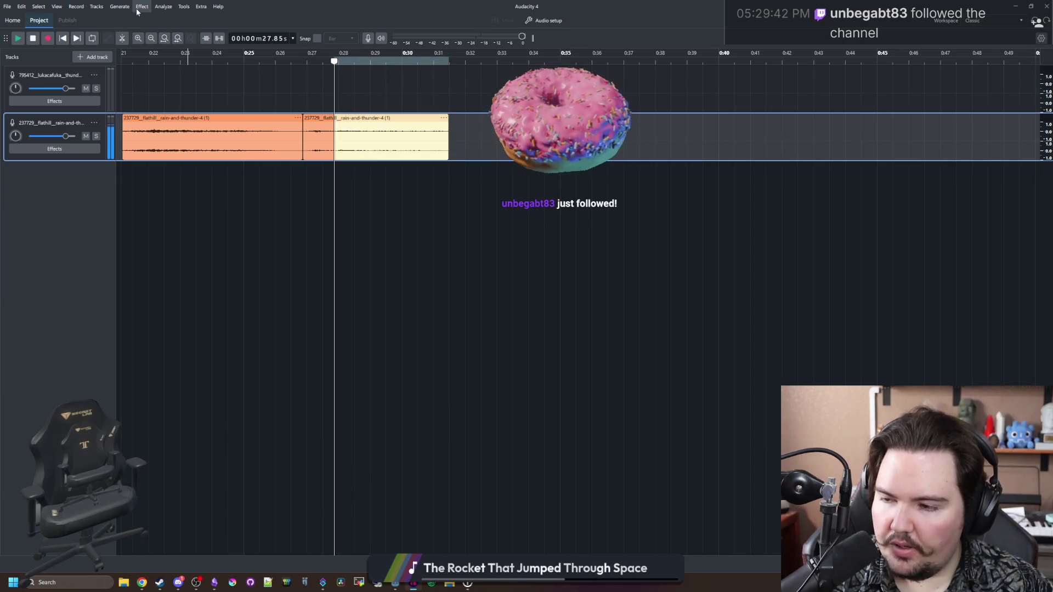
click(137, 7)
mouse_move(178, 74)
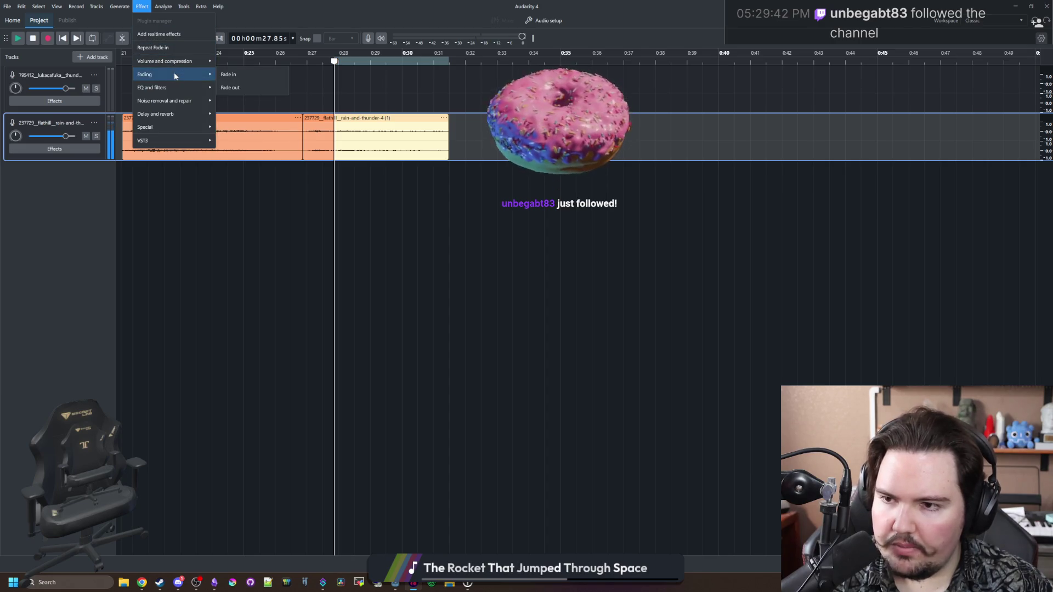
click(255, 90)
click(316, 219)
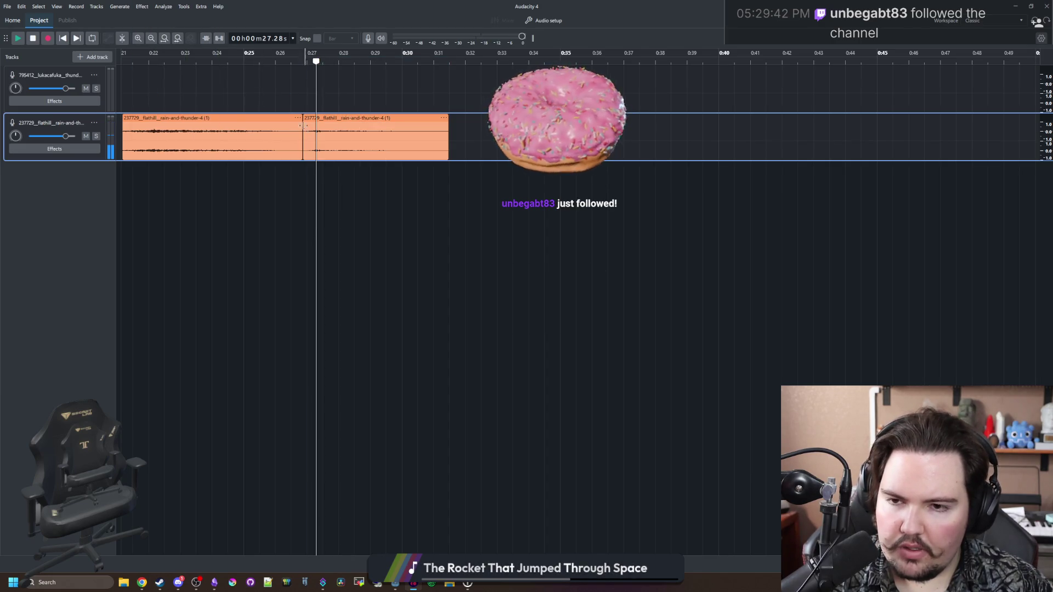
click(292, 104)
key(space)
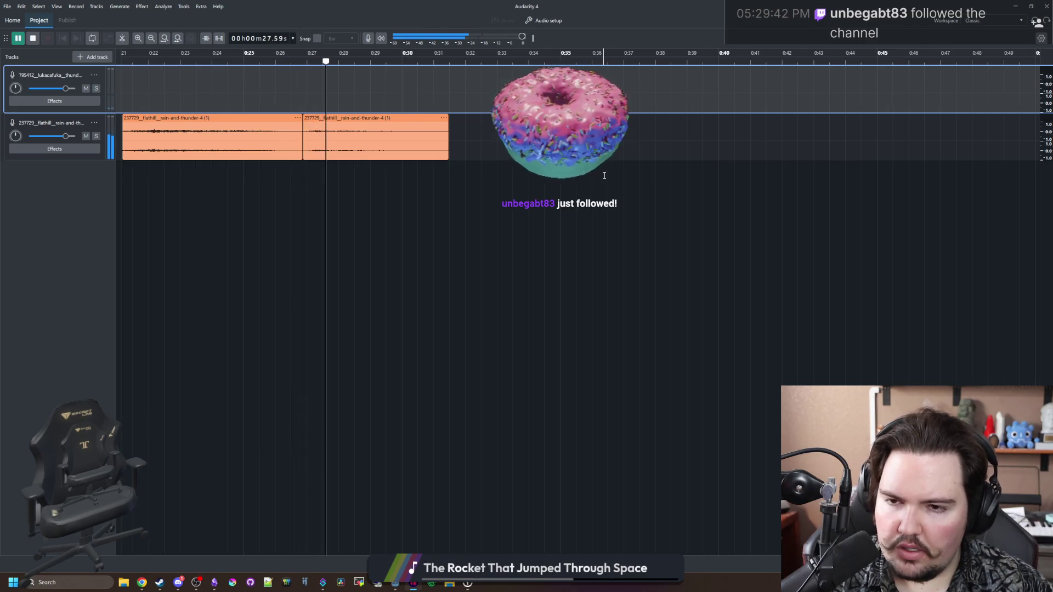
Step: Play back from about 0:21, then butt the second rain clip against the first and hear the join
ctrl+scroll(280, 108, down, 1)
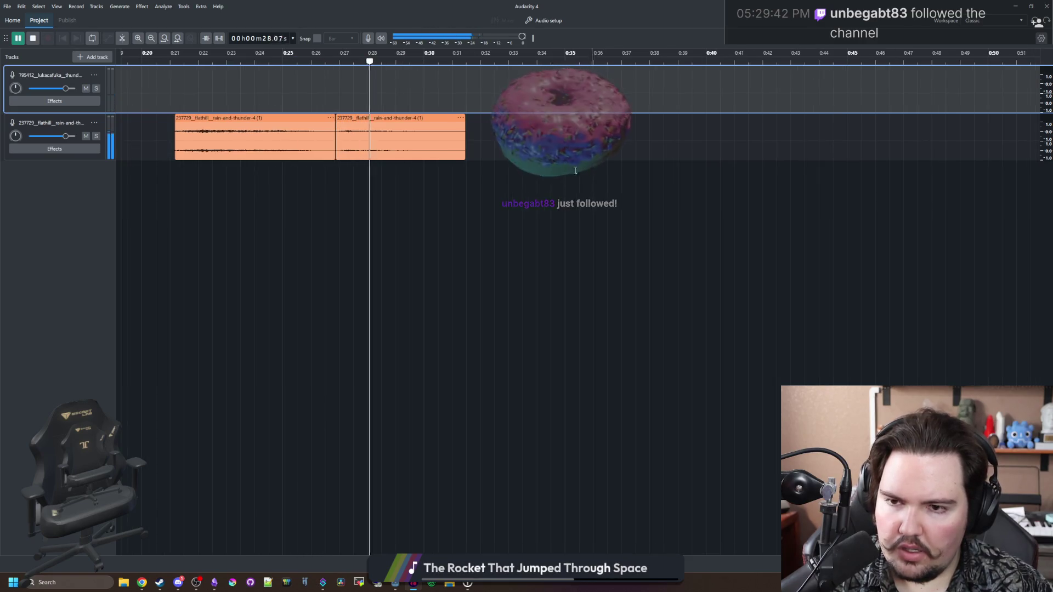
click(171, 103)
key(space)
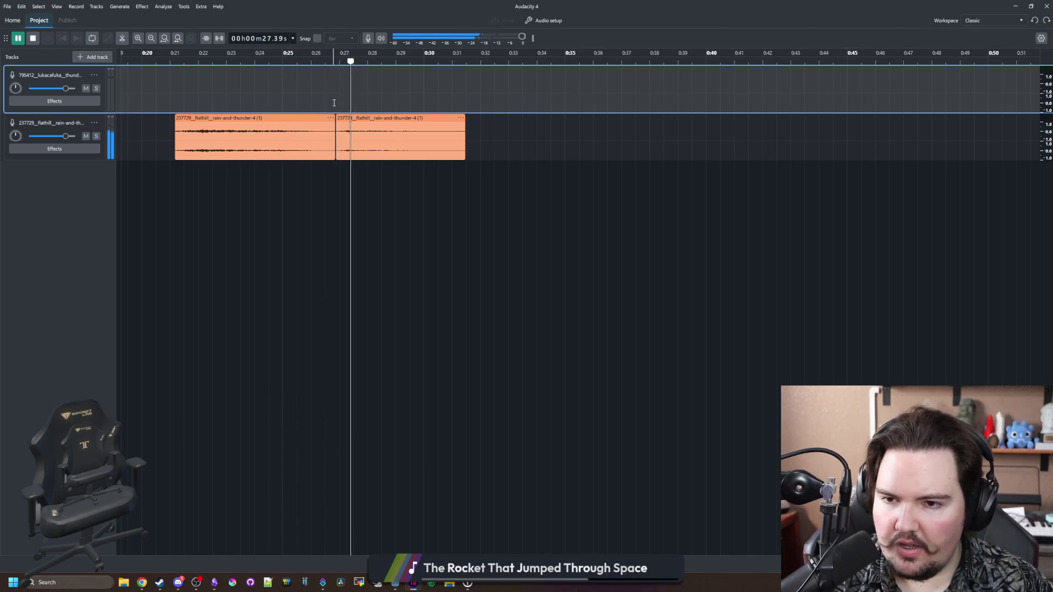
key(space)
ctrl+scroll(320, 118, up, 2)
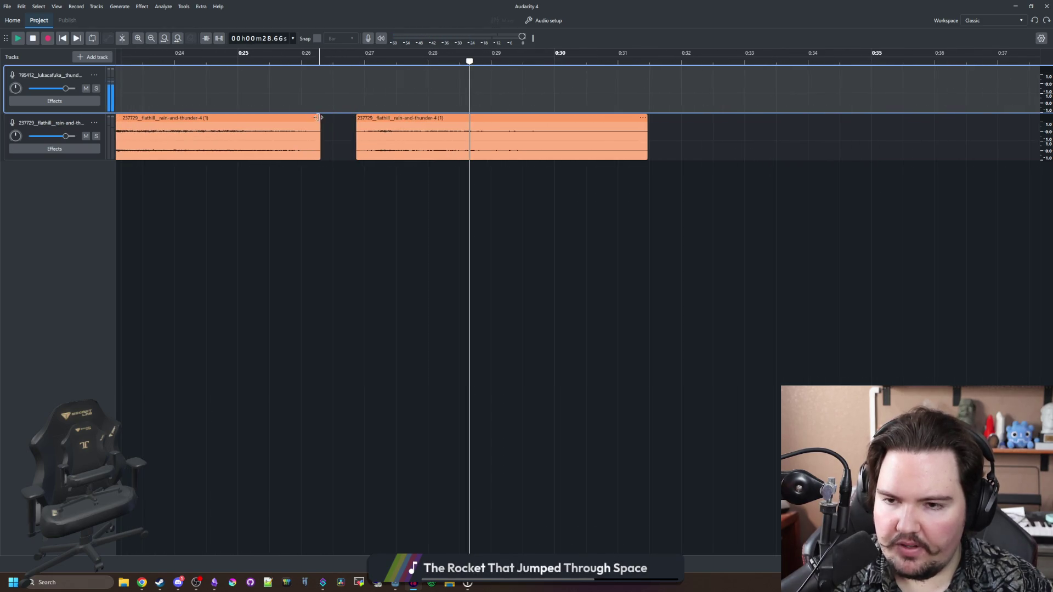
drag(376, 118, 344, 114)
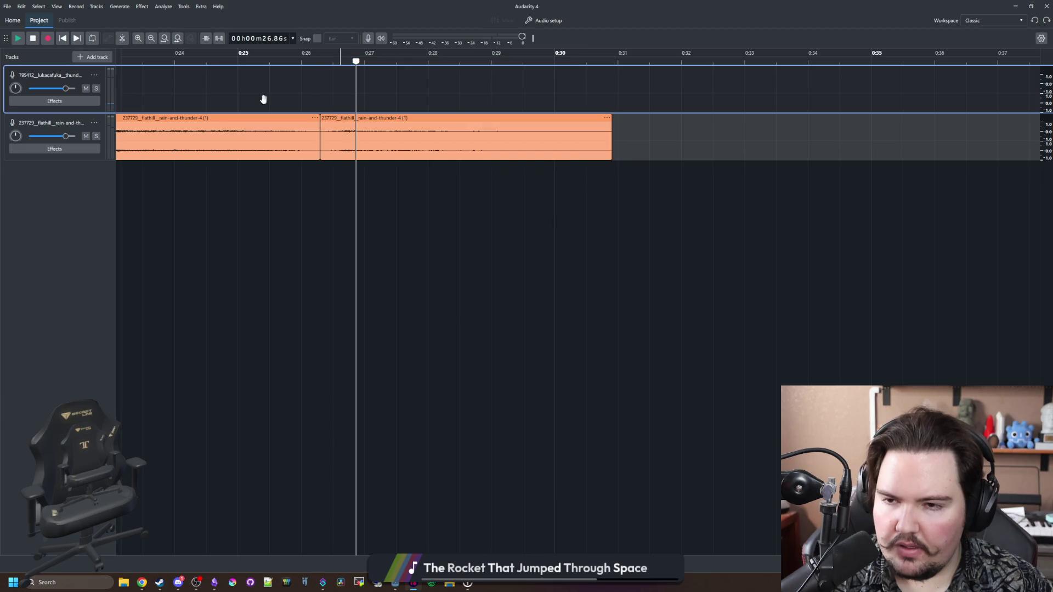
click(294, 107)
key(space)
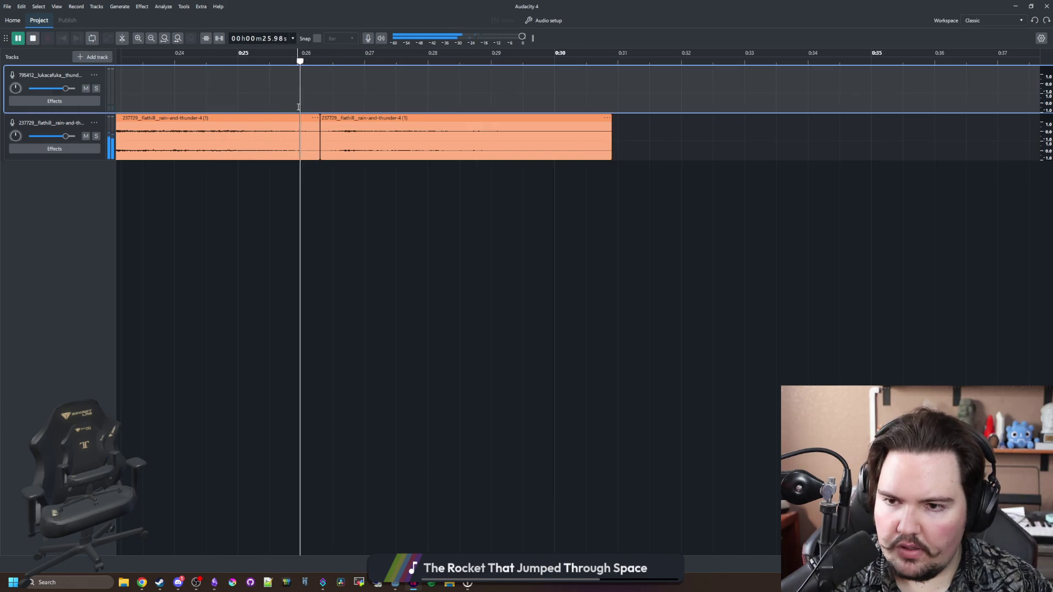
Step: Move the second clip to about 0:29, lengthen the first clip, listen to the gap, then undo
drag(327, 117, 362, 117)
scroll(321, 109, right, 5)
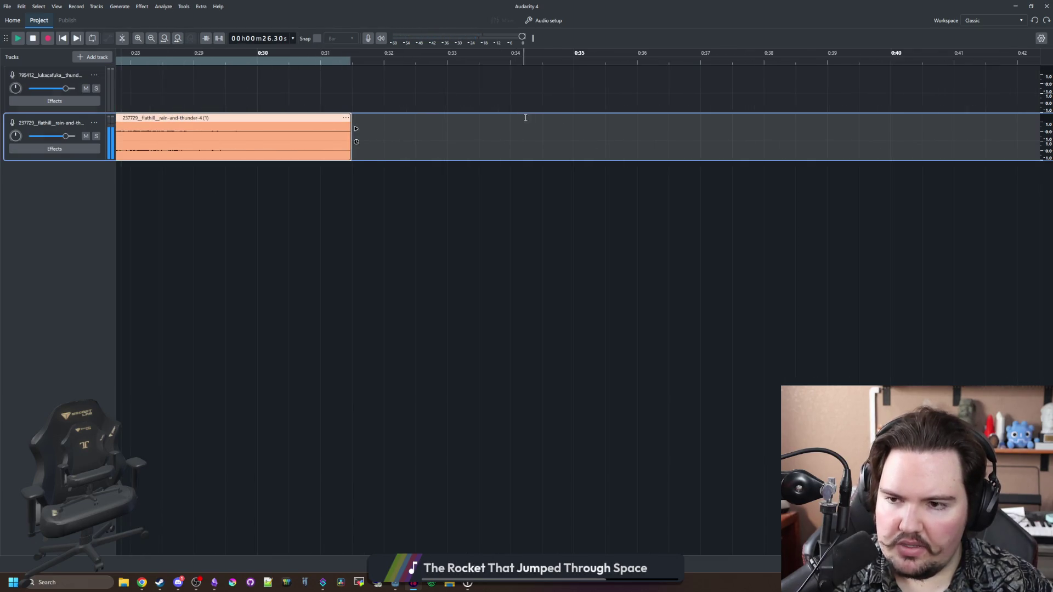
scroll(307, 108, left, 5)
drag(361, 114, 492, 114)
drag(318, 118, 387, 114)
click(261, 82)
key(space)
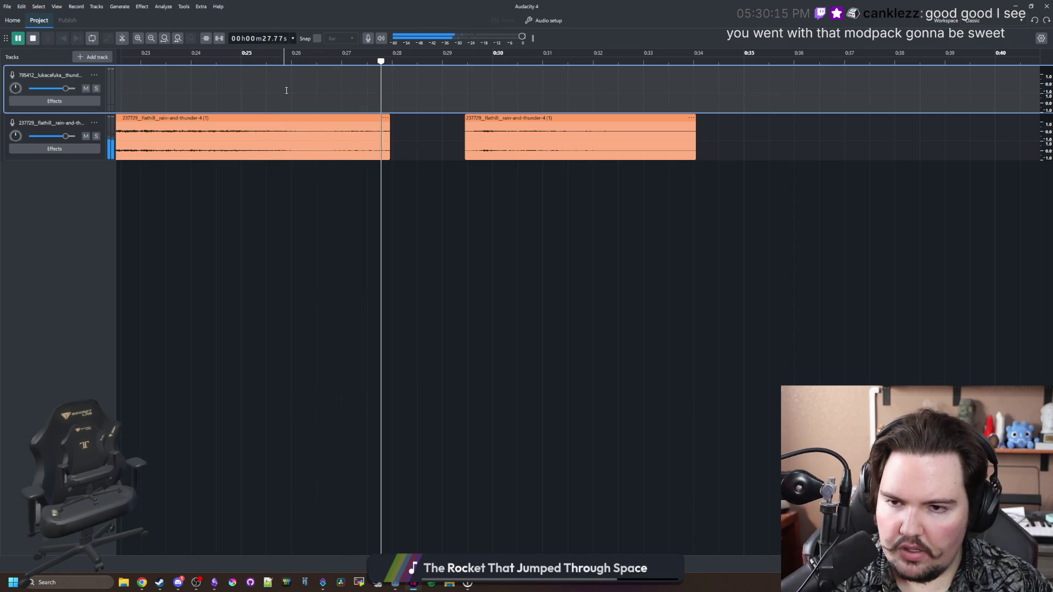
key(space)
key(ctrl+z)
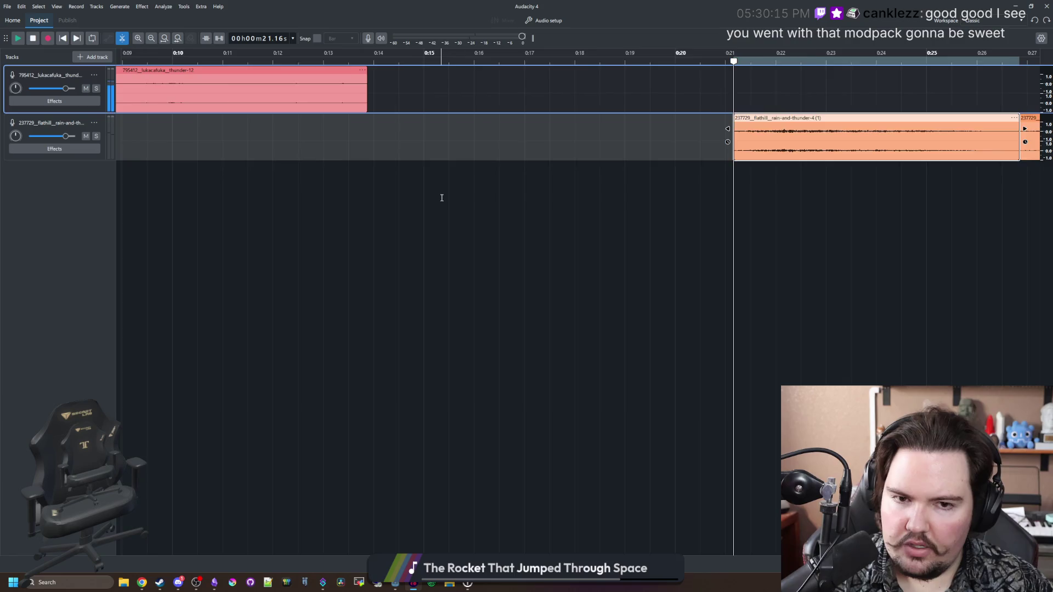
Step: Delete the small clip at 0:26, slide the next clip left into its place, and preview
scroll(442, 197, right, 10)
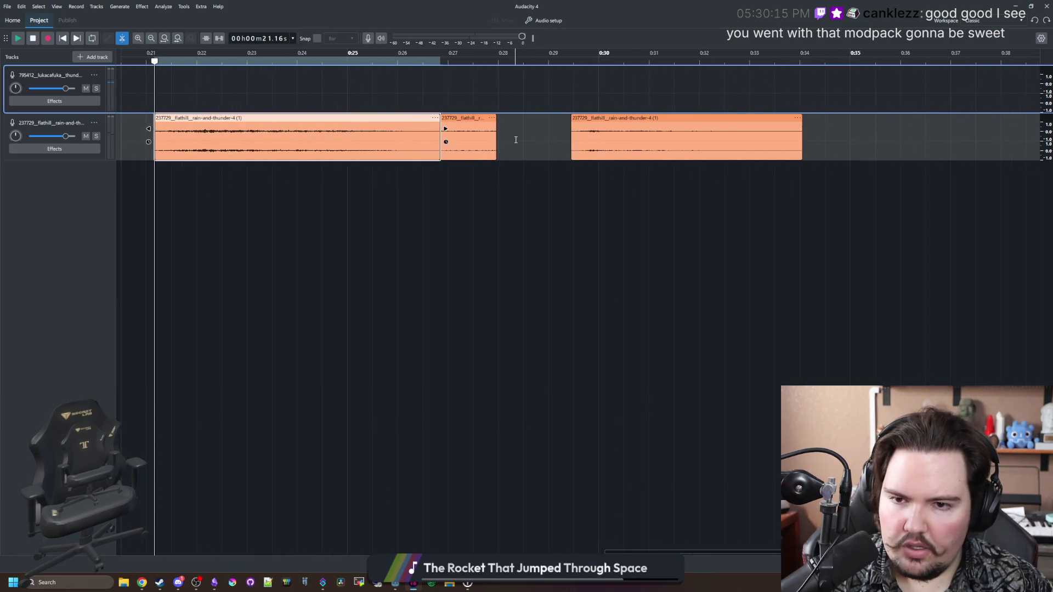
scroll(516, 140, up, 1)
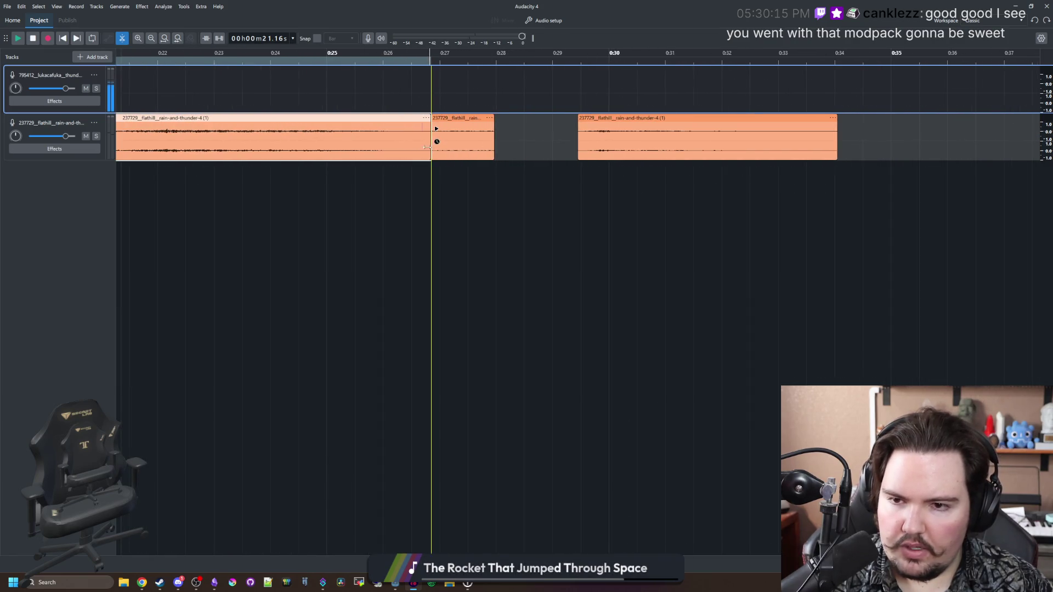
click(403, 120)
key(Delete)
mouse_move(452, 117)
mouse_down()
mouse_move(404, 118)
mouse_move(437, 120)
mouse_up()
key(space)
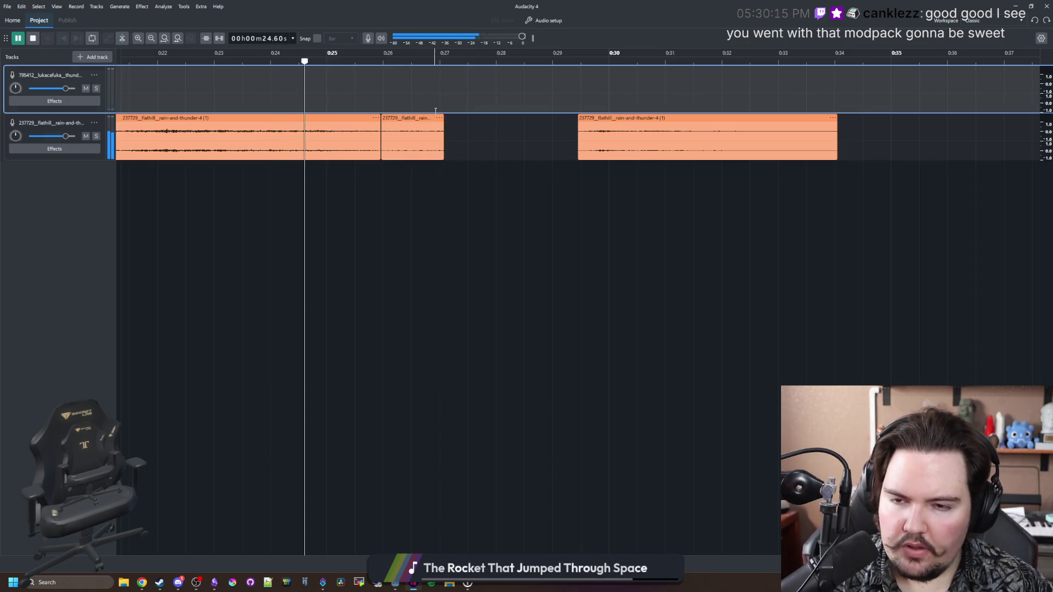
Step: Delete the 0:26 clip again and stretch the left clip's end to about 0:28, then undo those edits
click(404, 116)
key(Delete)
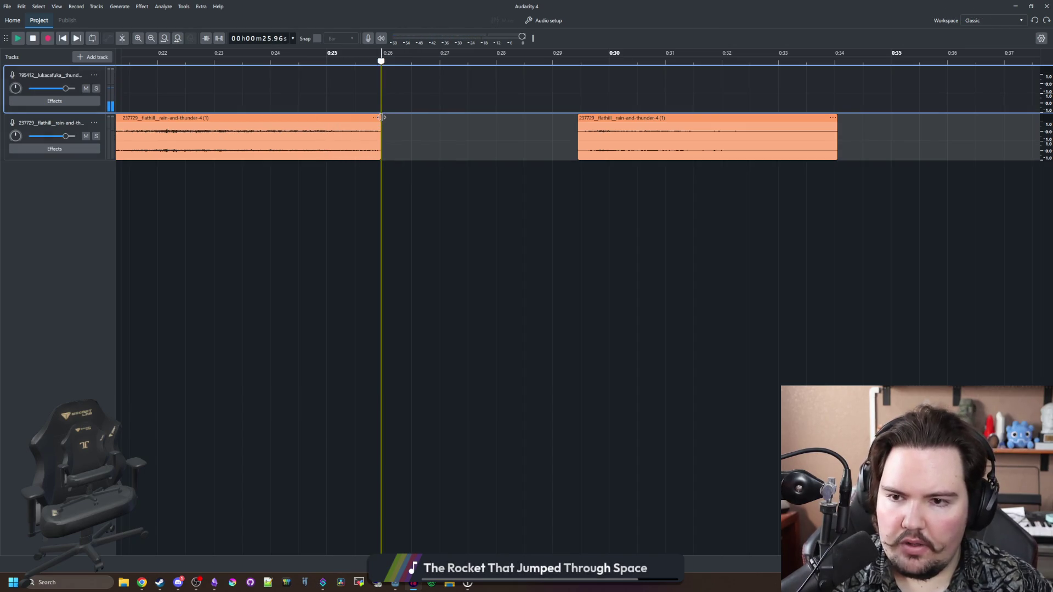
drag(409, 115, 500, 117)
click(468, 122)
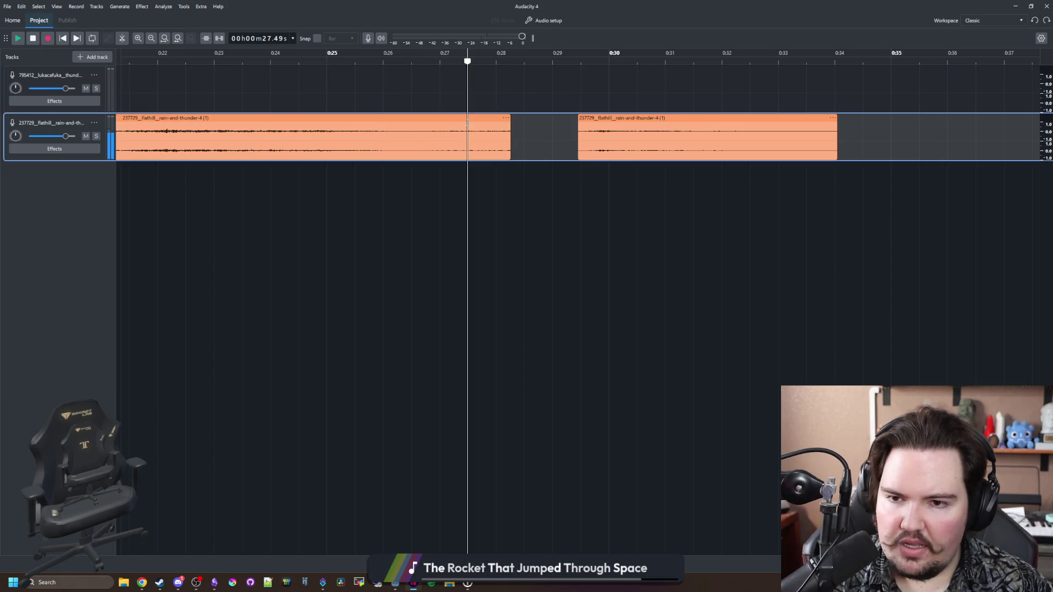
key(ctrl+z)
key(ctrl+z)
key(ctrl+y)
key(ctrl+y)
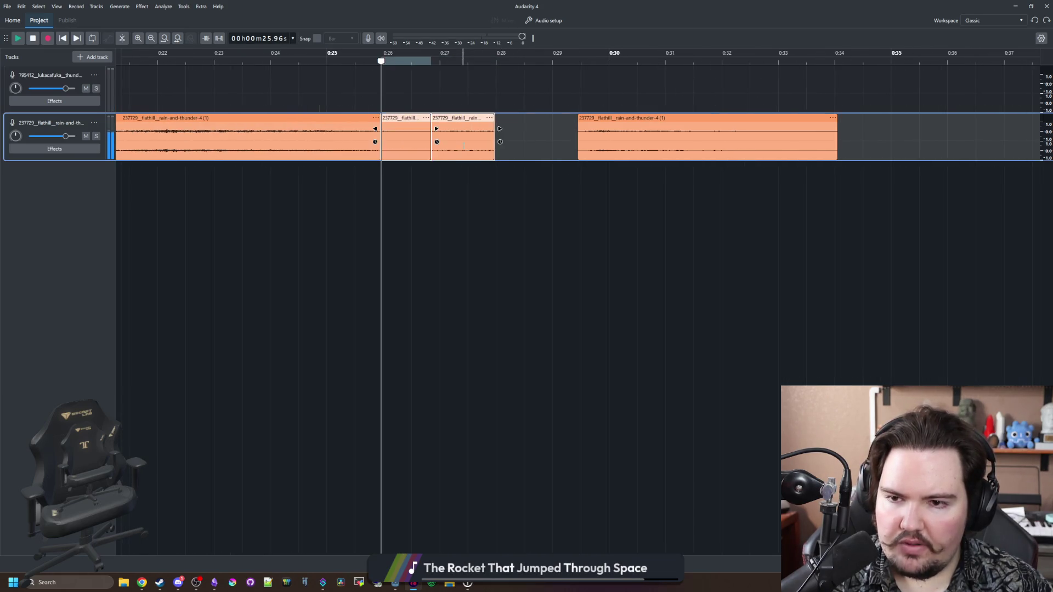
key(ctrl+z)
key(ctrl+z)
key(ctrl+z)
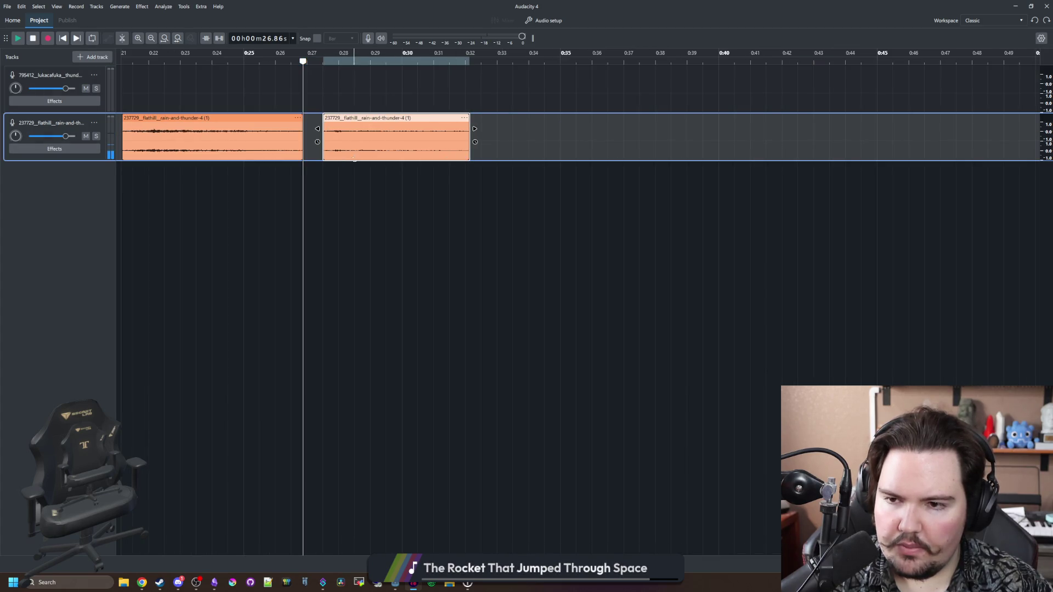
Step: Butt the second rain clip against the first, preview the join from about 0:24, then delete that clip
click(238, 87)
key(space)
drag(366, 119, 423, 119)
drag(302, 122, 326, 121)
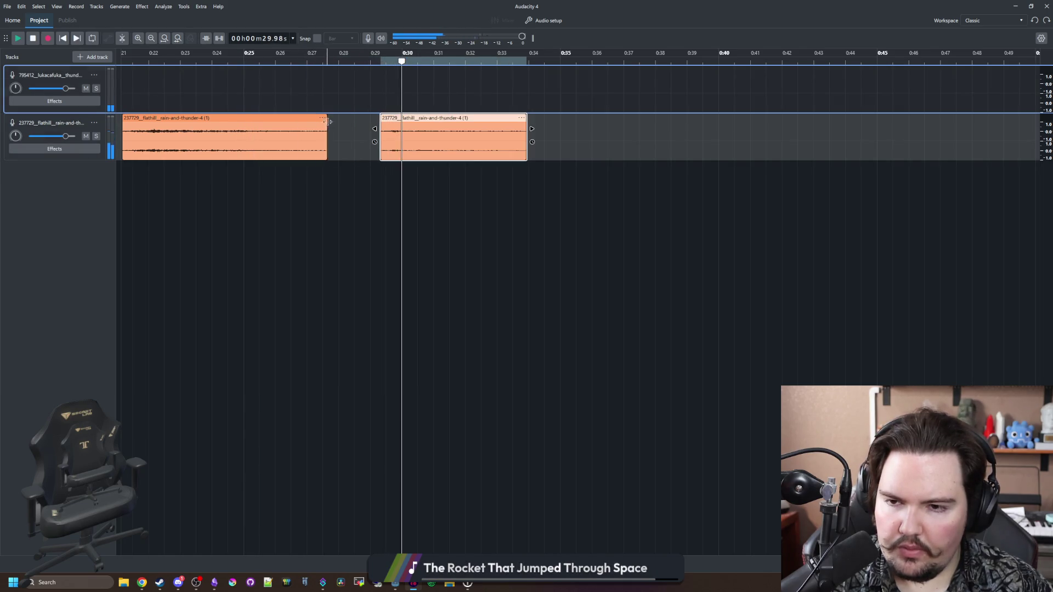
click(209, 68)
drag(407, 117, 364, 117)
click(340, 134)
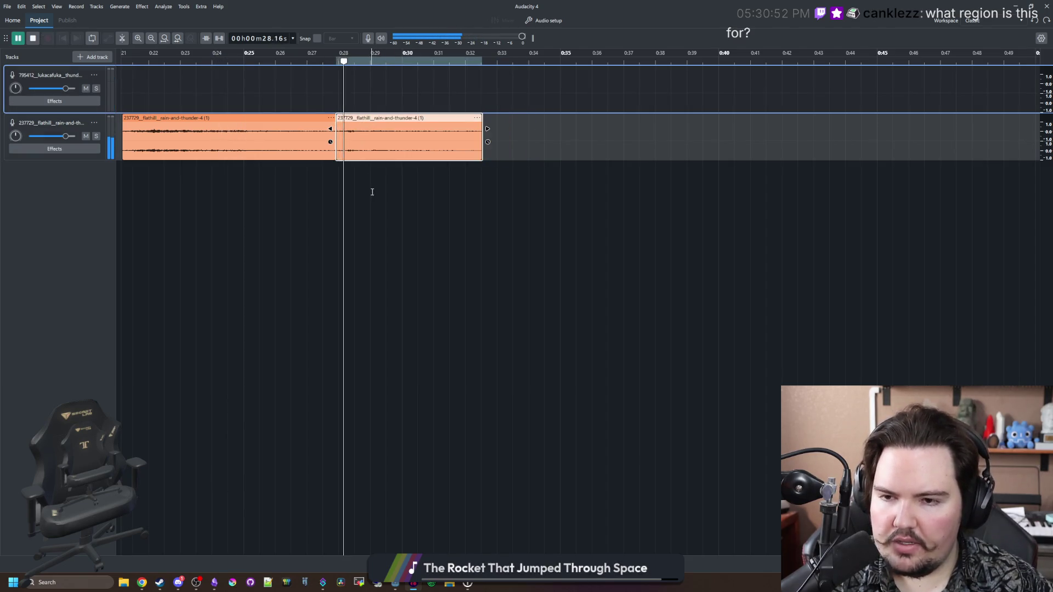
click(238, 99)
key(space)
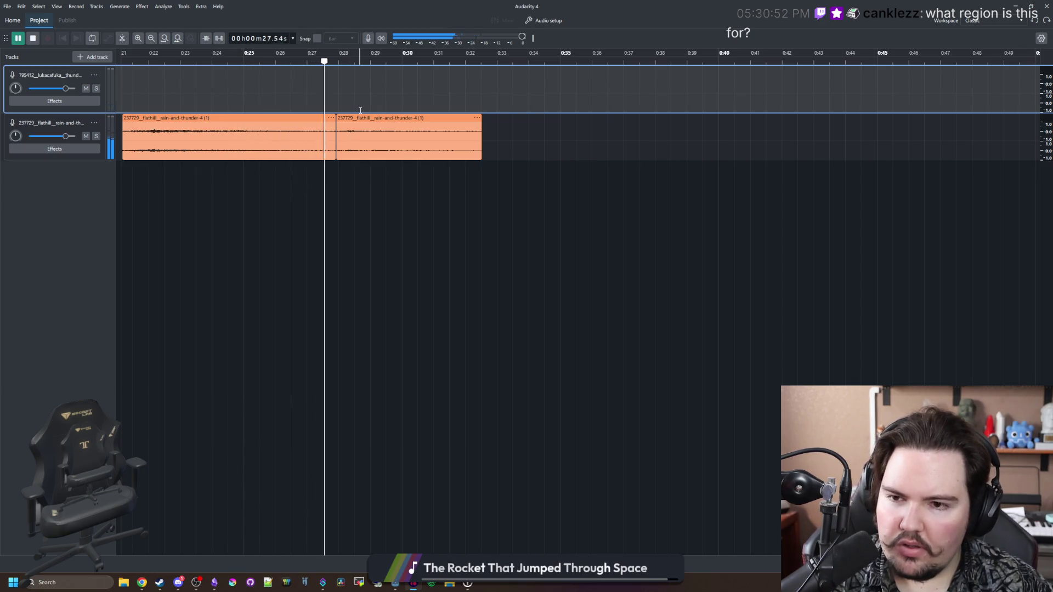
click(384, 118)
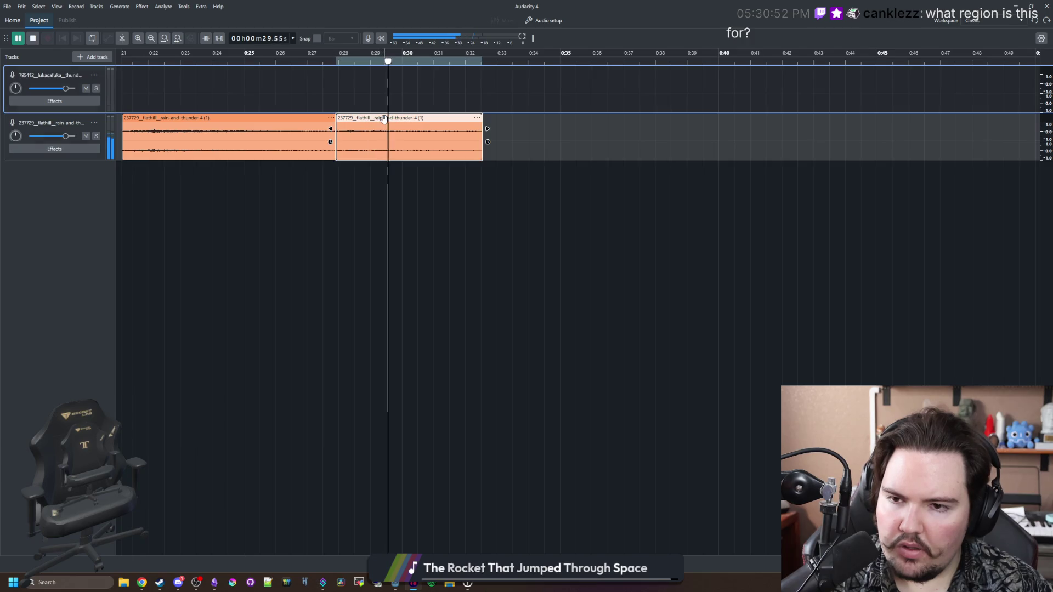
key(Delete)
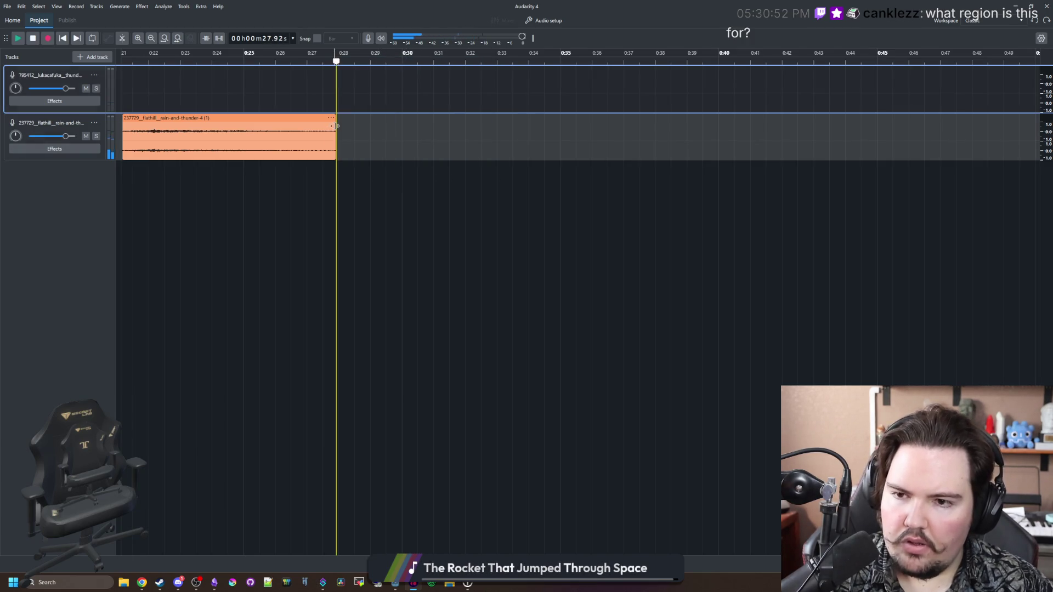
Step: Undo back to the two joined rain clips and lengthen the second clip's tail to about 0:33
drag(335, 123, 661, 128)
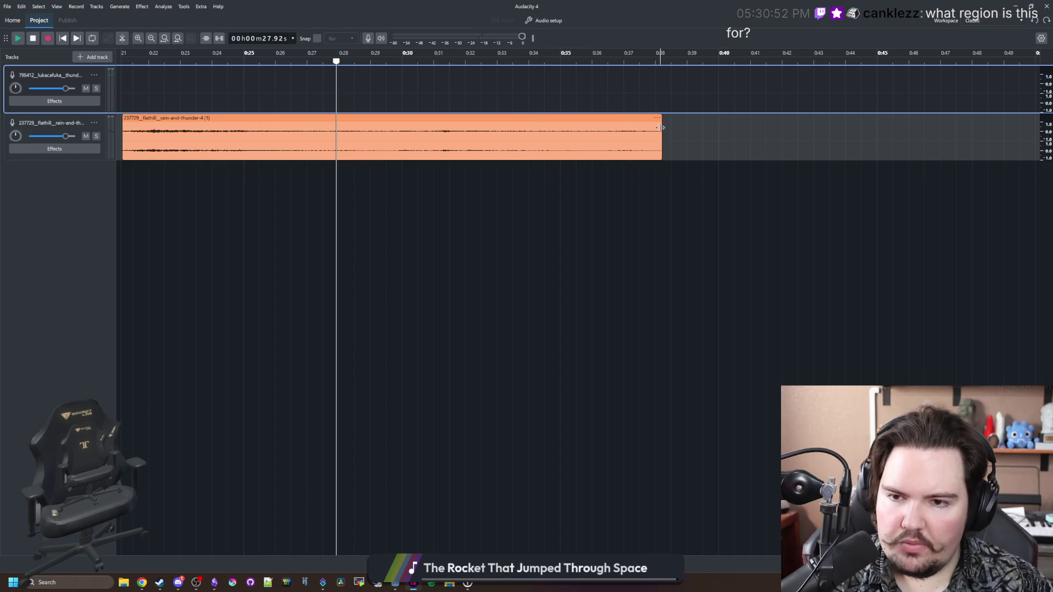
key(ctrl+z)
key(ctrl+z)
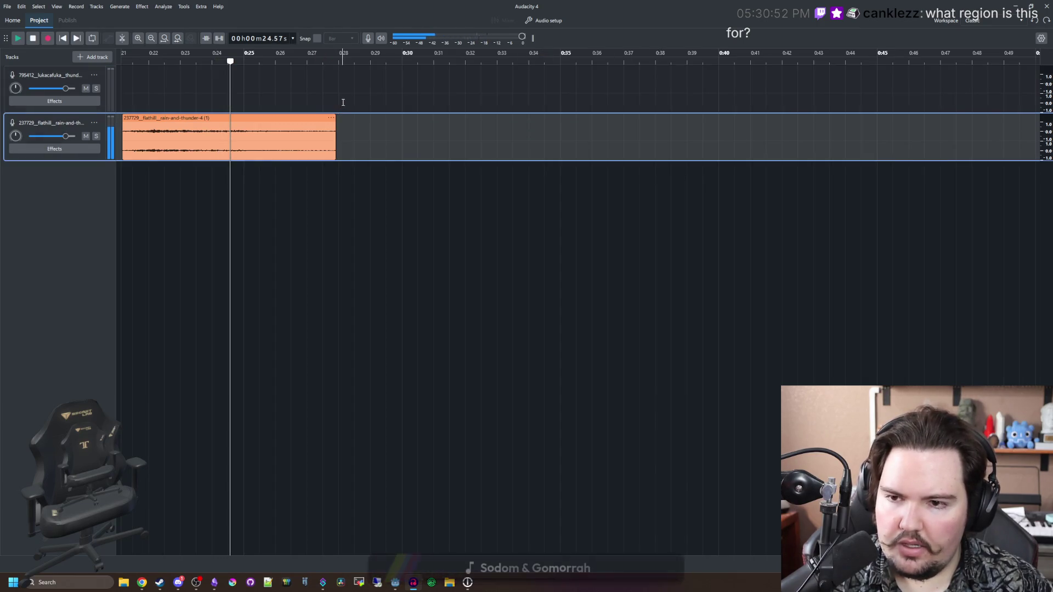
click(344, 102)
key(space)
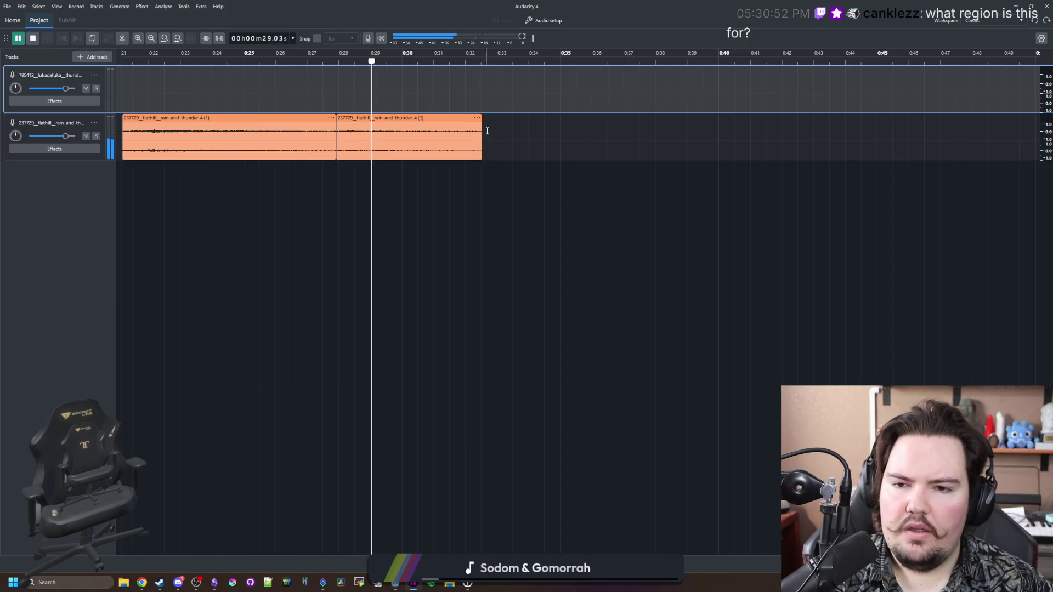
drag(482, 120, 506, 122)
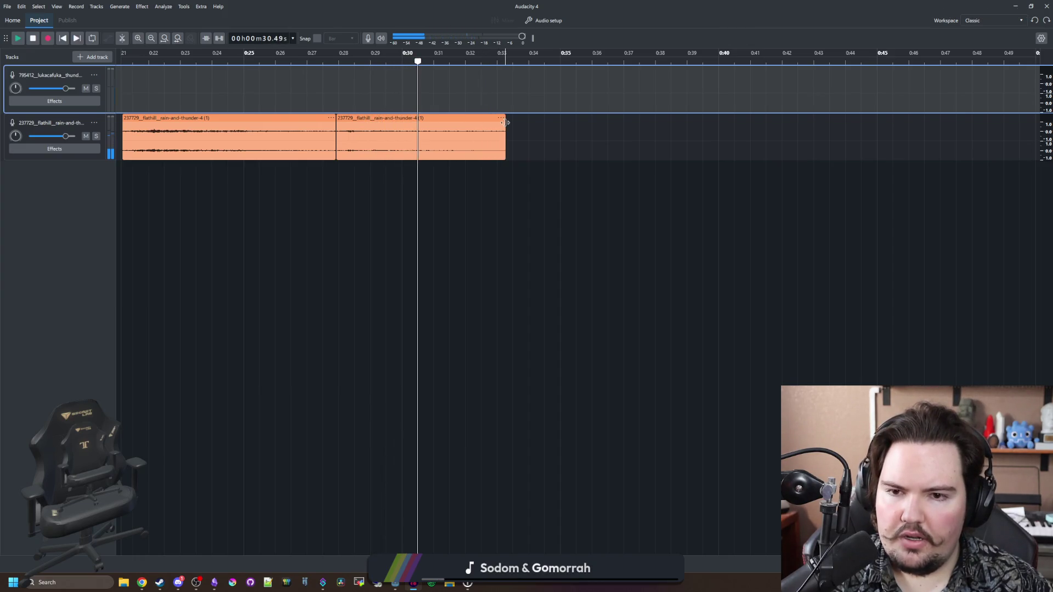
key(space)
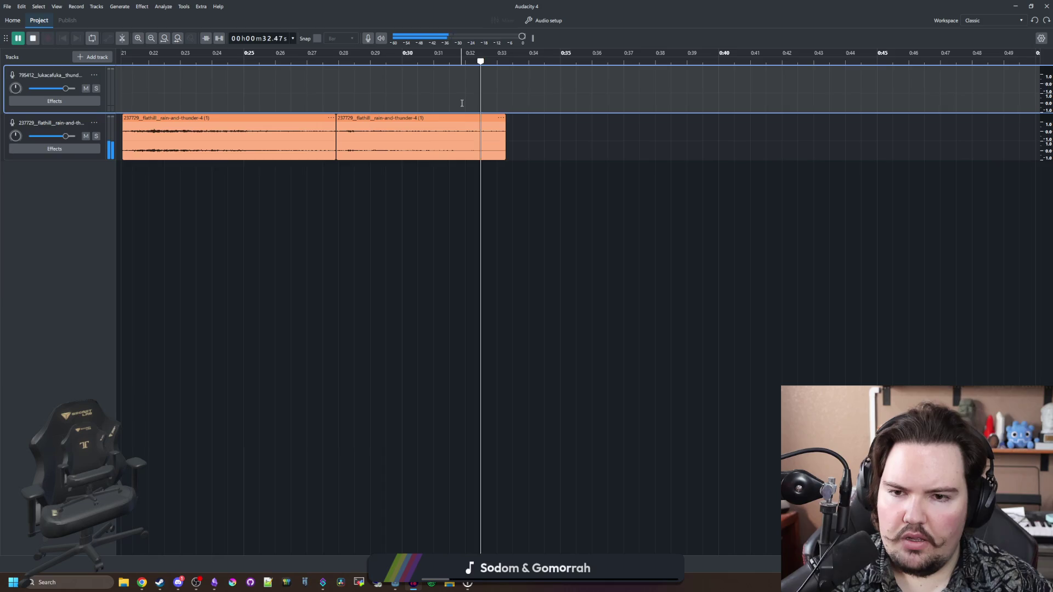
Step: Apply an Effect-menu effect to the second rain clip's last seconds and play back the result
mouse_move(506, 107)
mouse_down()
mouse_move(376, 140)
mouse_move(392, 147)
mouse_up()
click(144, 7)
mouse_move(195, 70)
click(236, 88)
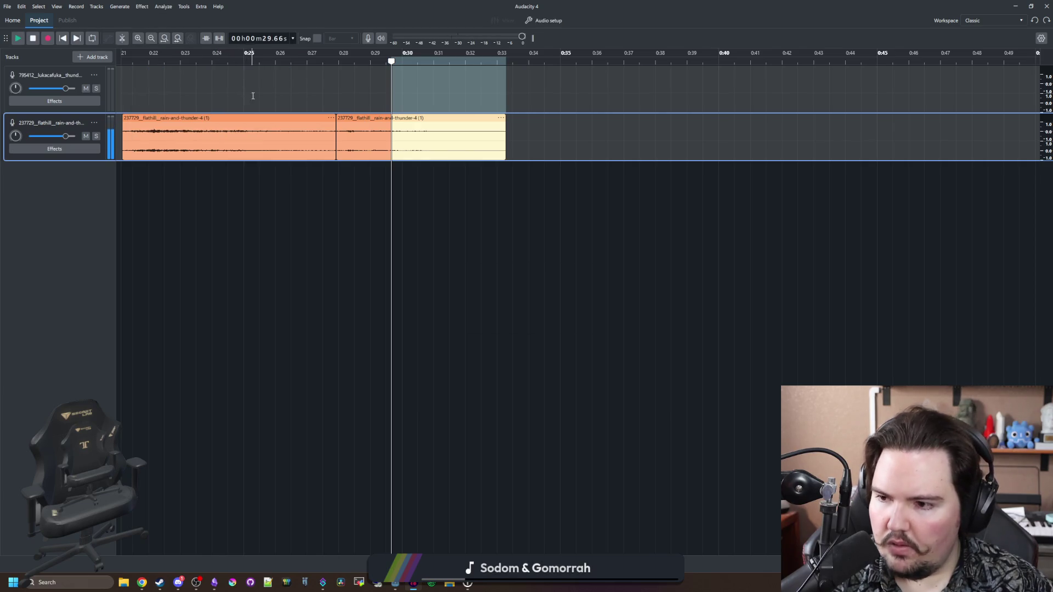
click(300, 104)
ctrl+scroll(605, 171, down, 3)
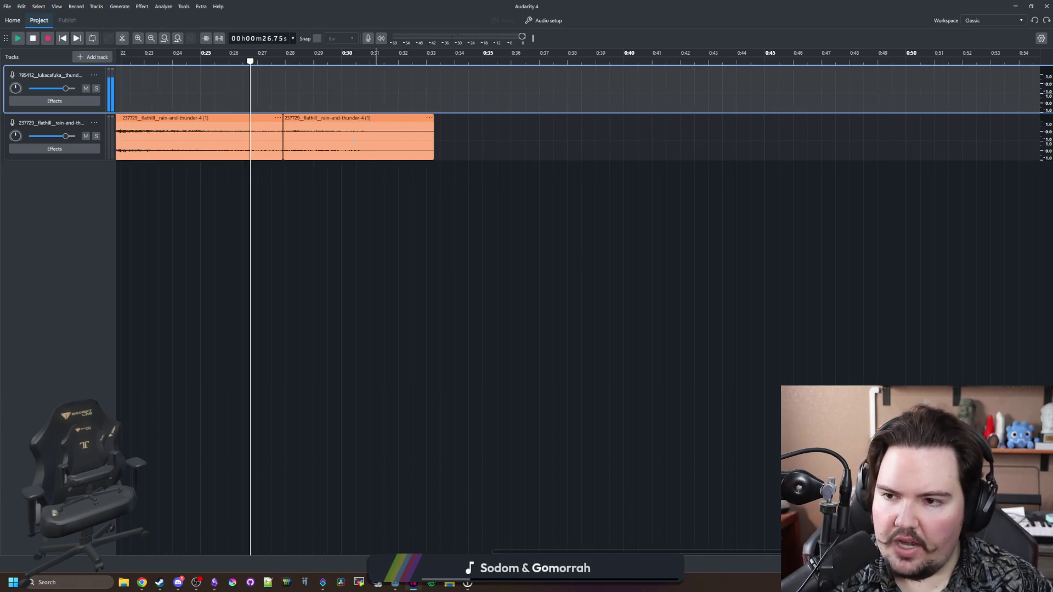
key(space)
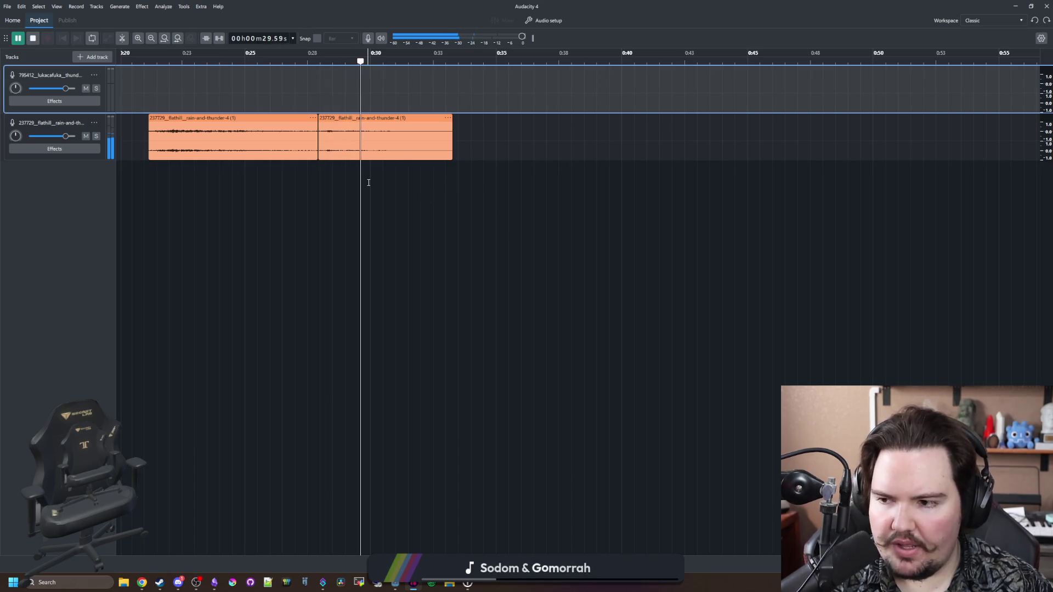
ctrl+scroll(568, 186, down, 4)
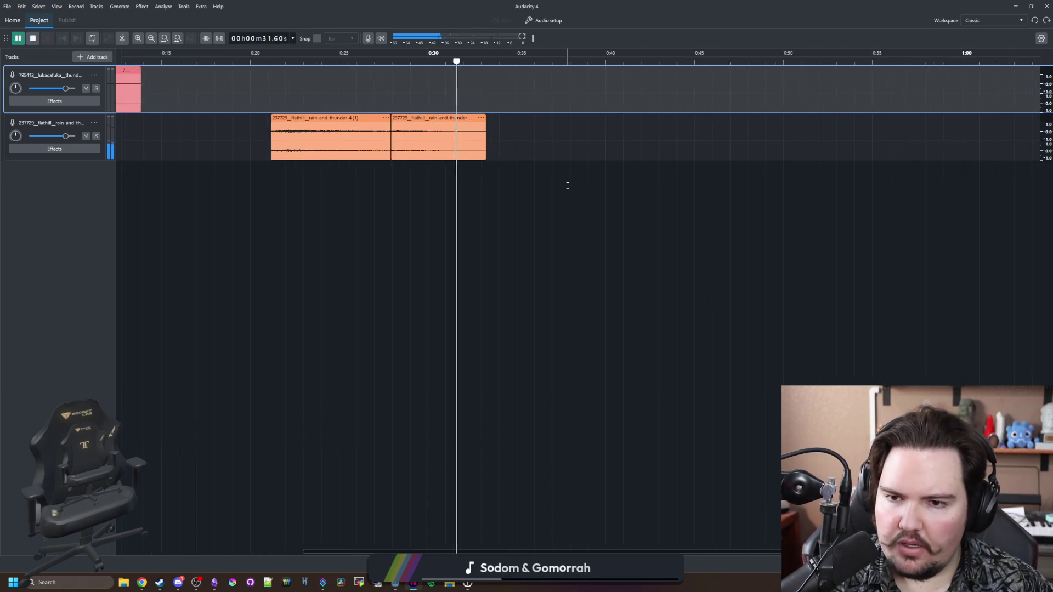
click(227, 143)
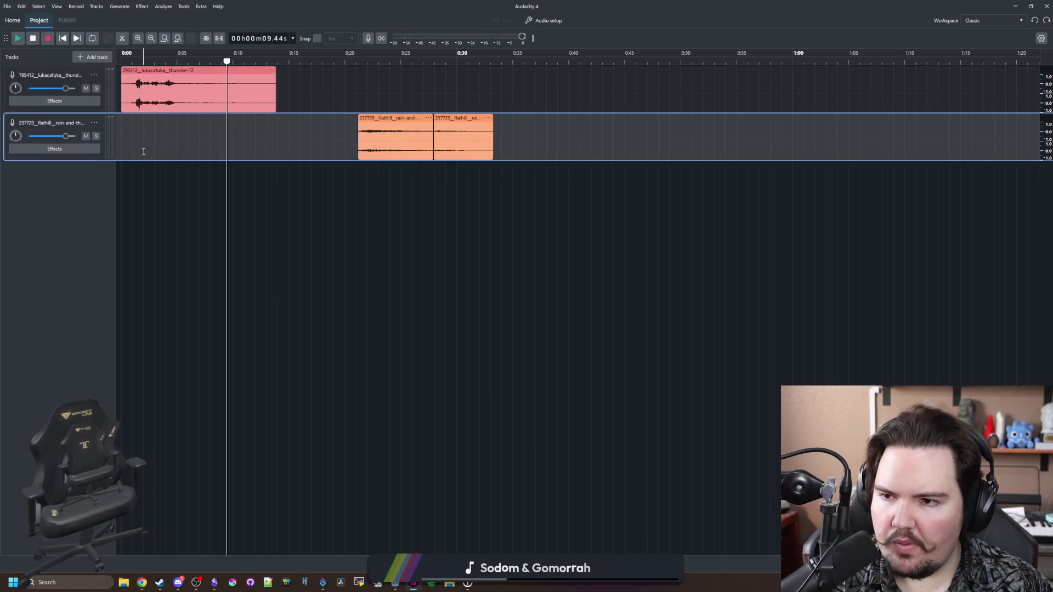
Step: Split the thunder clip at about 1 s and delete the short leading piece
ctrl+scroll(165, 131, up, 5)
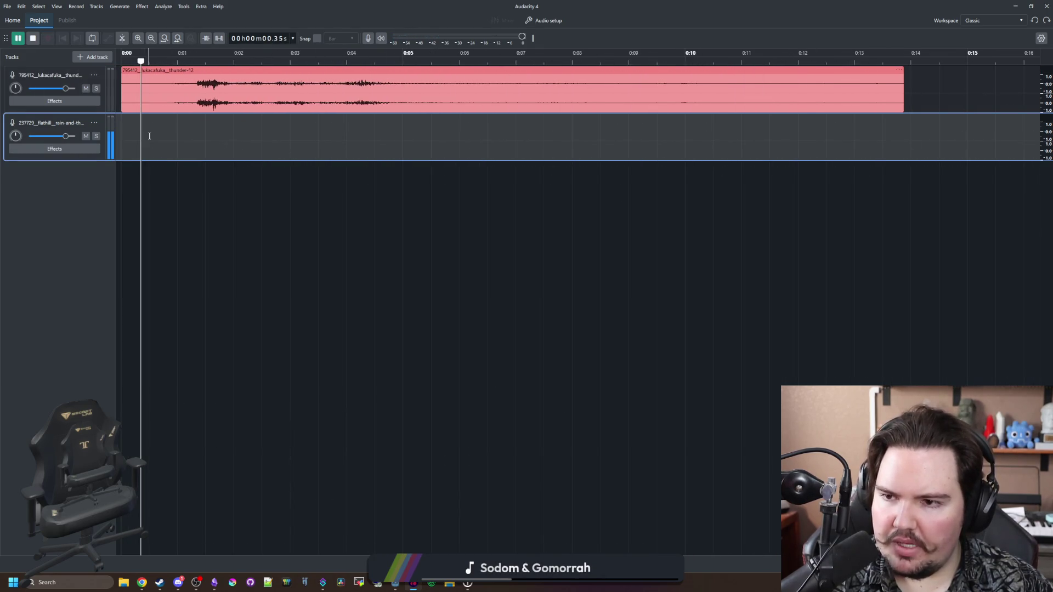
key(space)
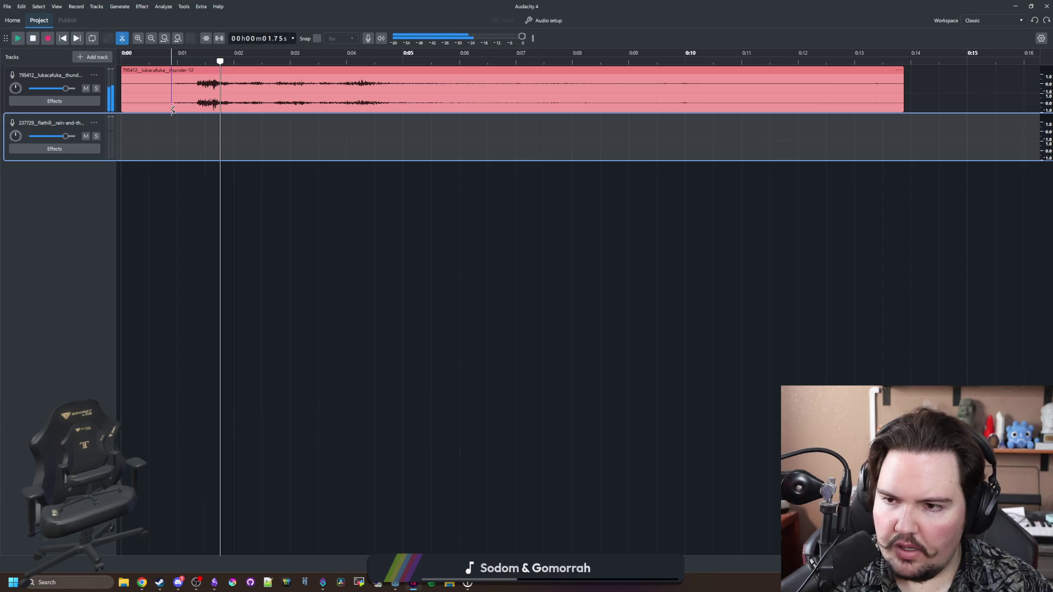
click(171, 110)
click(156, 65)
key(Delete)
key(space)
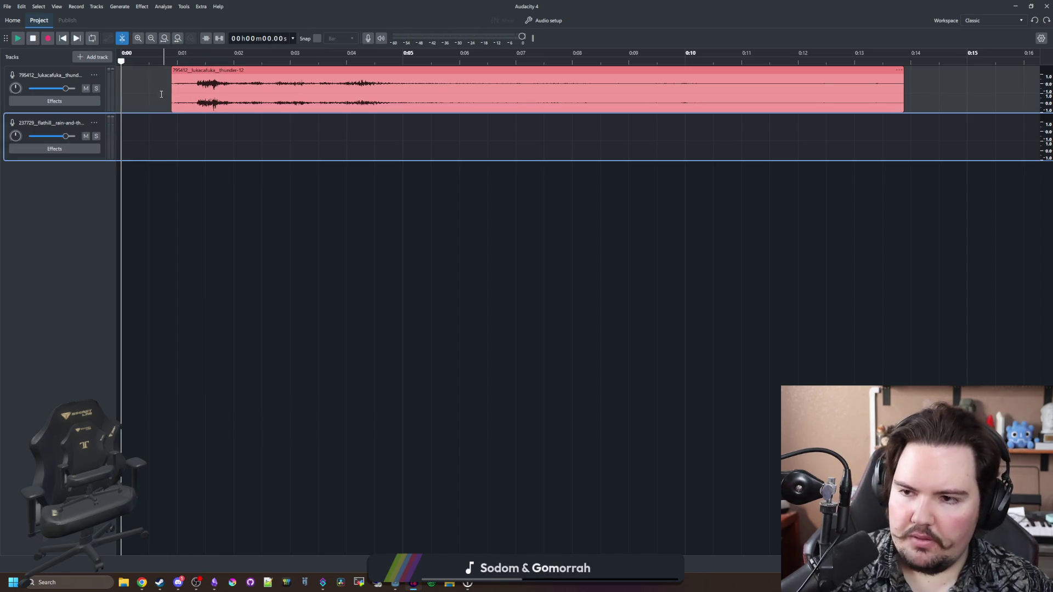
Step: Split the thunder clip at 8.5 s and delete everything after it
ctrl+scroll(150, 118, down, 2)
ctrl+scroll(150, 118, down, 1)
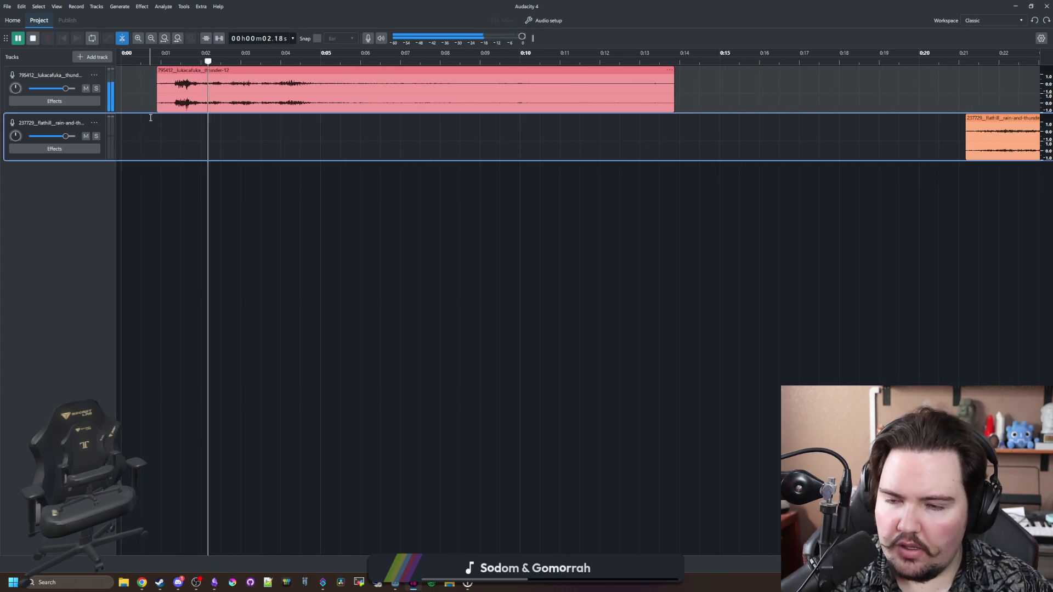
ctrl+scroll(247, 99, up, 1)
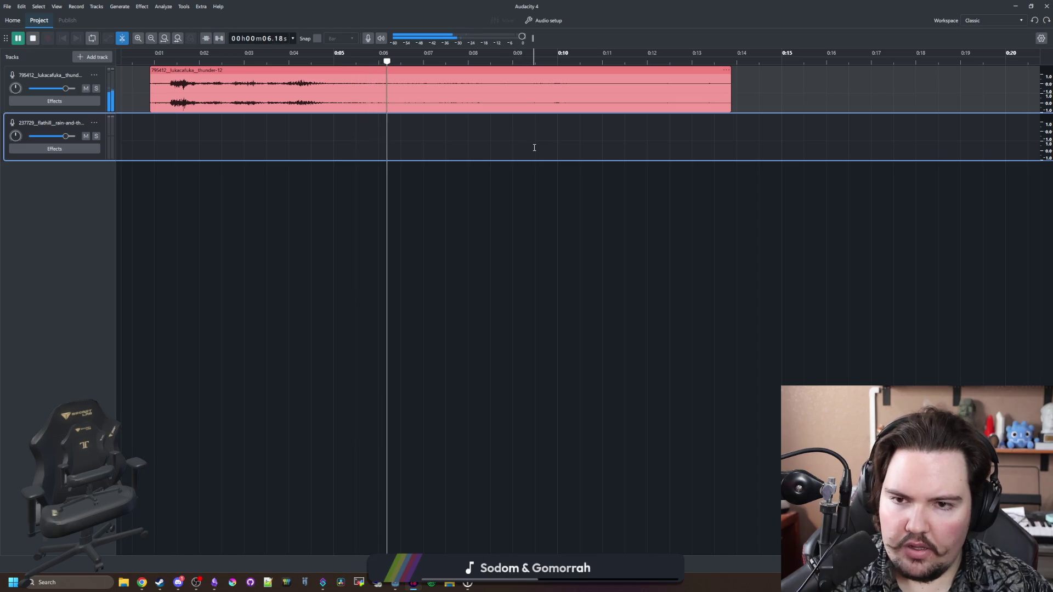
click(491, 101)
click(491, 101)
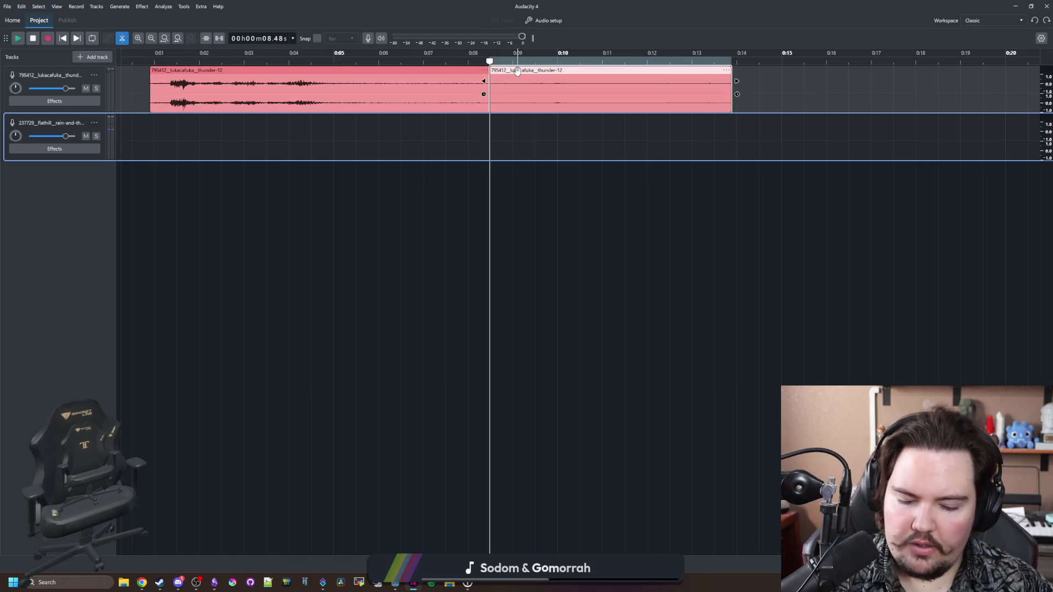
key(Delete)
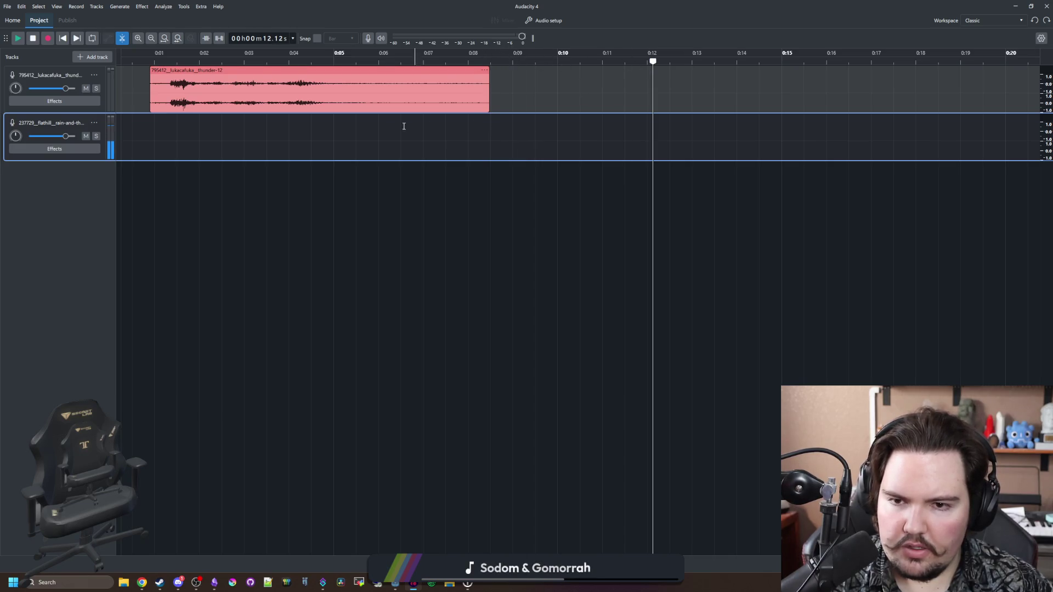
Step: Apply an effect from 4.6 s to the thunder clip's end, then play the fitted project back
drag(489, 123, 317, 93)
click(142, 7)
click(230, 83)
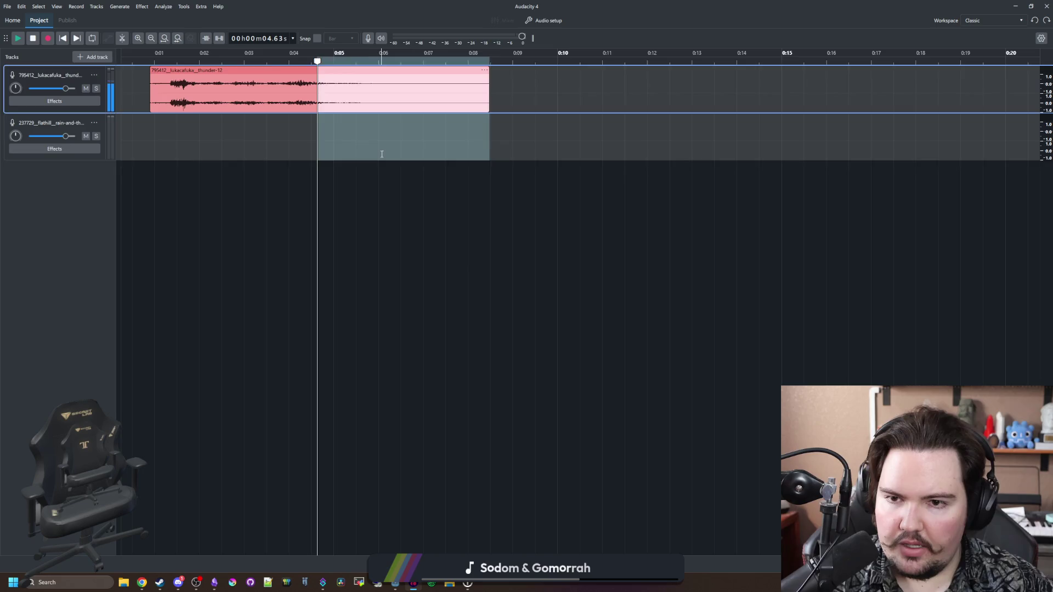
click(384, 157)
key(ctrl+f)
click(150, 131)
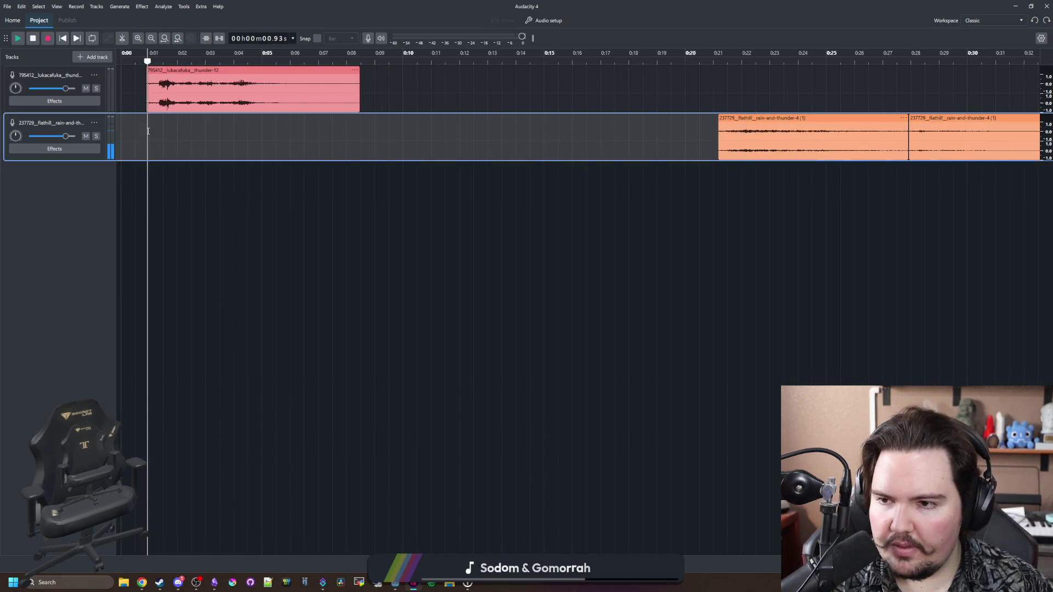
key(space)
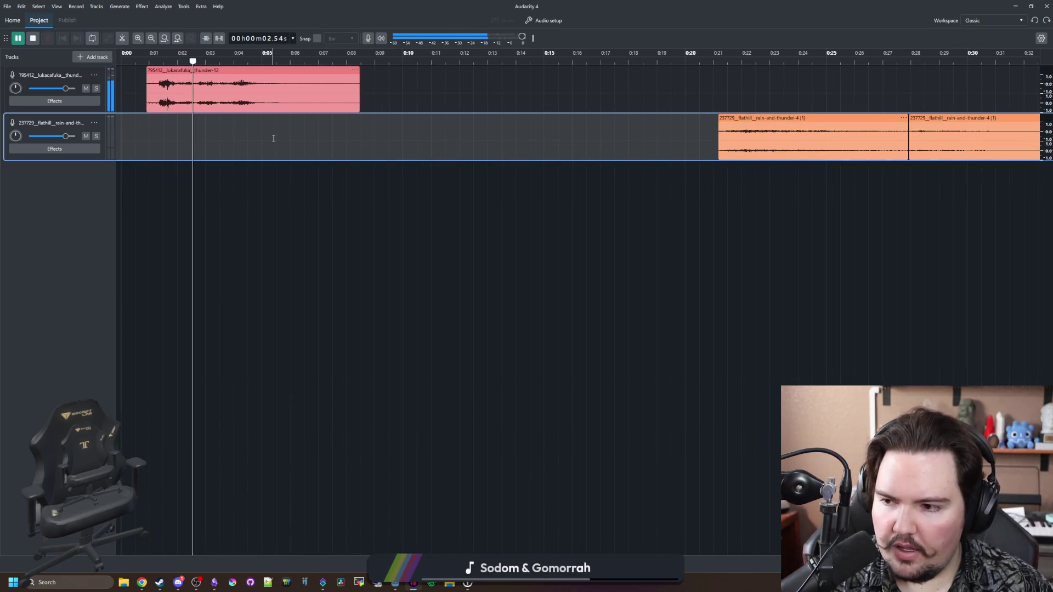
click(177, 144)
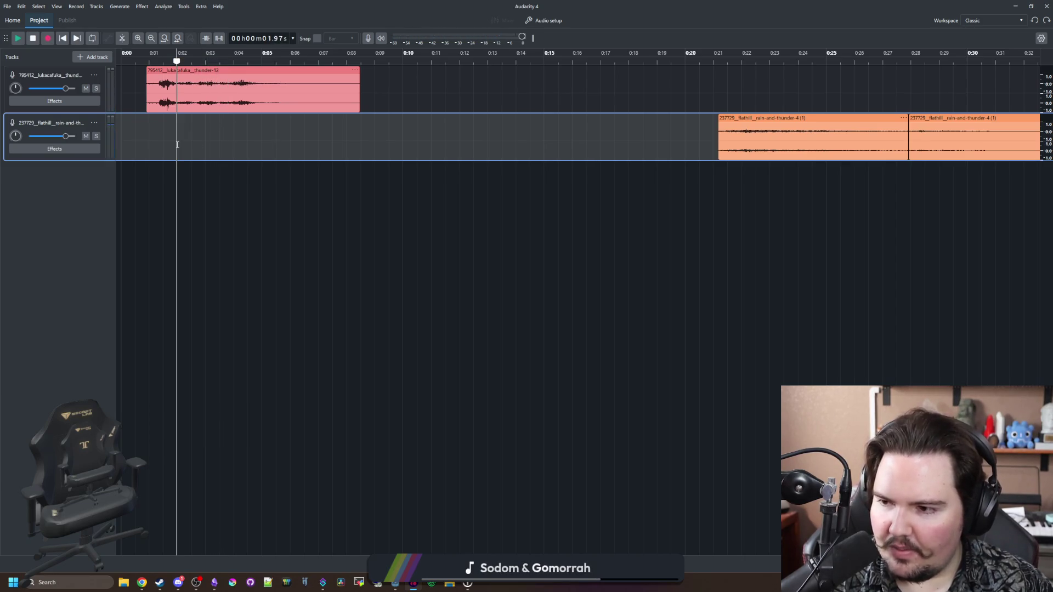
click(219, 195)
click(314, 181)
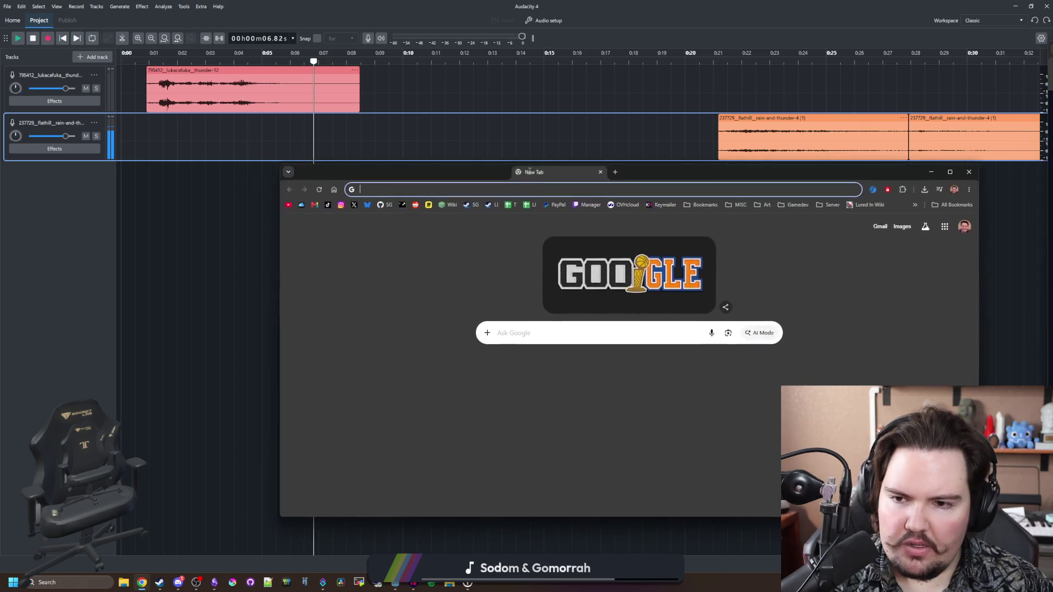
mouse_move(532, 170)
mouse_down()
mouse_move(316, 199)
mouse_move(379, 190)
mouse_up()
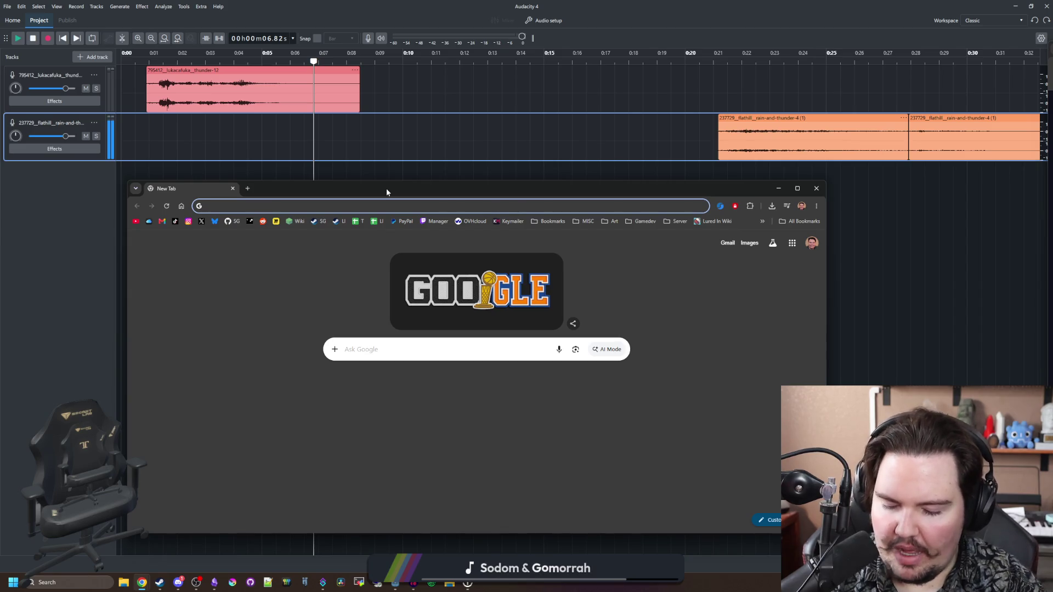
Step: Load CurseForge's Tide 2 mod page from the 'curs' address suggestion and maximize the browser window
text(curs)
key(Down)
key(Return)
drag(387, 188, 463, 2)
click(539, 109)
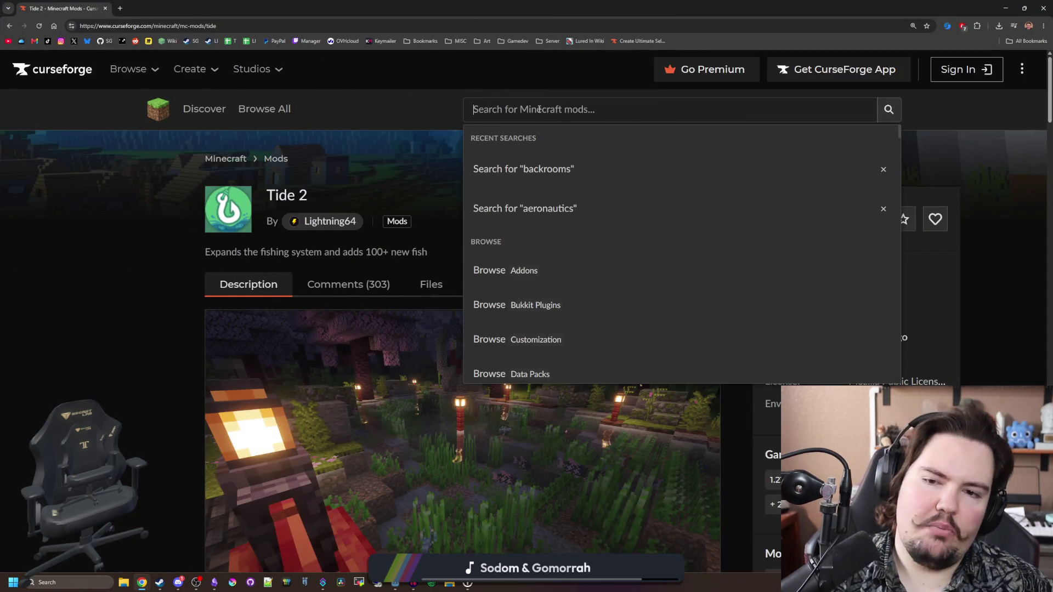
Step: Rerun the aeronautics search, then browse the Create Ultimate Selection 2 modpack page
click(584, 211)
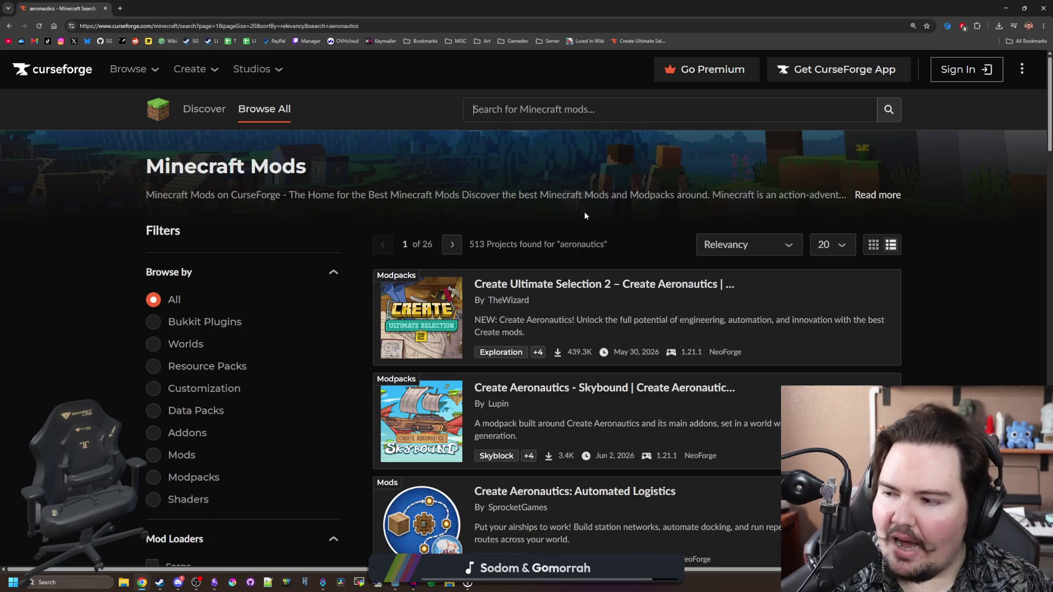
mouse_move(598, 282)
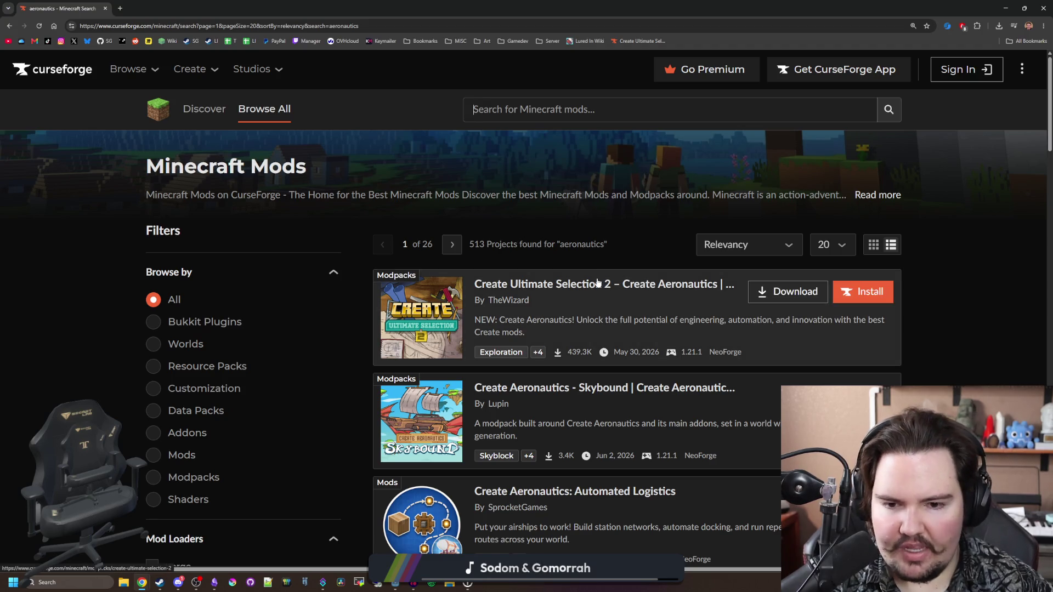
click(185, 6)
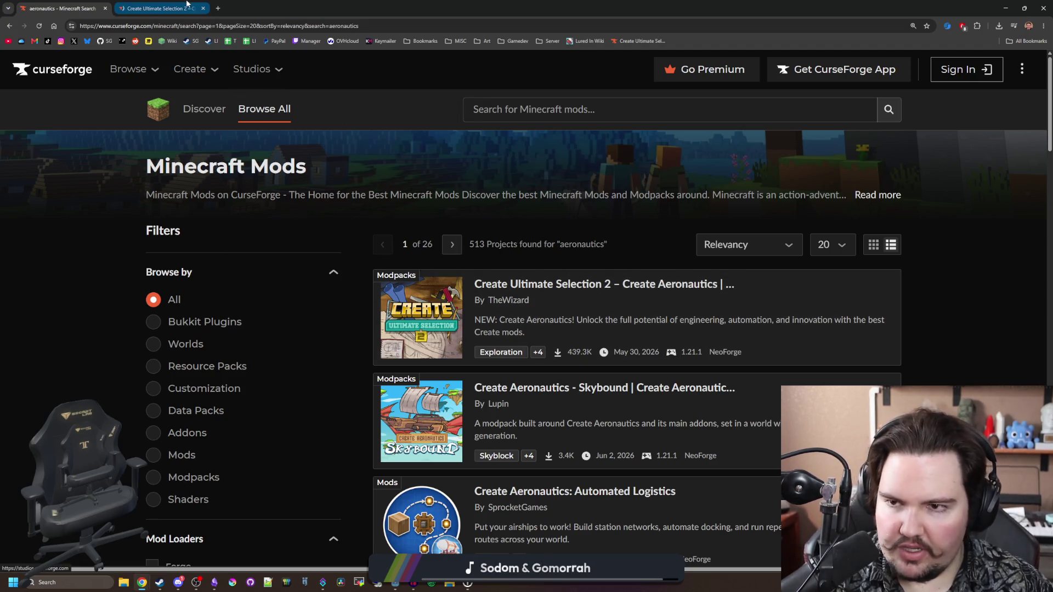
scroll(459, 246, down, 10)
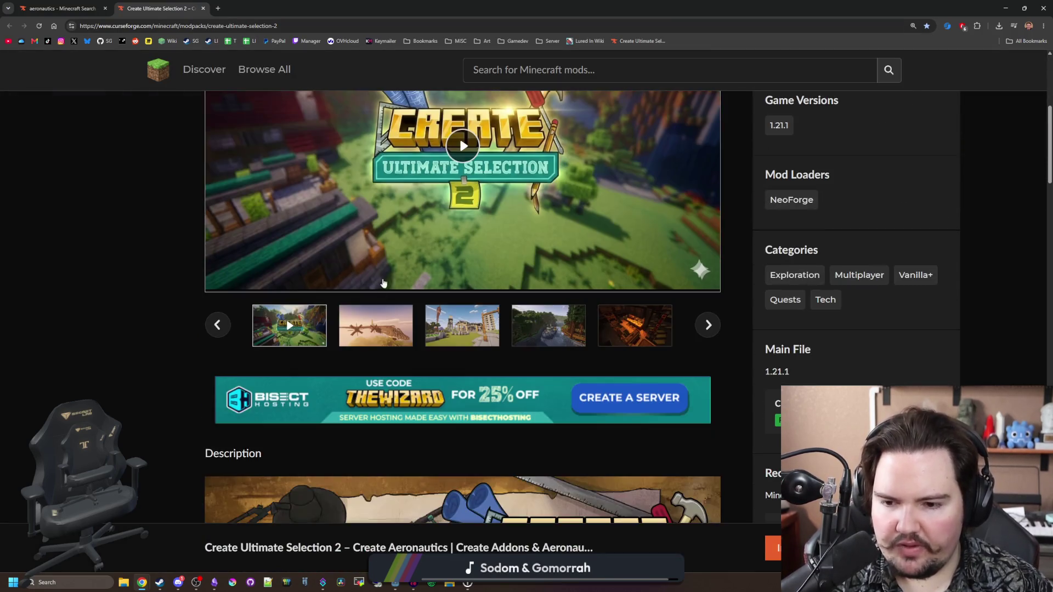
scroll(448, 332, up, 10)
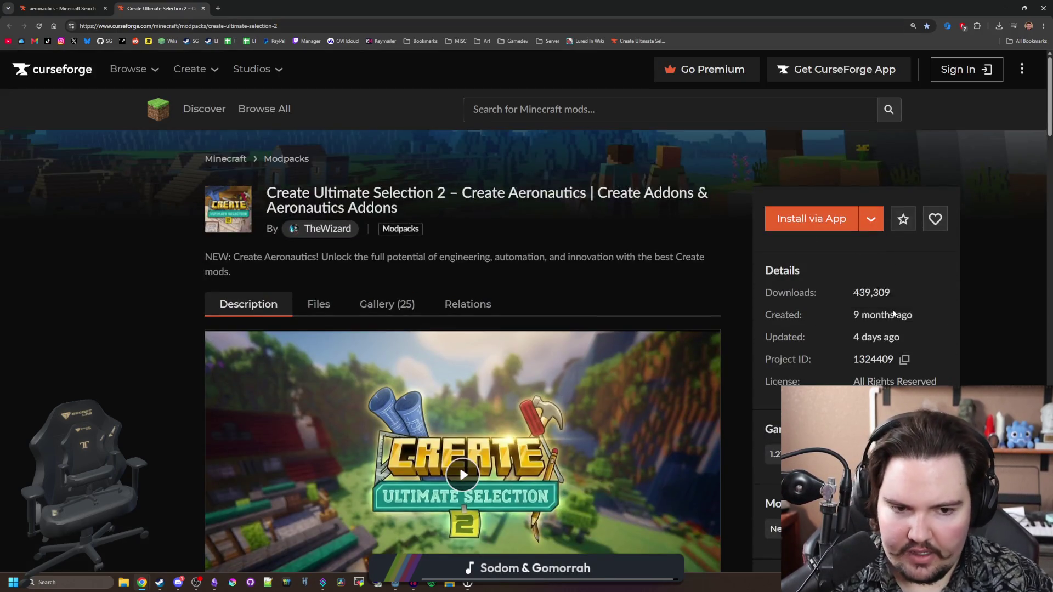
mouse_move(875, 317)
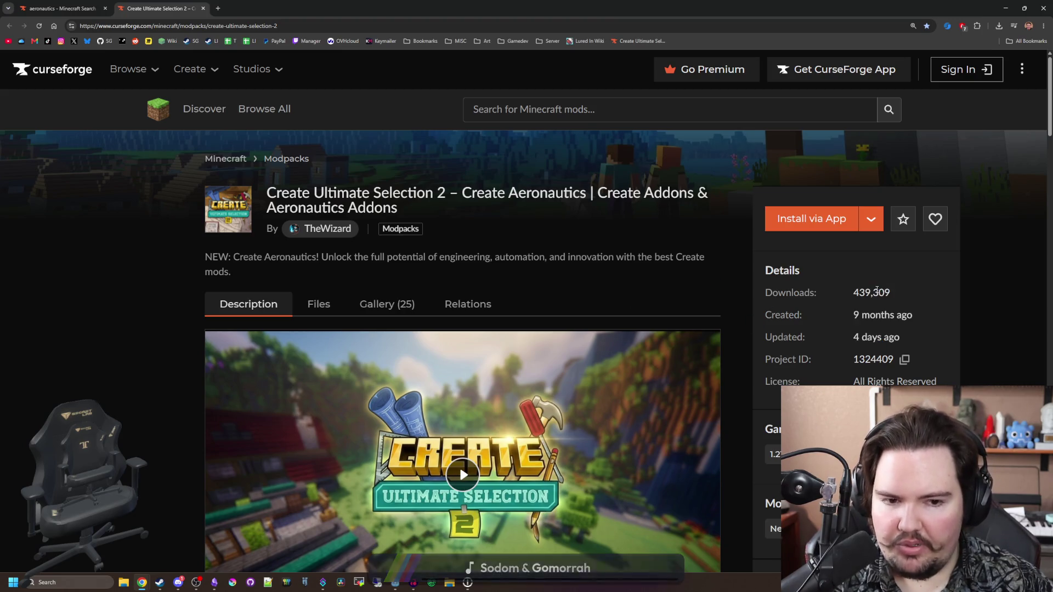
scroll(280, 302, down, 15)
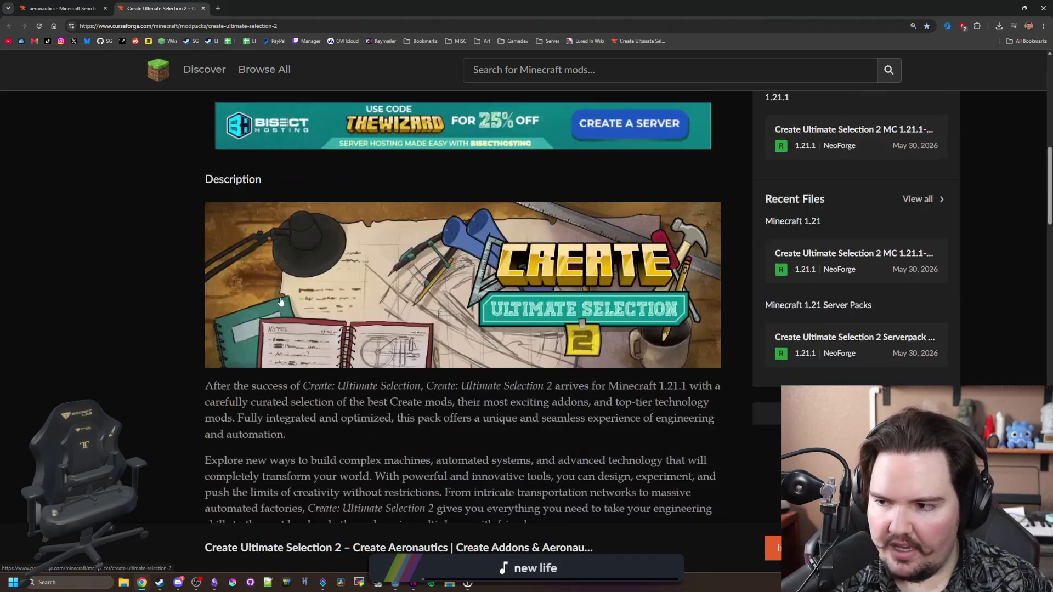
scroll(281, 302, up, 15)
Step: Return to the aeronautics search results and scroll through the 513 projects
key(ctrl+shift+Tab)
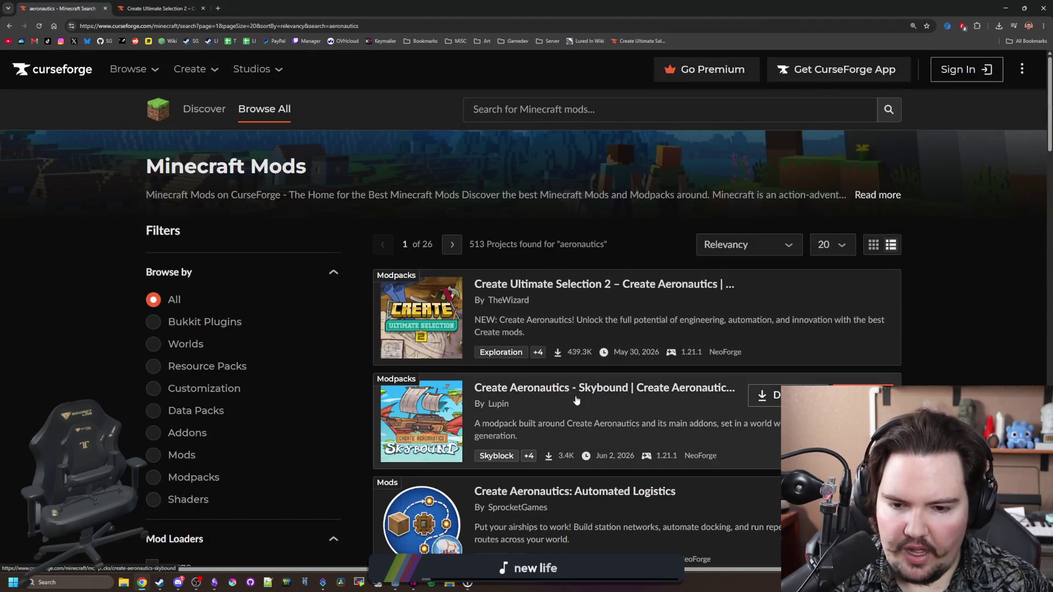
scroll(621, 373, down, 2)
scroll(620, 366, down, 5)
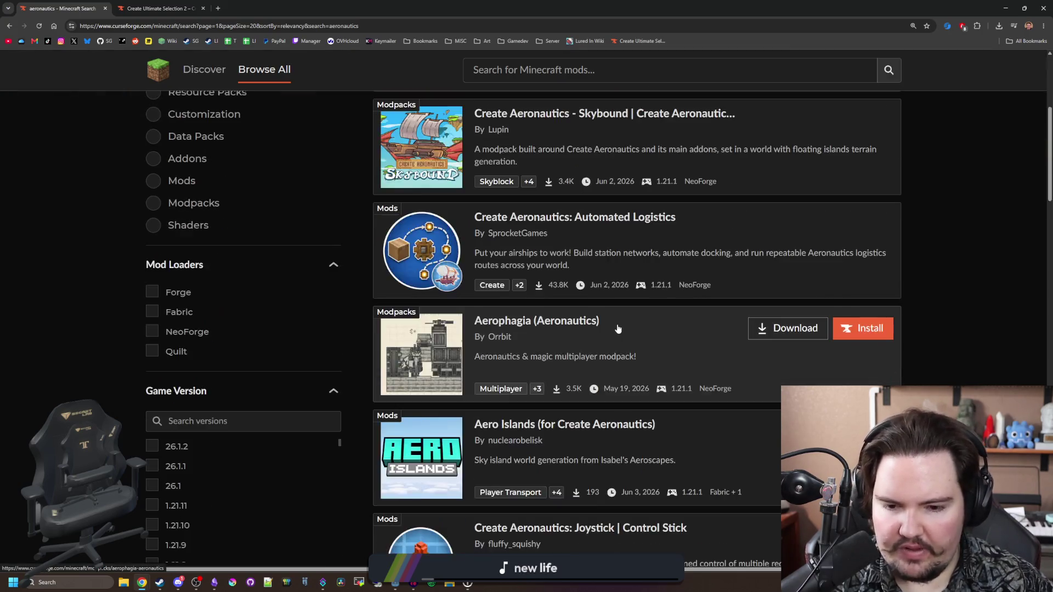
scroll(592, 292, down, 2)
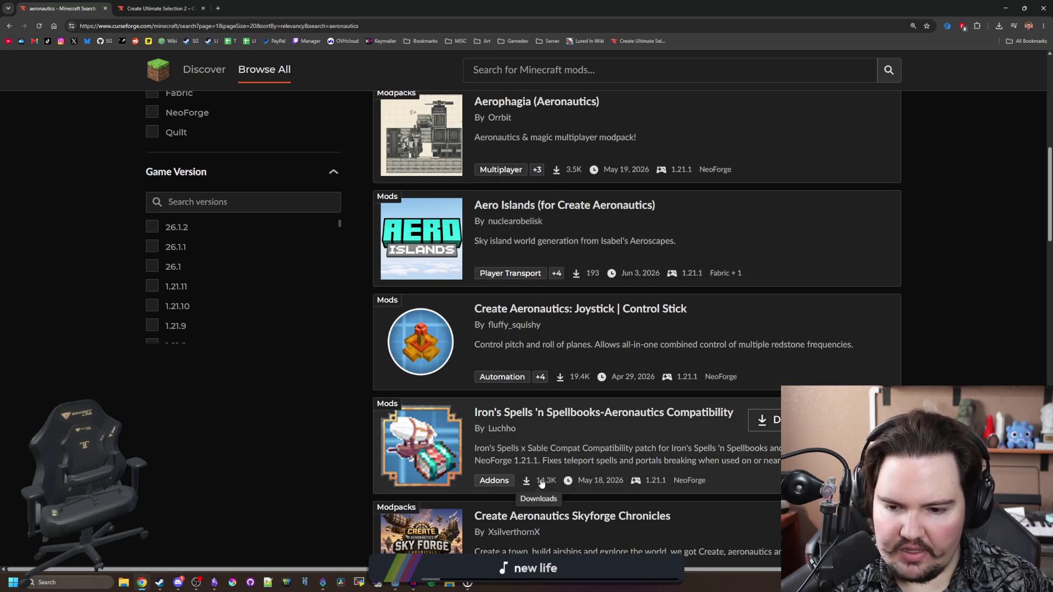
scroll(310, 374, up, 9)
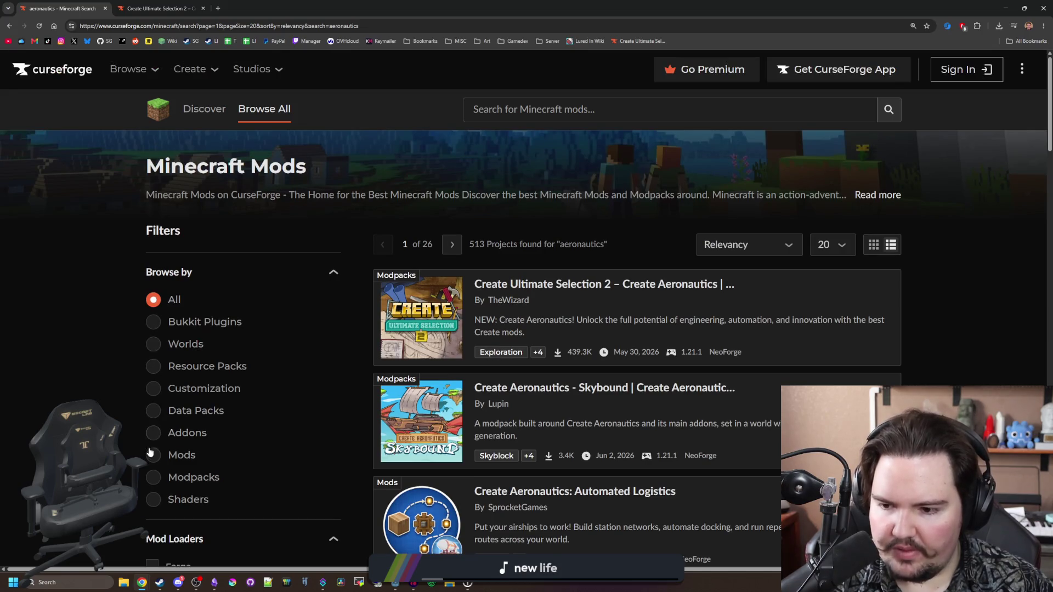
Step: Filter the aeronautics results to Modpacks, browse them, and bring up the All of Create - Aeronautics page
click(153, 476)
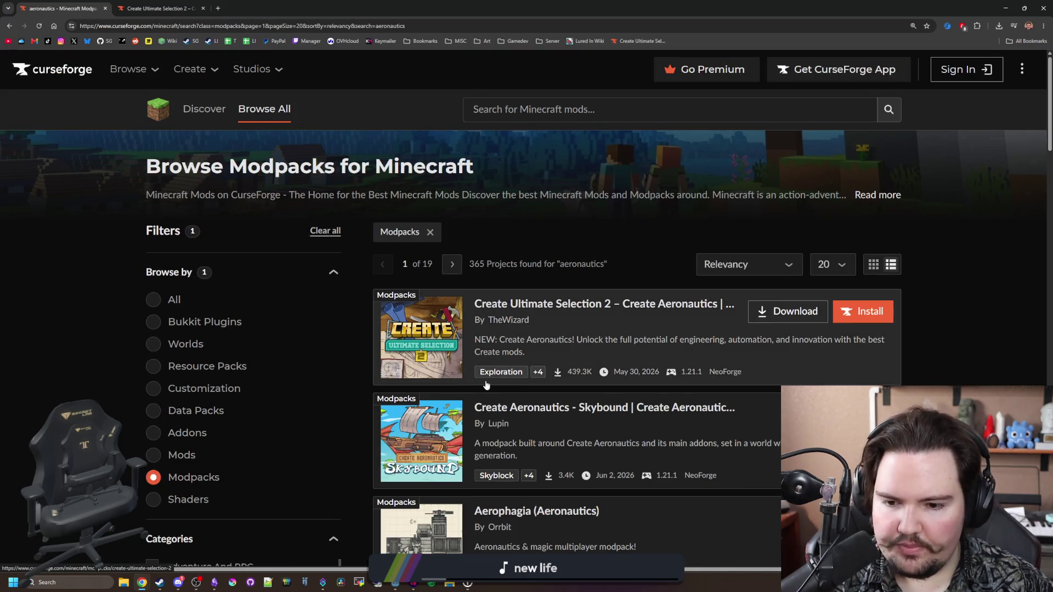
scroll(486, 385, down, 4)
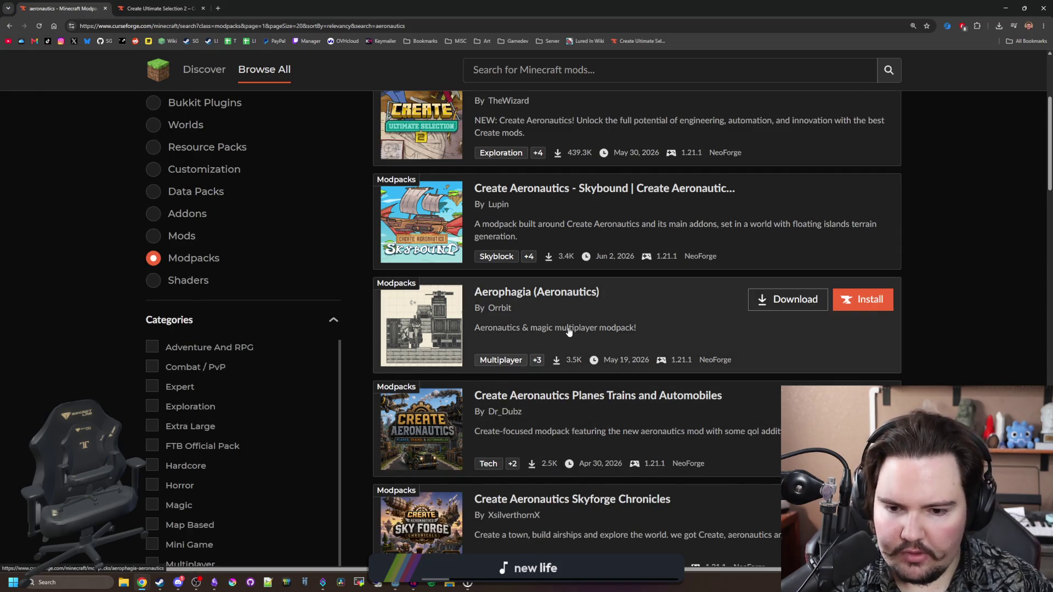
scroll(570, 331, down, 4)
scroll(570, 332, down, 2)
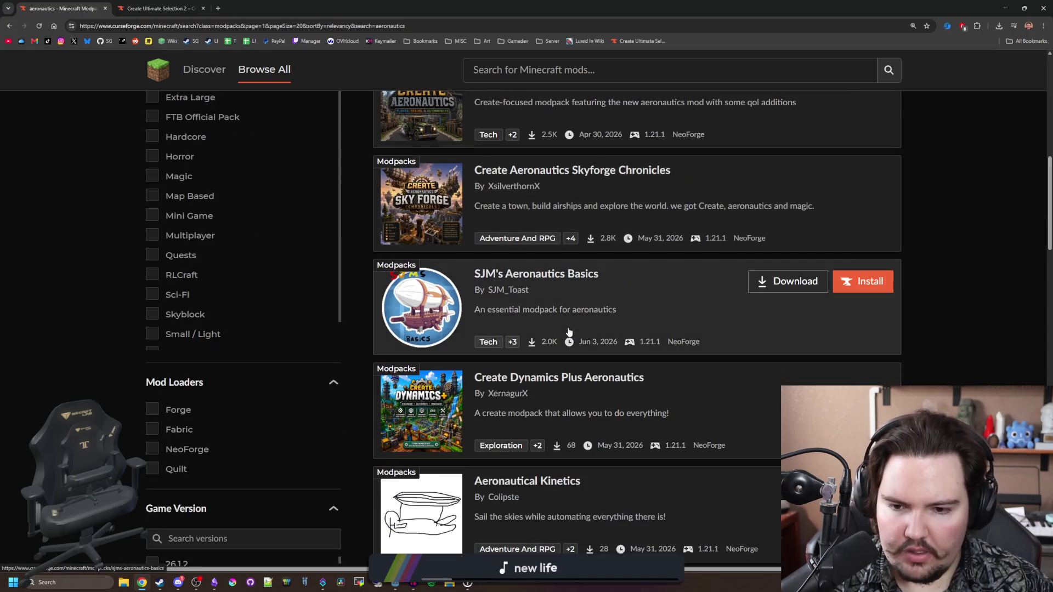
scroll(569, 332, down, 4)
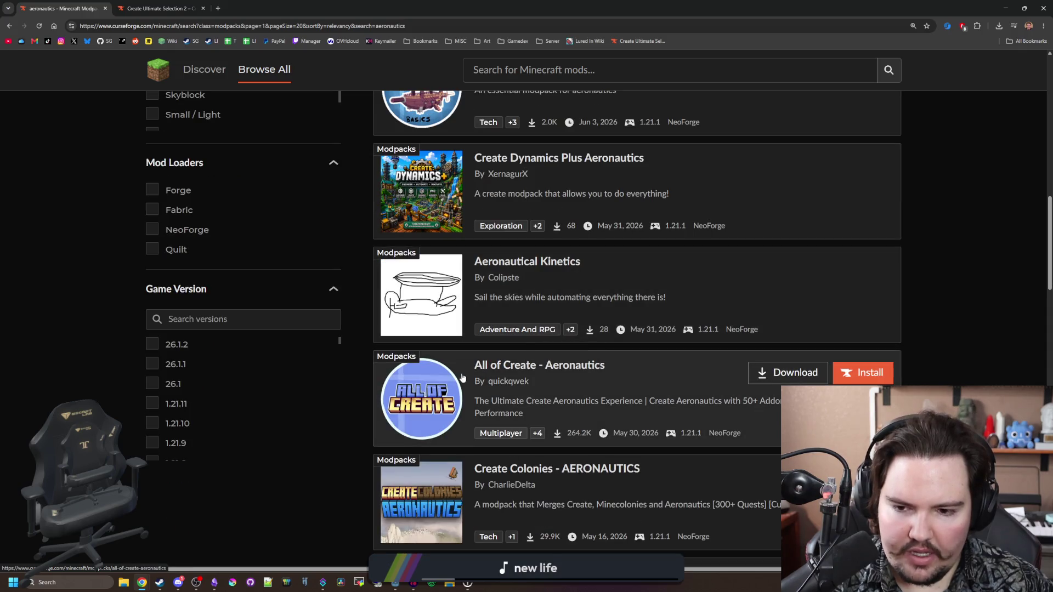
scroll(505, 364, down, 2)
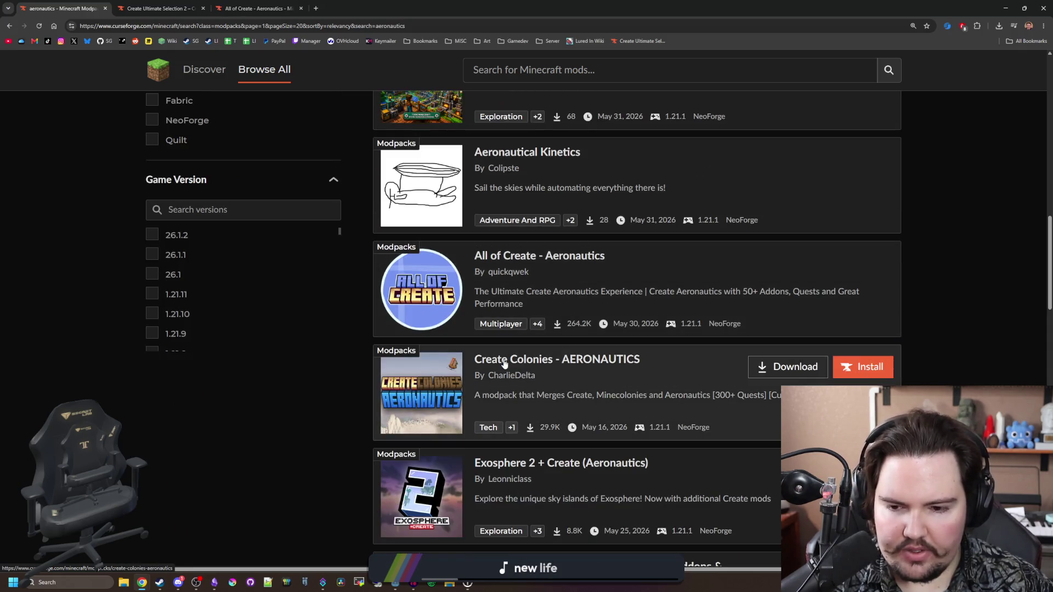
scroll(505, 364, down, 2)
scroll(441, 332, down, 2)
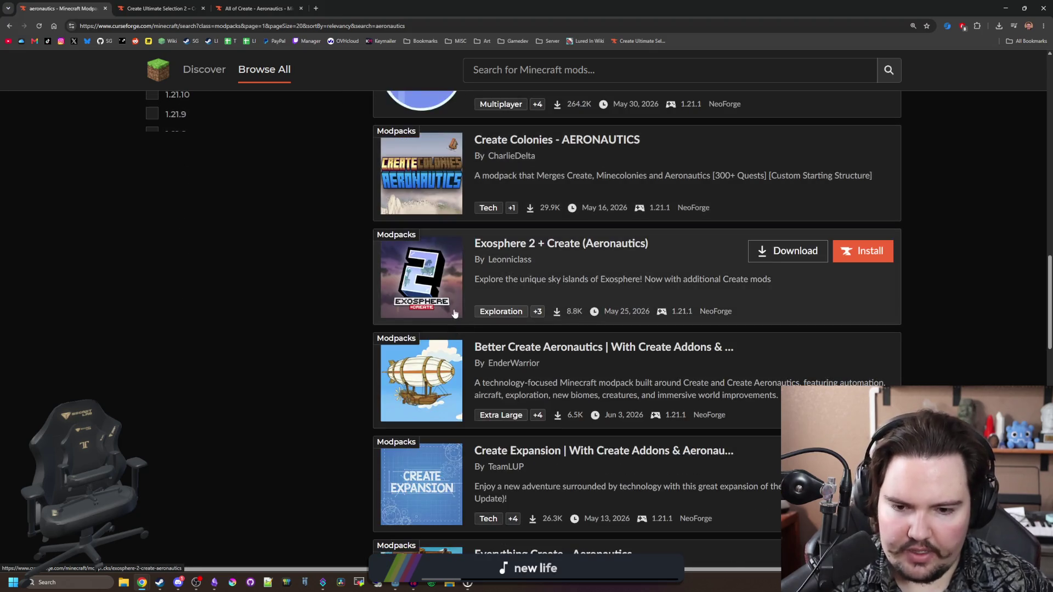
scroll(455, 313, down, 8)
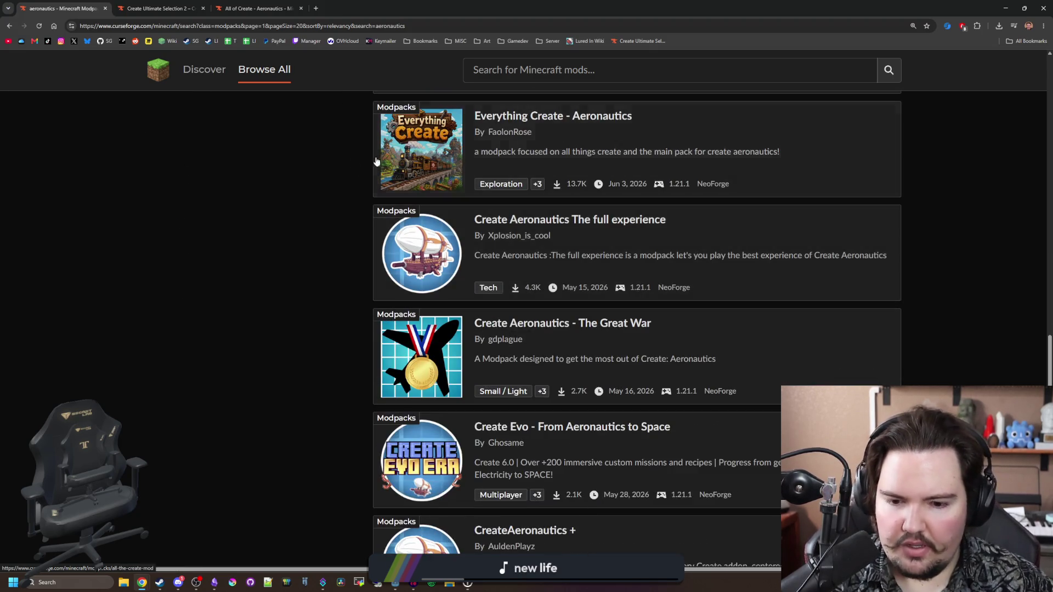
scroll(368, 156, up, 15)
click(257, 8)
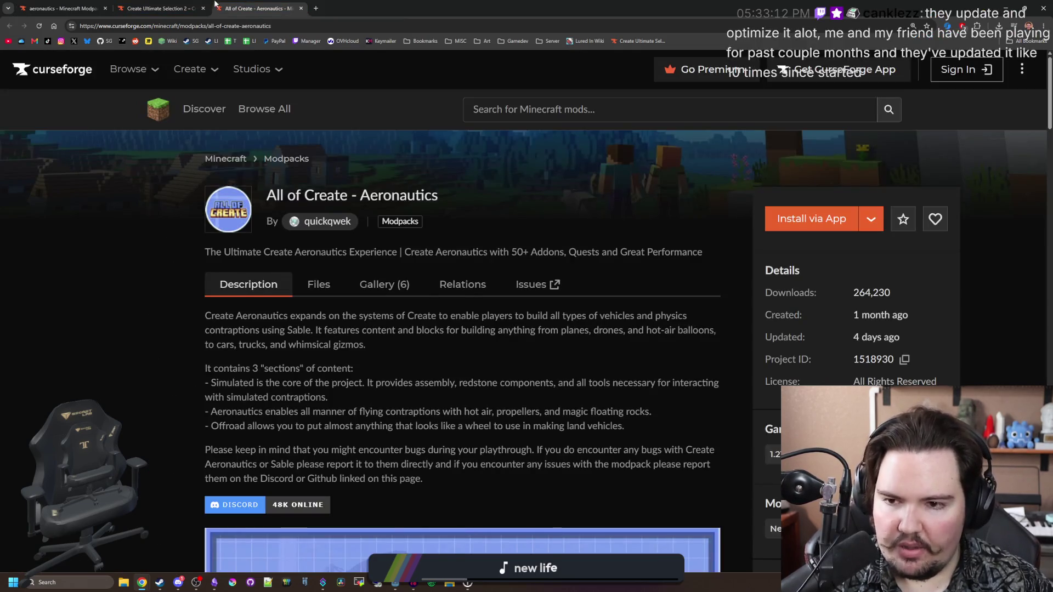
Step: Scroll through the All of Create - Aeronautics modpack description
click(164, 8)
click(256, 8)
scroll(460, 325, down, 4)
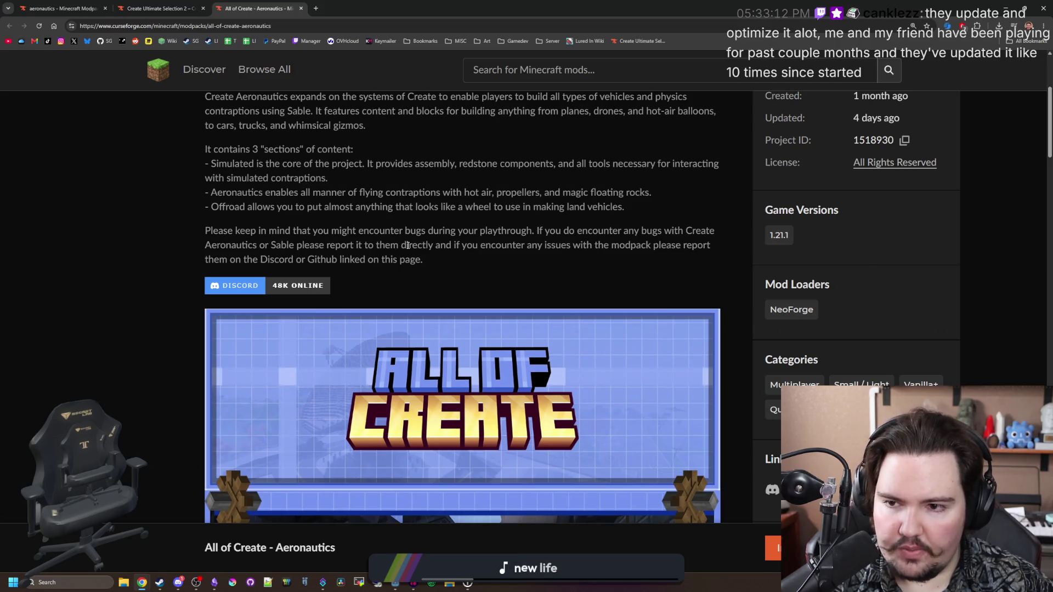
scroll(408, 245, down, 10)
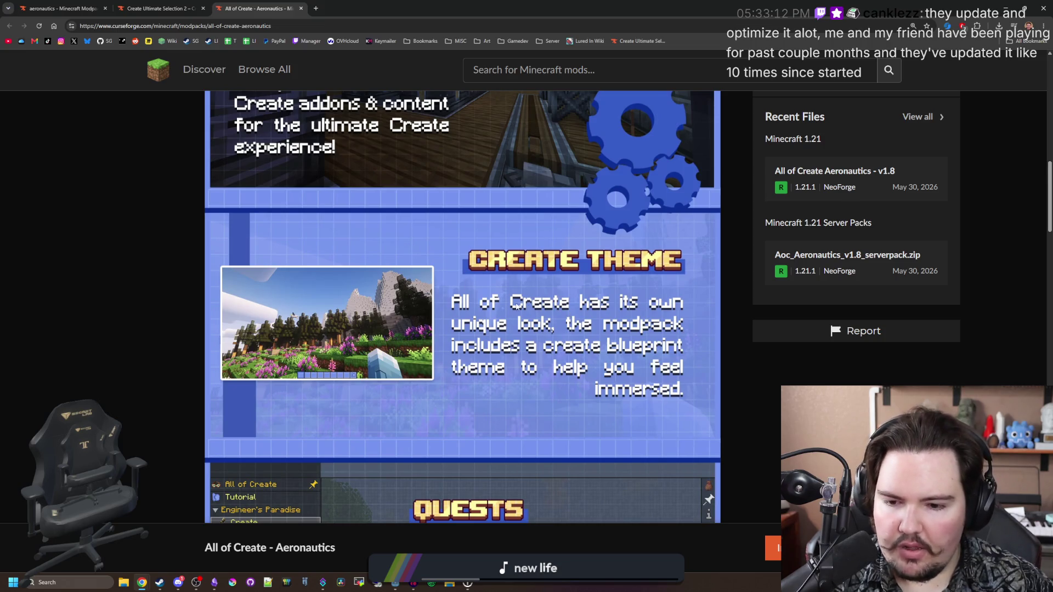
scroll(444, 292, down, 2)
scroll(444, 292, down, 3)
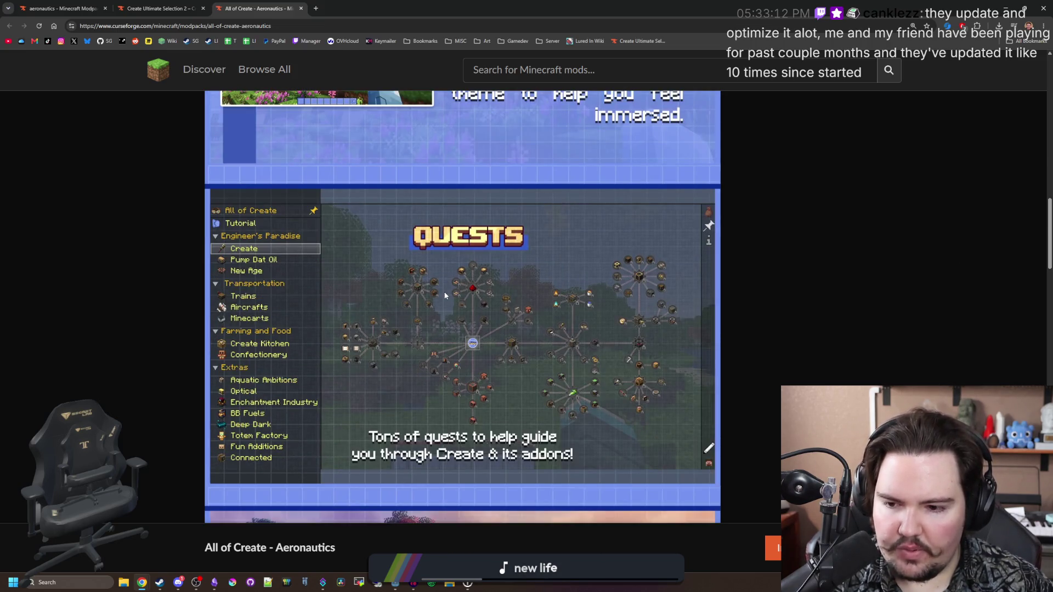
scroll(444, 296, up, 3)
scroll(454, 298, down, 10)
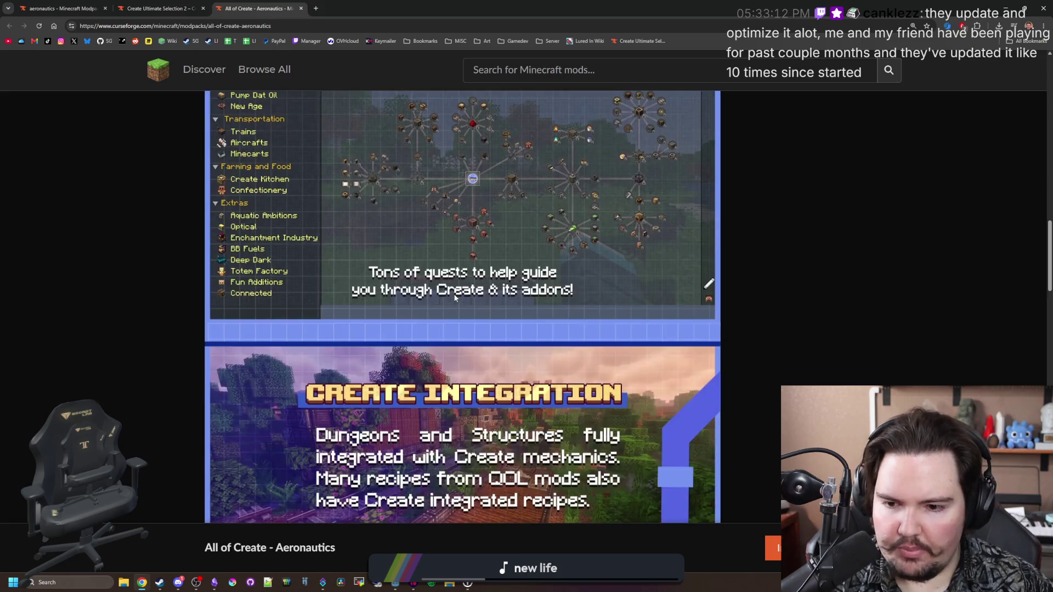
scroll(447, 287, down, 2)
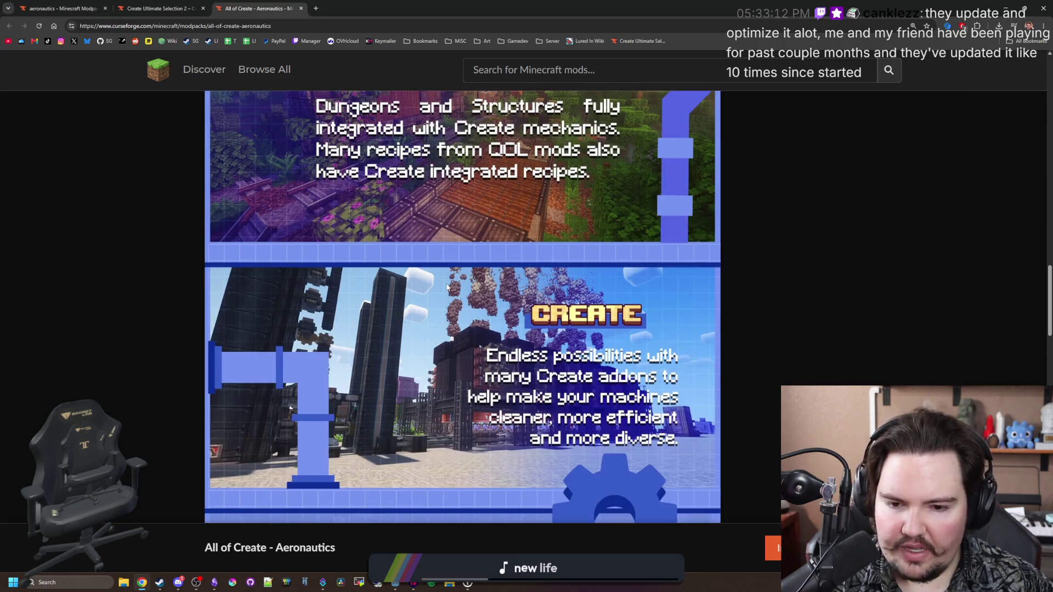
scroll(447, 287, down, 5)
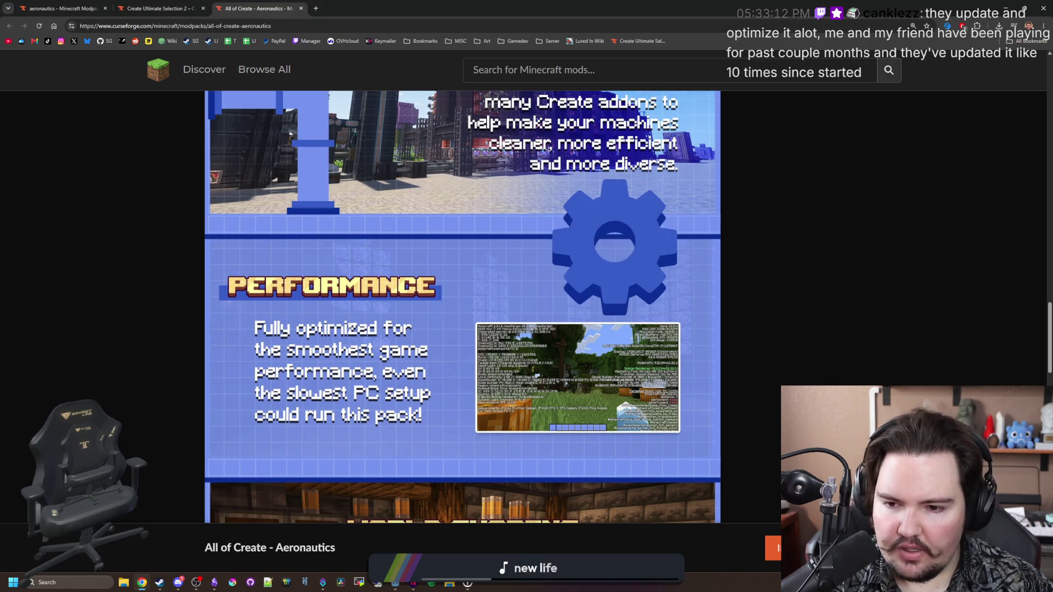
scroll(331, 341, down, 7)
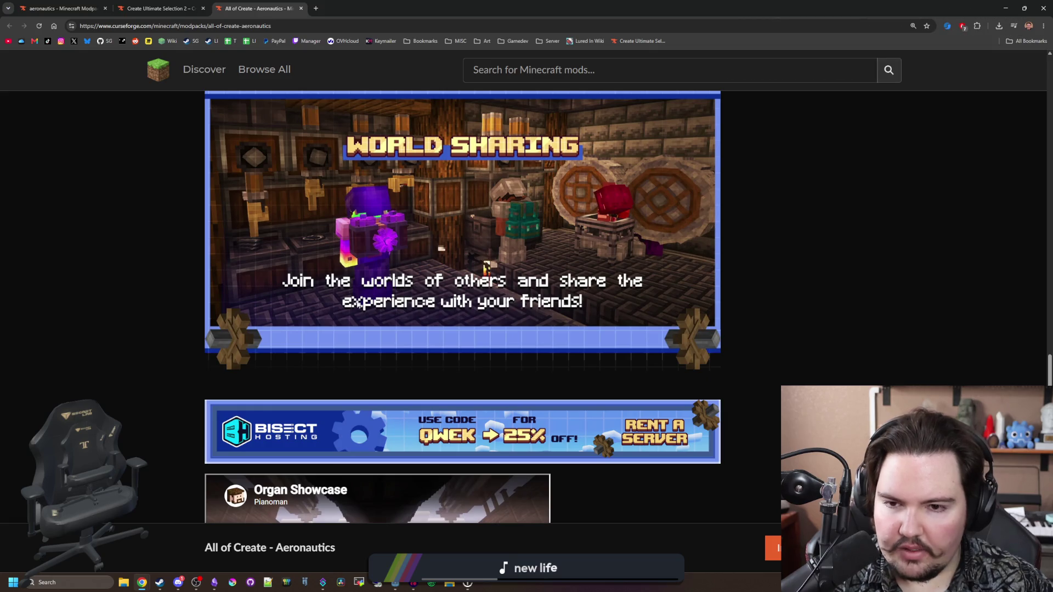
scroll(452, 377, down, 6)
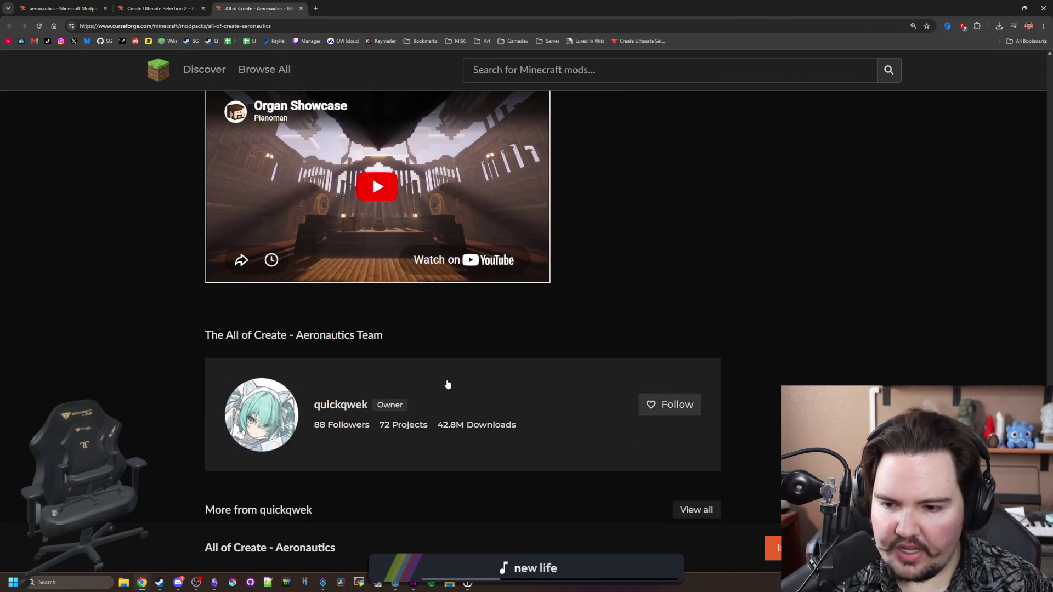
scroll(186, 311, down, 3)
scroll(186, 311, up, 15)
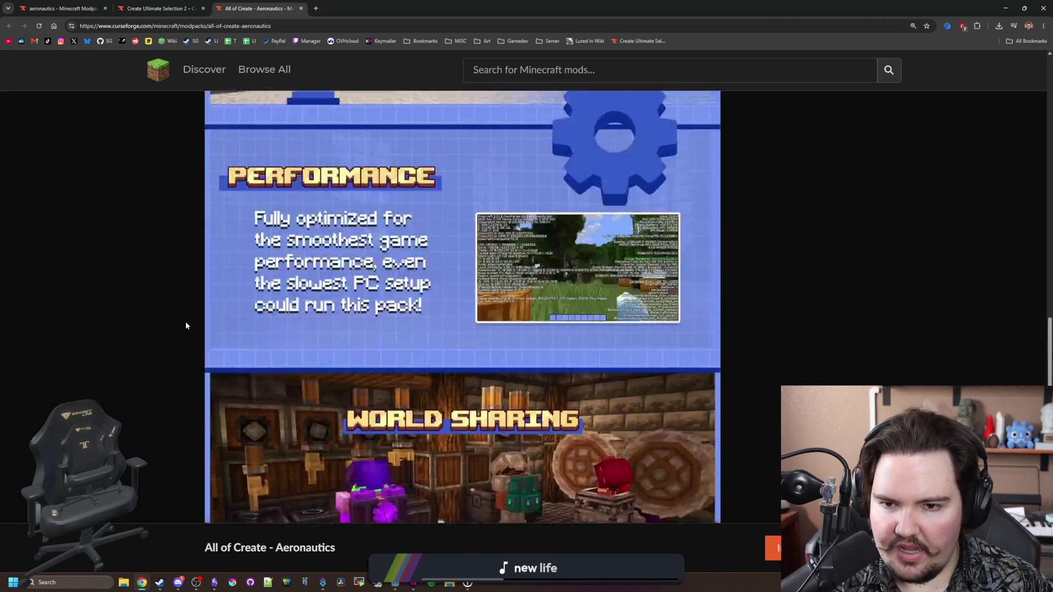
scroll(187, 325, up, 10)
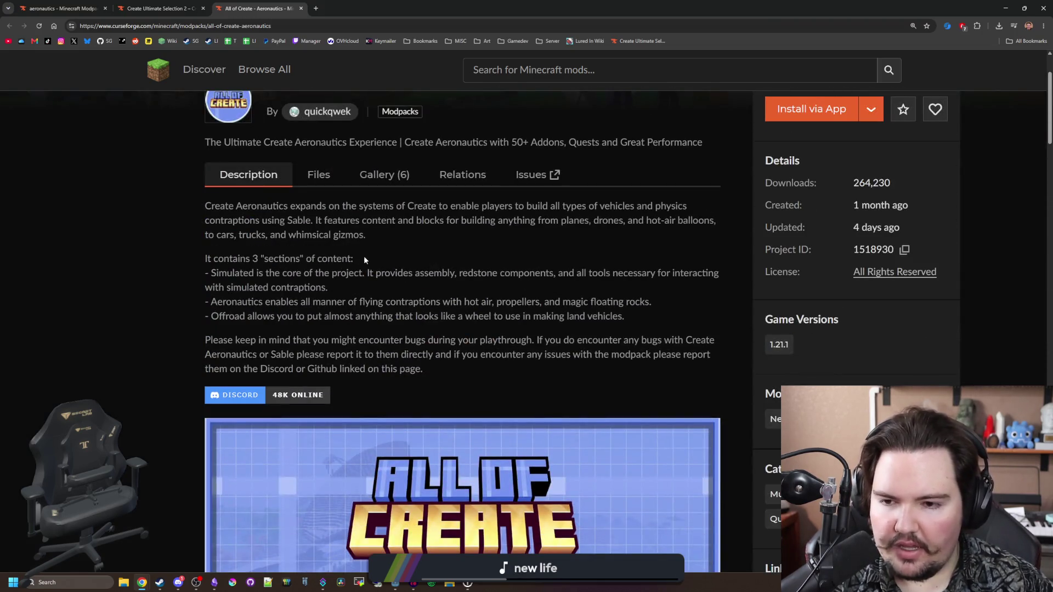
Step: Show the All of Create modpack's 236 dependencies under Relations
drag(205, 285, 376, 340)
click(444, 311)
click(462, 174)
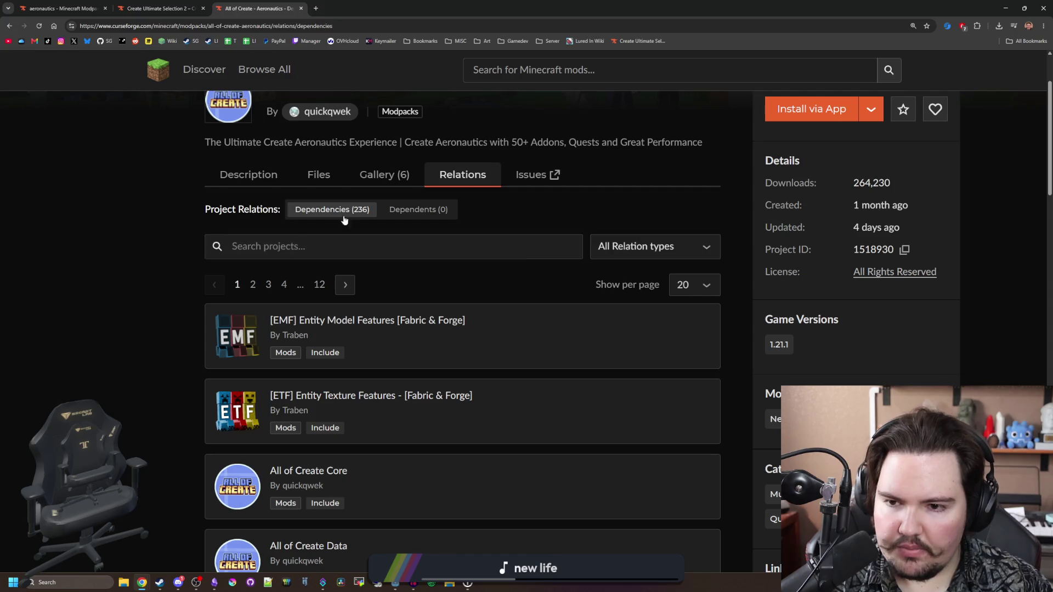
scroll(343, 219, up, 2)
click(159, 8)
Step: List Create Ultimate Selection 2's dependencies and browse to page 2
click(468, 304)
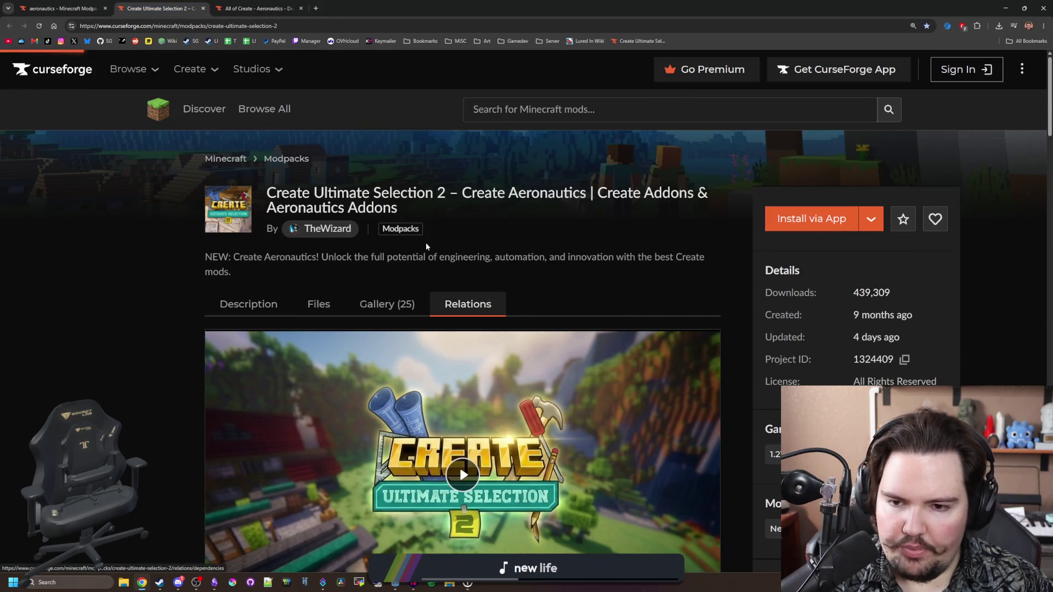
scroll(370, 340, down, 20)
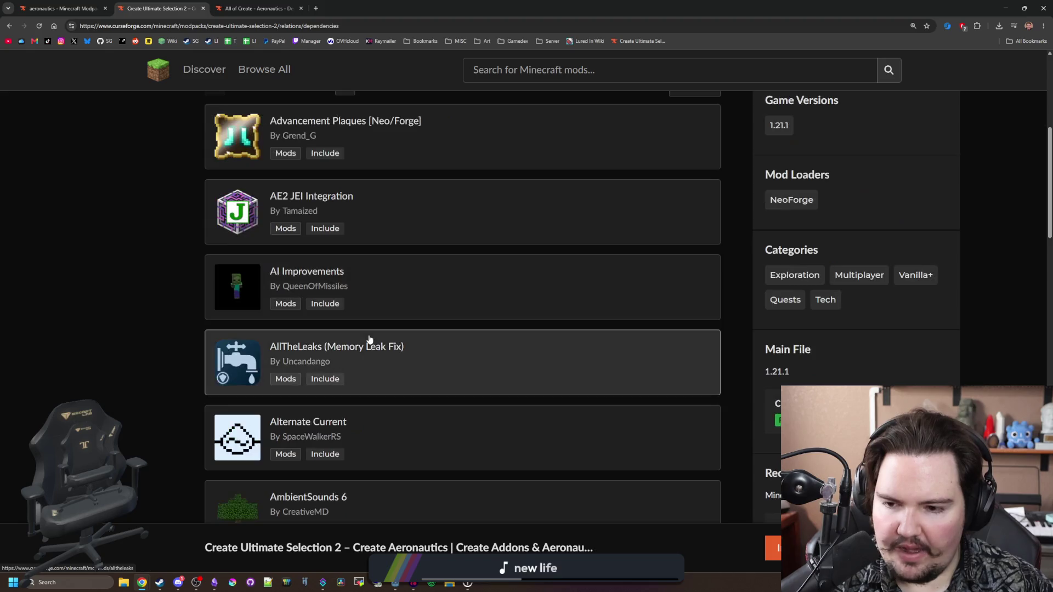
scroll(377, 316, up, 5)
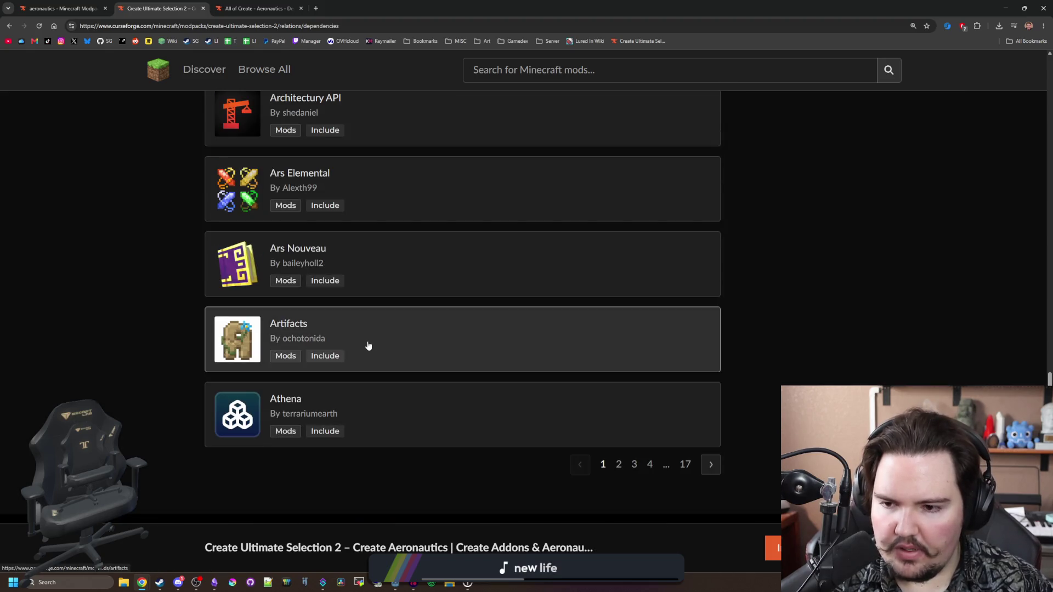
click(713, 466)
scroll(400, 346, down, 4)
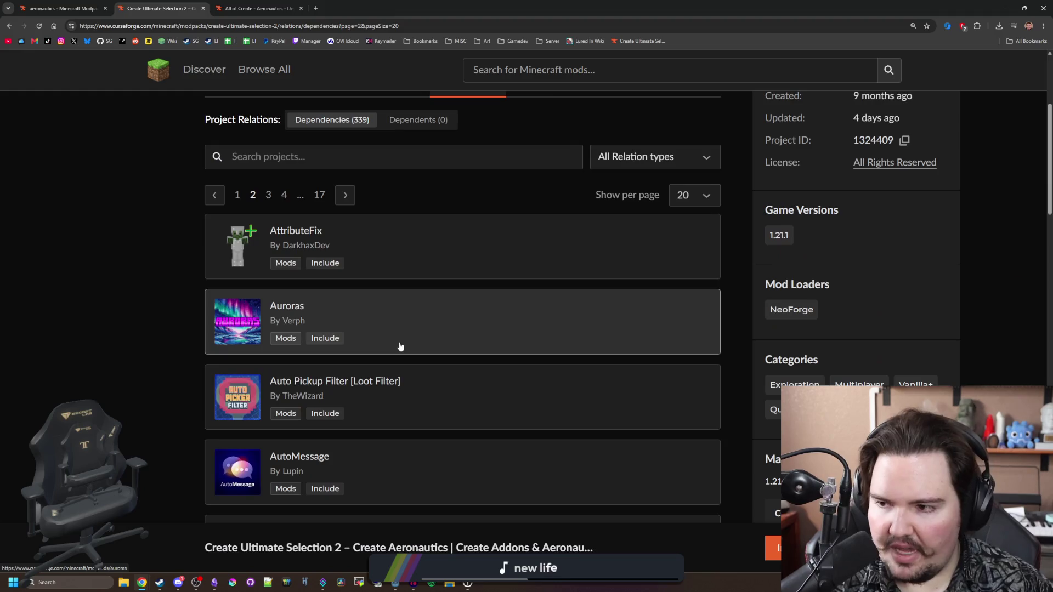
scroll(272, 293, down, 6)
scroll(273, 294, down, 12)
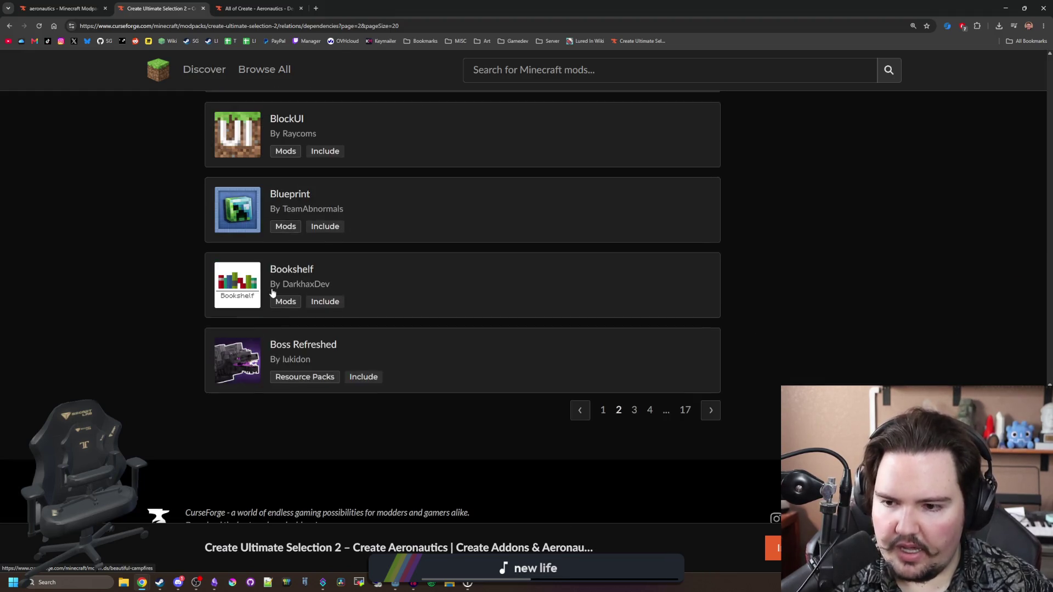
scroll(306, 296, up, 20)
scroll(400, 443, down, 5)
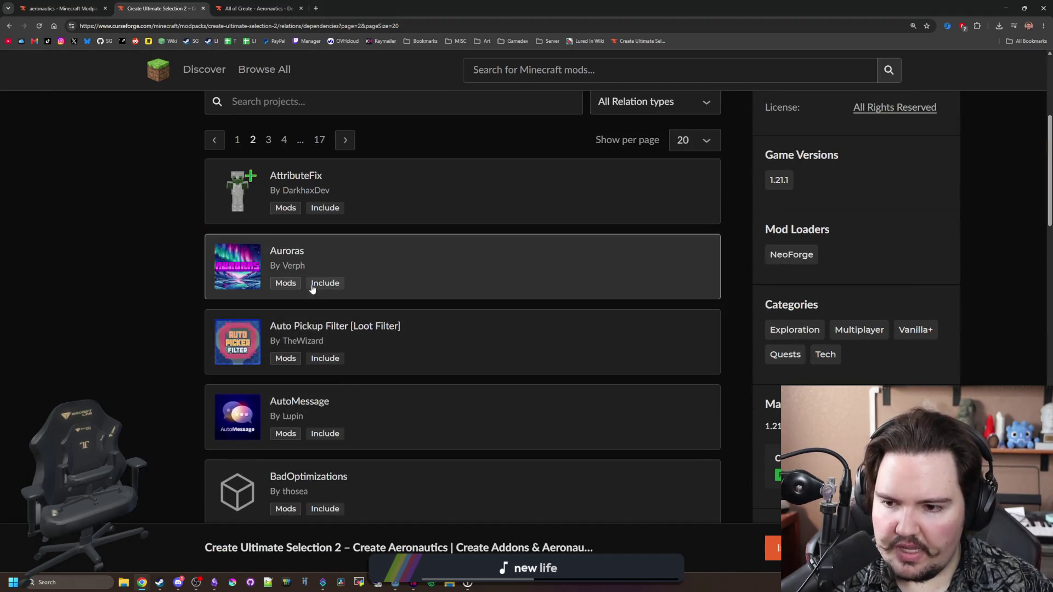
Step: Glance at the All of Create - Aeronautics description, then return to Create Ultimate Selection 2
key(ctrl+Tab)
drag(602, 253, 697, 264)
key(ctrl+shift+Tab)
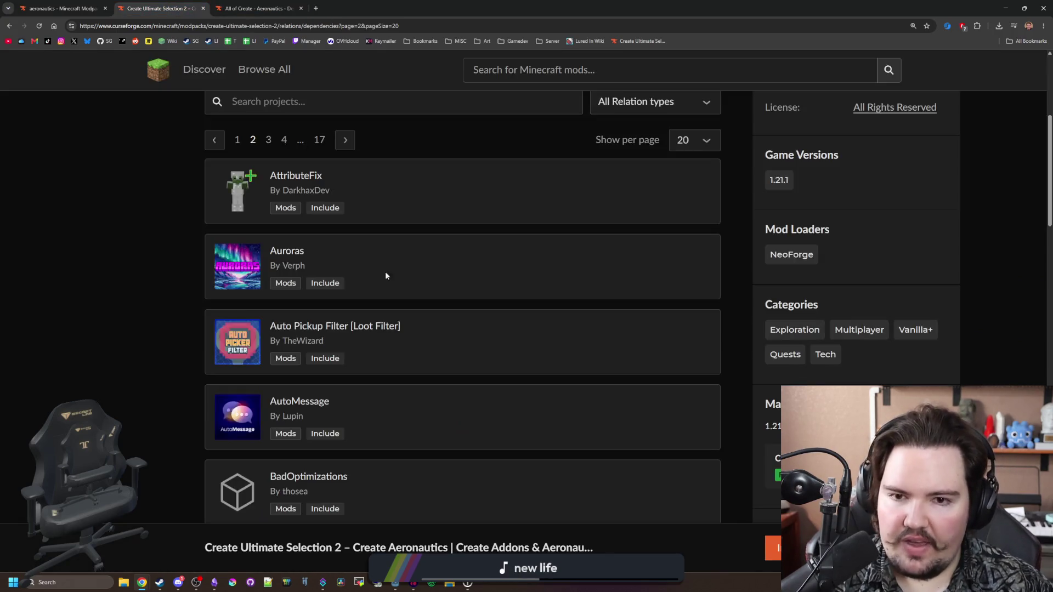
scroll(342, 262, up, 5)
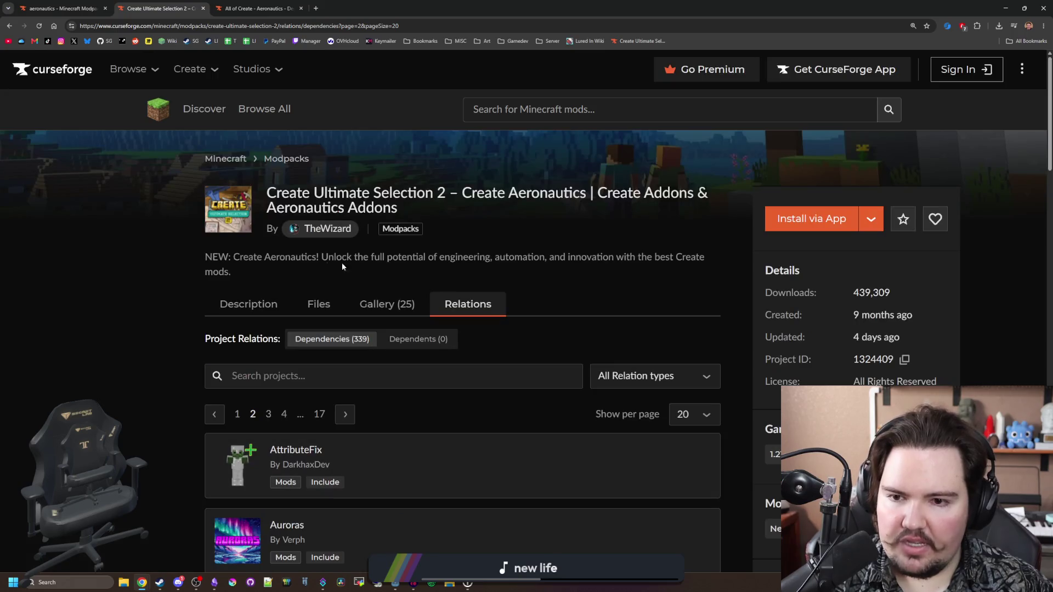
Step: Show Create Ultimate Selection 2's description and scroll through it and back to the top
click(237, 304)
scroll(243, 315, down, 5)
scroll(243, 315, down, 5)
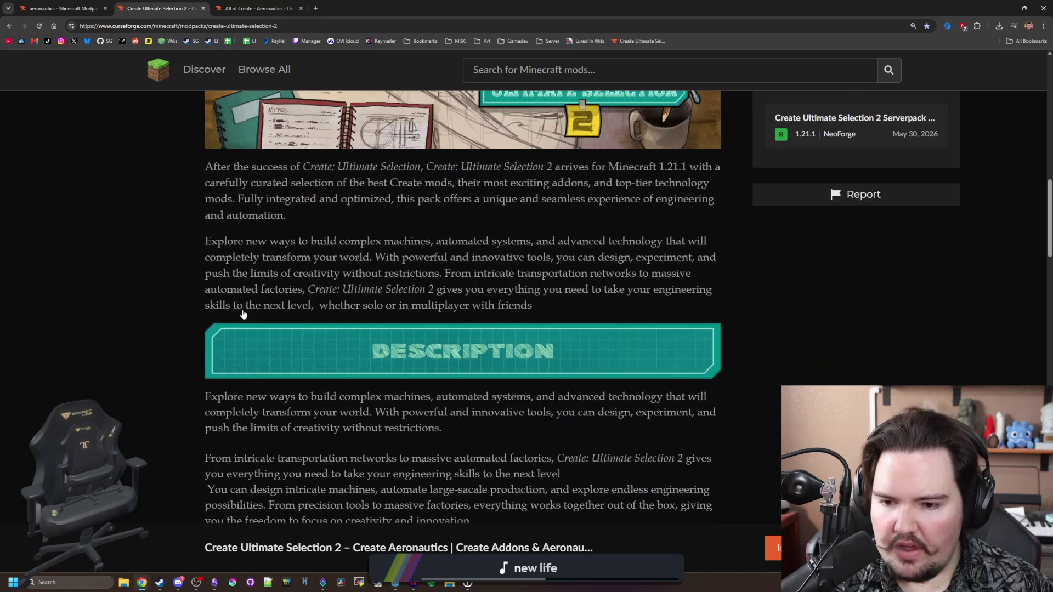
scroll(440, 270, down, 5)
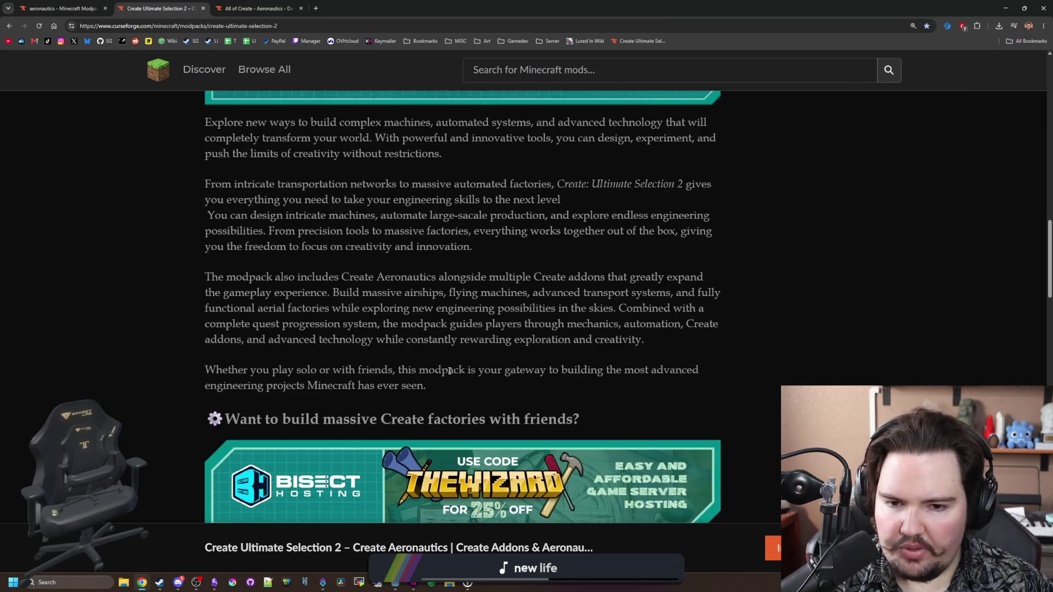
scroll(369, 298, down, 12)
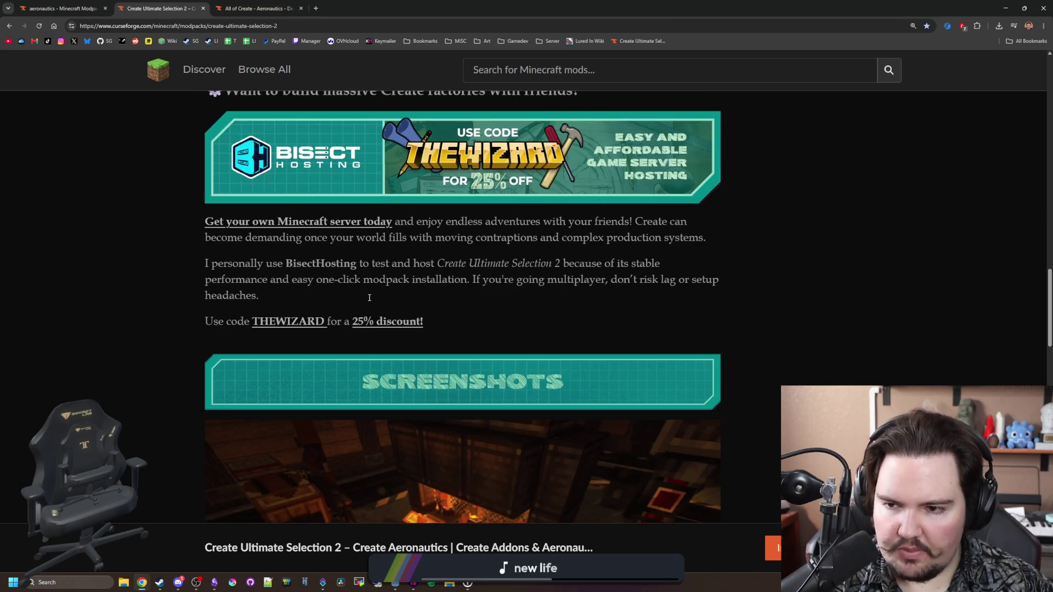
scroll(325, 334, down, 10)
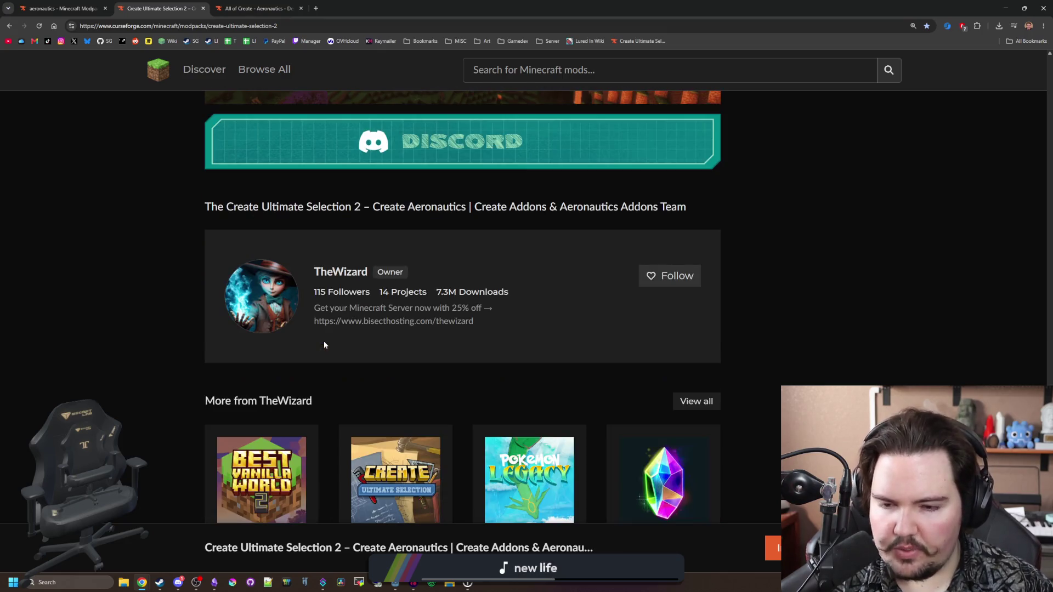
scroll(322, 343, down, 4)
scroll(162, 417, up, 20)
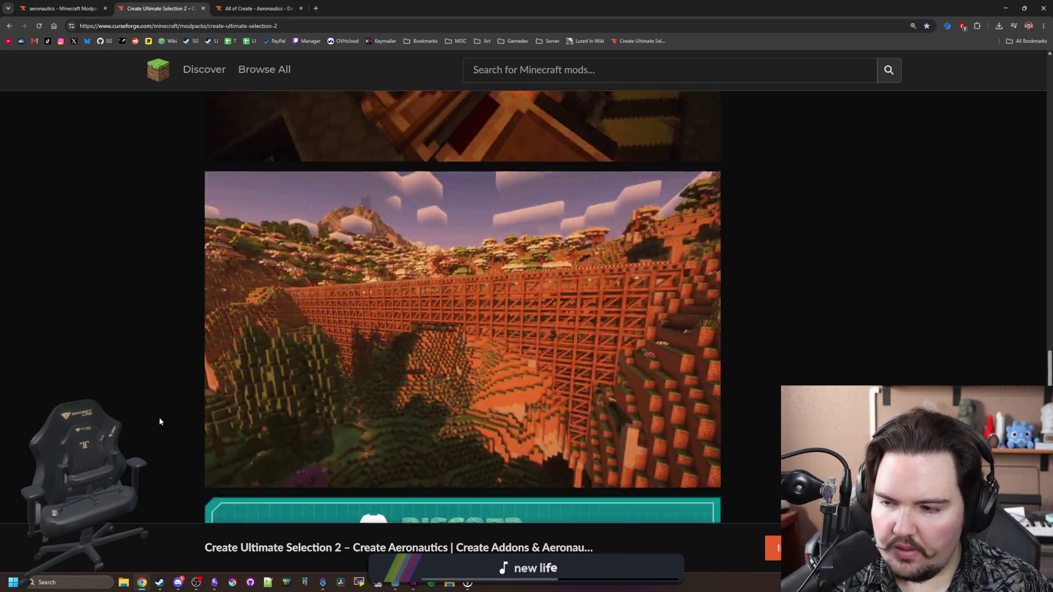
scroll(147, 375, up, 5)
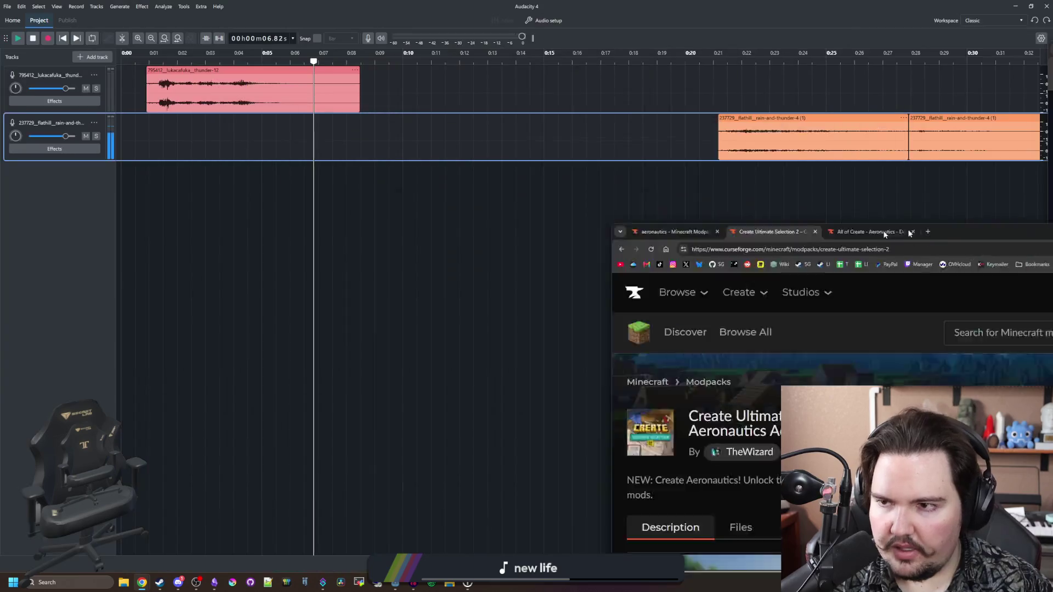
Step: Zoom out and select the rain track from 0:21 to 0:33, spanning both back-to-back clips
scroll(299, 152, down, 3)
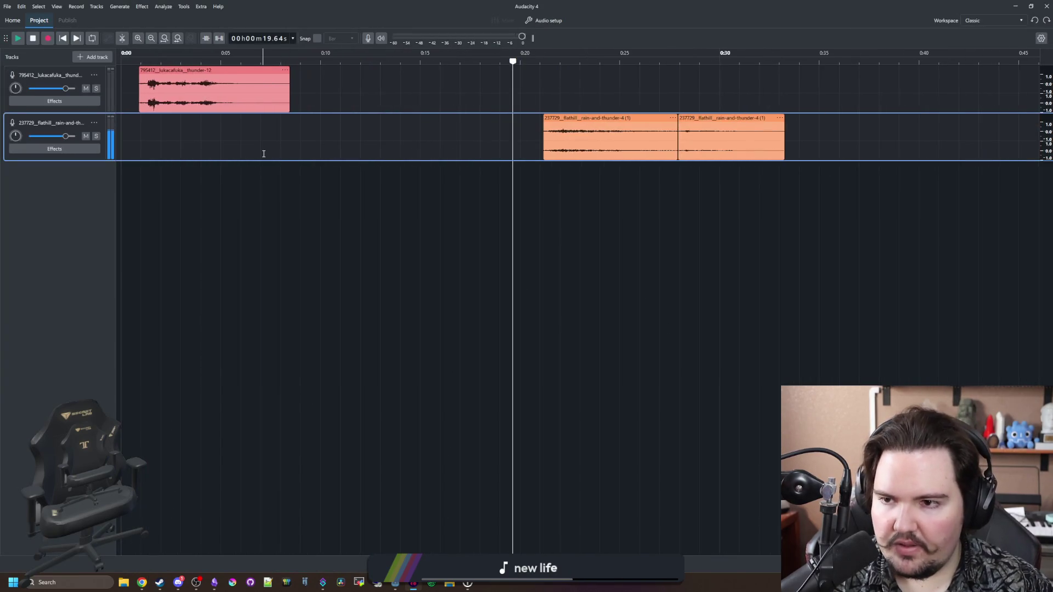
click(583, 254)
click(711, 179)
drag(711, 179, 497, 179)
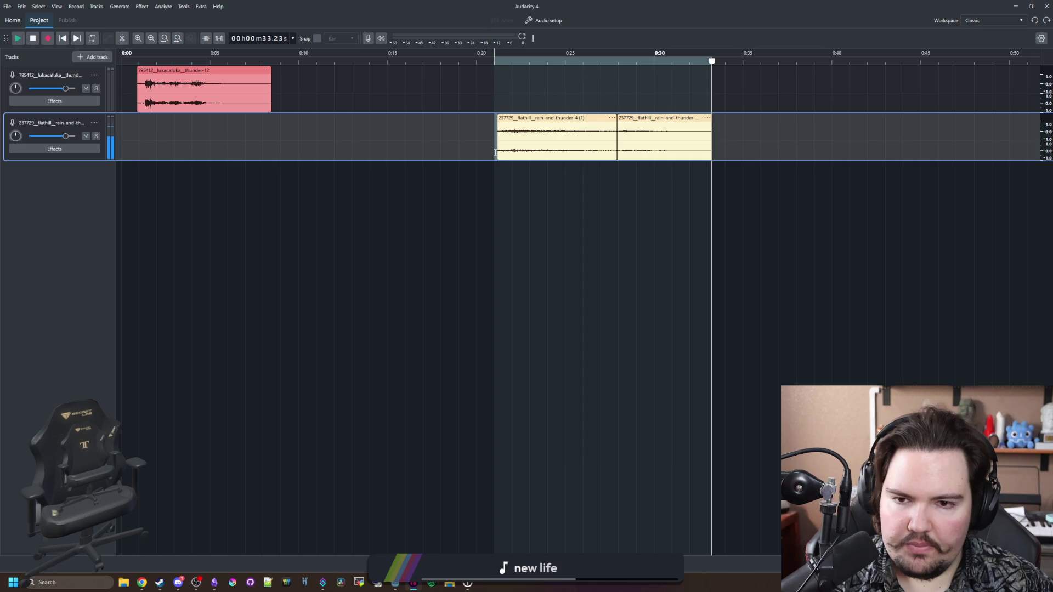
click(7, 6)
Step: Export the current selection from Audacity as an OGG Vorbis file named thunder_2
click(36, 122)
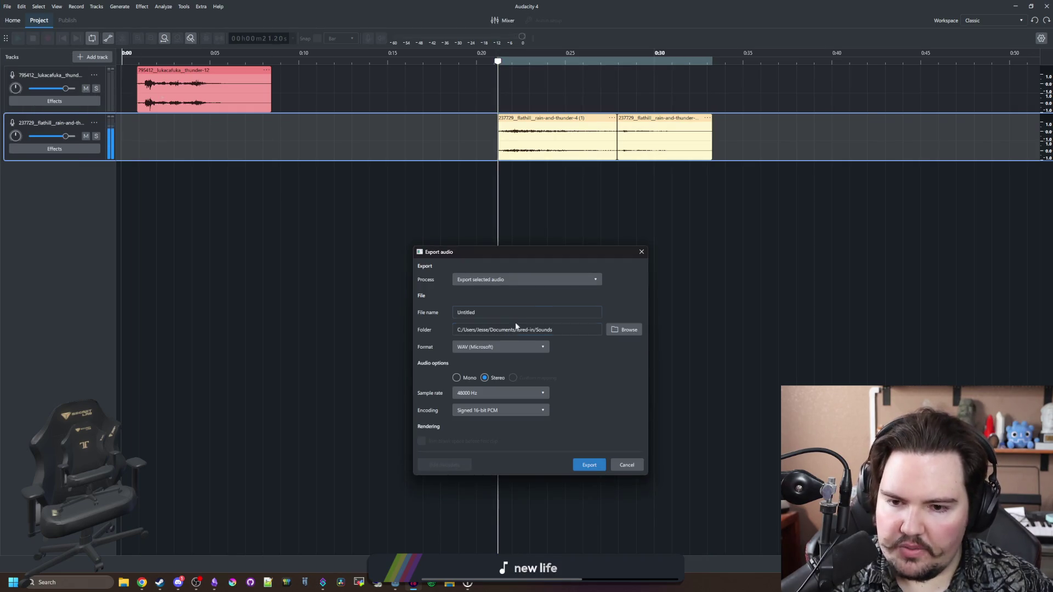
click(493, 347)
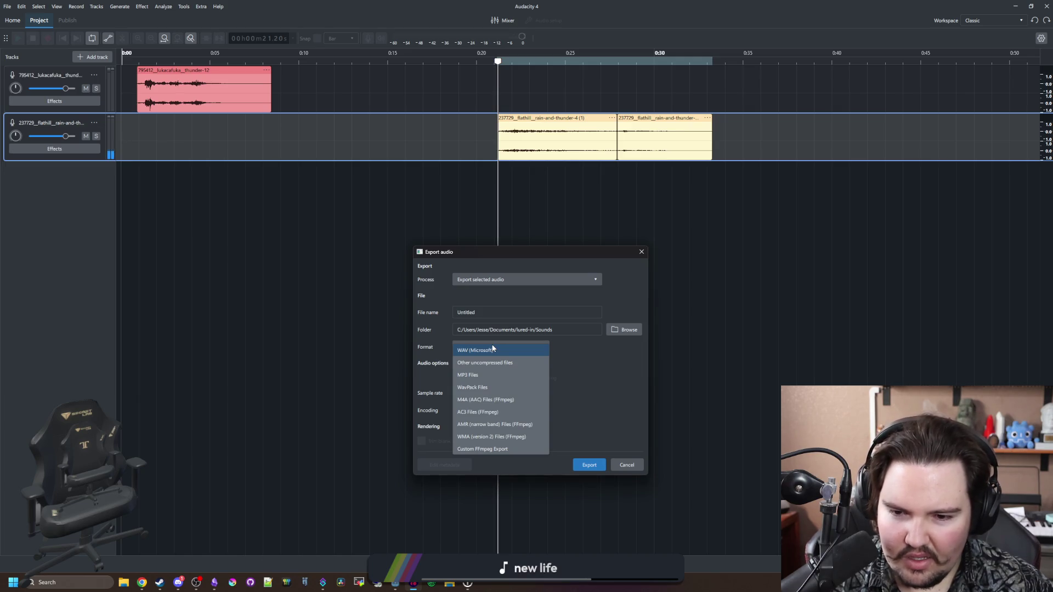
click(485, 363)
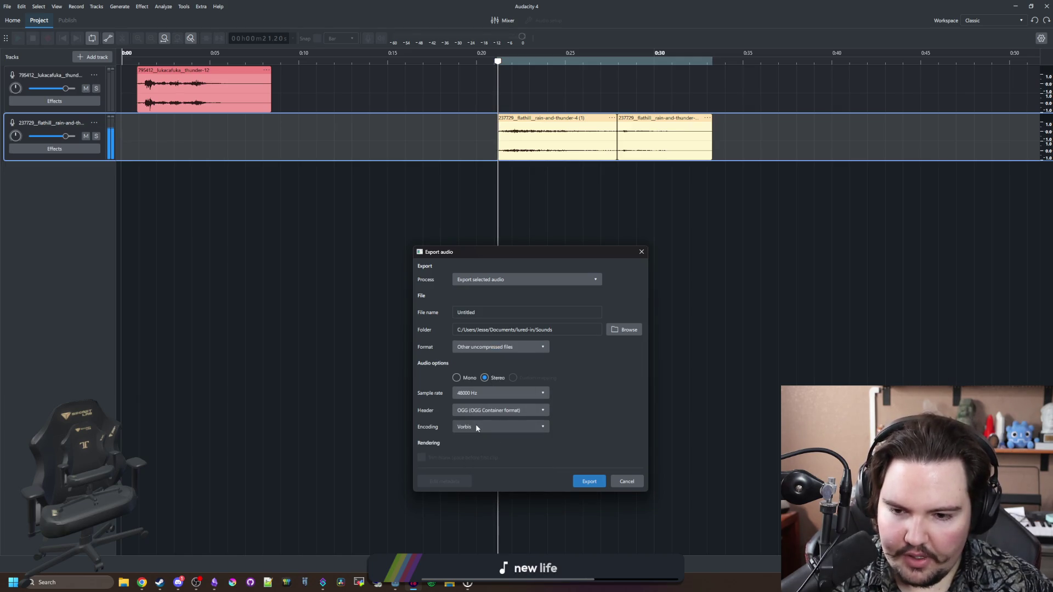
click(476, 428)
click(495, 414)
click(494, 411)
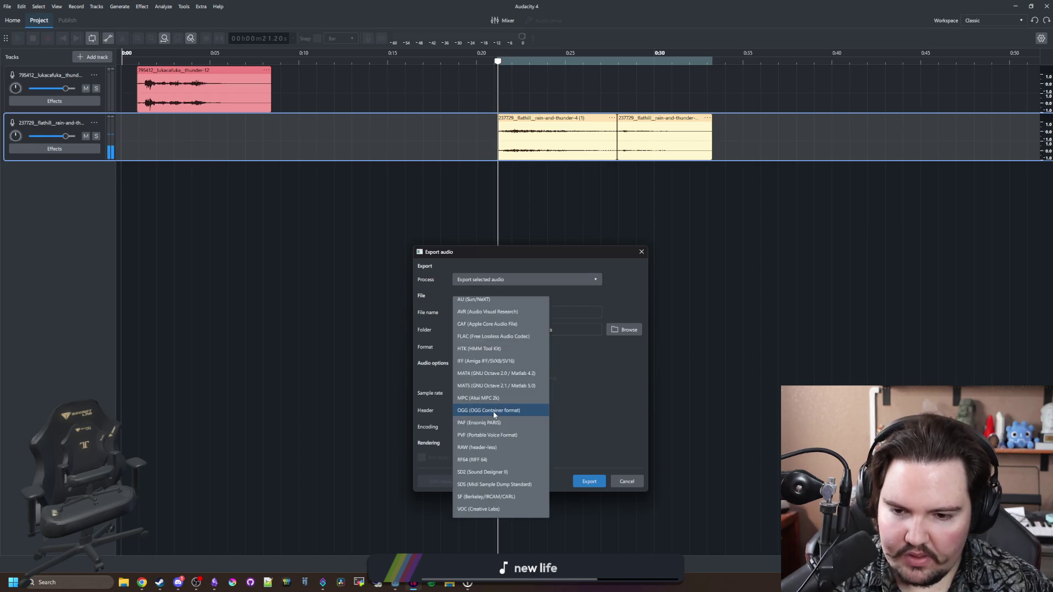
click(493, 412)
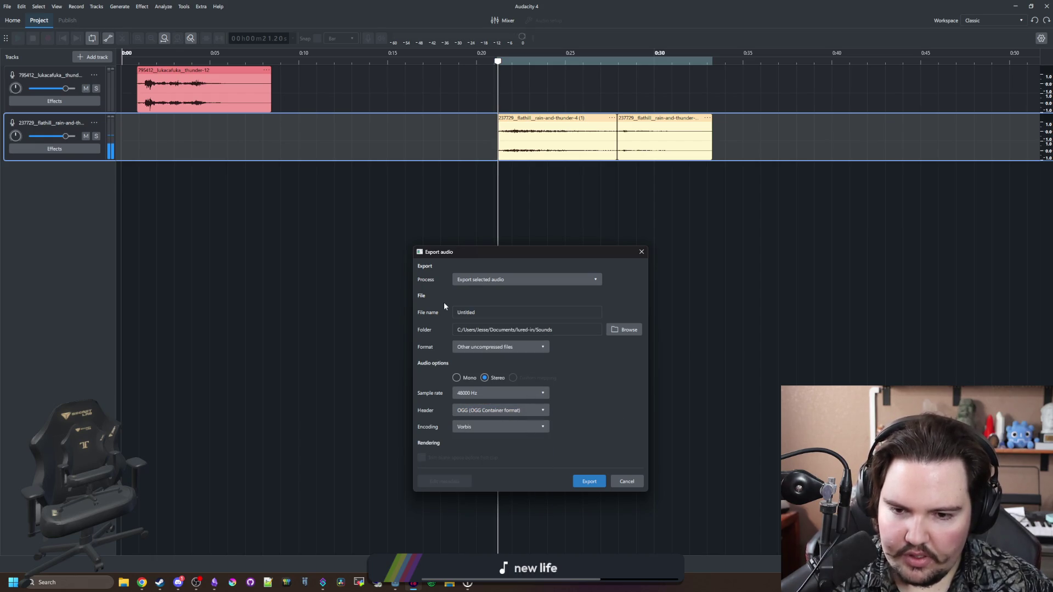
click(466, 312)
text(thunder)1)
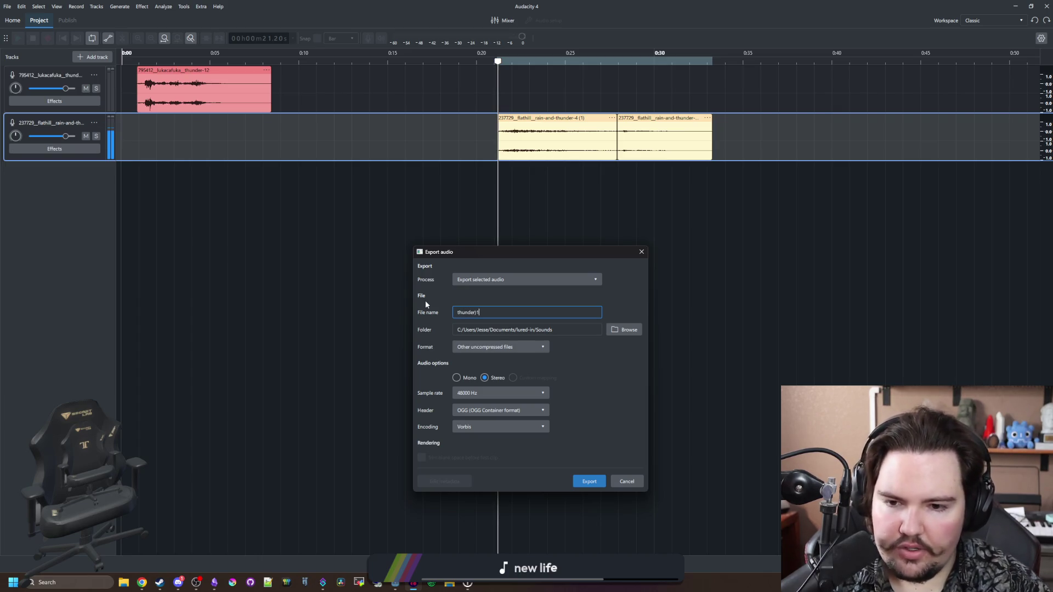
key(BackSpace)
key(BackSpace)
text(01)
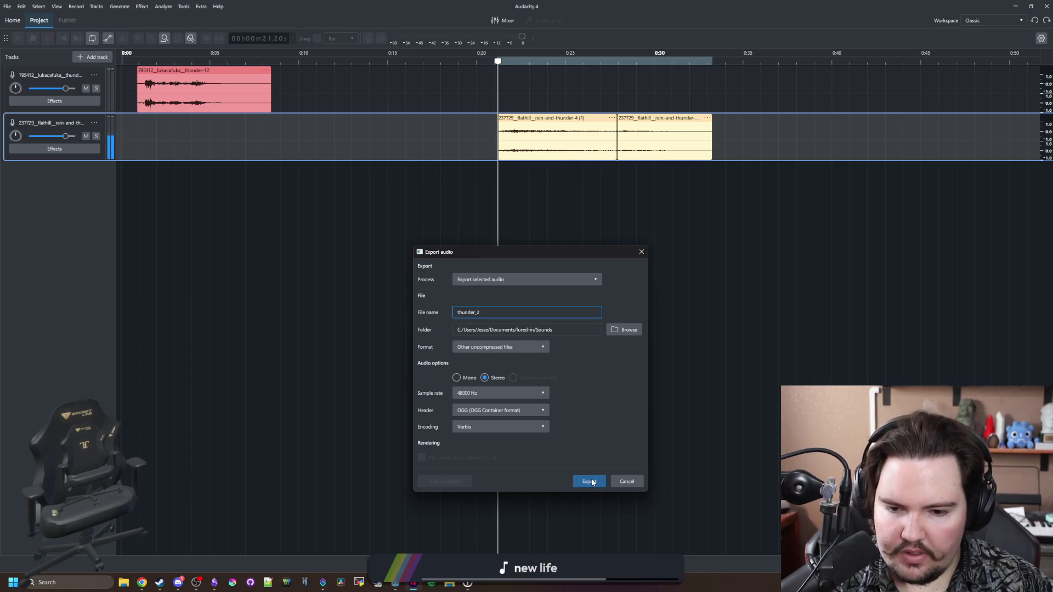
click(589, 481)
Step: Reselect roughly 0.3–8.5 s, export it as thunder_1, and return to Godot
drag(272, 134, 137, 123)
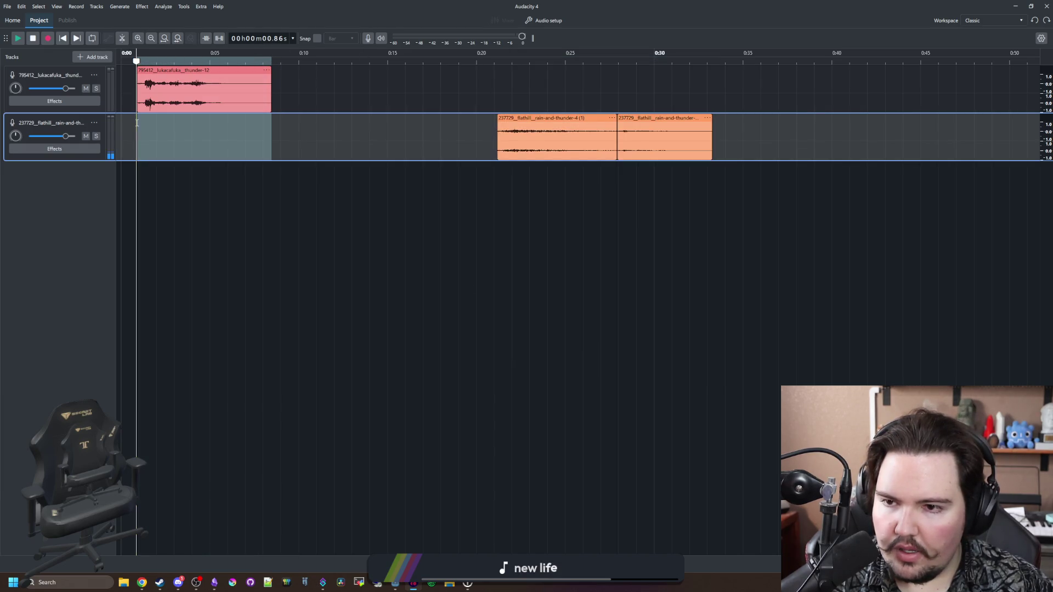
click(7, 6)
click(22, 113)
text(thunder_1)
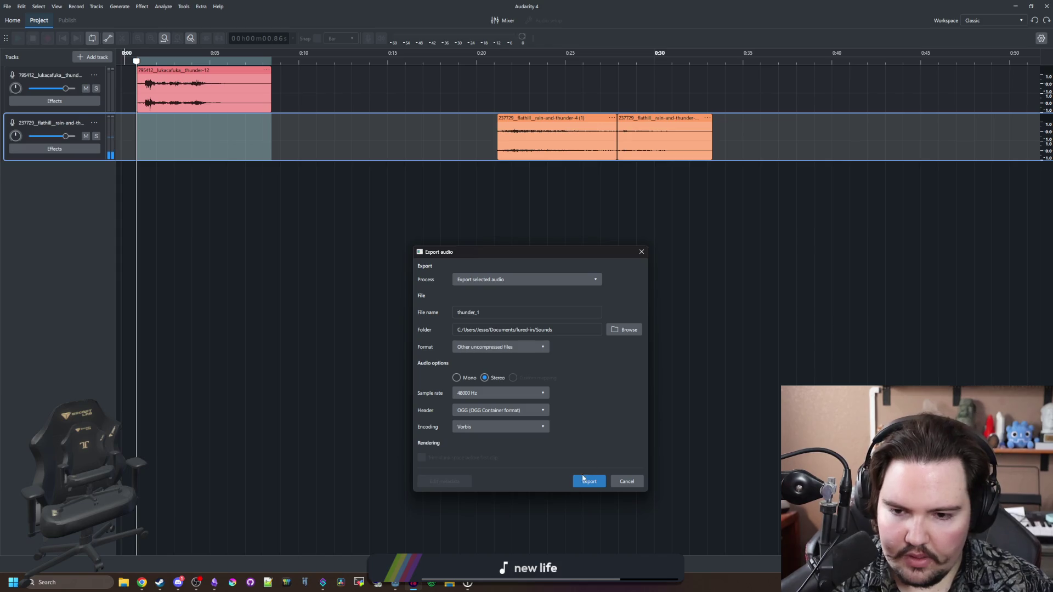
click(585, 485)
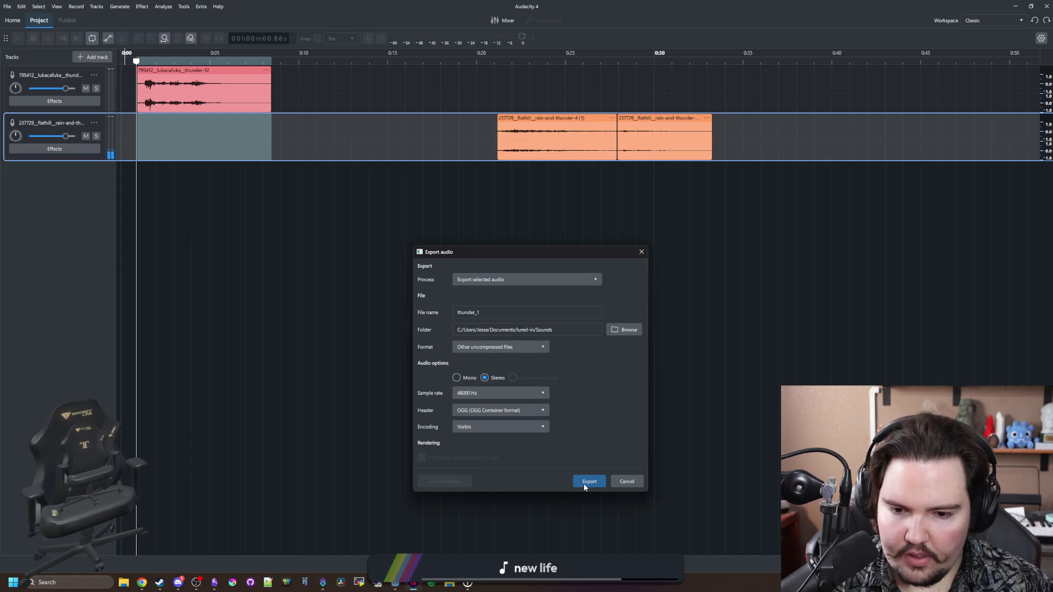
click(1016, 7)
click(535, 254)
Step: Filter the Godot project files for 'thund' to look for the thunder sounds
key(ctrl+a)
text(tyhu)
key(BackSpace)
text(hund)
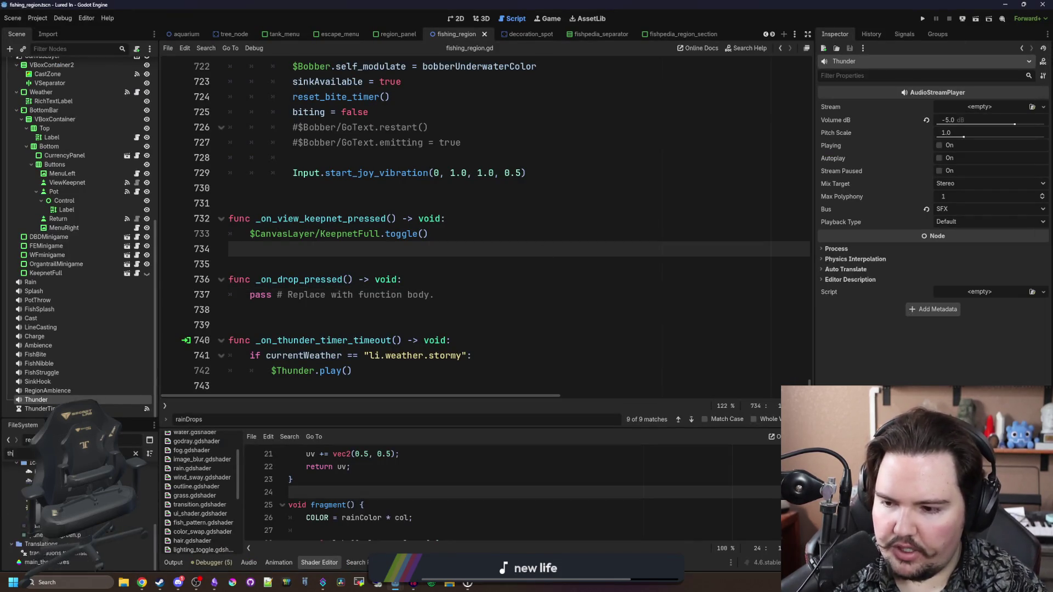
Step: In File Explorer's lured-in Sounds folder, sorted by date, rename thunder_1.oga to thunder_1.ogg
click(122, 585)
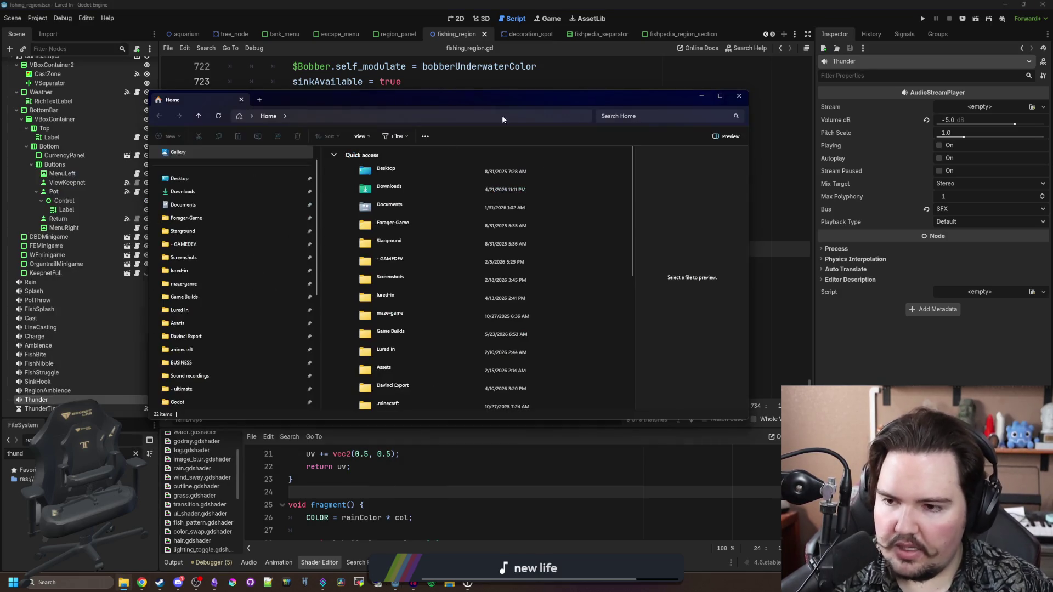
click(206, 268)
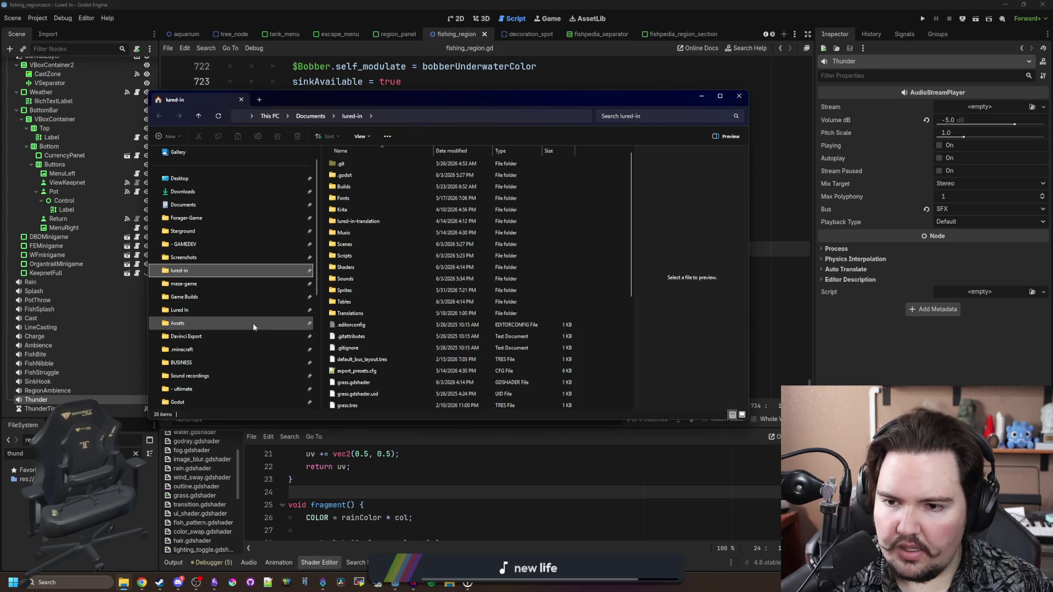
double_click(362, 279)
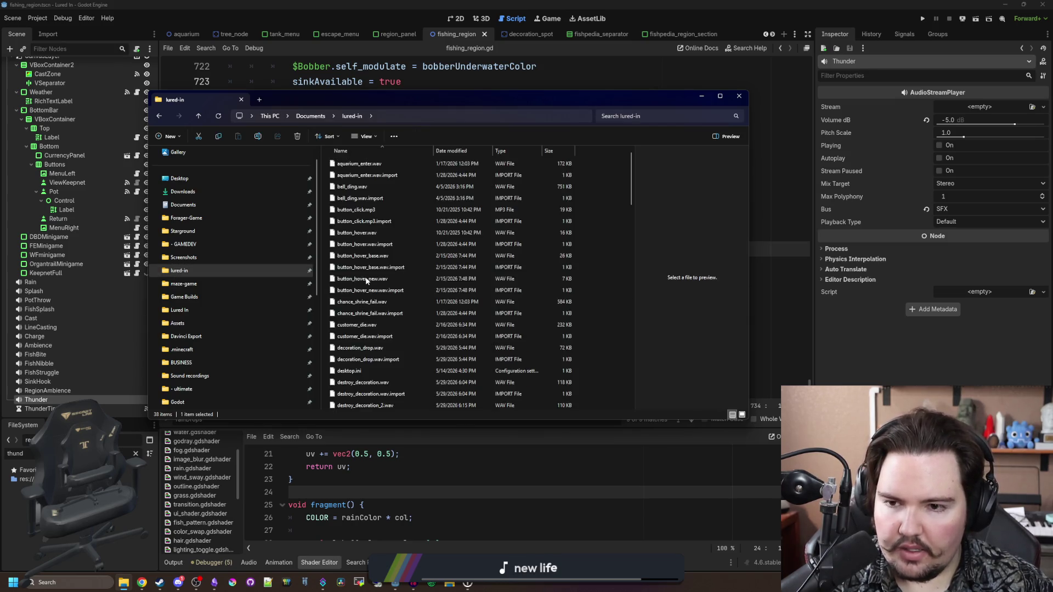
click(471, 151)
click(410, 163)
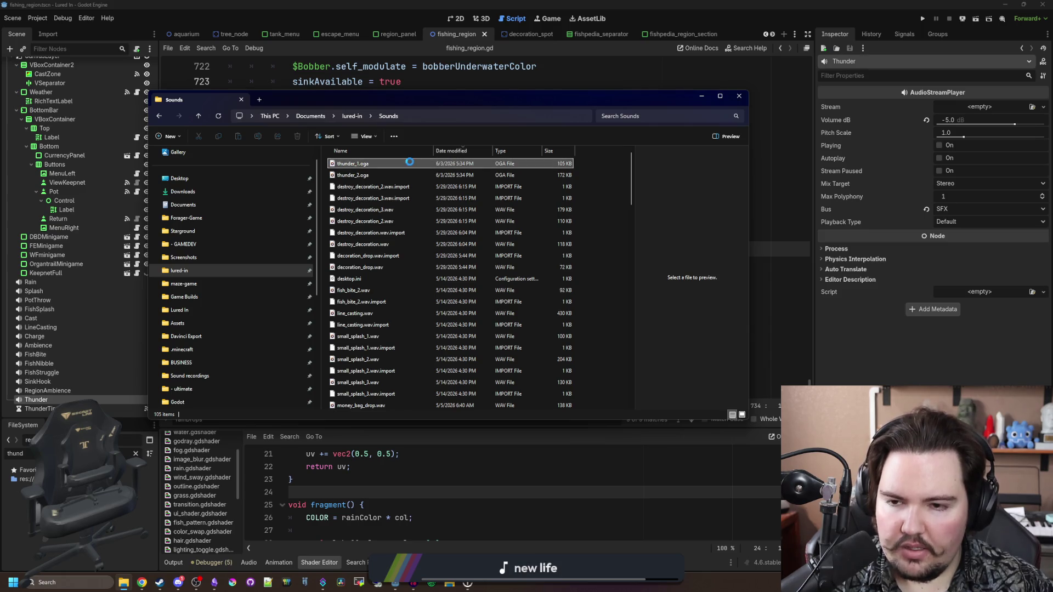
right_click(409, 164)
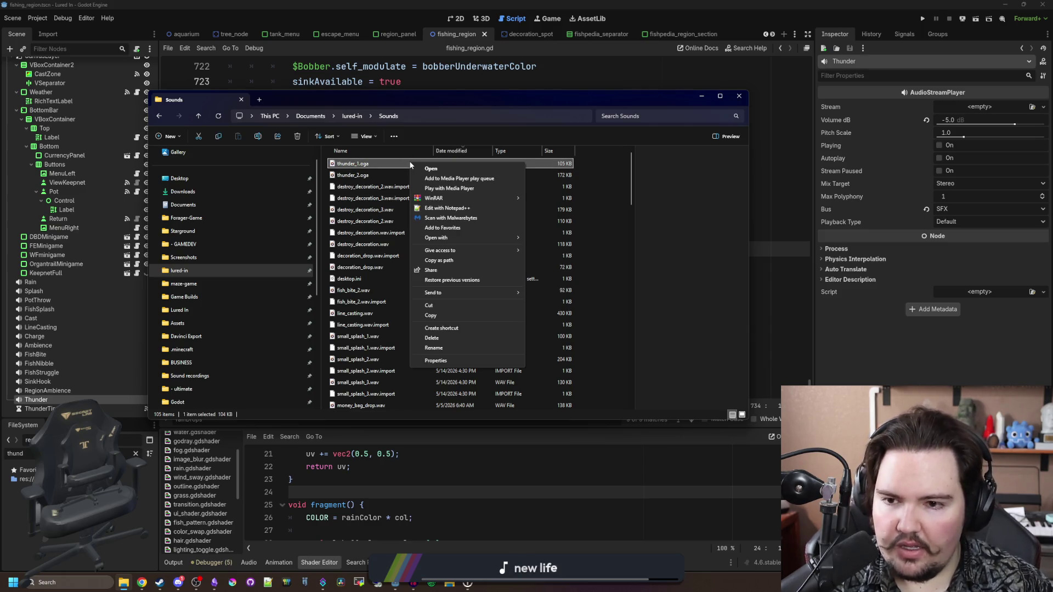
click(439, 349)
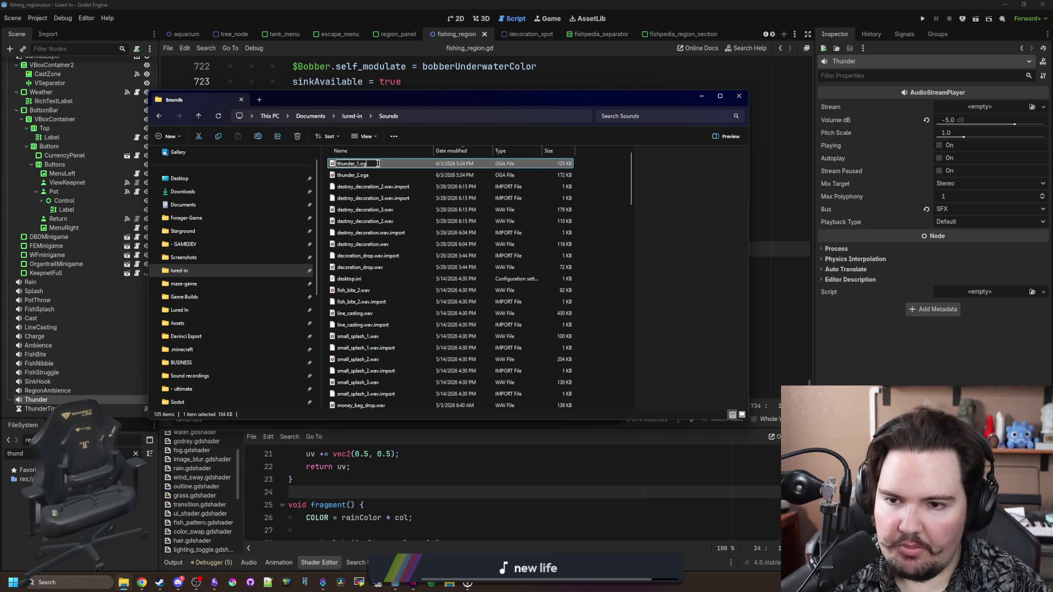
text(g)
key(Return)
click(555, 293)
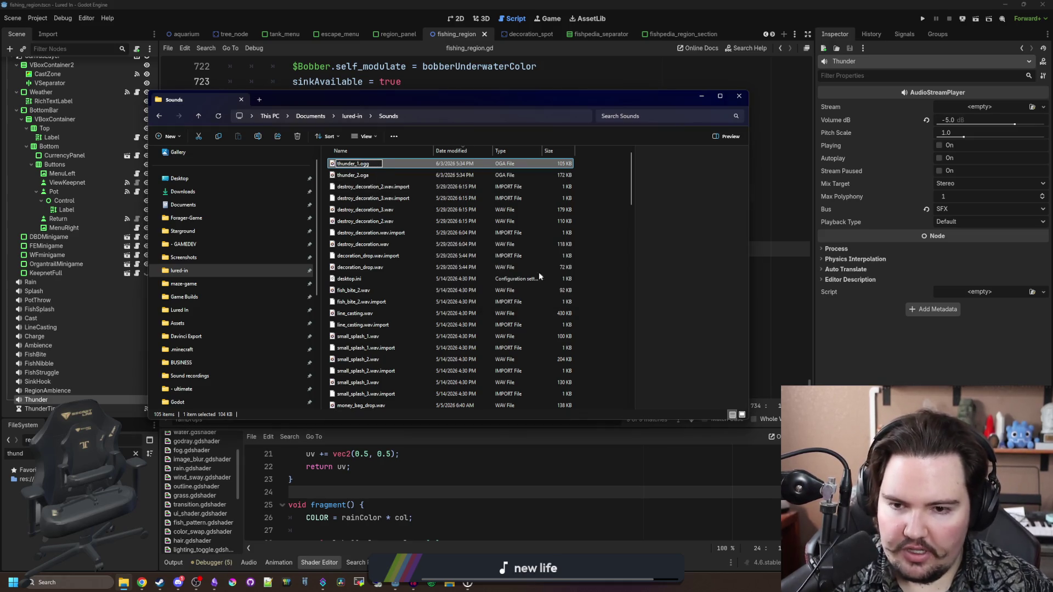
Step: Rename thunder_2.oga to thunder_2.ogg, accept the extension change, and return to Godot
right_click(369, 175)
click(434, 364)
click(379, 176)
key(BackSpace)
text(g)
key(Return)
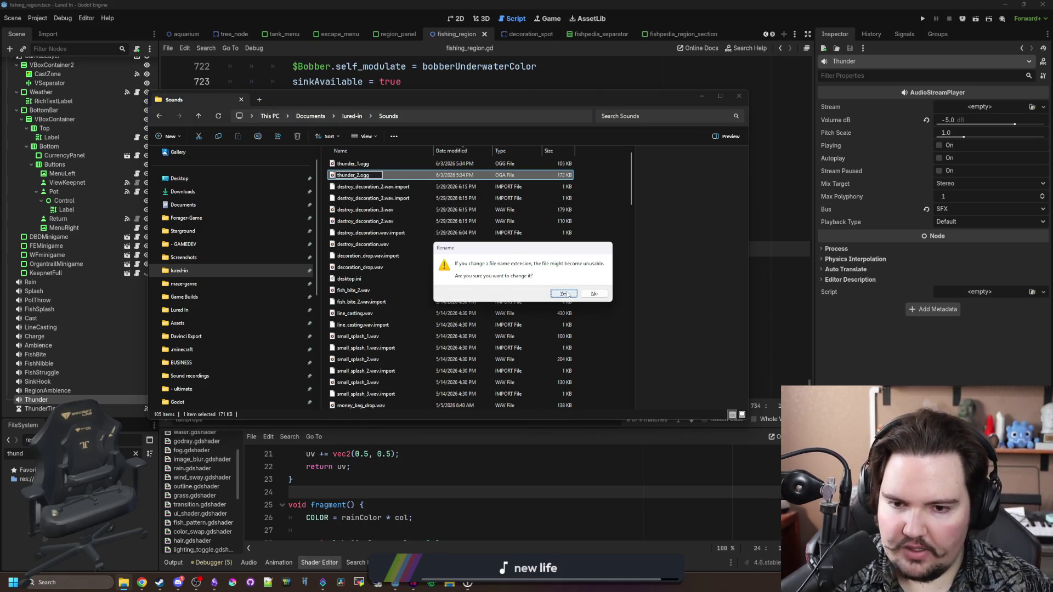
click(563, 294)
click(779, 263)
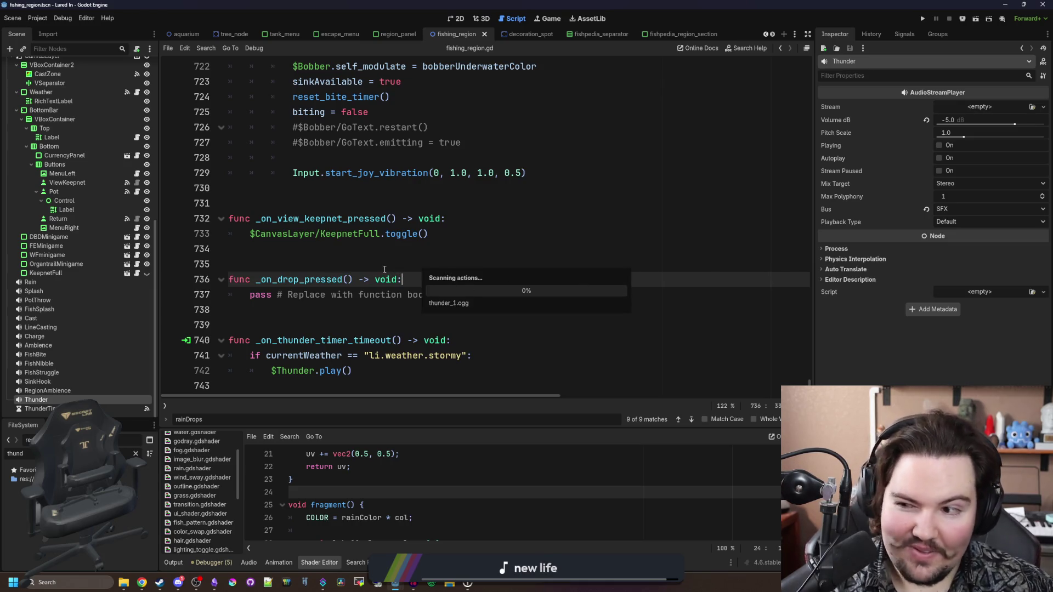
Step: Make the Thunder player's stream an AudioStreamRandomizer with two stream slots
click(982, 108)
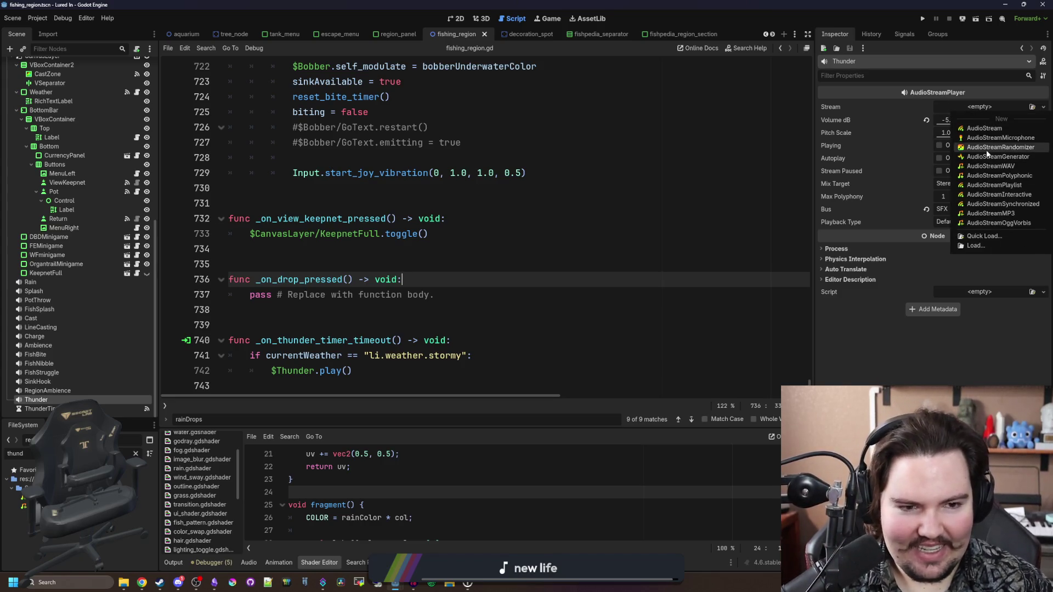
click(972, 150)
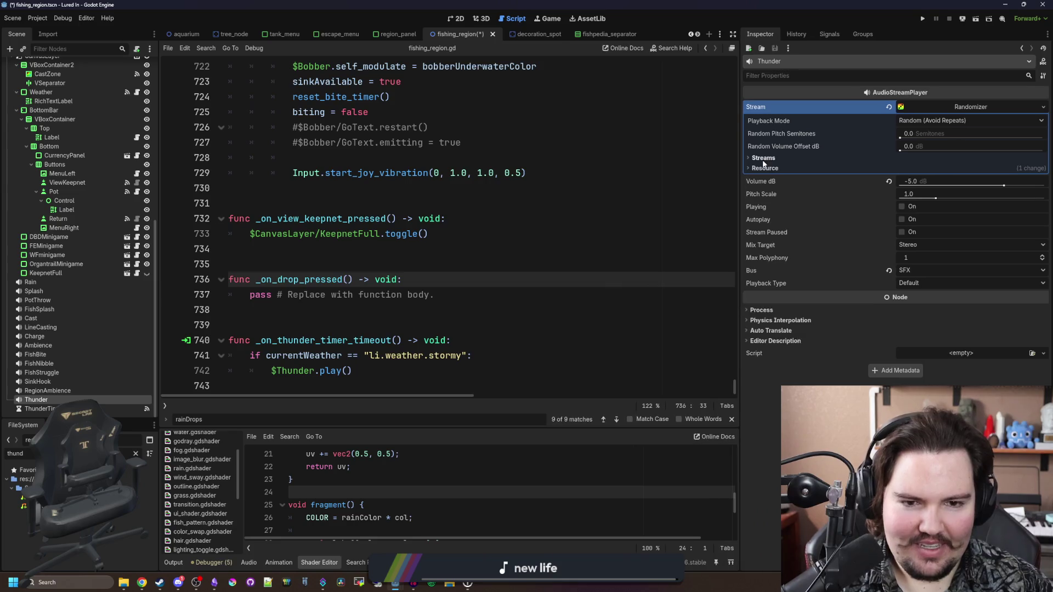
click(763, 158)
click(917, 175)
click(901, 199)
Step: Quick Load thunder_1.ogg into the first slot and thunder_2.ogg into the second
right_click(944, 167)
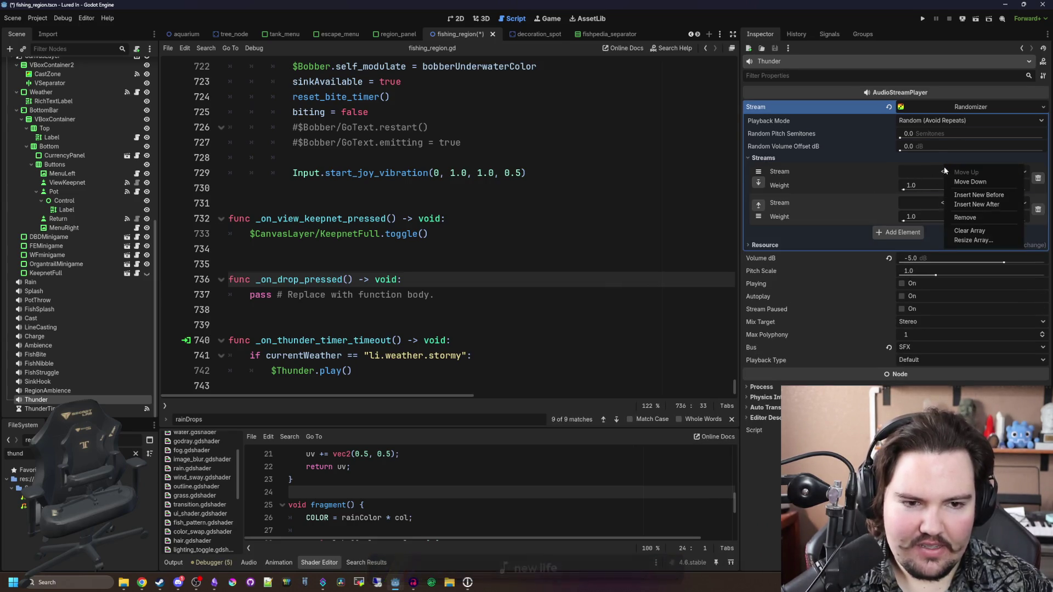
click(936, 172)
click(936, 172)
click(981, 298)
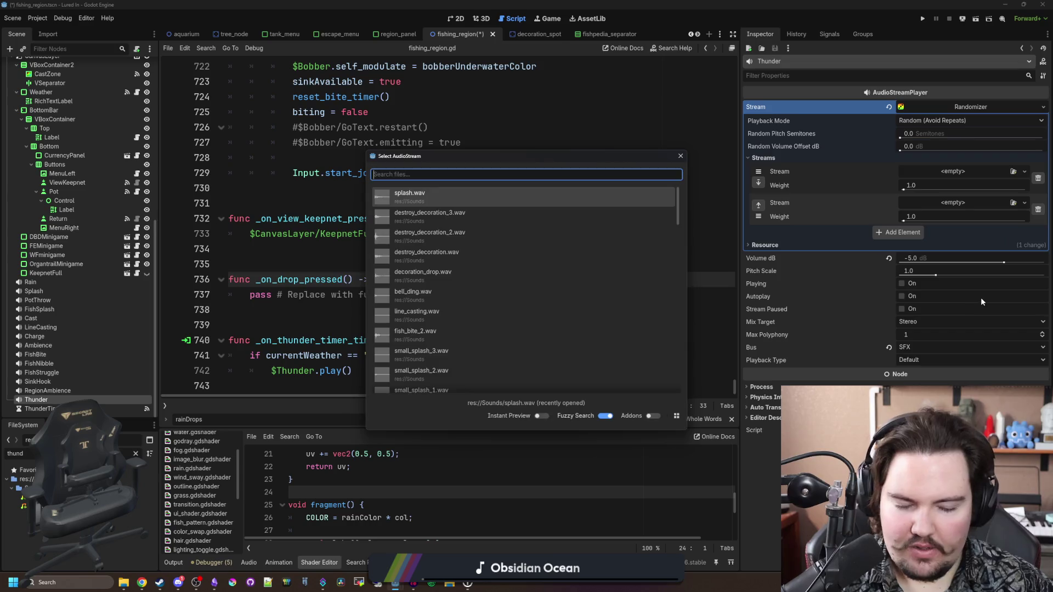
text(thund)
key(Return)
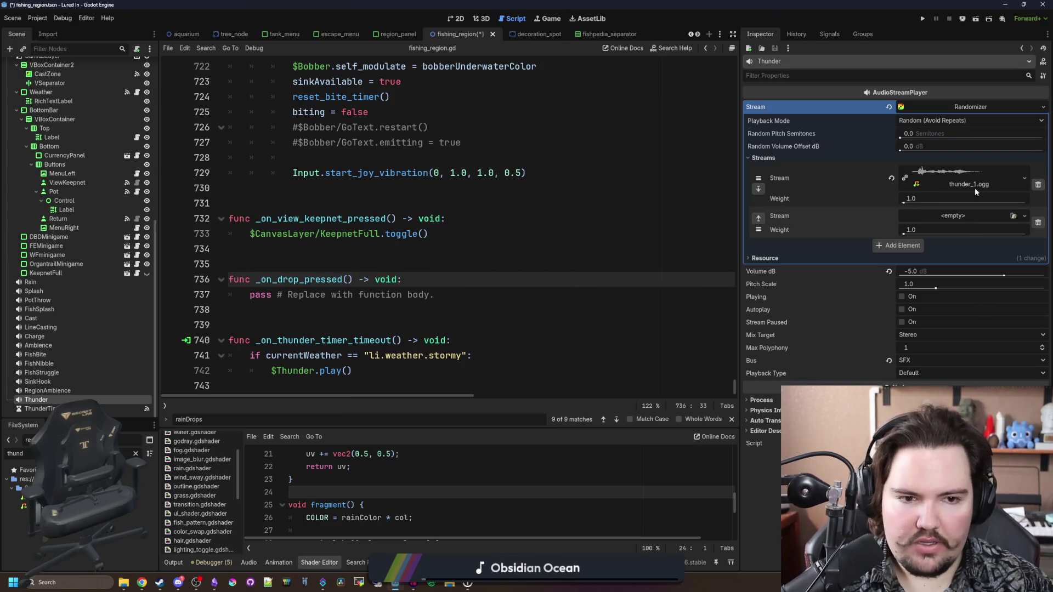
click(953, 216)
click(985, 331)
text(thunder)
key(Down)
key(Return)
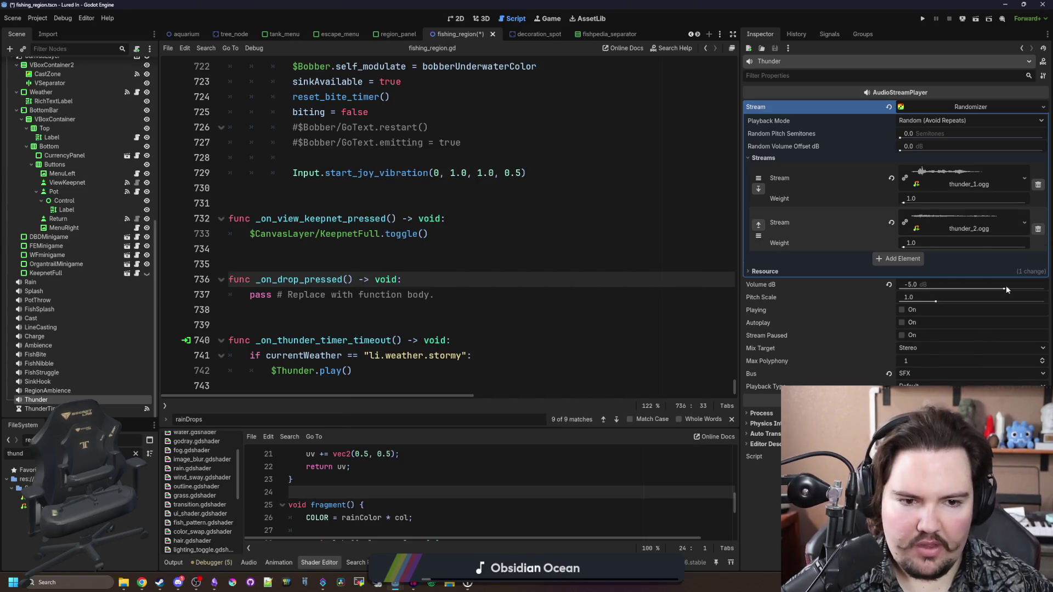
Step: Set Random Pitch Semitones to 6.0 and save the scene
click(612, 231)
key(Down)
key(Down)
key(ctrl+s)
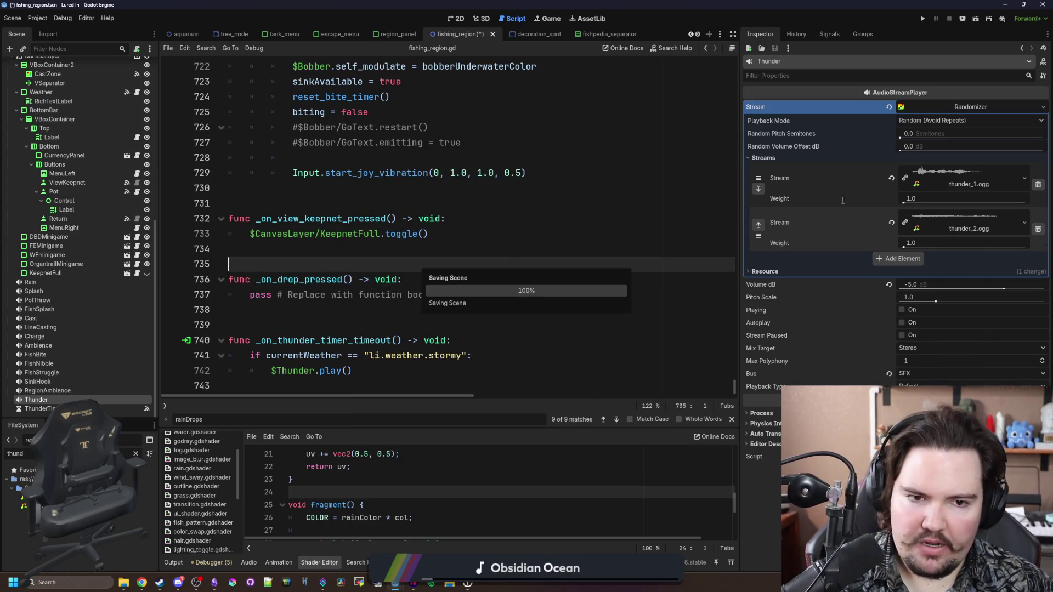
click(924, 133)
text(6)
key(Return)
click(629, 218)
key(ctrl+s)
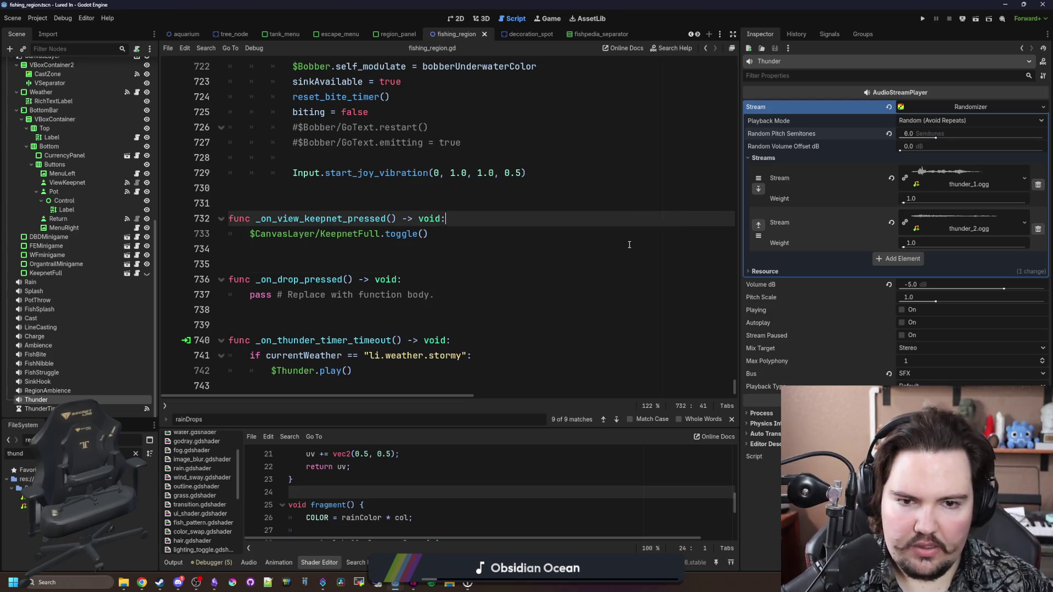
click(439, 295)
key(ctrl+s)
Step: Delete the trailing empty line after $Thunder.play() in the thunder timer callback
click(402, 341)
click(406, 325)
key(ctrl+s)
key(ctrl+s)
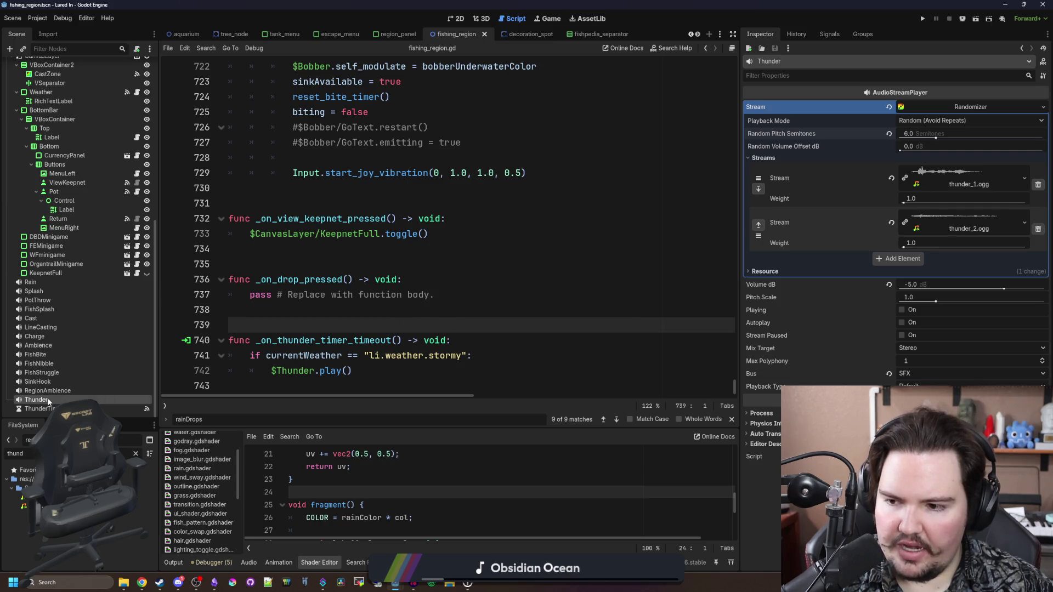
click(353, 372)
key(Delete)
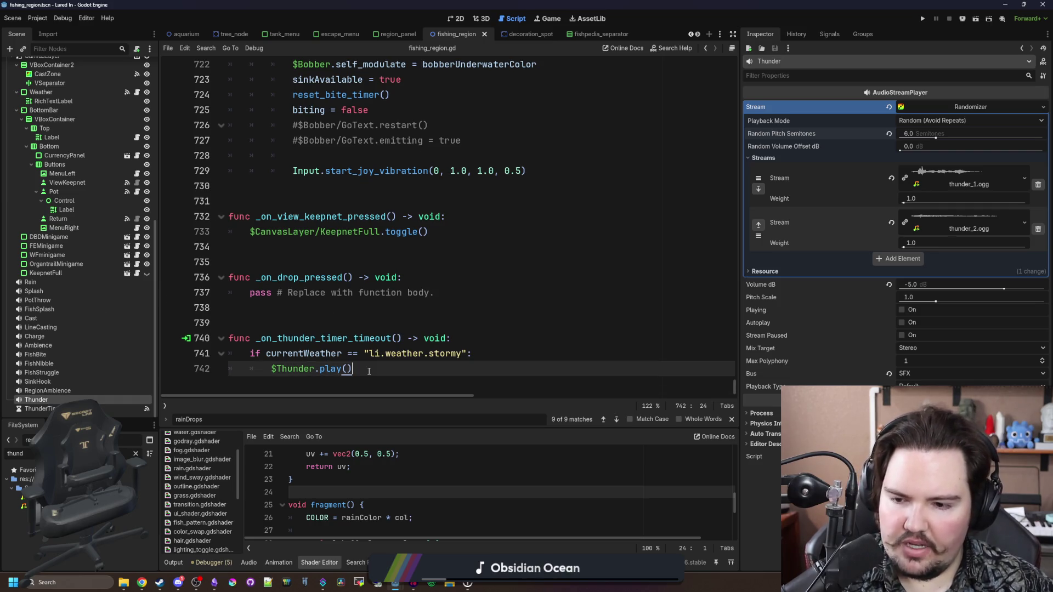
click(386, 338)
Step: Rename the callback to play_thunder() and delete the ThunderTimer node
mouse_move(402, 338)
mouse_down()
mouse_move(261, 354)
mouse_move(255, 338)
mouse_up()
text(play_th)
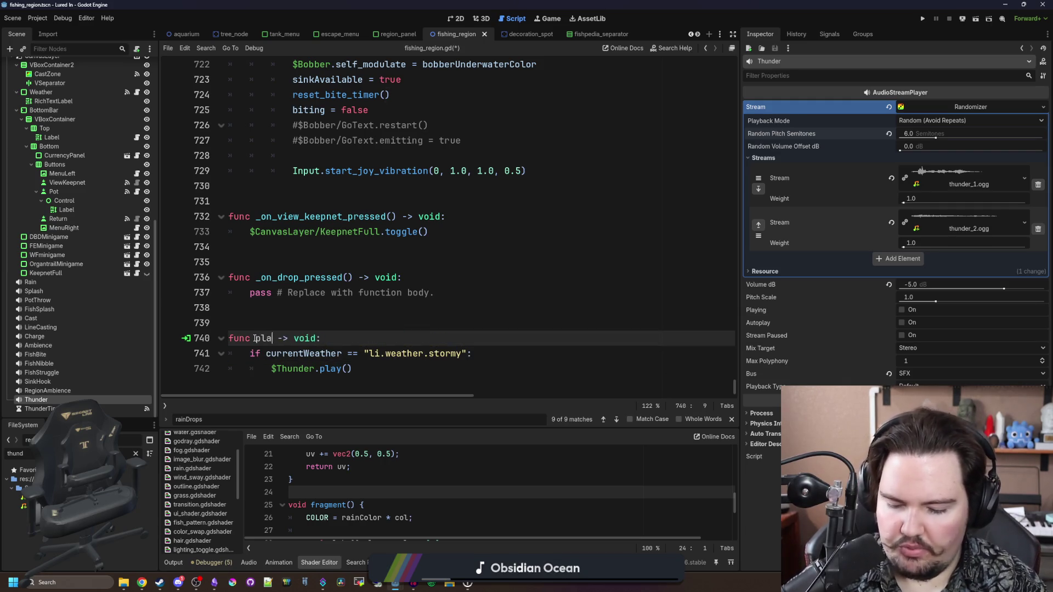
text(under())
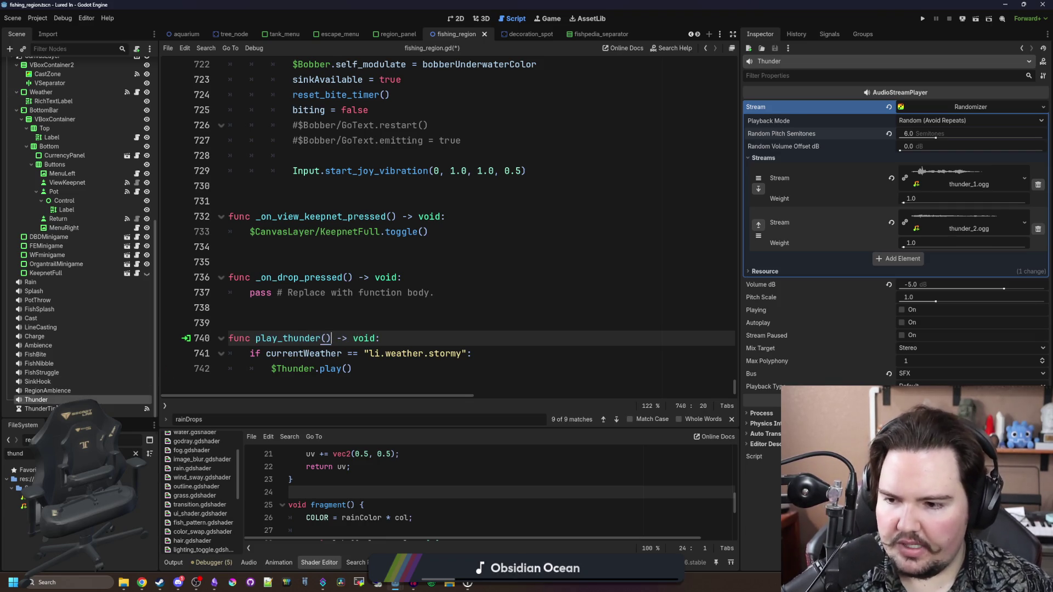
right_click(55, 409)
click(99, 563)
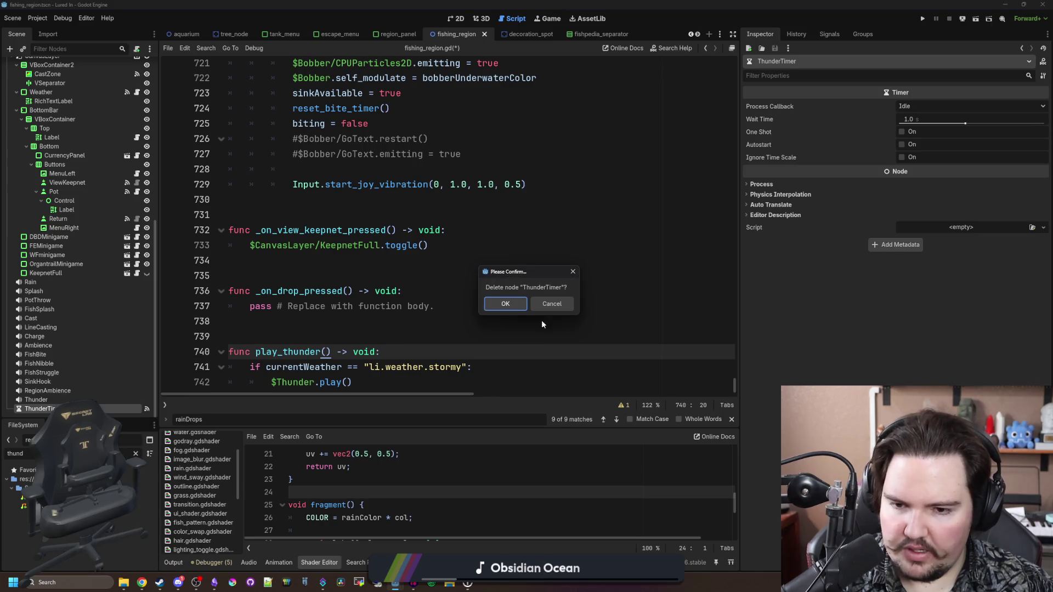
click(505, 304)
Step: Add a get_tree().create_timer(randf_range(0.0, thunderTime)) line and declare thunderTime = 60.0
click(378, 382)
key(Return)
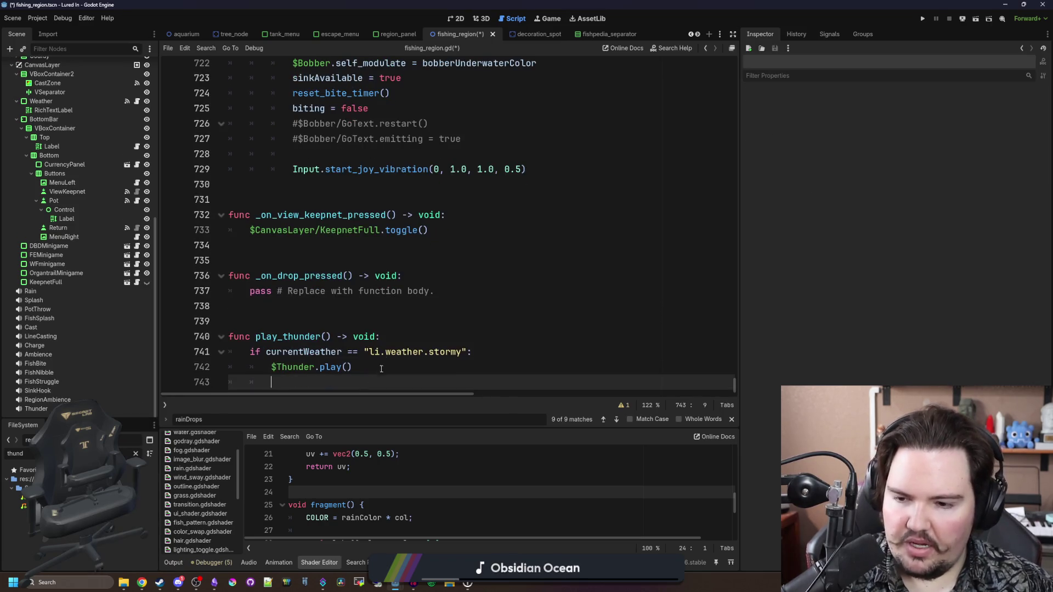
text(get_tree)
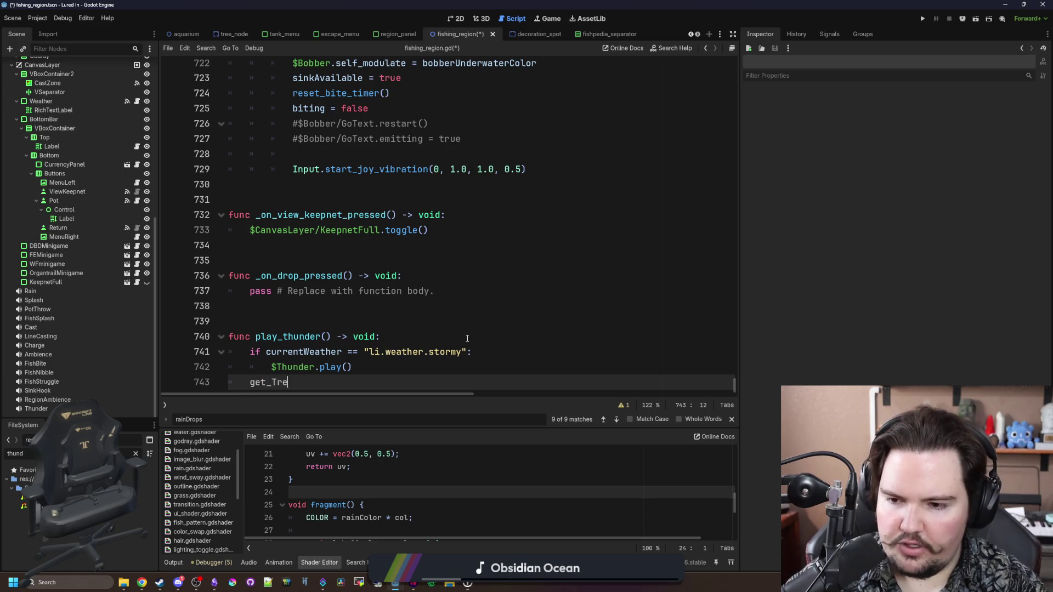
text(().create_timer(r)
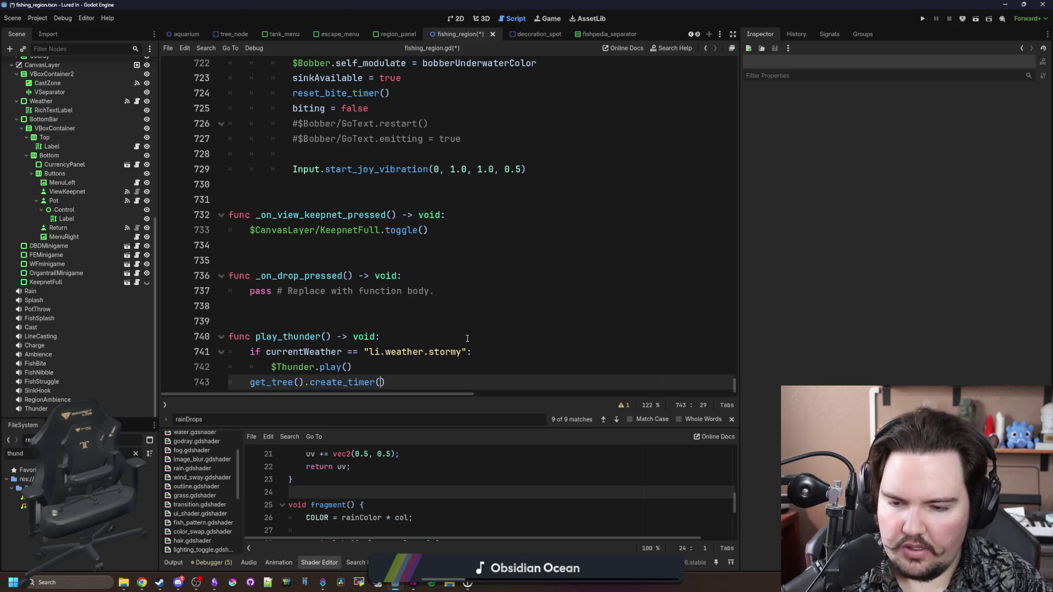
text(andf_range()
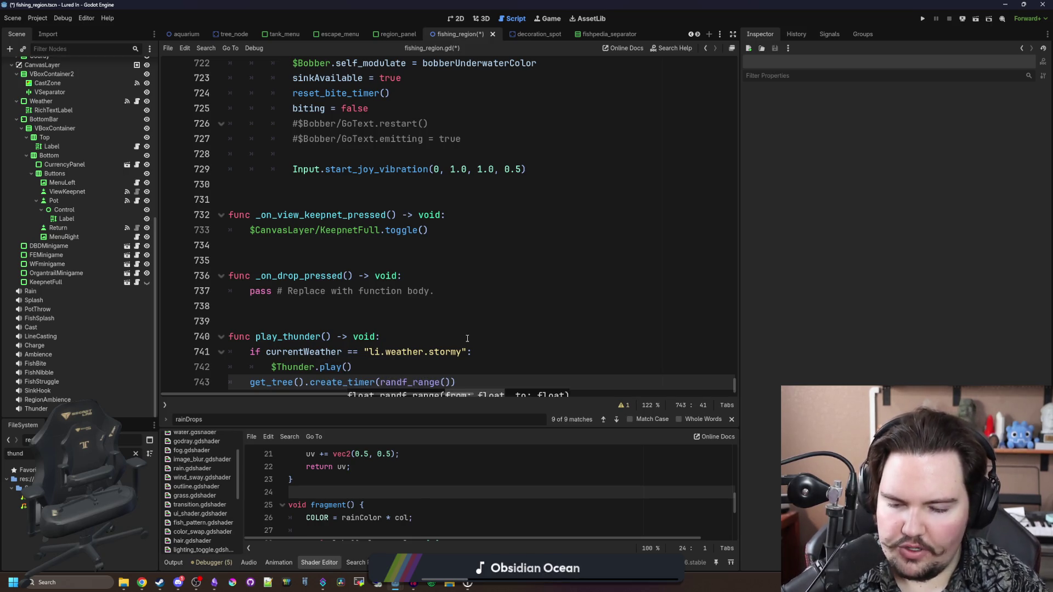
text(0.0, thunderTime)
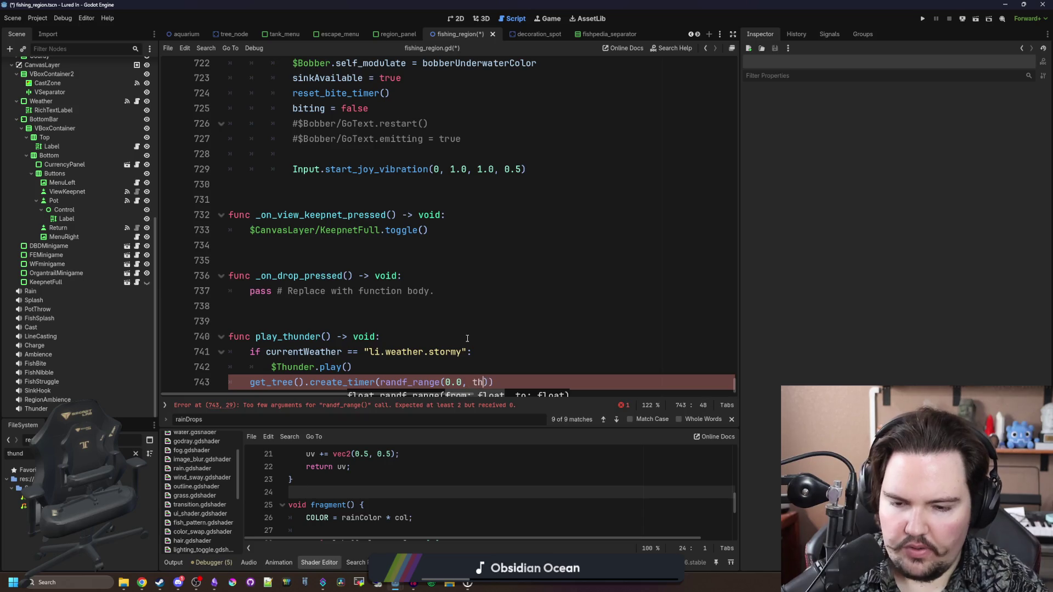
click(370, 315)
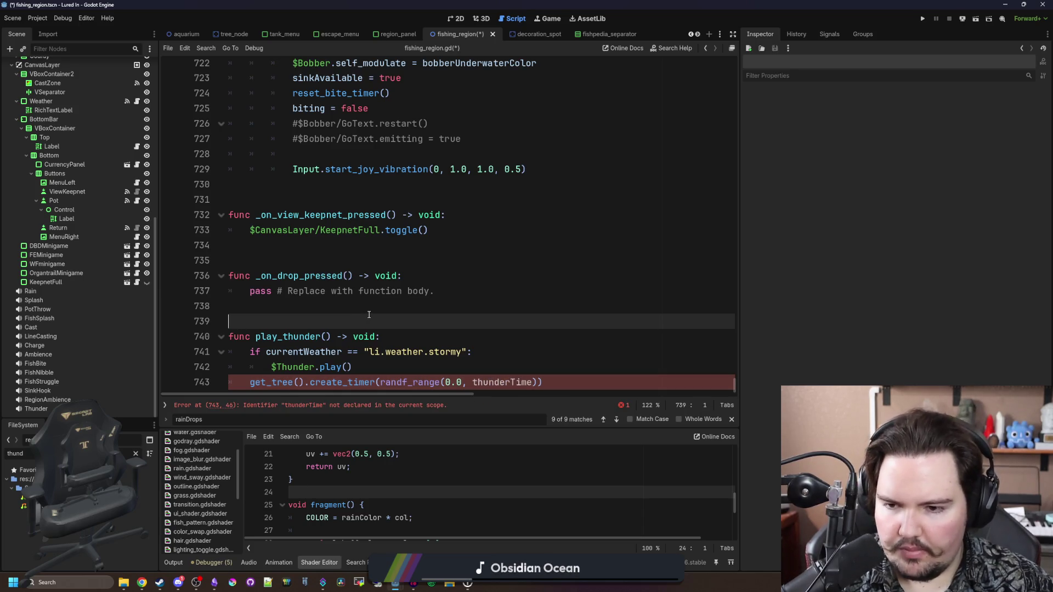
text(var thunderTime = )
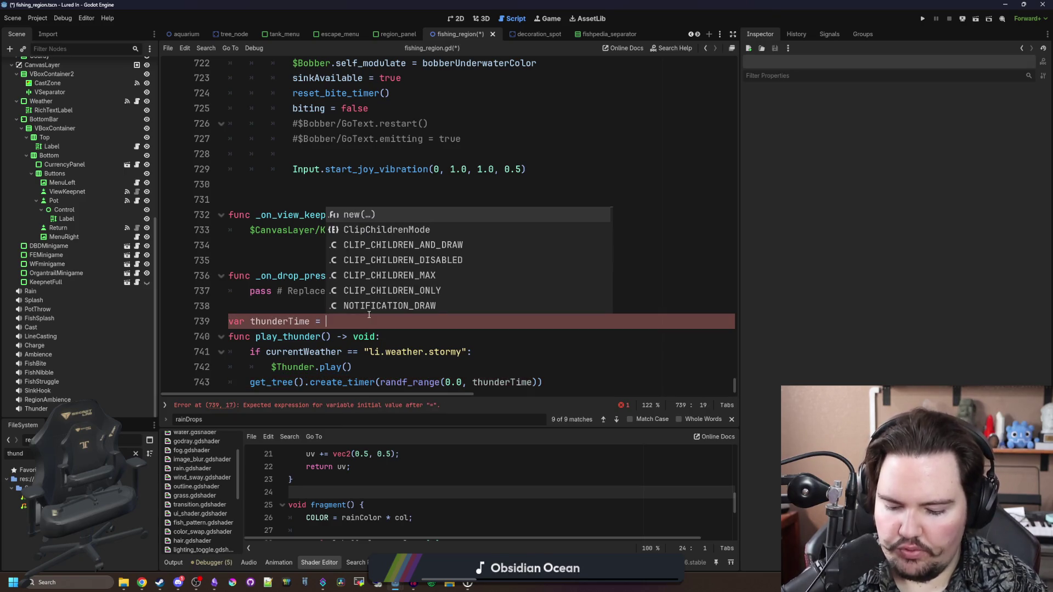
text(60.0)
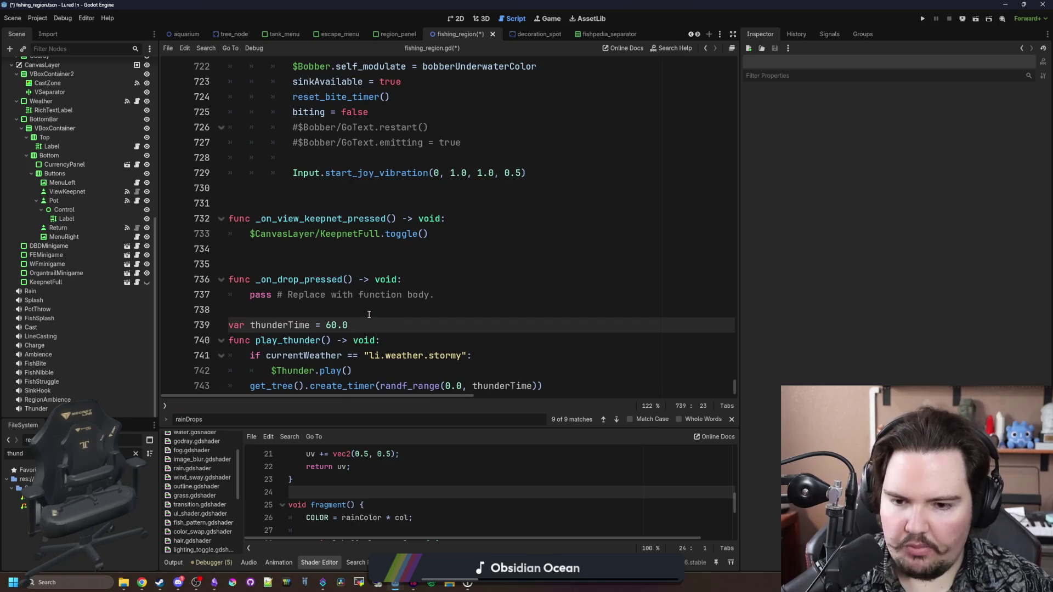
Step: Finish the timer line with .timeout.connect(play_thunder) so the function reschedules itself
click(512, 371)
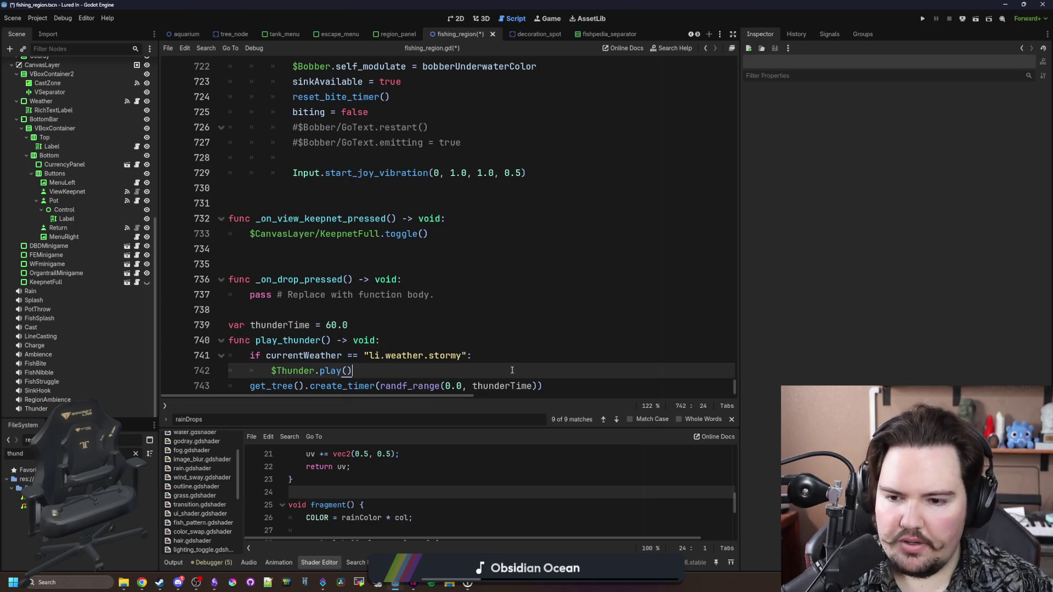
click(562, 387)
double_click(328, 340)
key(Up)
key(End)
drag(331, 339, 255, 340)
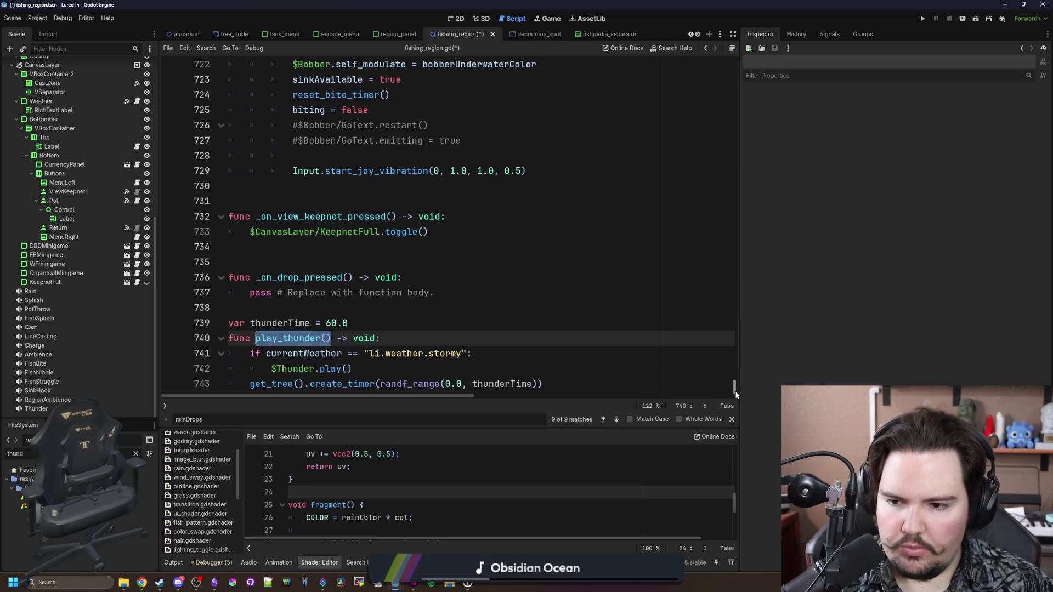
click(561, 379)
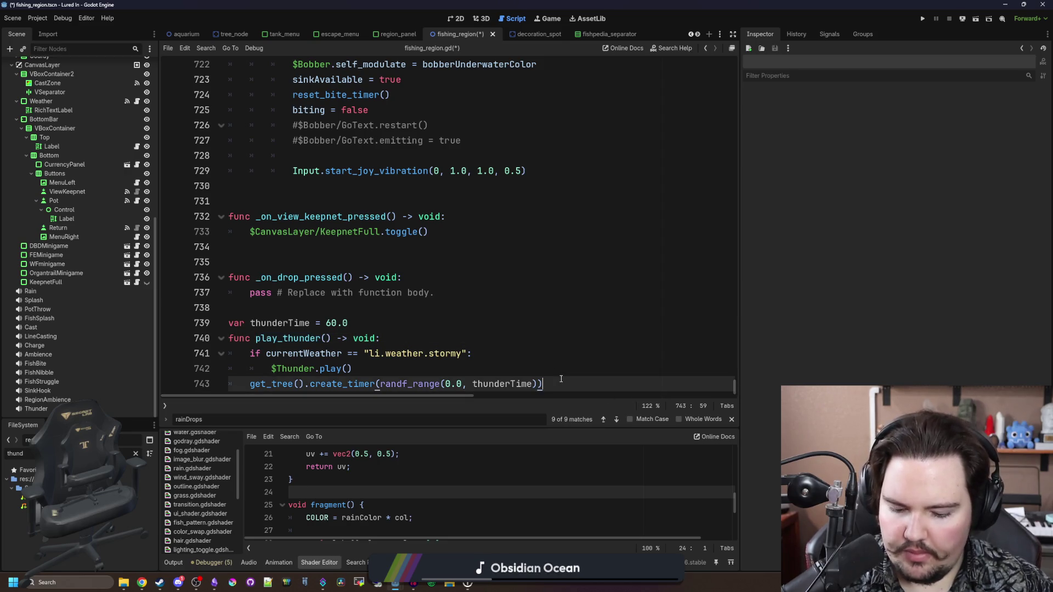
text(.timeout.connect(pla)
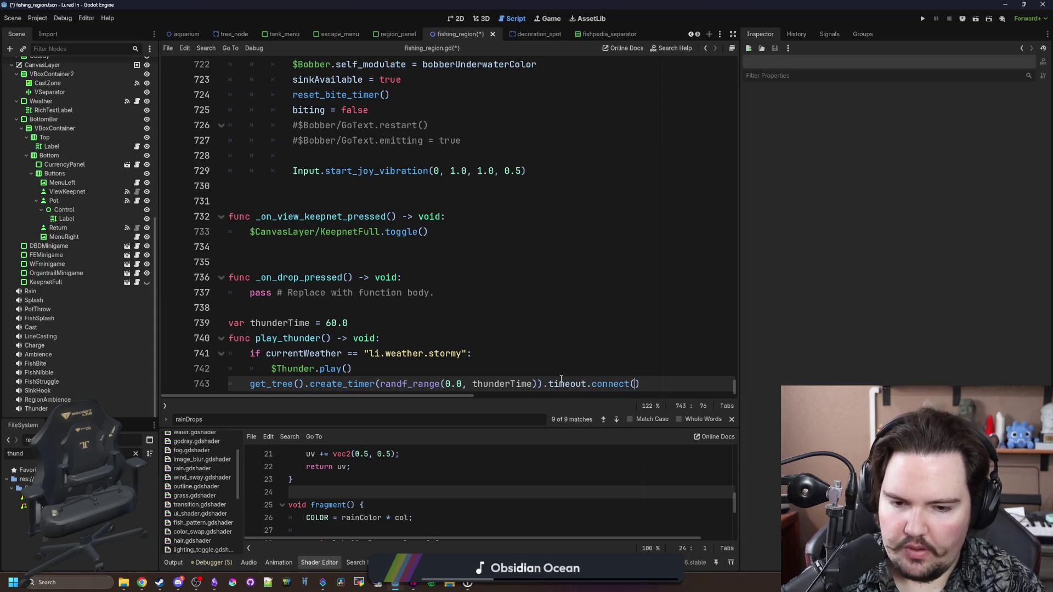
text(y_thu)
key(Return)
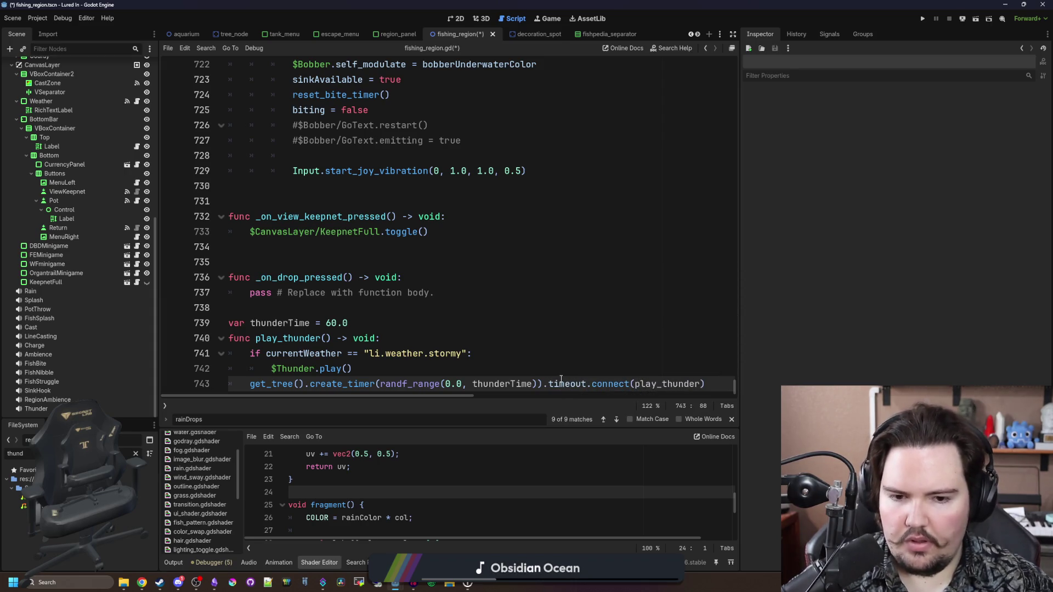
click(587, 353)
double_click(279, 340)
key(ctrl+c)
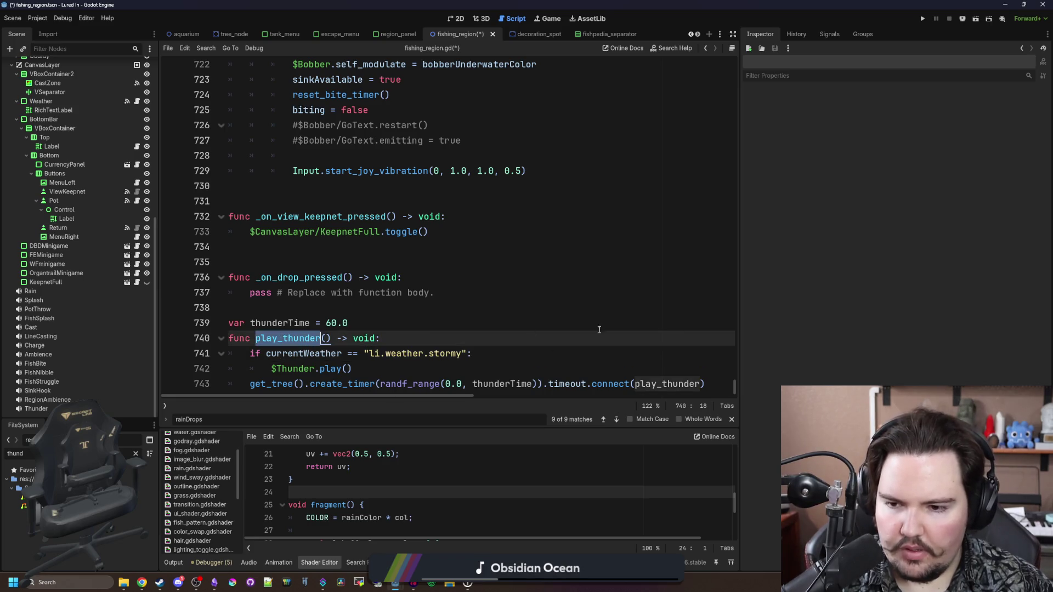
key(ctrl+f)
Step: Find _ready, insert a play_thunder() call after its first line, and save
text(_ready)
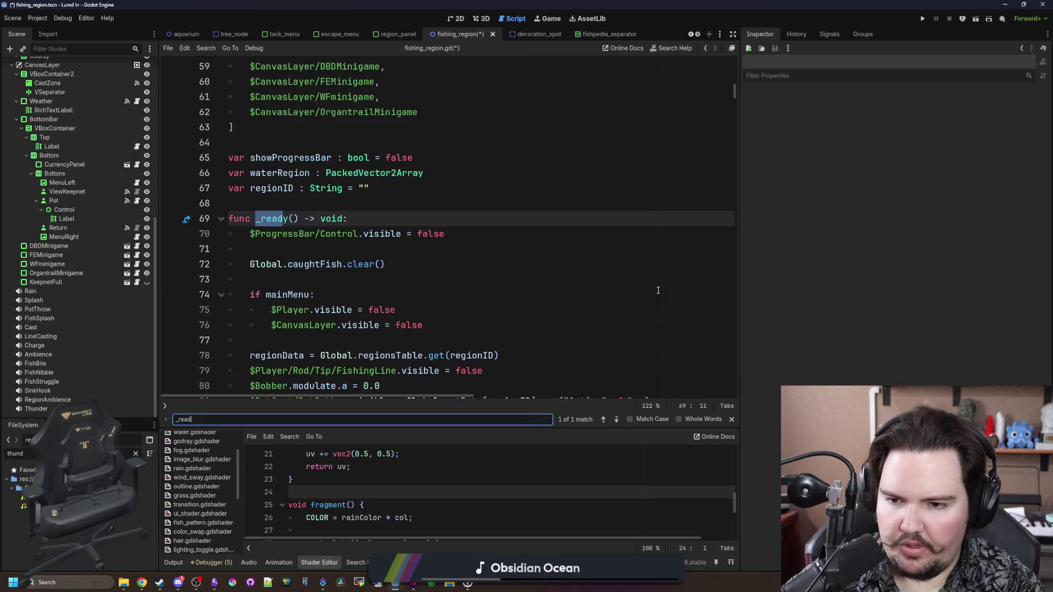
click(331, 242)
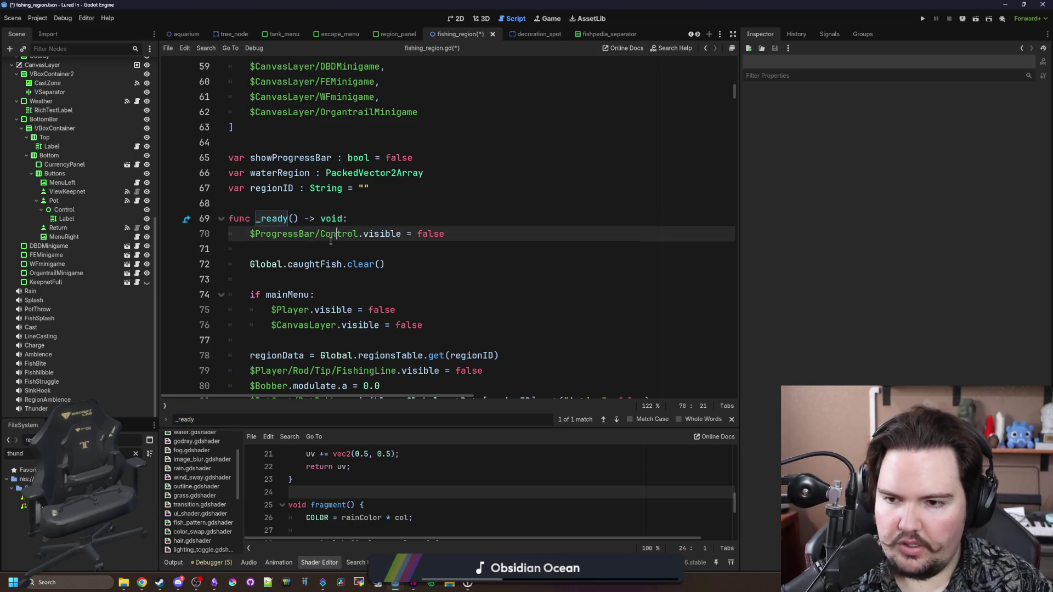
key(Down)
key(Return)
key(Return)
key(Up)
key(ctrl+v)
text(())
click(313, 249)
key(ctrl+s)
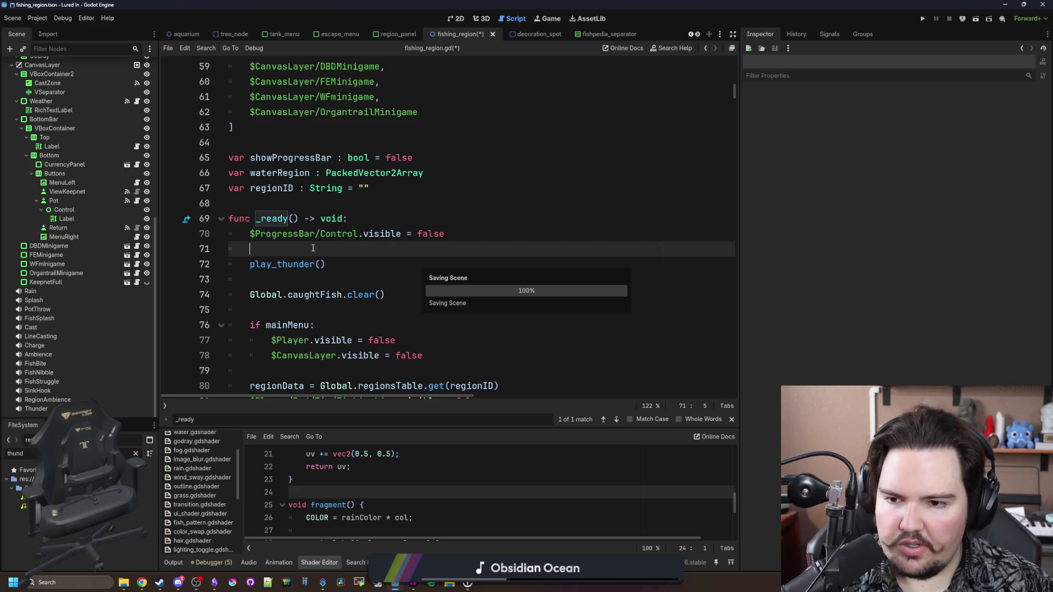
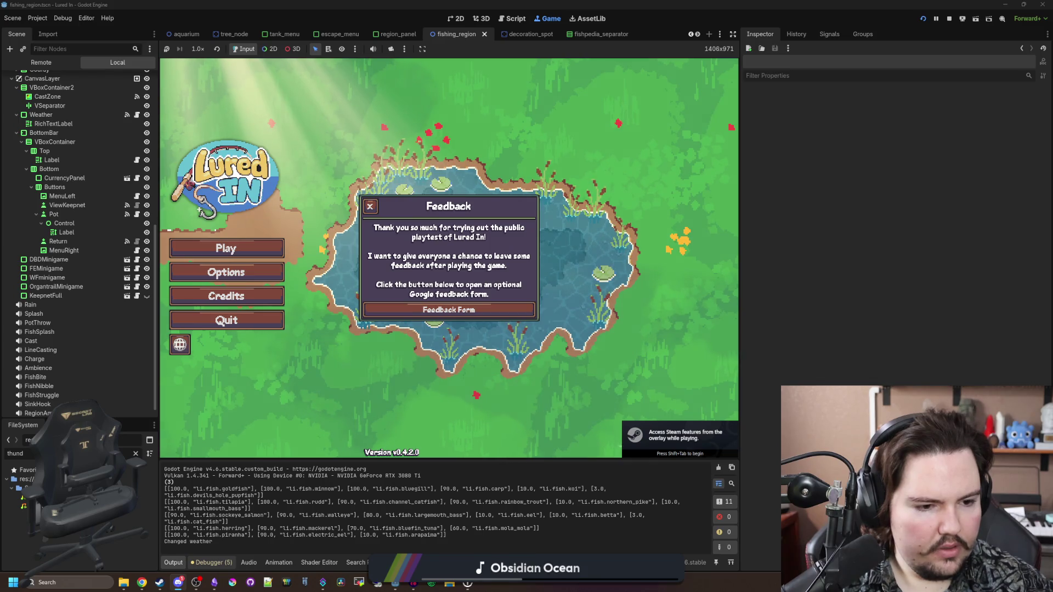
Step: Dismiss the feedback message, start the game and travel to the Pond for free
click(370, 206)
click(226, 247)
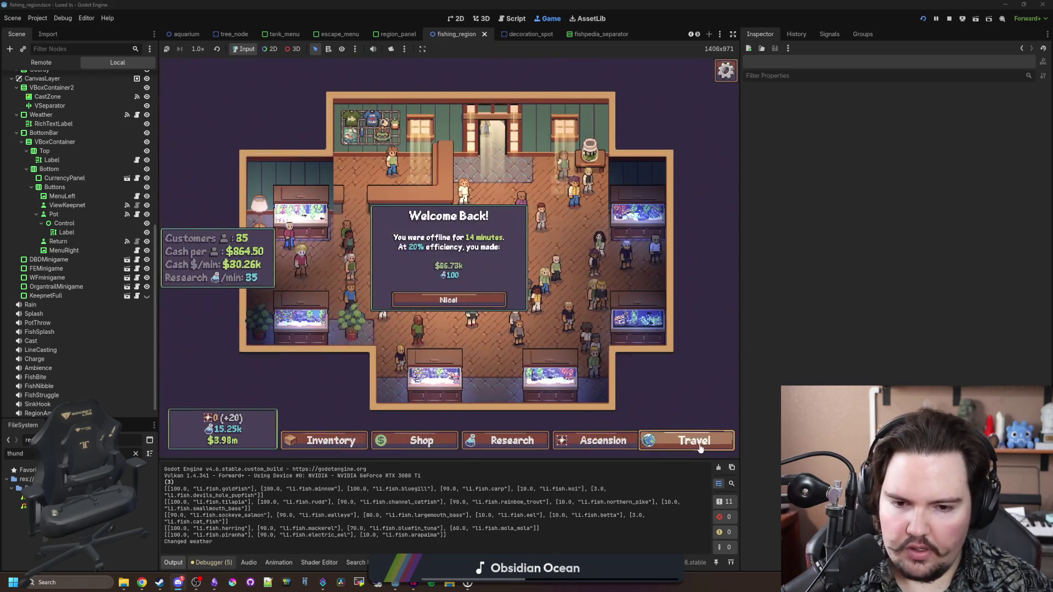
click(718, 441)
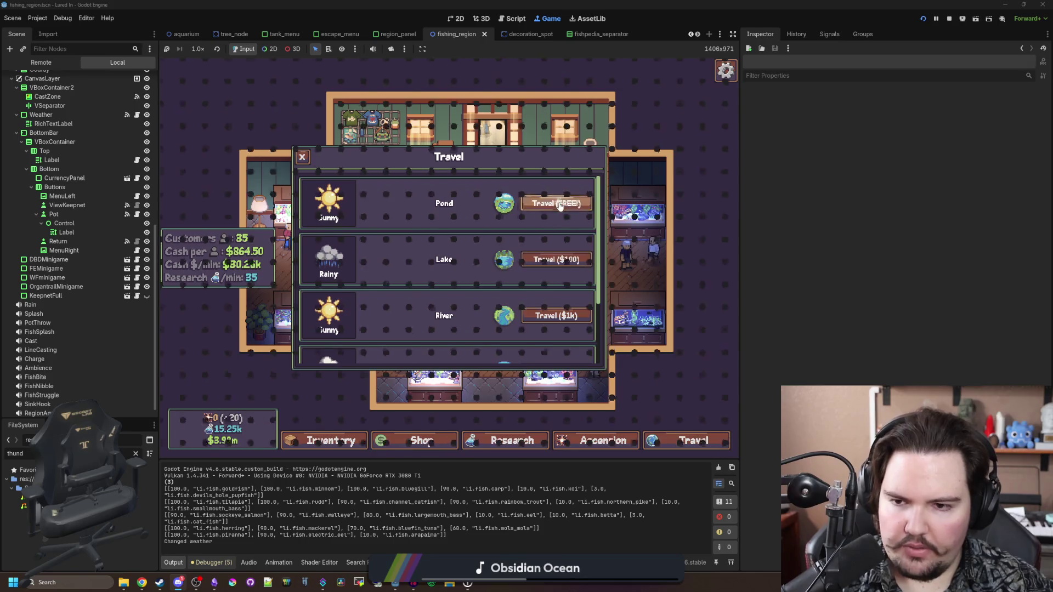
click(557, 204)
Step: Force Stormy weather with the 'weather li.weather.stormy' secret command, then cast into the pond
key(grave)
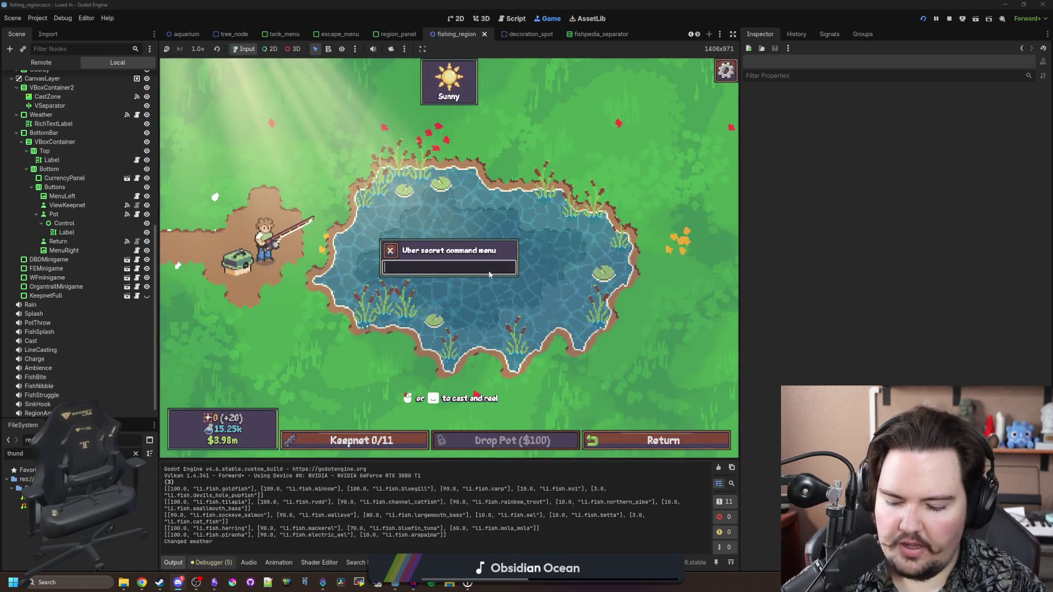
text(weather )
text(li.weather.)
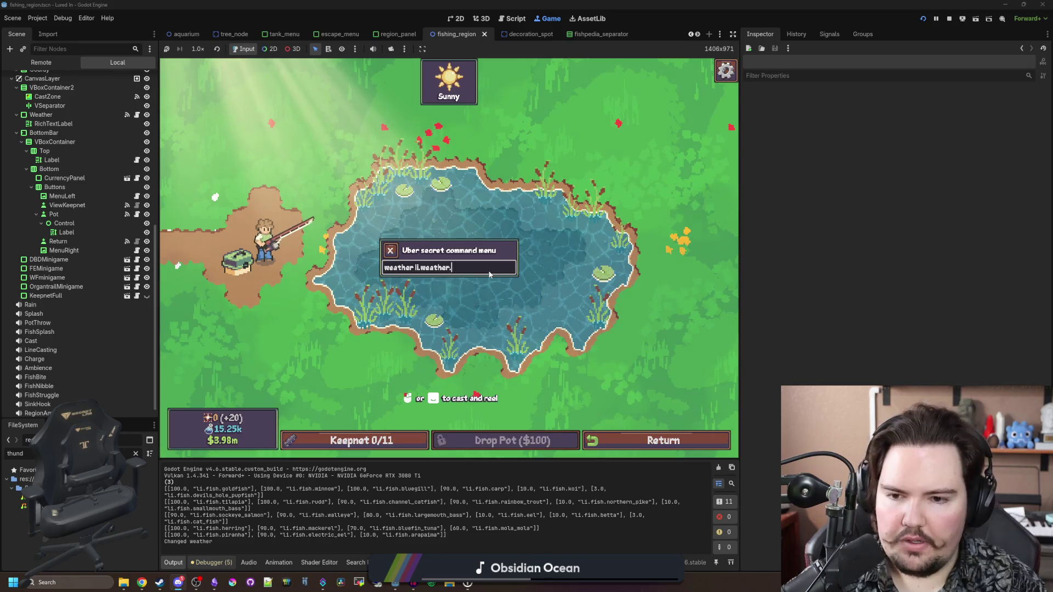
text(my)
key(Return)
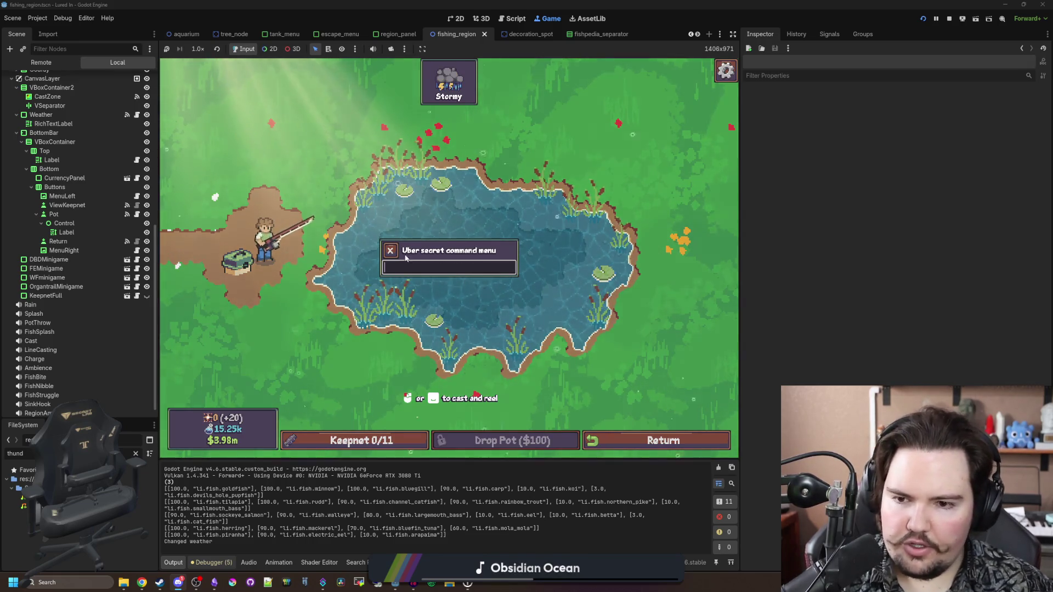
click(390, 250)
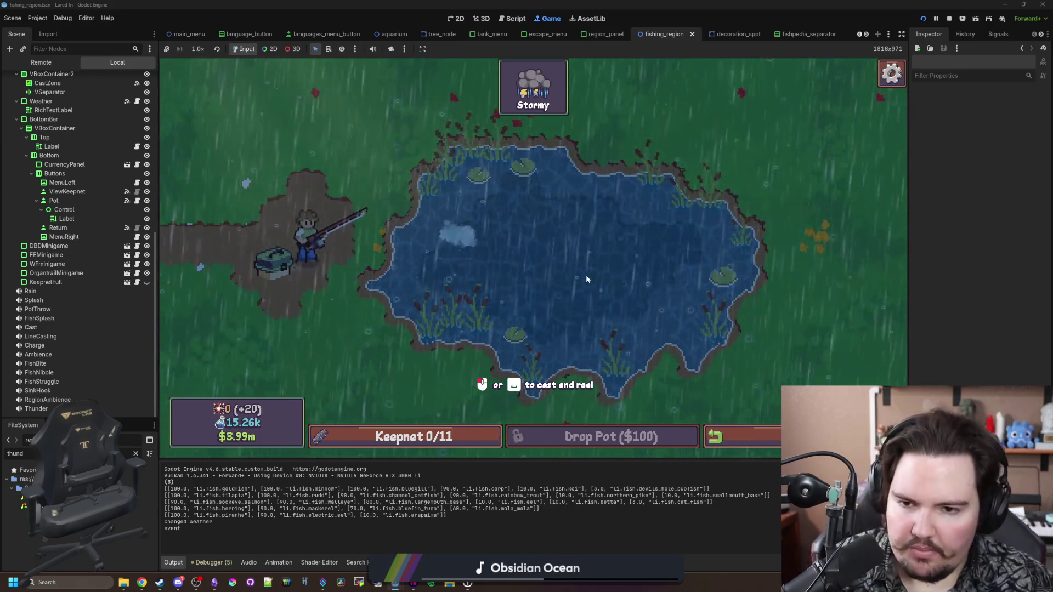
click(462, 244)
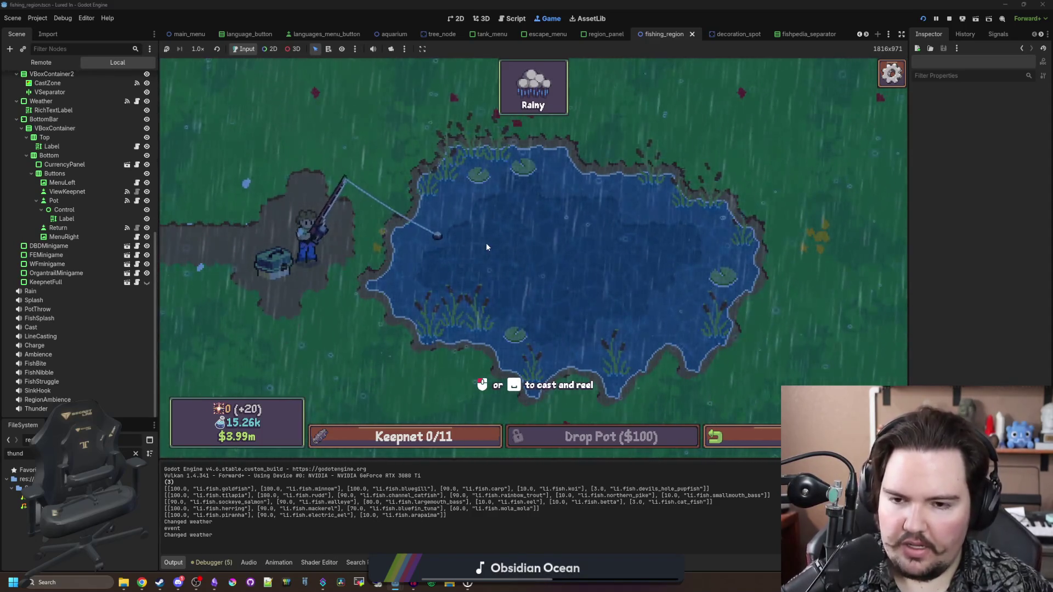
Step: Rerun 'weather li.weather.stormy' in the secret command menu to restore Stormy weather
key(grave)
text(weather li.weather.stormy)
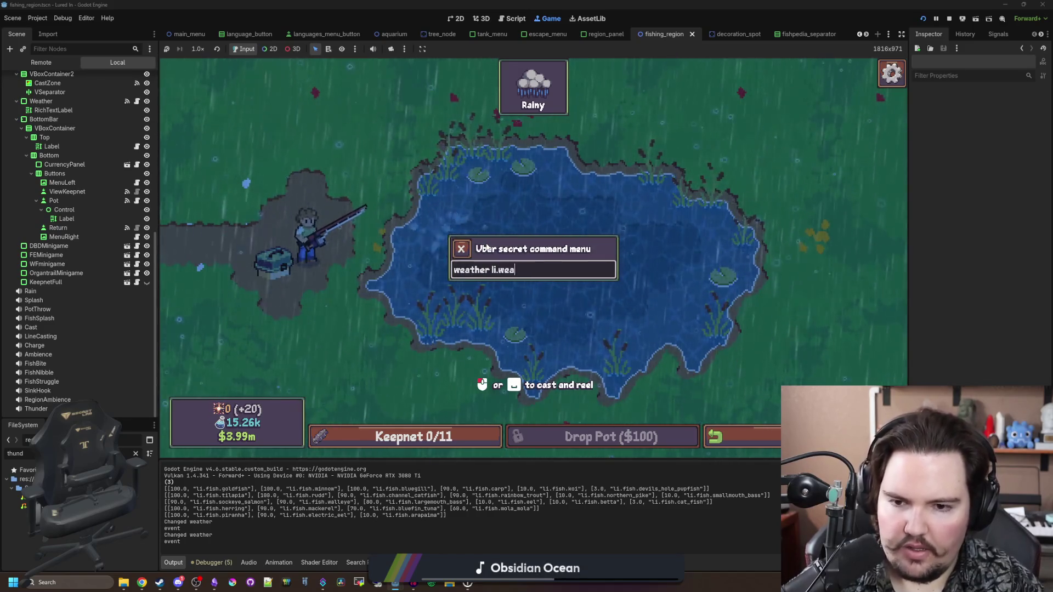
key(Return)
Step: Cast into the middle of the pond, hook the fish and fill the catch meter
drag(473, 254, 475, 252)
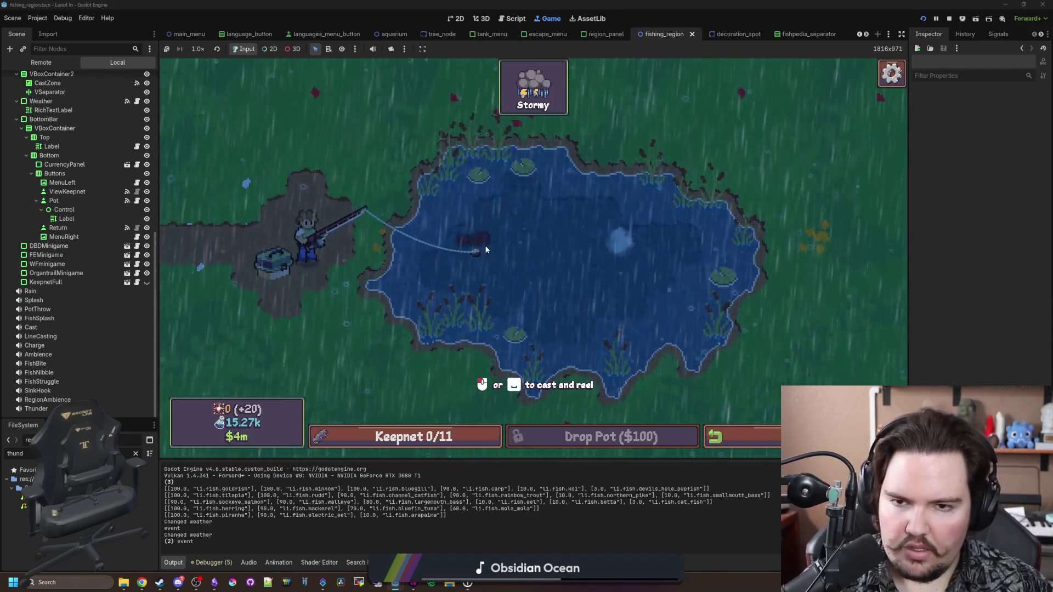
click(559, 274)
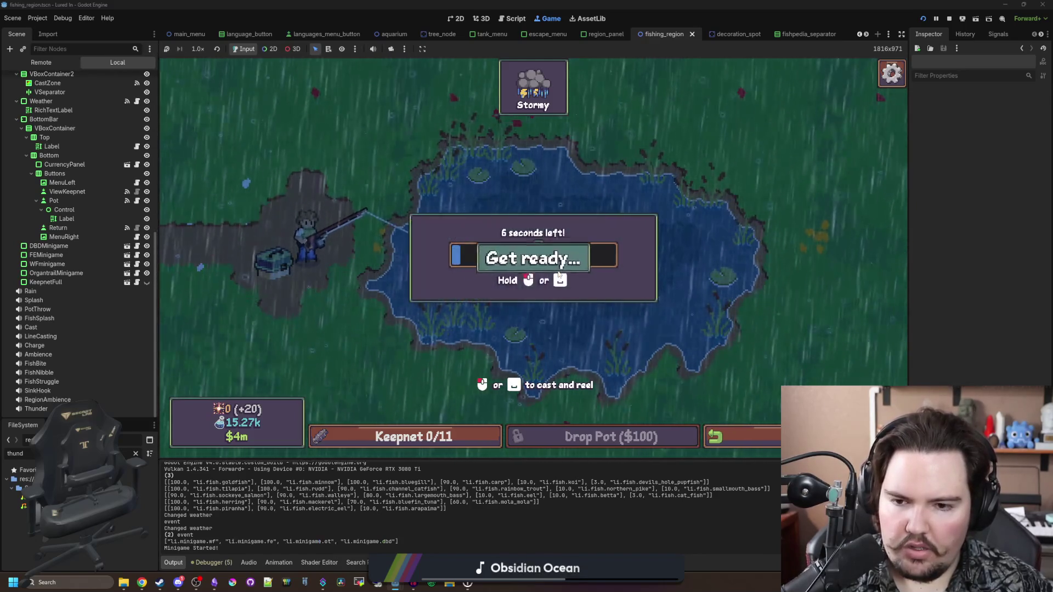
drag(558, 274, 587, 266)
click(587, 265)
click(587, 266)
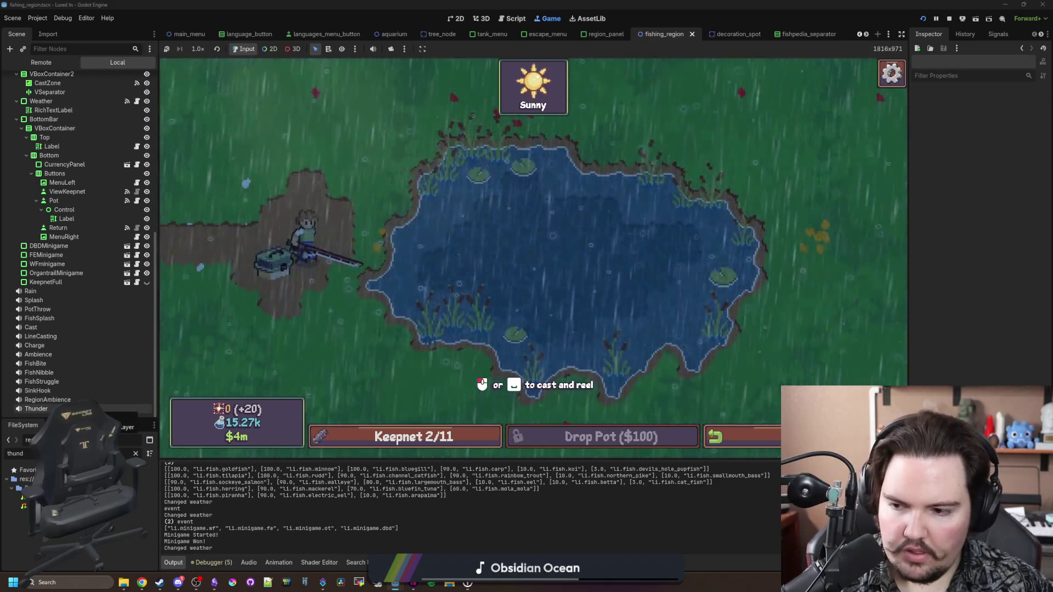
Step: Run the Stormy weather command again after the weather changes
key(grave)
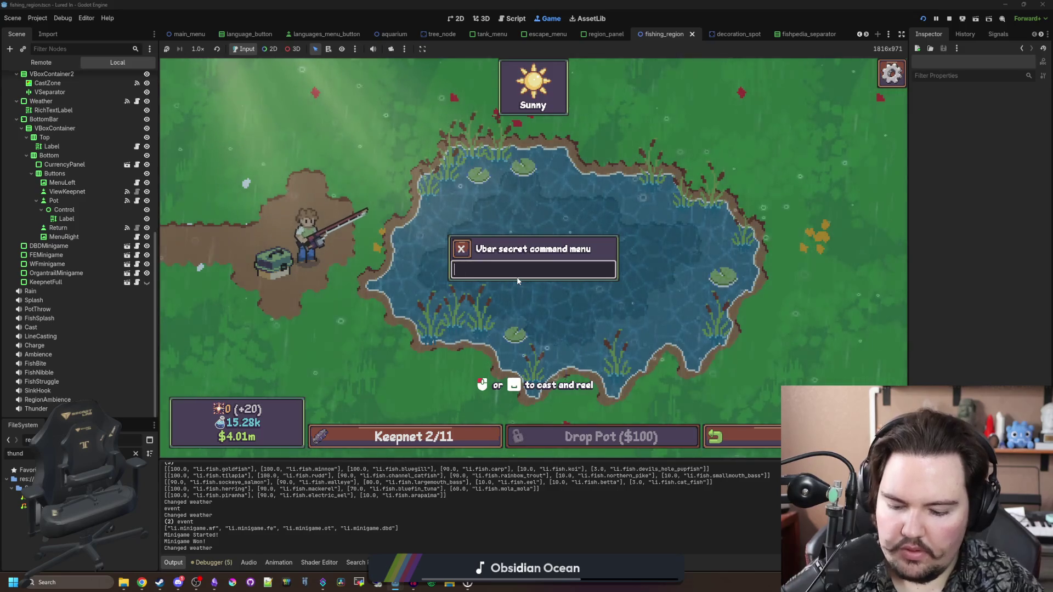
text(weather li.wather.storm)
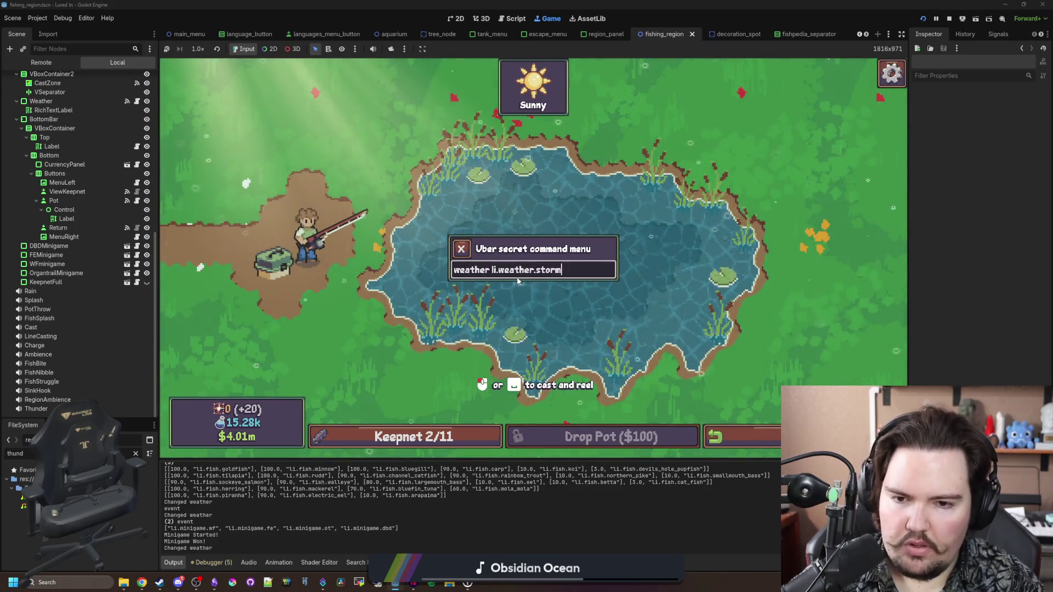
key(Return)
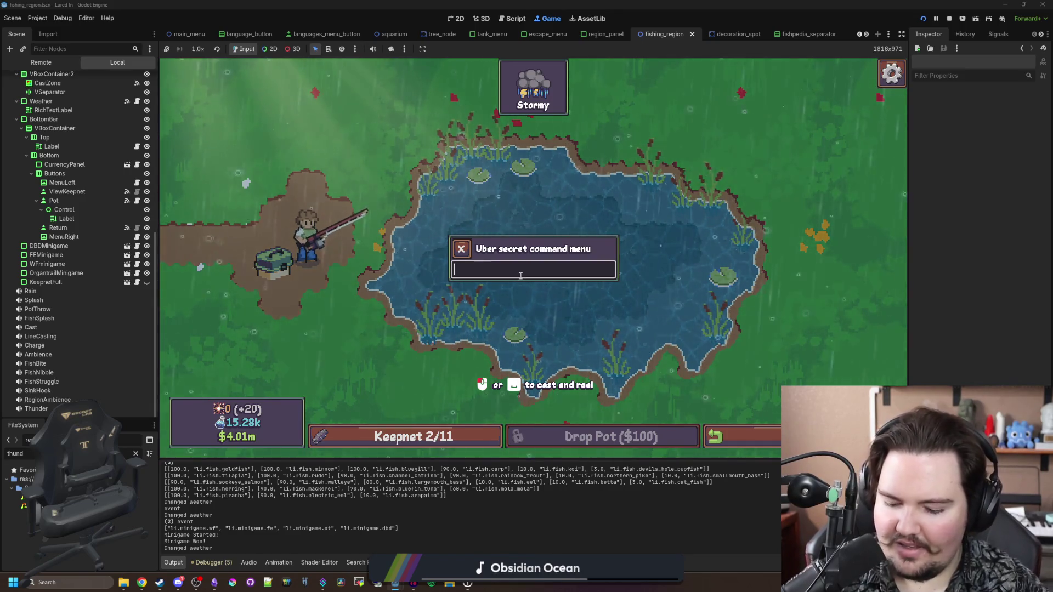
text(weather li.weather.sto)
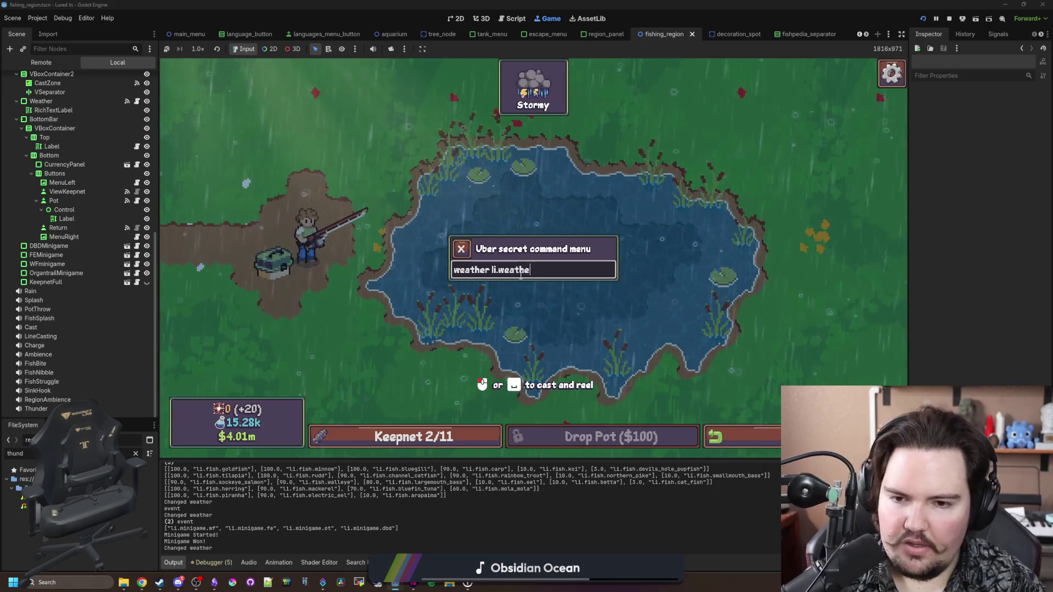
text(rmy)
key(Return)
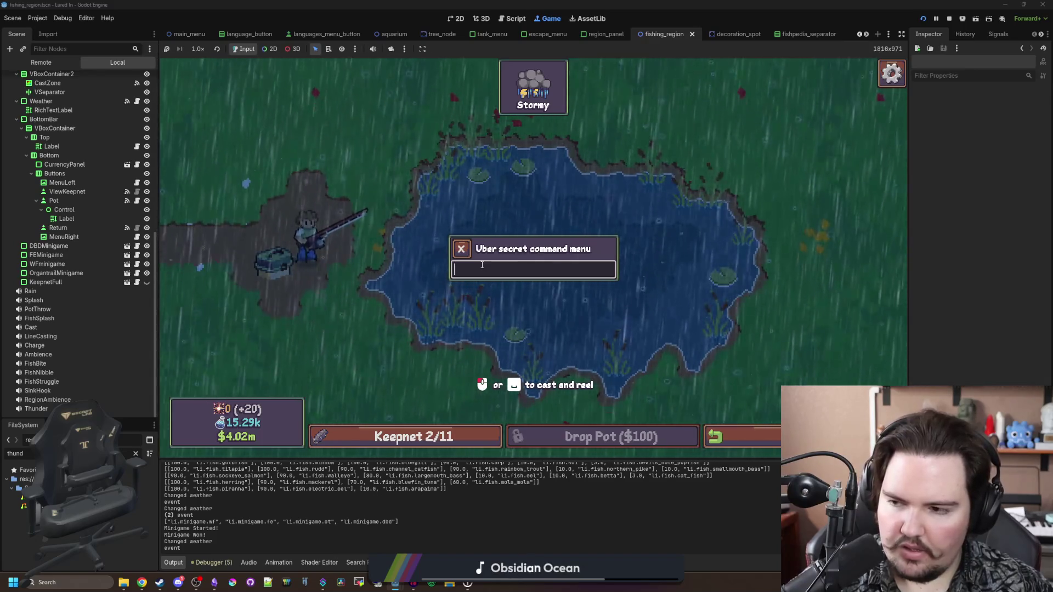
scroll(104, 120, up, 10)
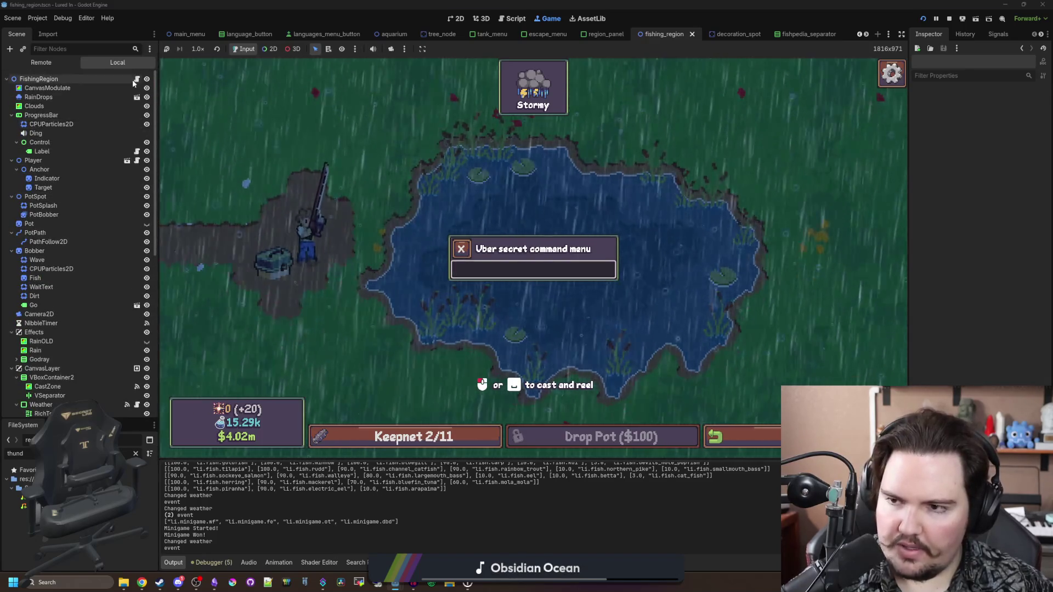
Step: Inspect play_thunder in fishing_region.gd, go back to the game, then open a new browser tab
click(134, 80)
drag(903, 97, 904, 411)
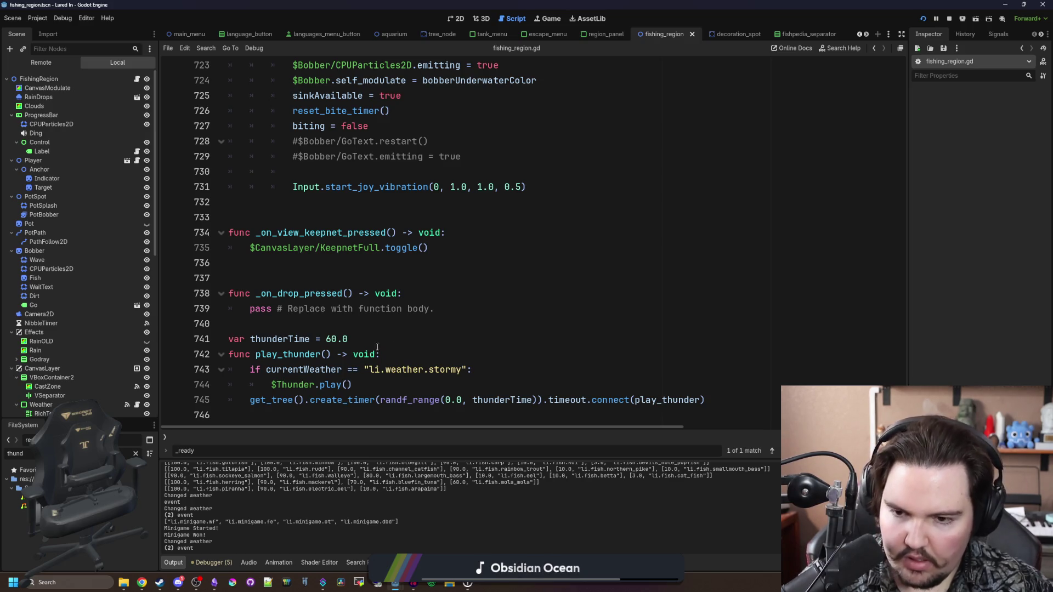
click(552, 357)
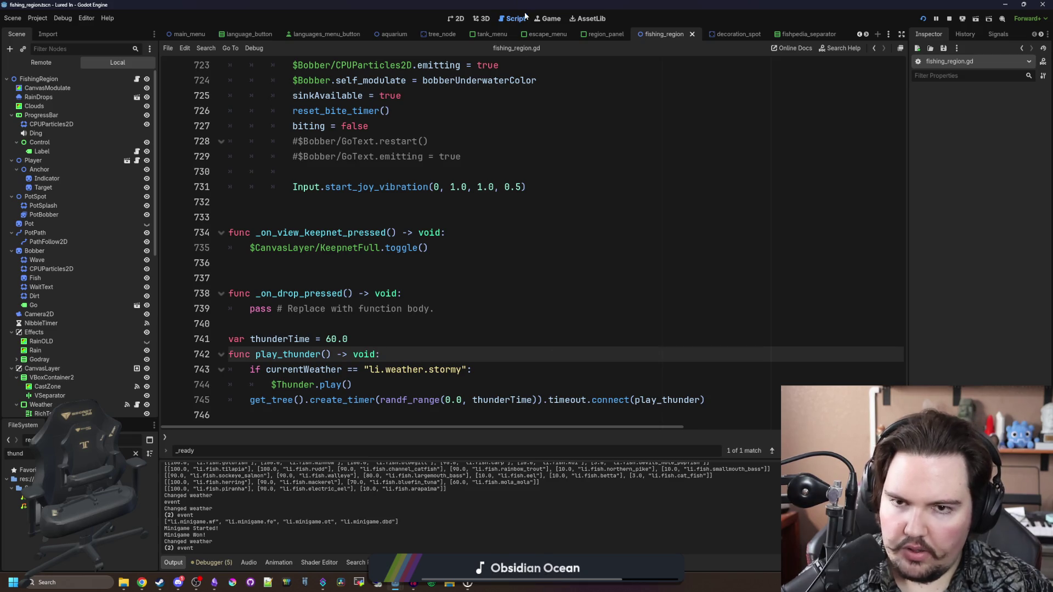
click(548, 20)
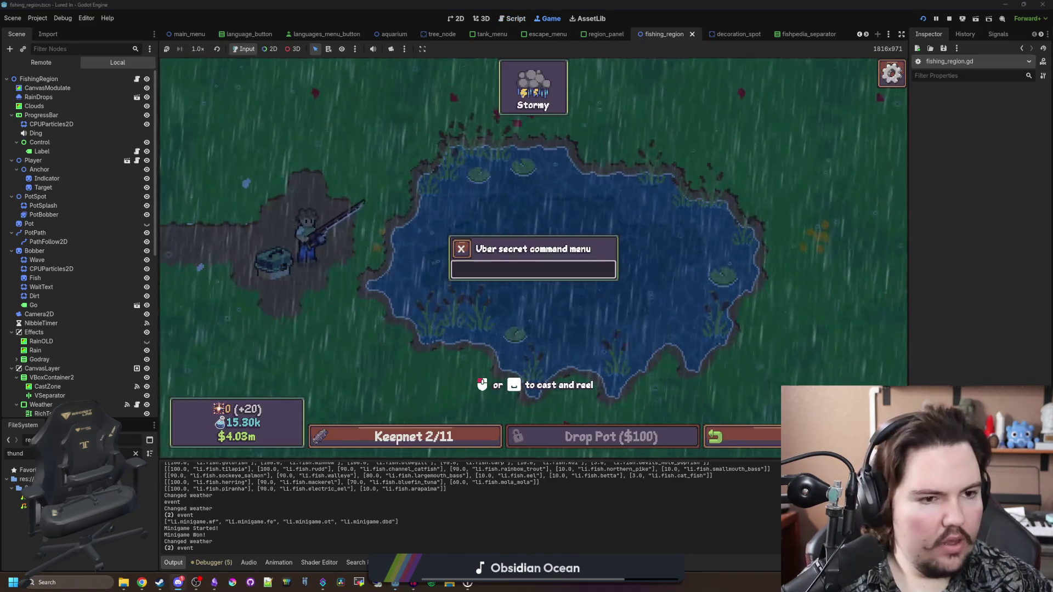
key(super+2)
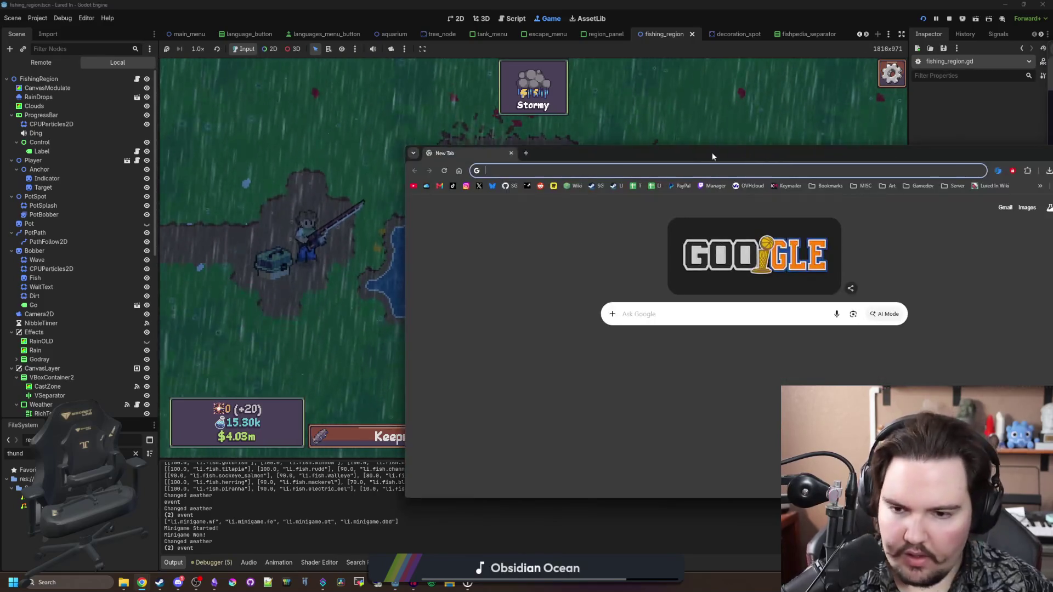
Step: Google 'how often does lightning strike during a storm', read the results, then close the browser
text(how often does l)
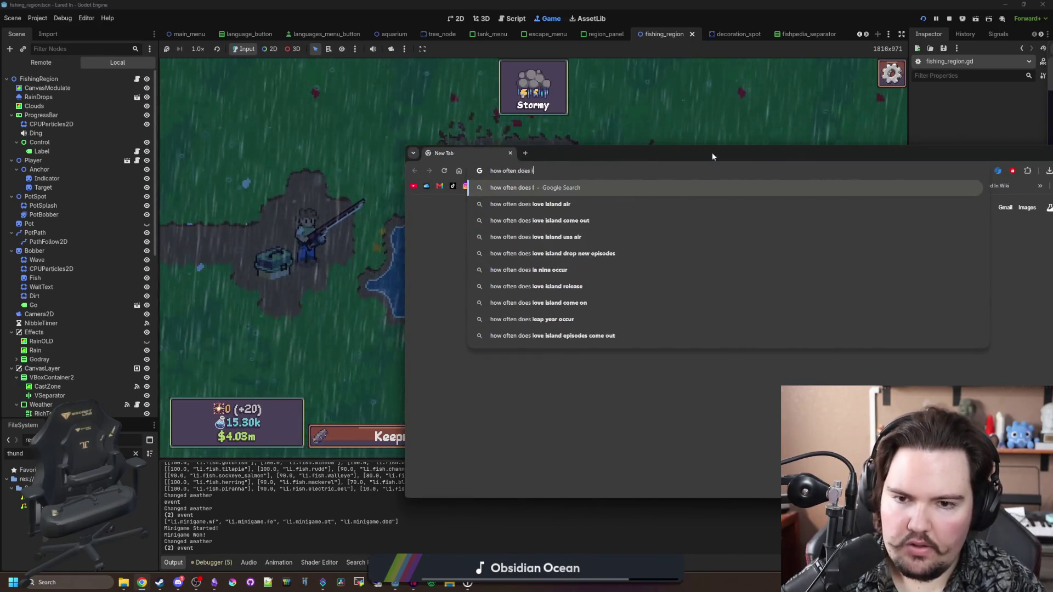
text(ightning strike)
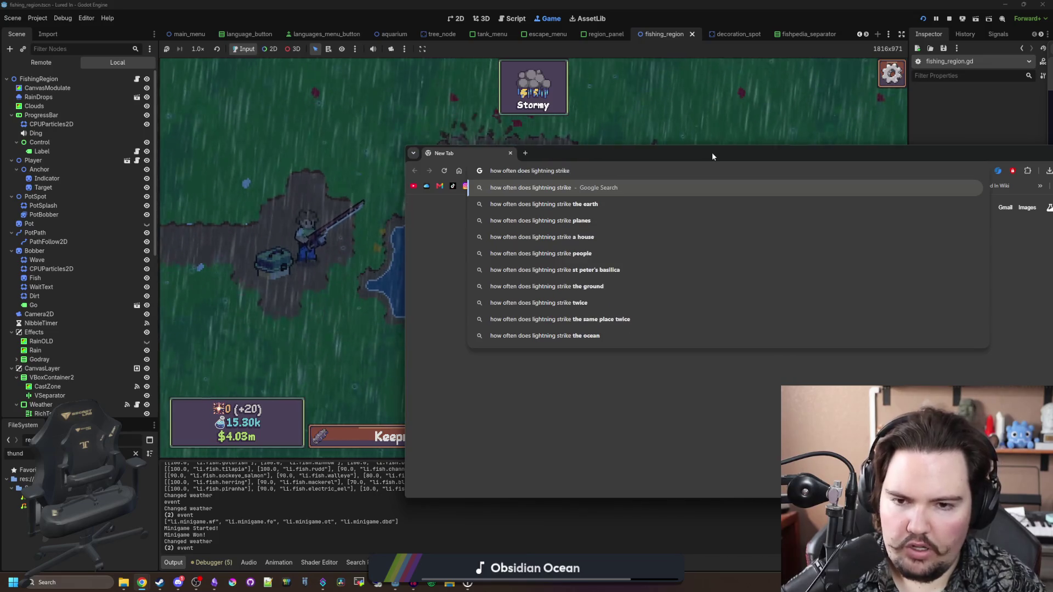
text( during a storm)
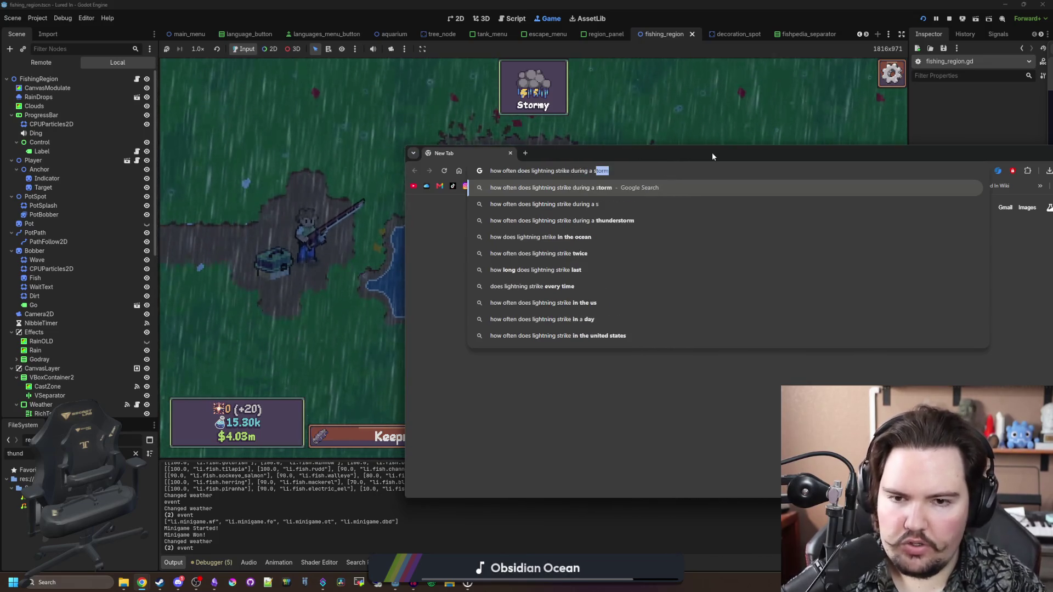
key(Return)
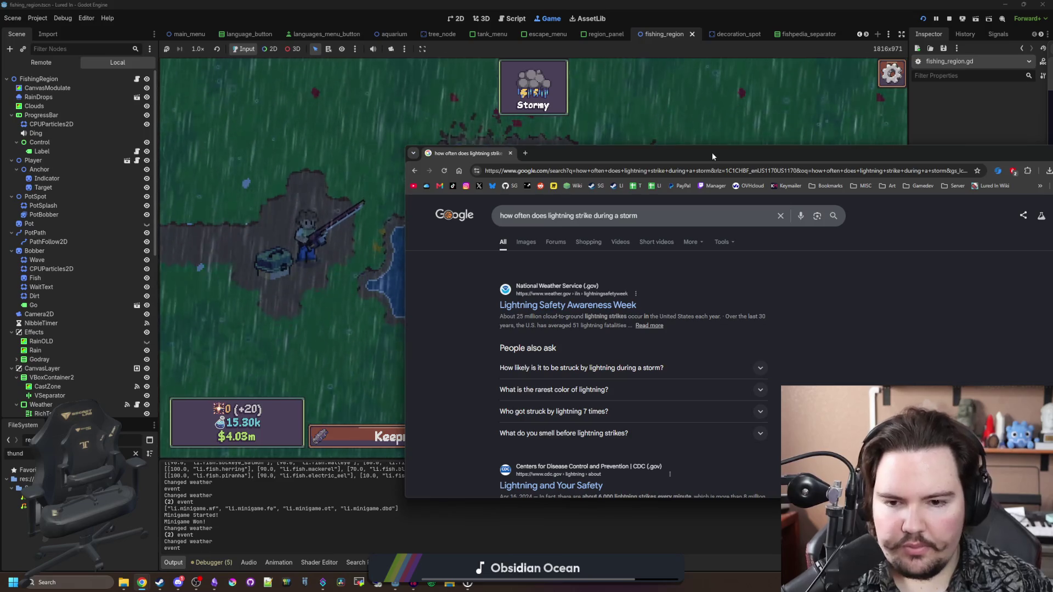
scroll(597, 293, down, 2)
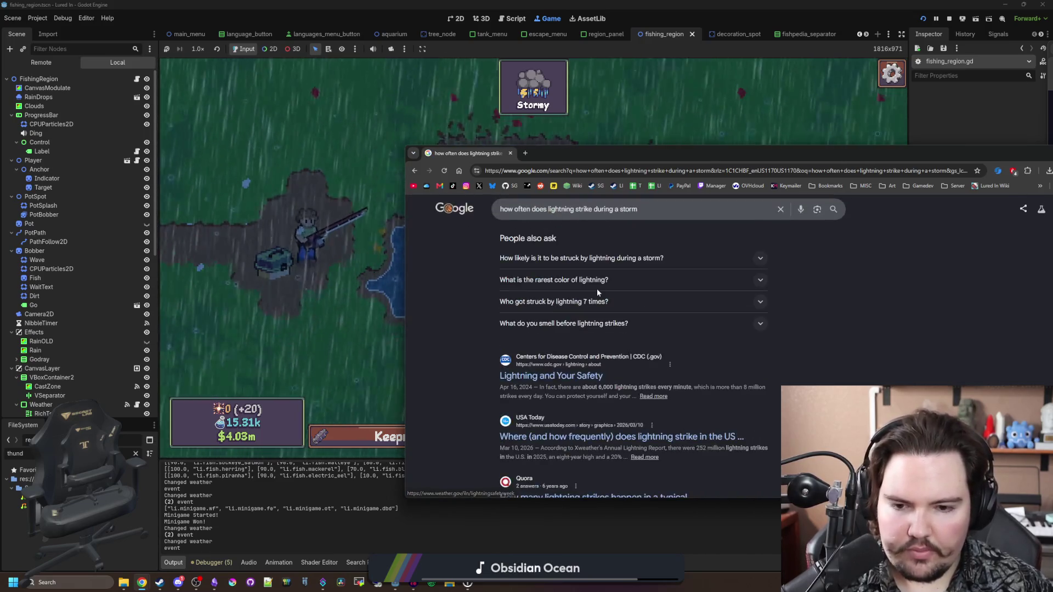
scroll(593, 324, down, 1)
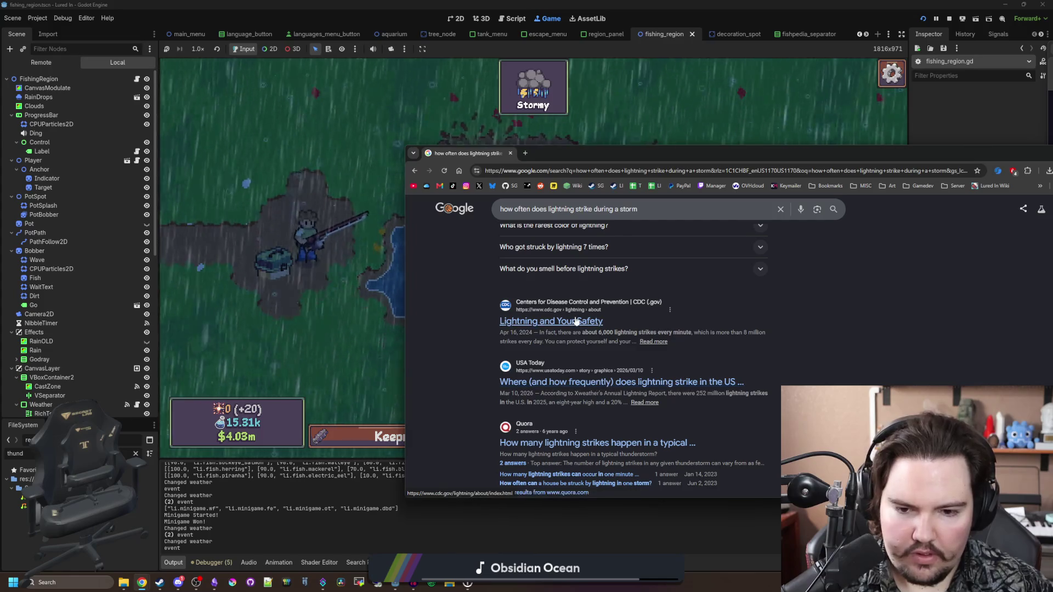
scroll(570, 305, down, 1)
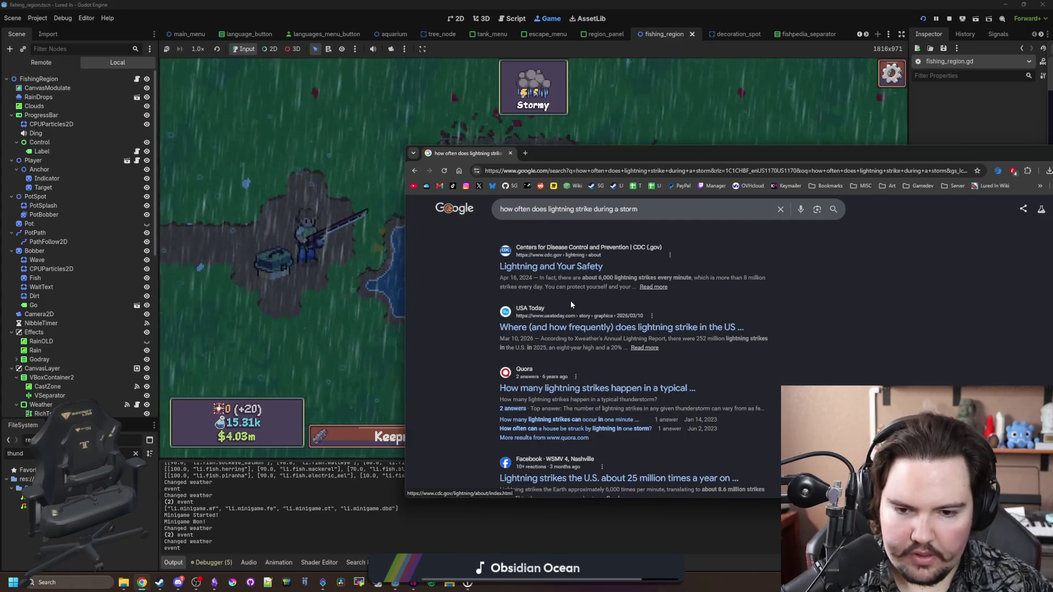
scroll(638, 295, down, 1)
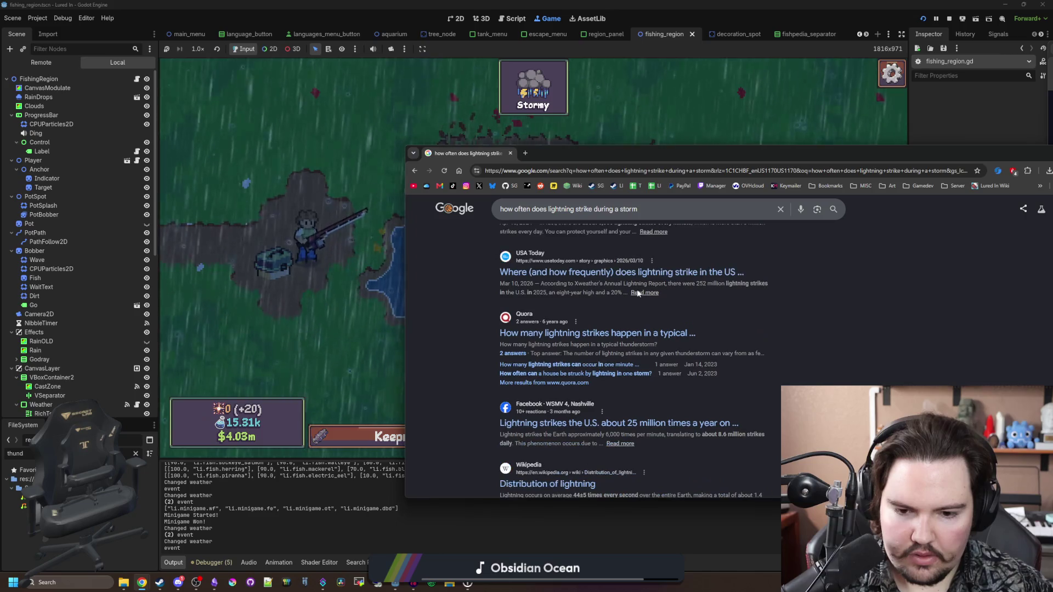
scroll(638, 295, down, 2)
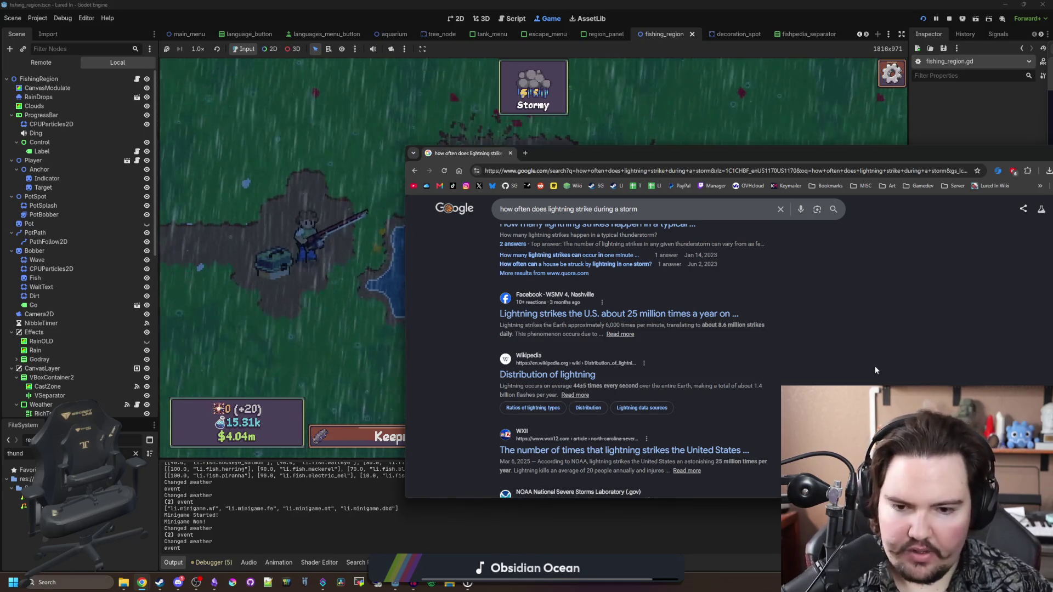
scroll(626, 332, down, 4)
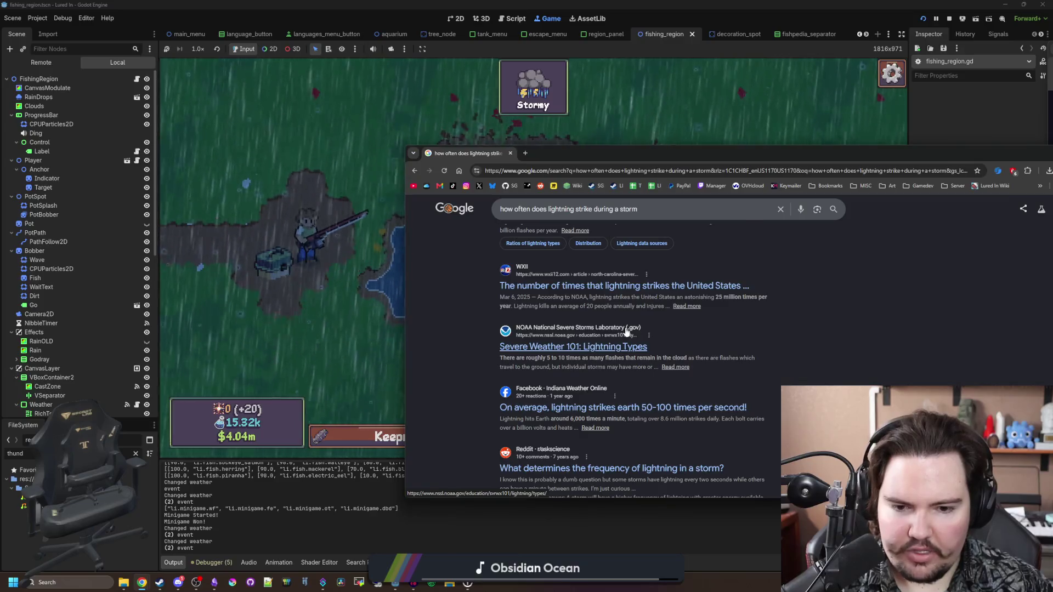
click(511, 153)
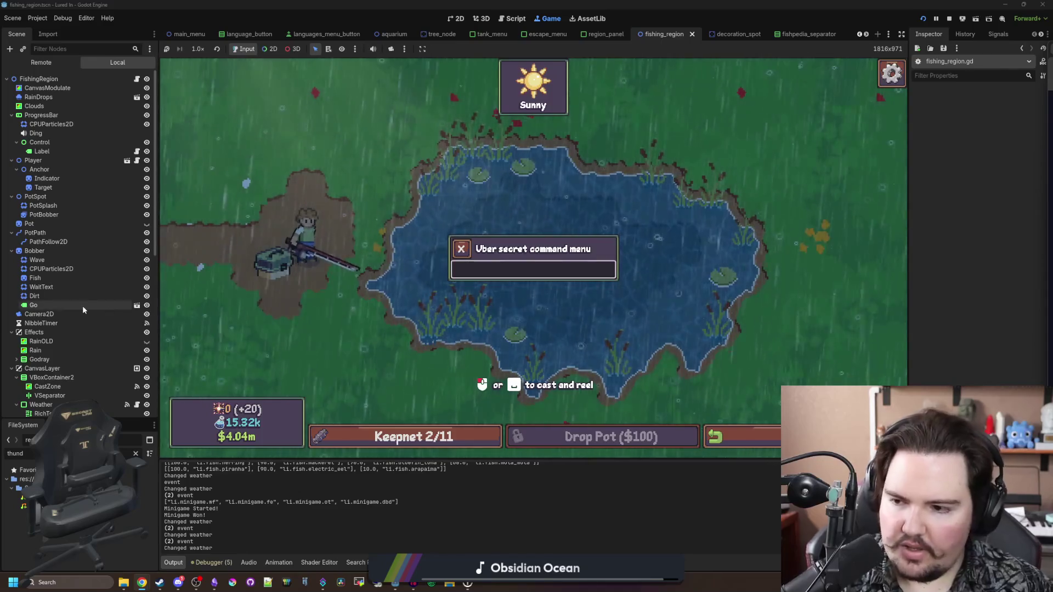
Step: Change thunderTime in fishing_region.gd from 60 to 40 and save the script
key(ctrl+F3)
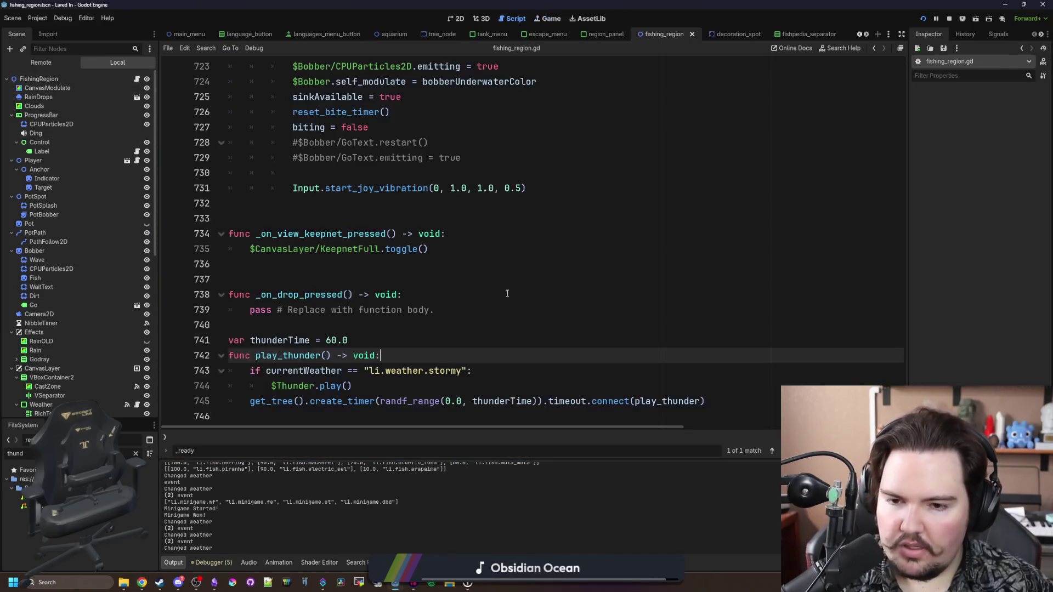
click(336, 340)
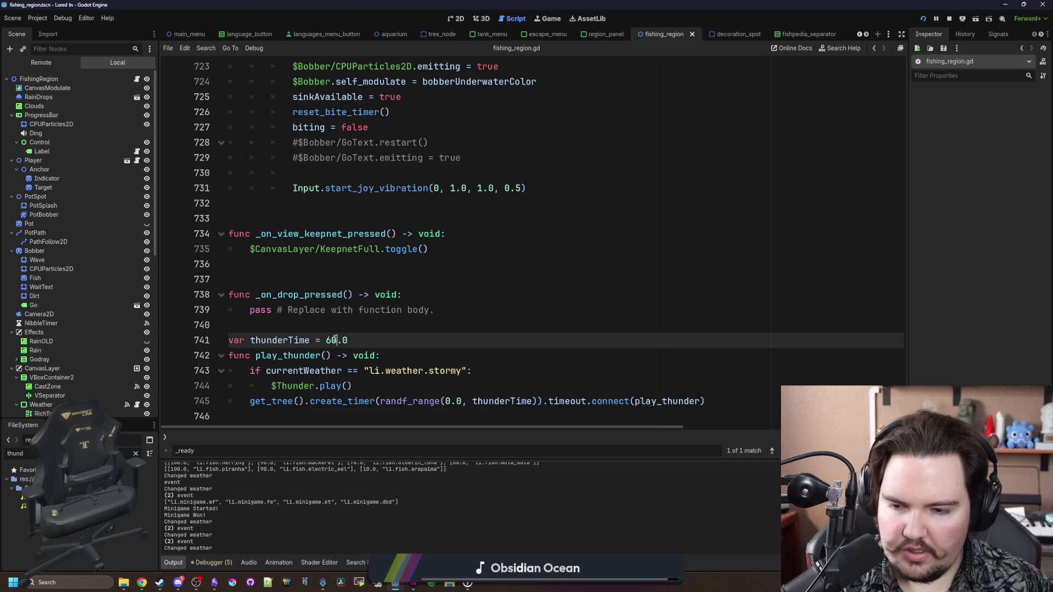
click(340, 327)
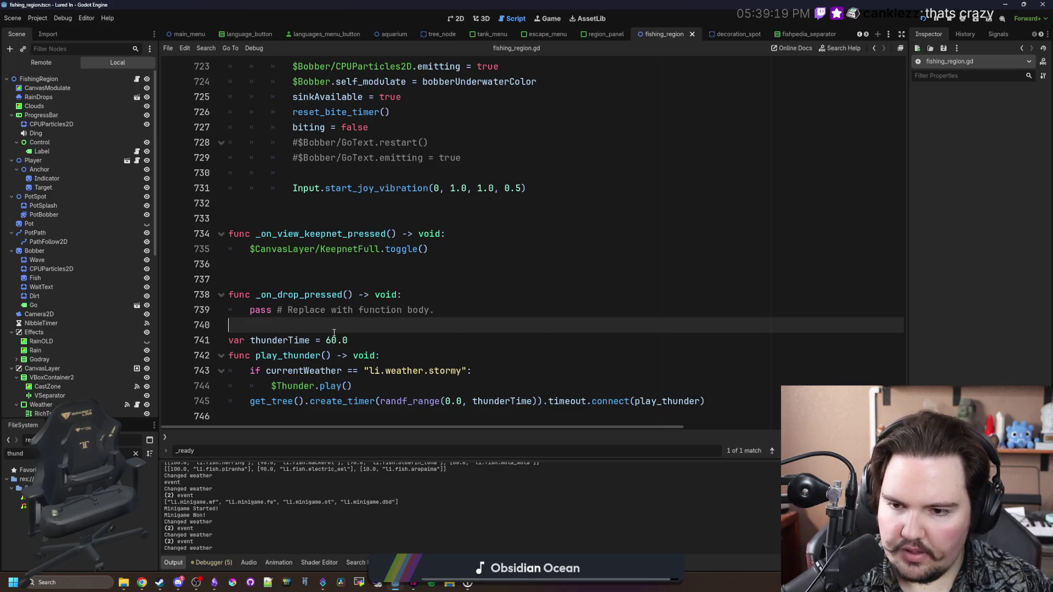
double_click(335, 341)
click(379, 319)
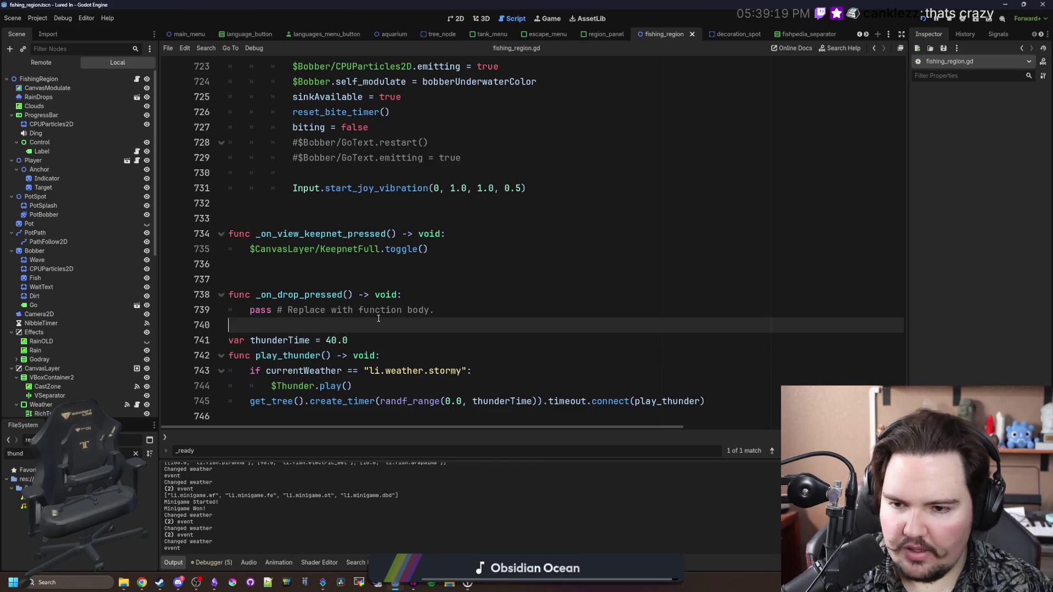
key(ctrl+s)
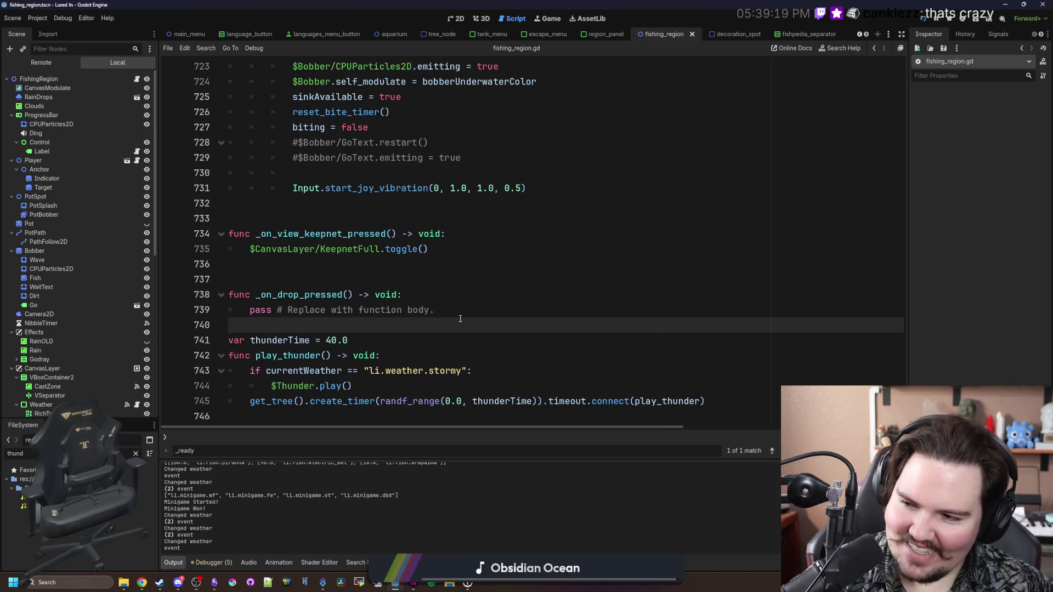
key(Down)
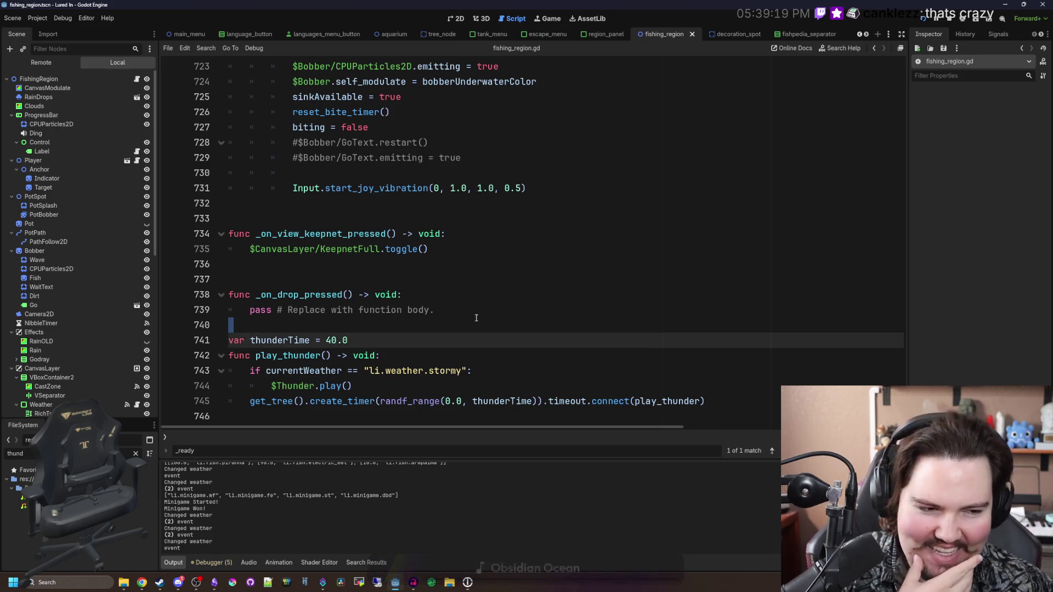
key(Up)
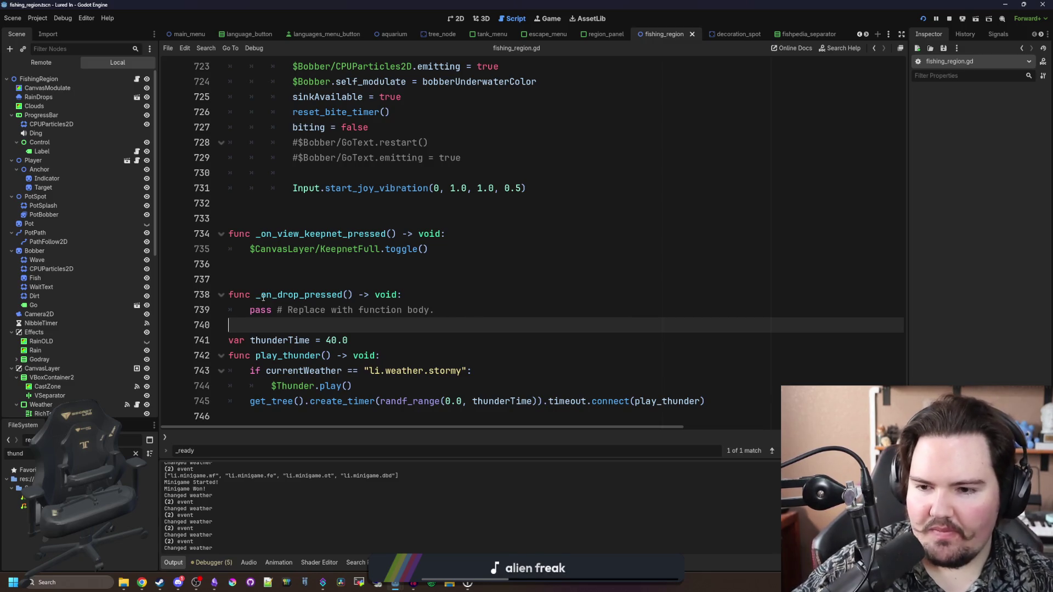
click(320, 276)
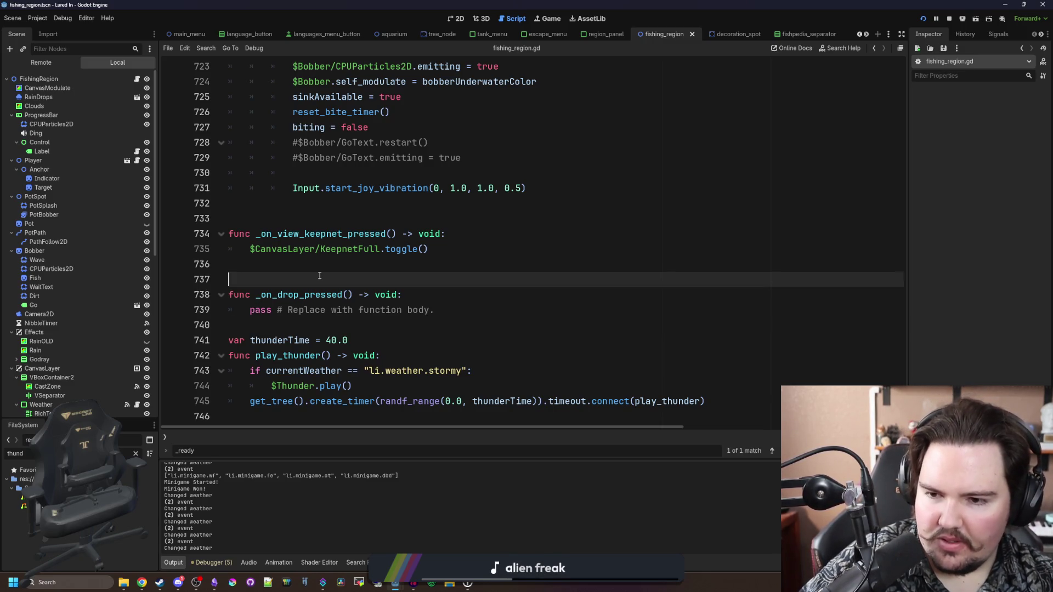
Step: Move the caret between several lines in fishing_region.gd
click(326, 325)
click(343, 285)
click(307, 321)
click(330, 281)
click(286, 315)
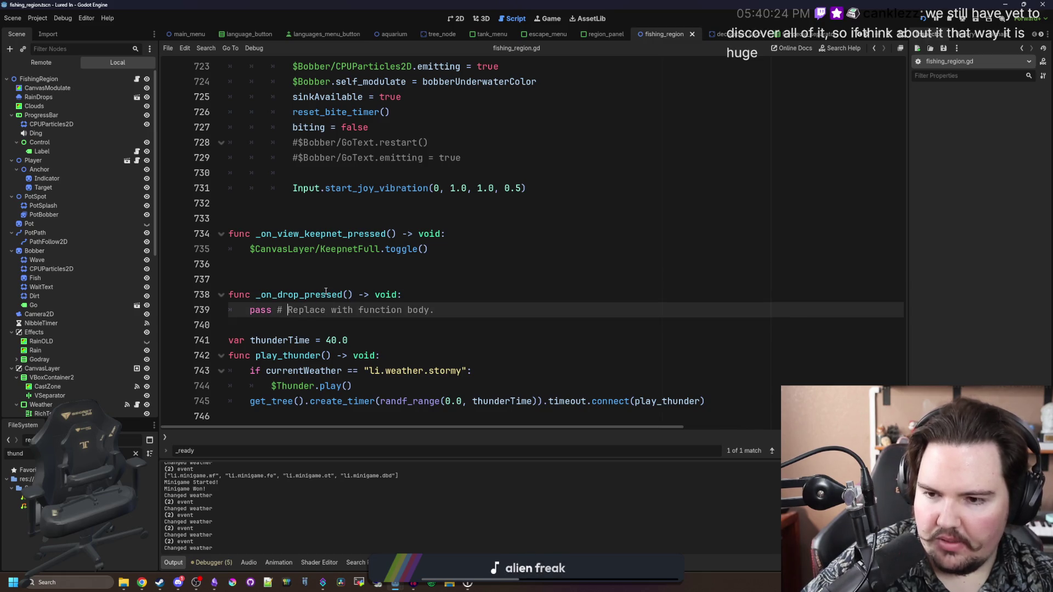
click(344, 274)
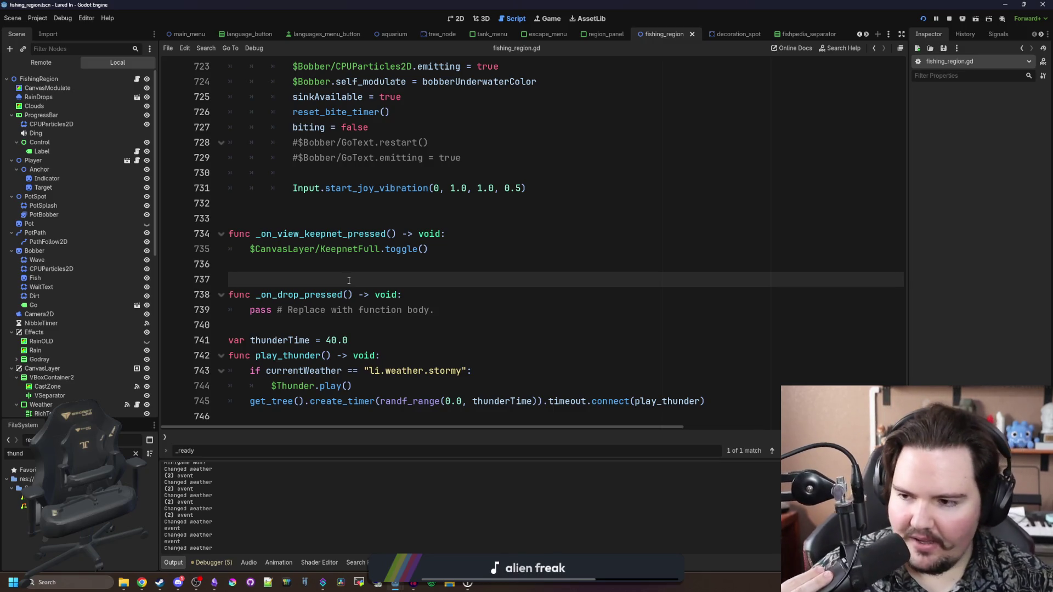
click(351, 325)
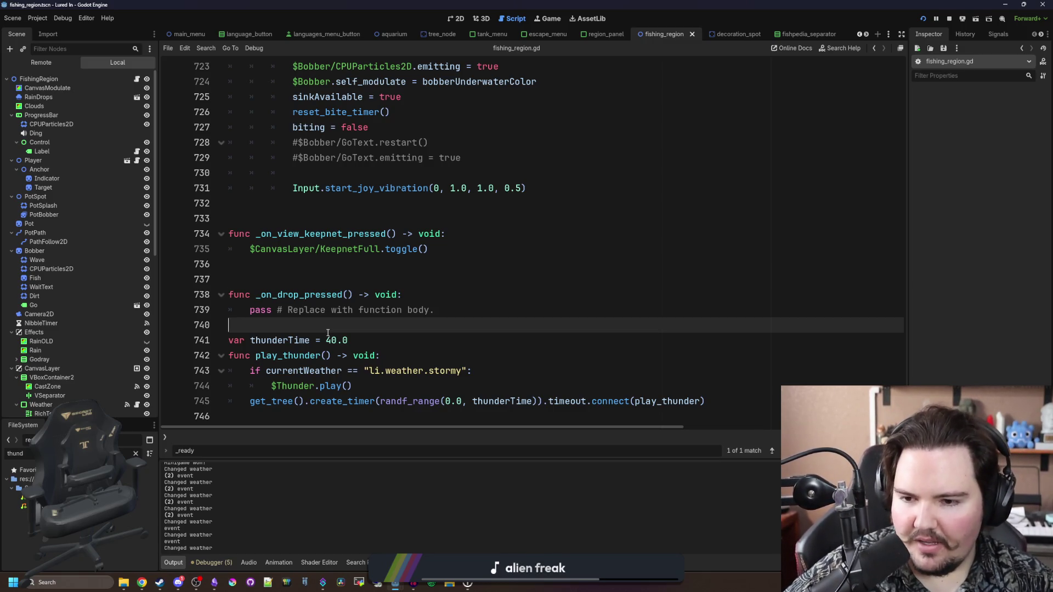
Step: Close the running game's secret command menu and return to fishing_region.gd, scrolled up
click(547, 19)
click(462, 250)
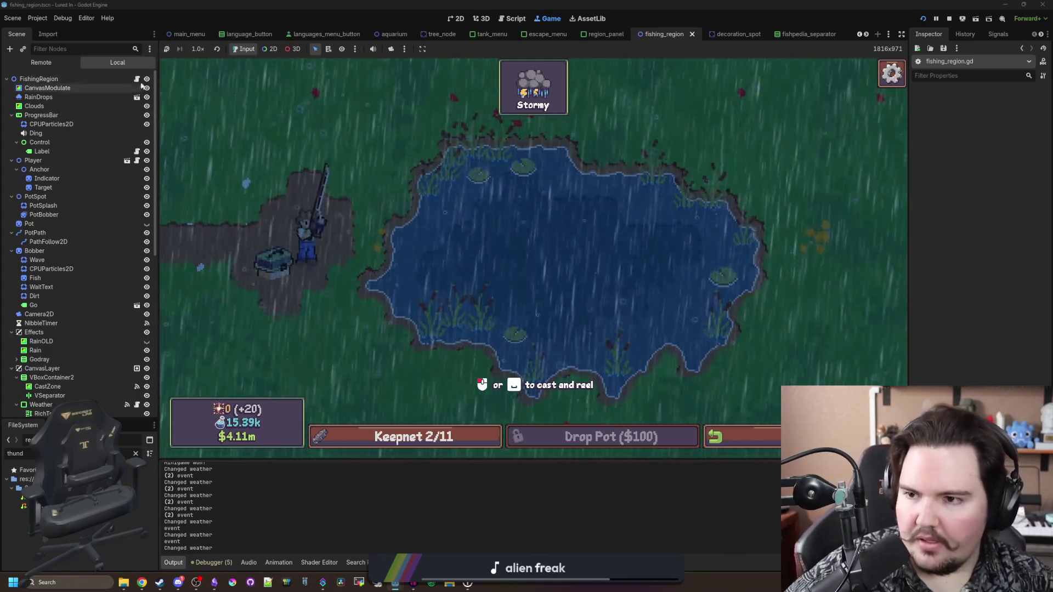
click(512, 19)
click(527, 273)
scroll(527, 273, up, 20)
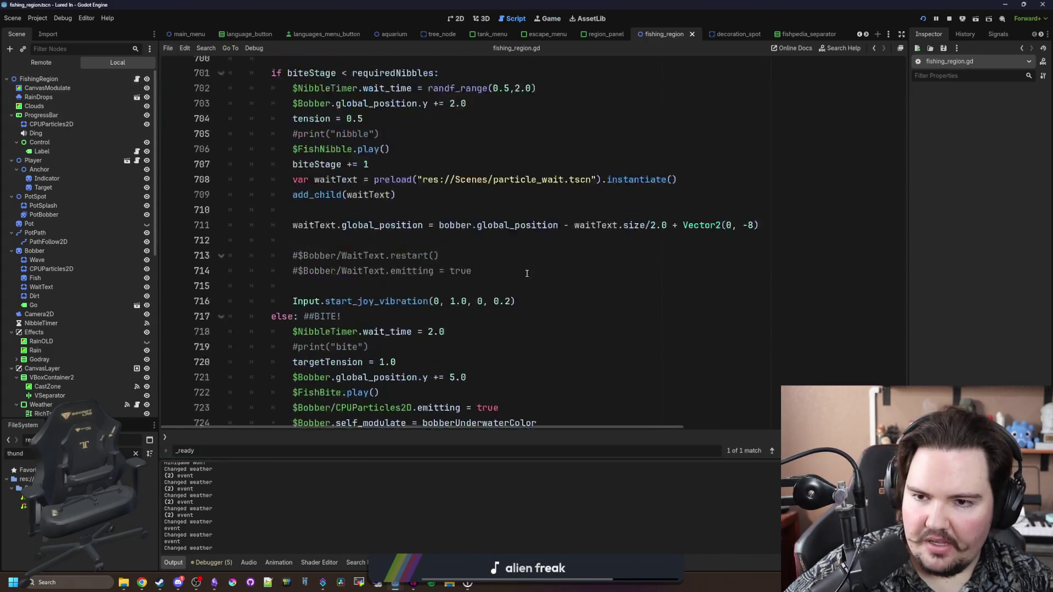
scroll(533, 266, up, 13)
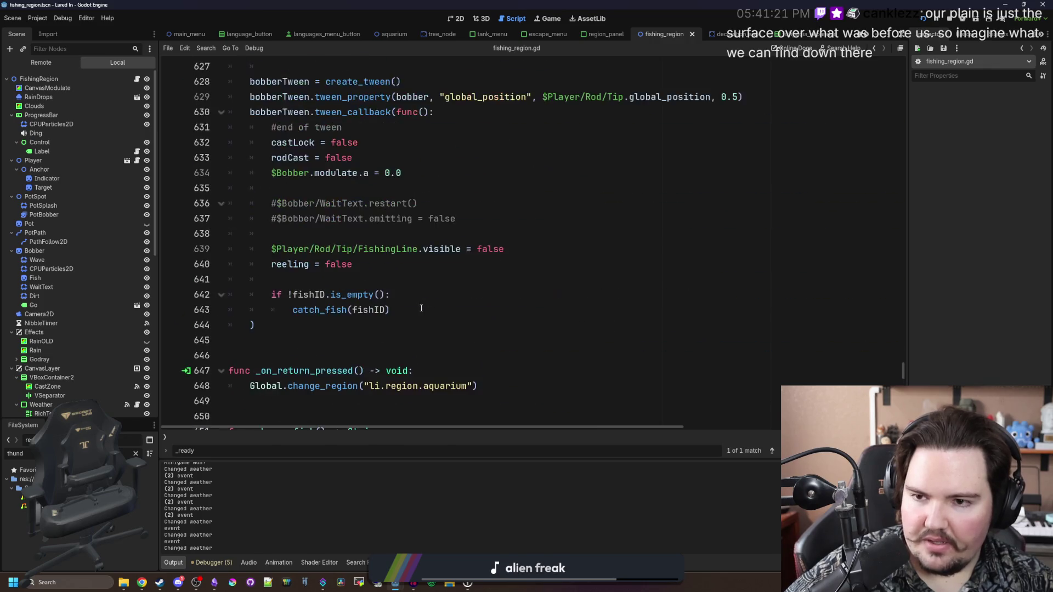
Step: Search fishing_region.gd for '_process', then scroll down to calculate_casting
click(529, 301)
key(ctrl+f)
text(_process)
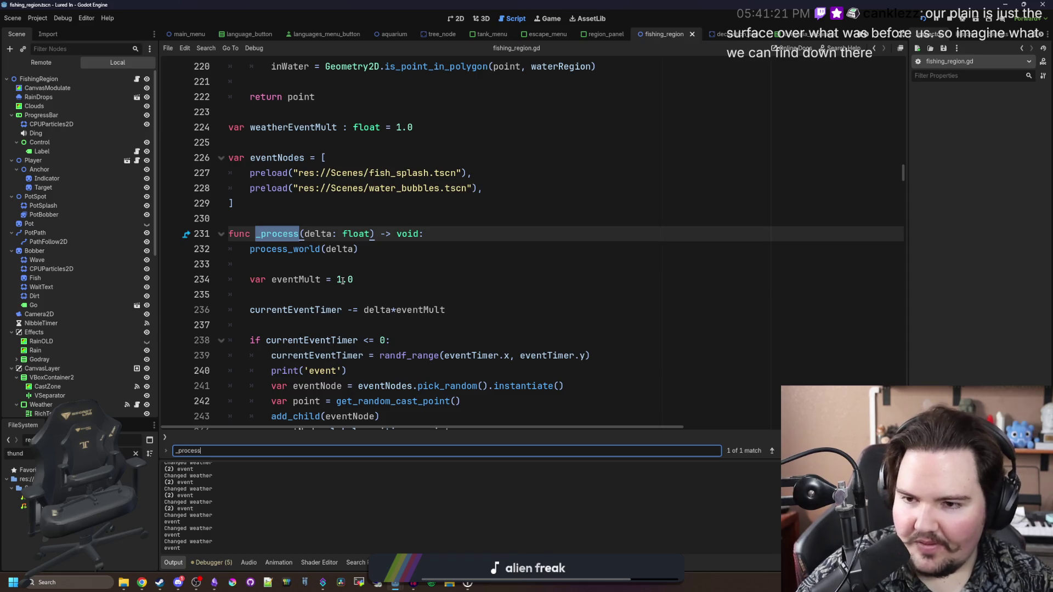
scroll(400, 255, down, 9)
scroll(400, 254, down, 10)
scroll(416, 223, down, 9)
scroll(437, 218, down, 7)
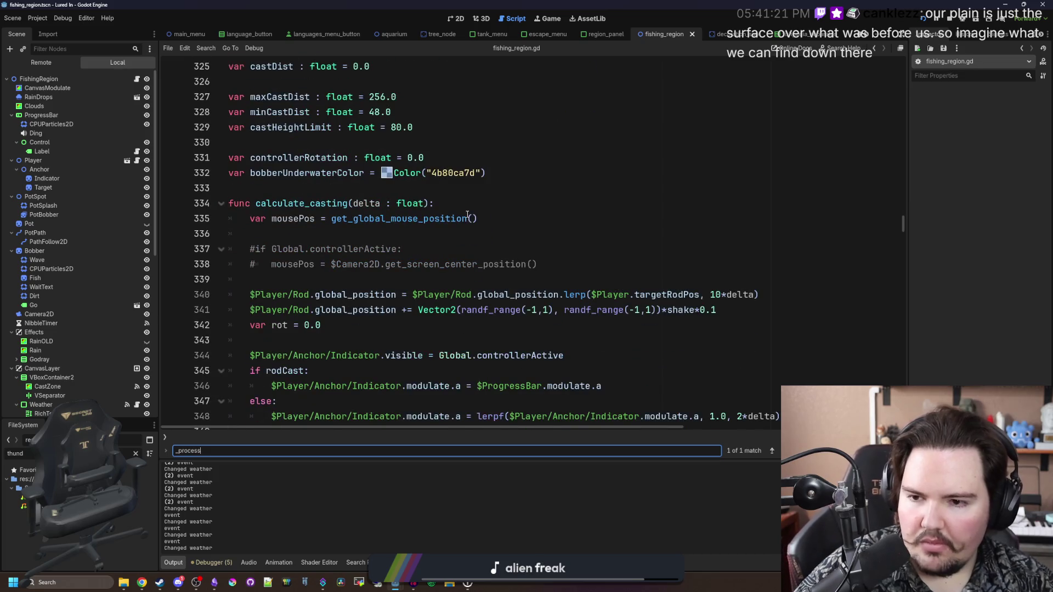
scroll(467, 214, down, 2)
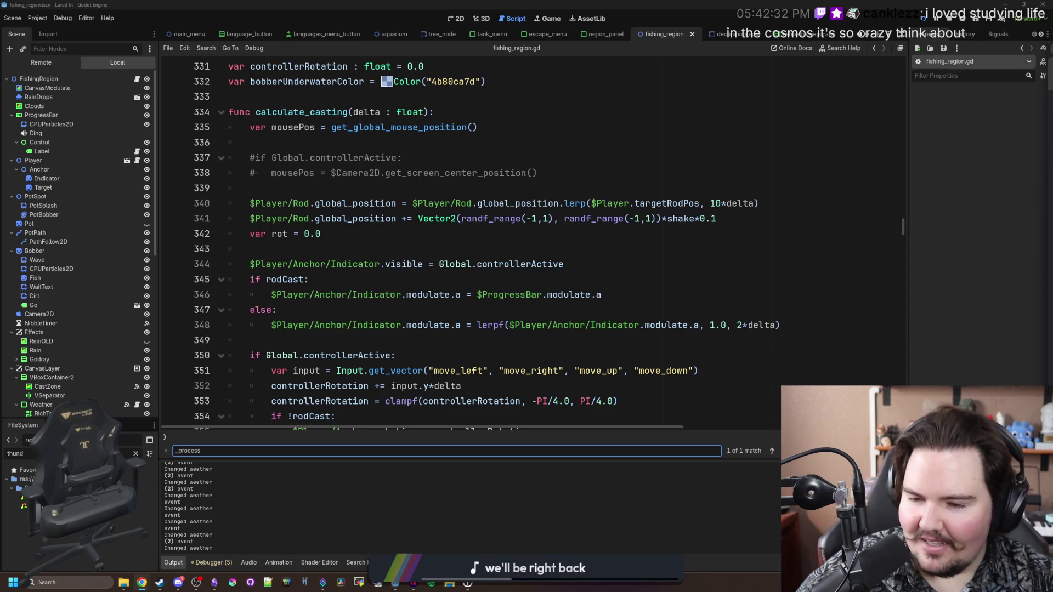
click(444, 249)
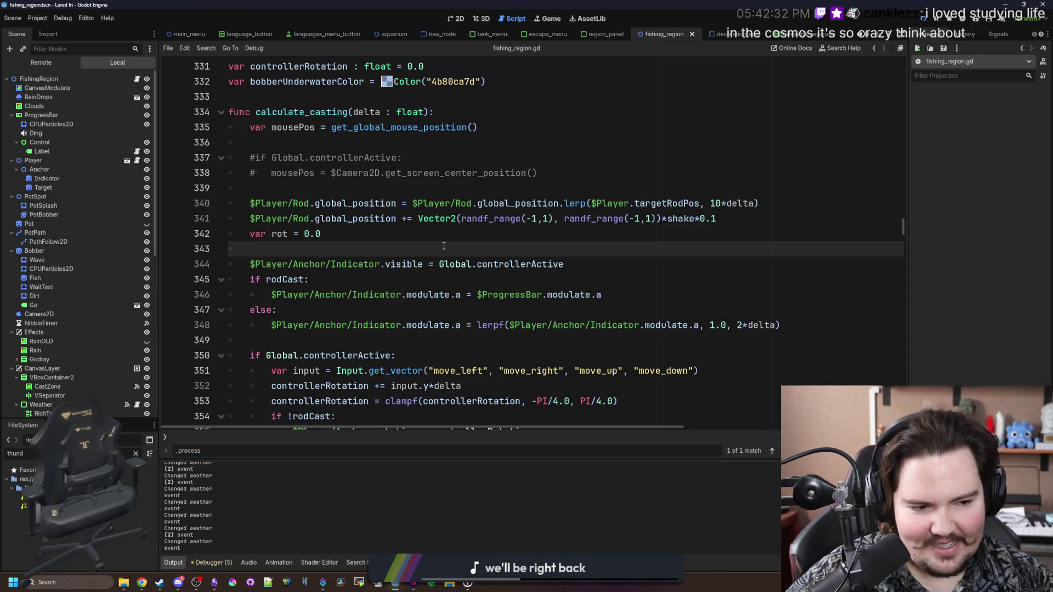
key(ctrl+s)
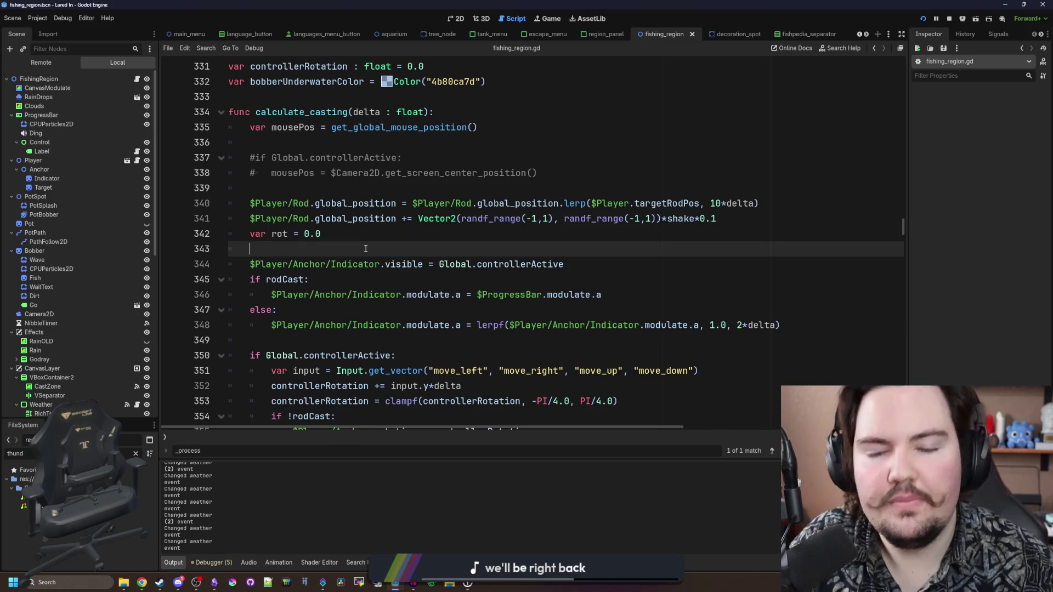
scroll(361, 247, down, 1)
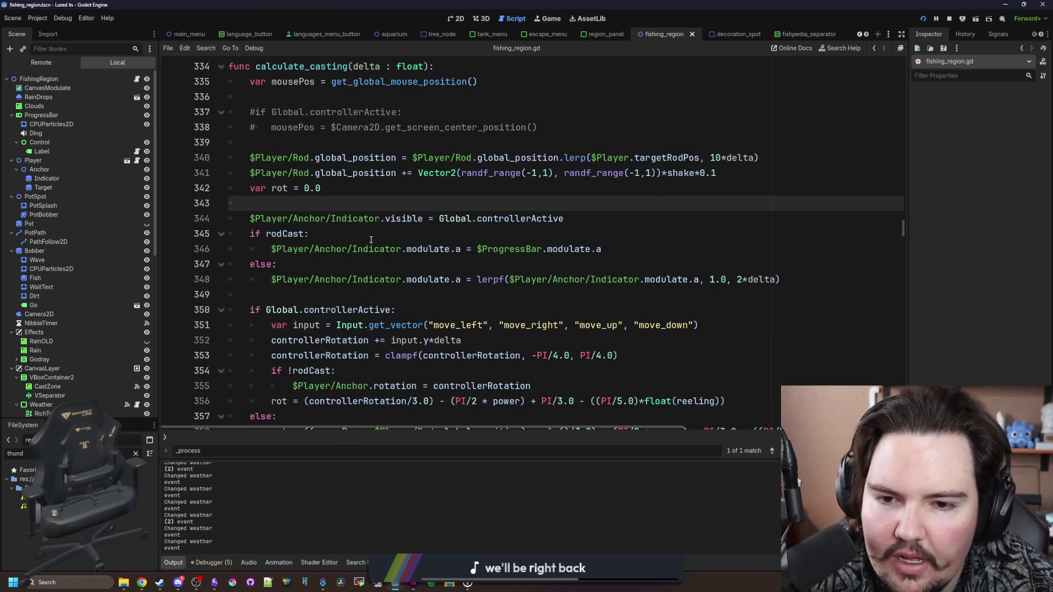
click(404, 236)
scroll(406, 230, down, 1)
click(414, 219)
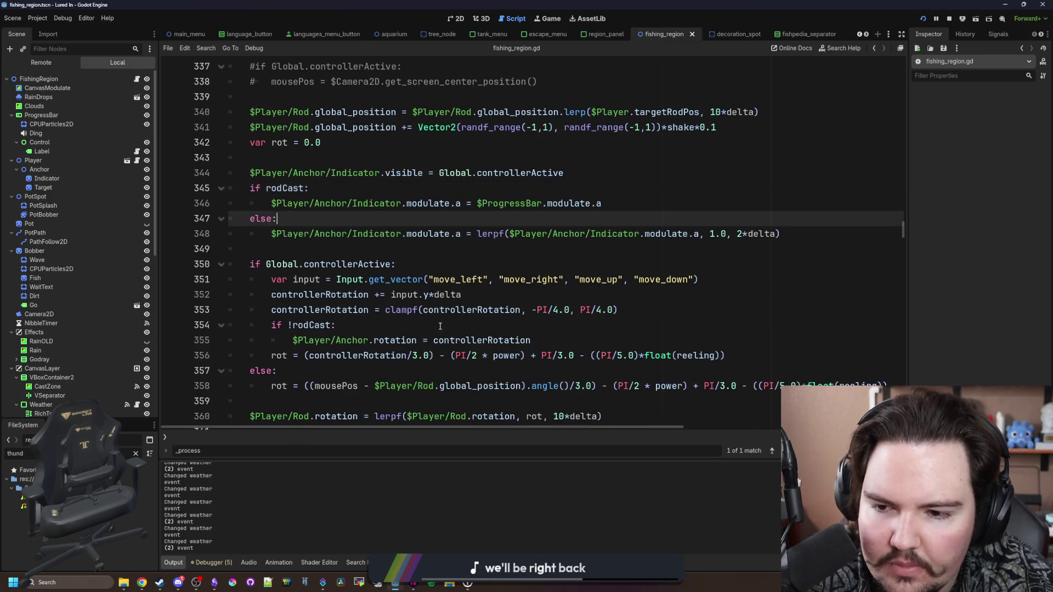
scroll(424, 278, up, 2)
scroll(434, 252, up, 2)
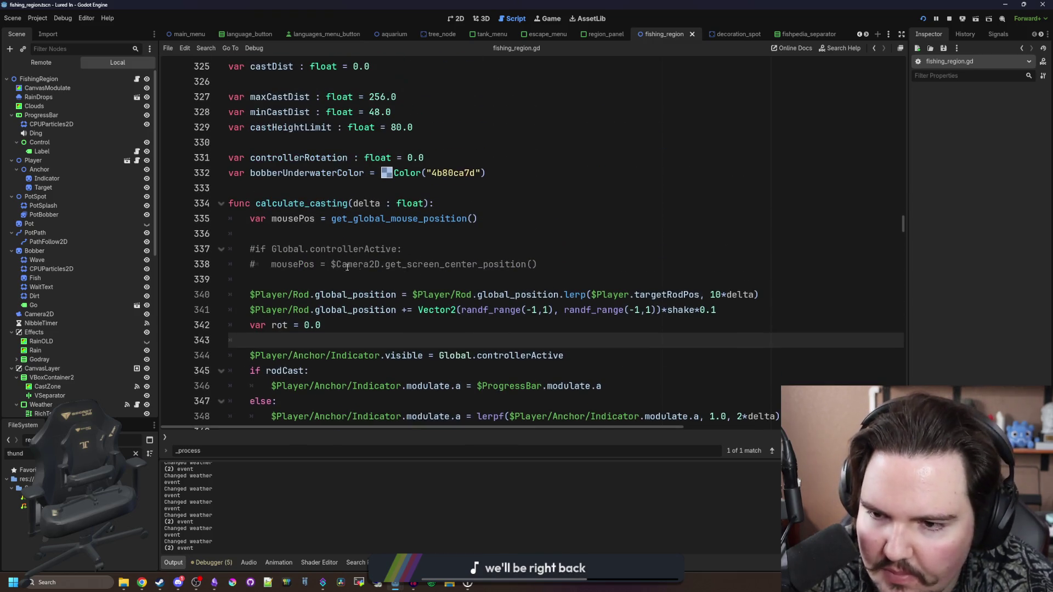
click(293, 282)
key(ctrl+s)
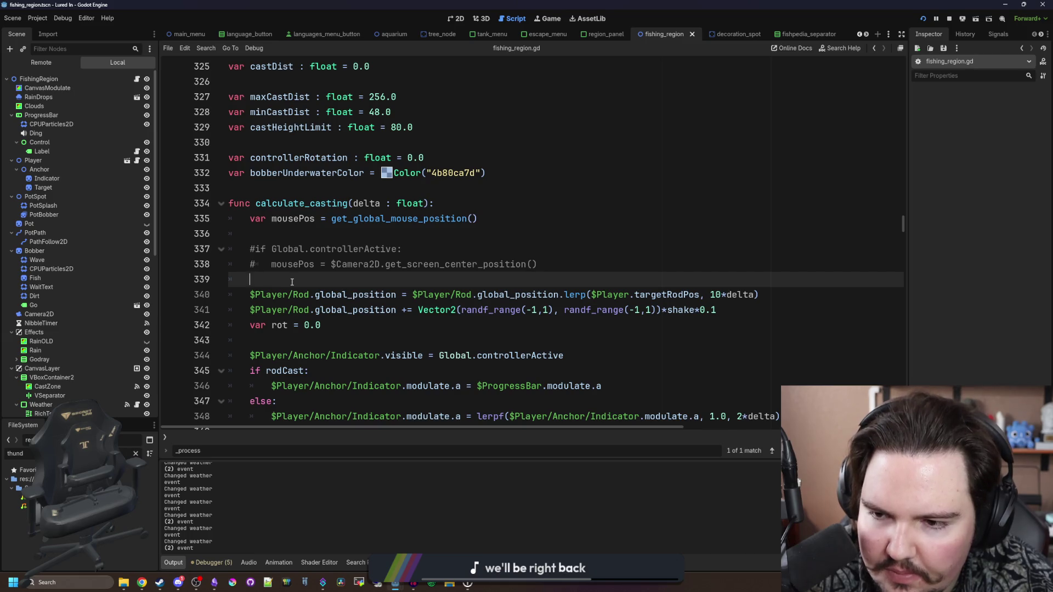
drag(293, 282, 228, 249)
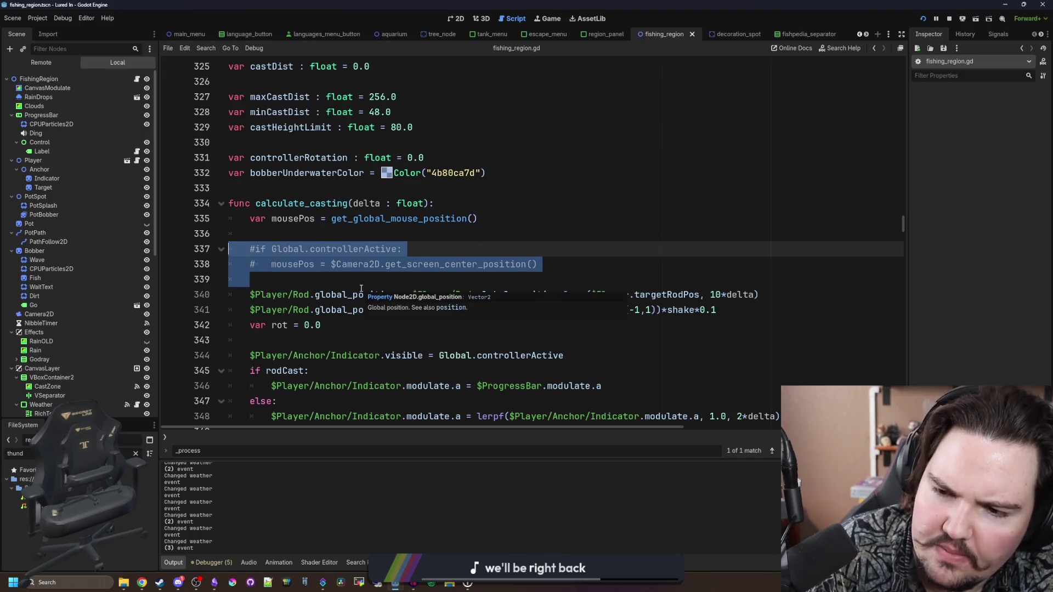
key(BackSpace)
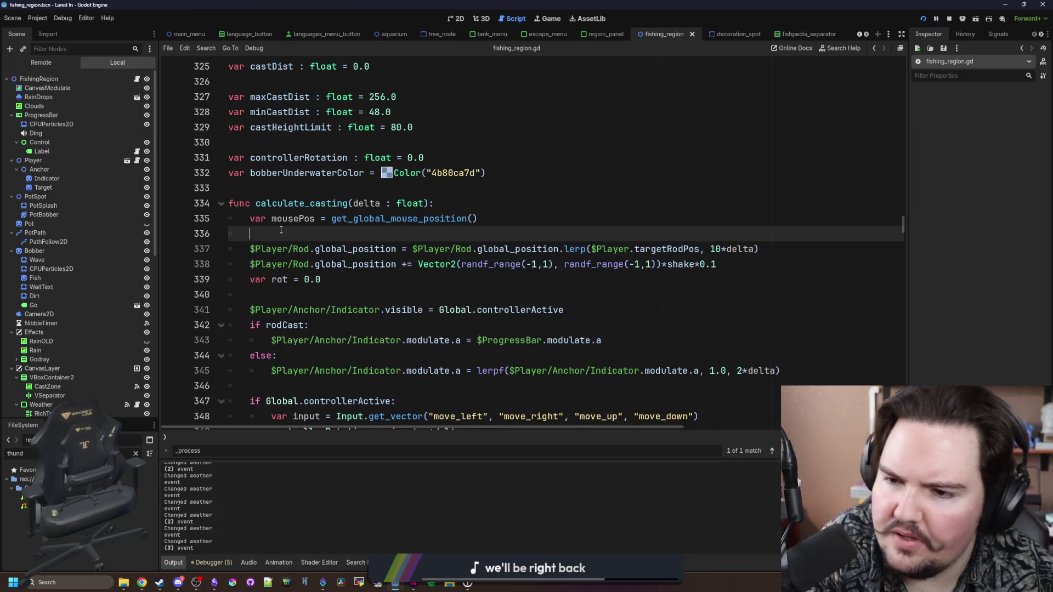
key(ctrl+s)
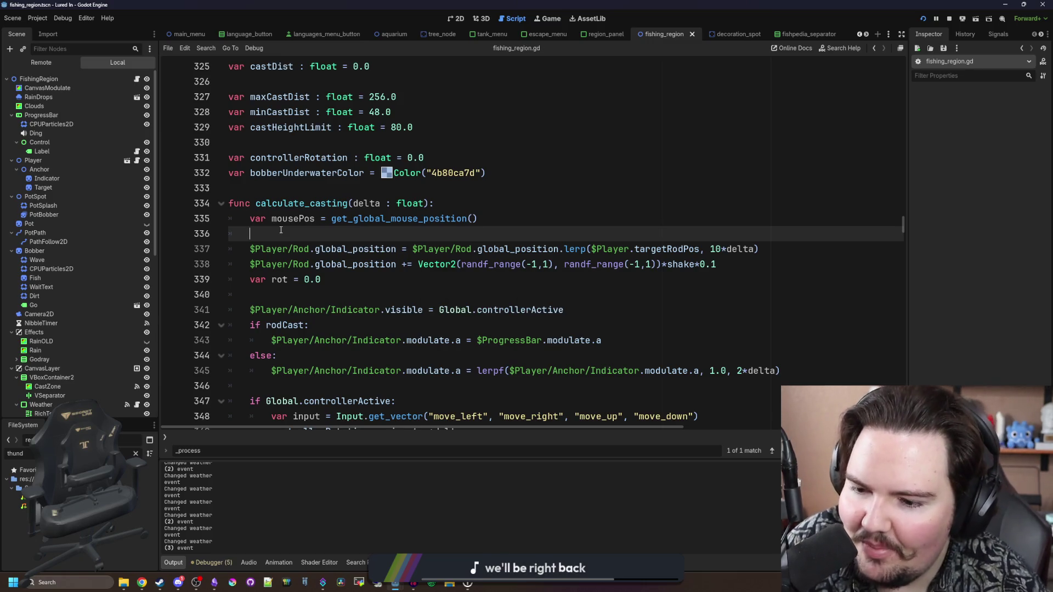
scroll(281, 229, right, 1)
scroll(281, 230, left, 1)
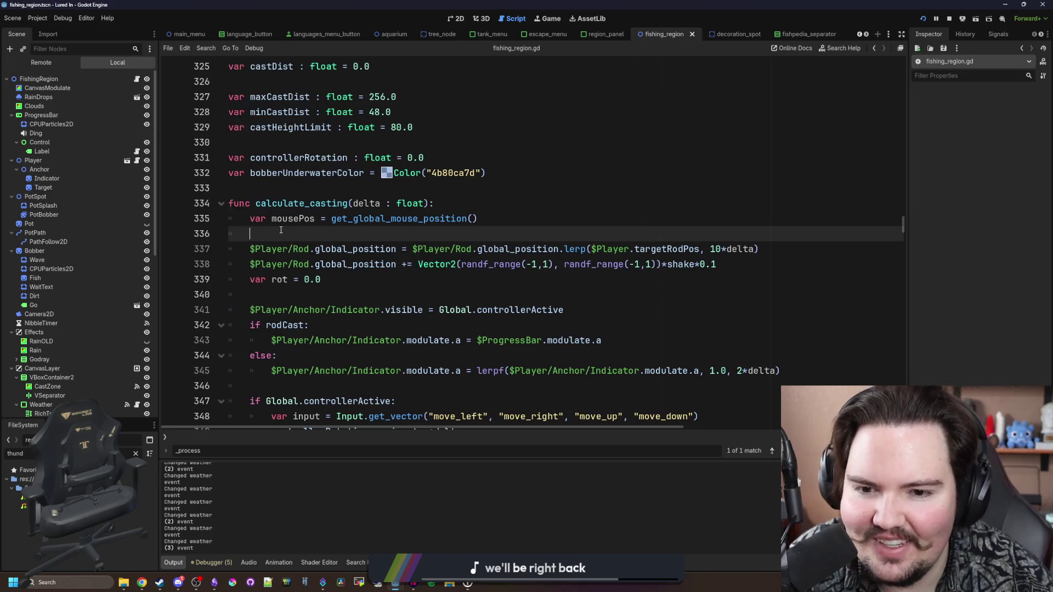
scroll(409, 230, down, 6)
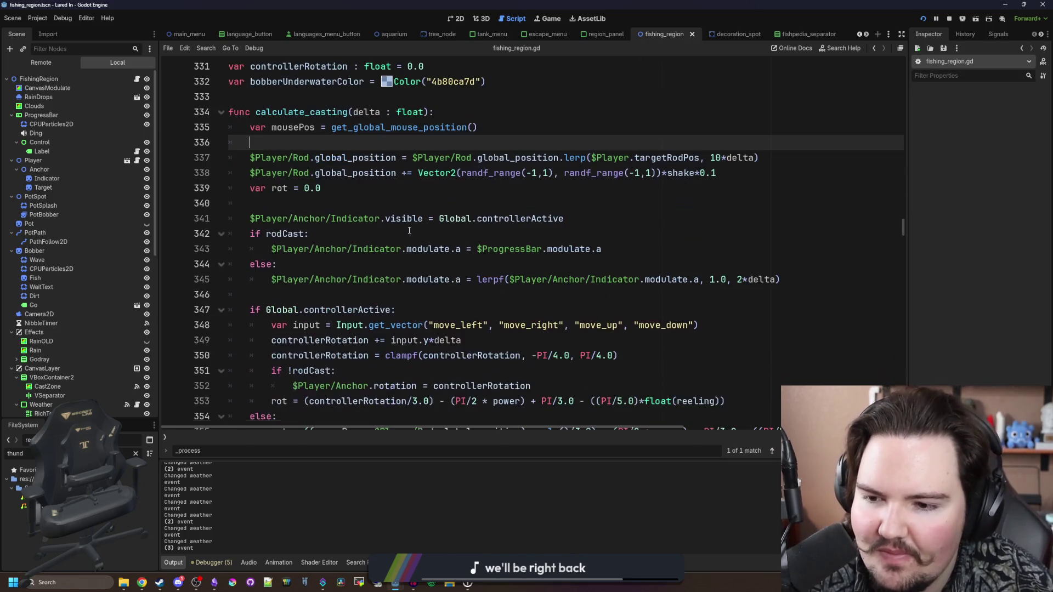
click(317, 292)
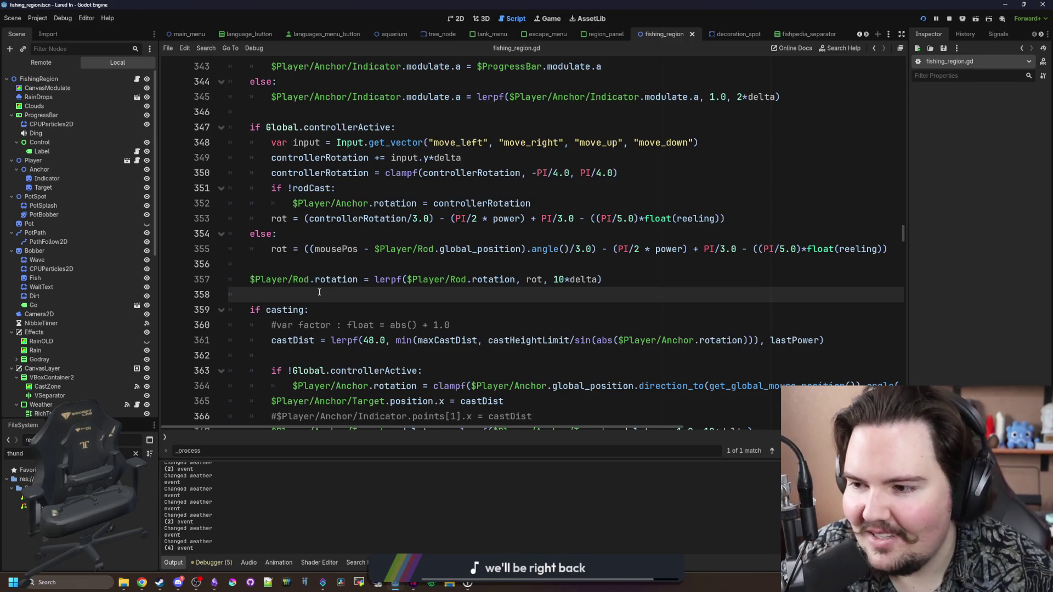
key(ctrl+s)
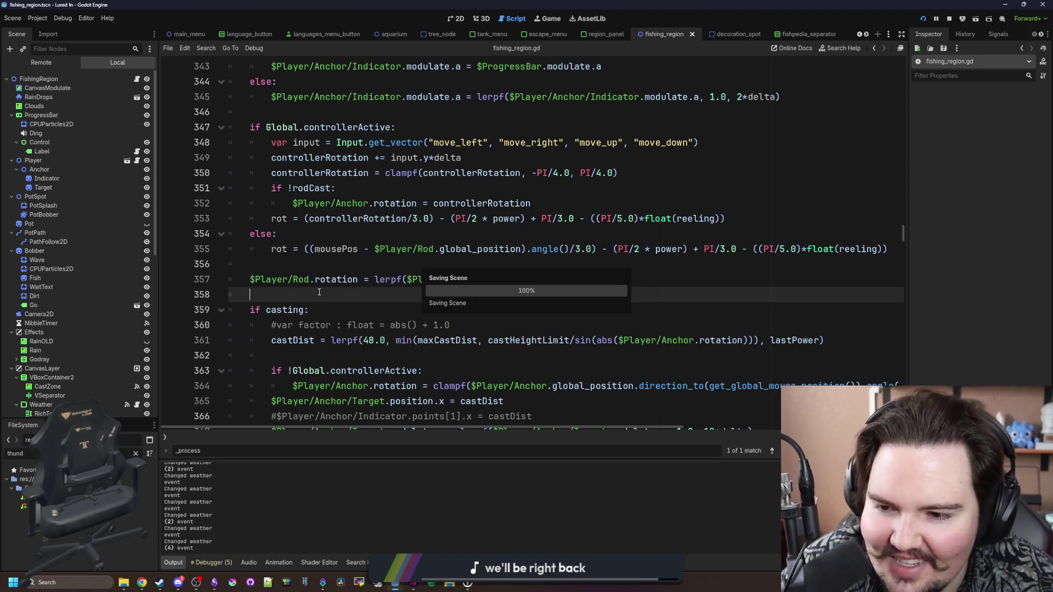
scroll(320, 293, down, 2)
click(341, 269)
key(ctrl+s)
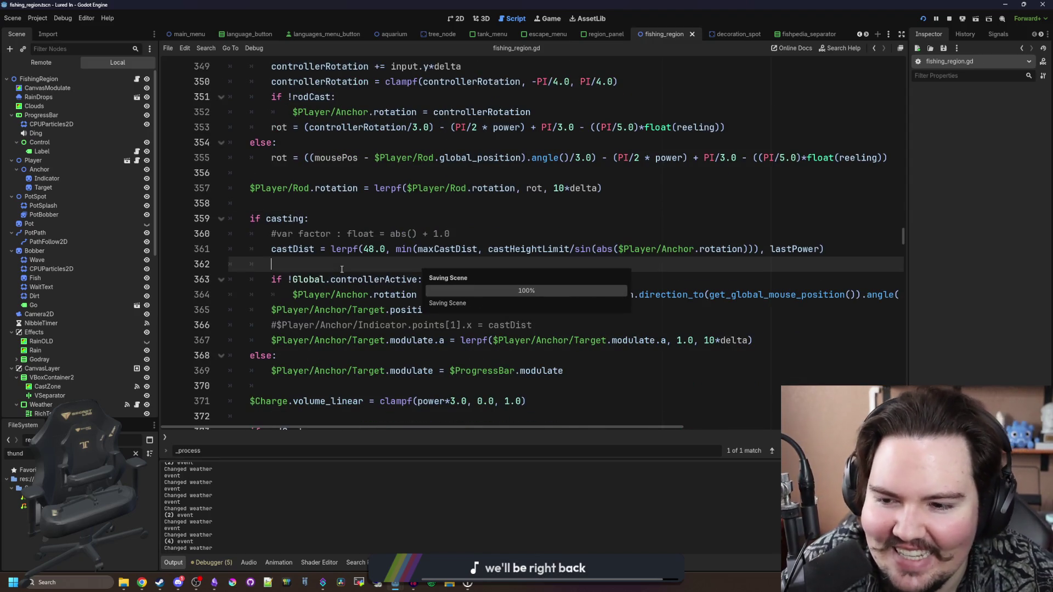
scroll(521, 325, down, 1)
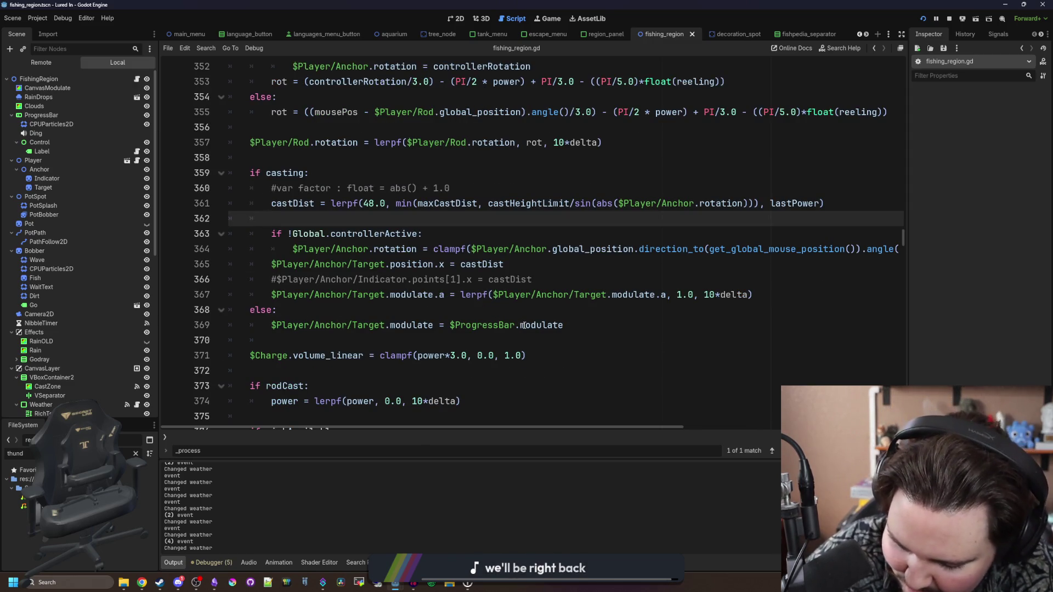
mouse_move(524, 326)
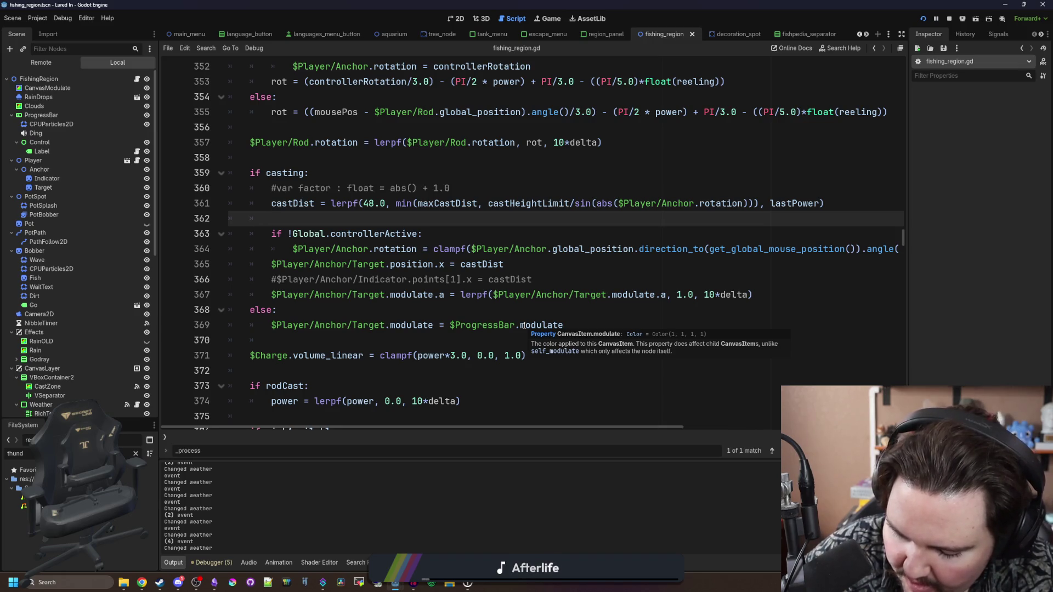
click(384, 341)
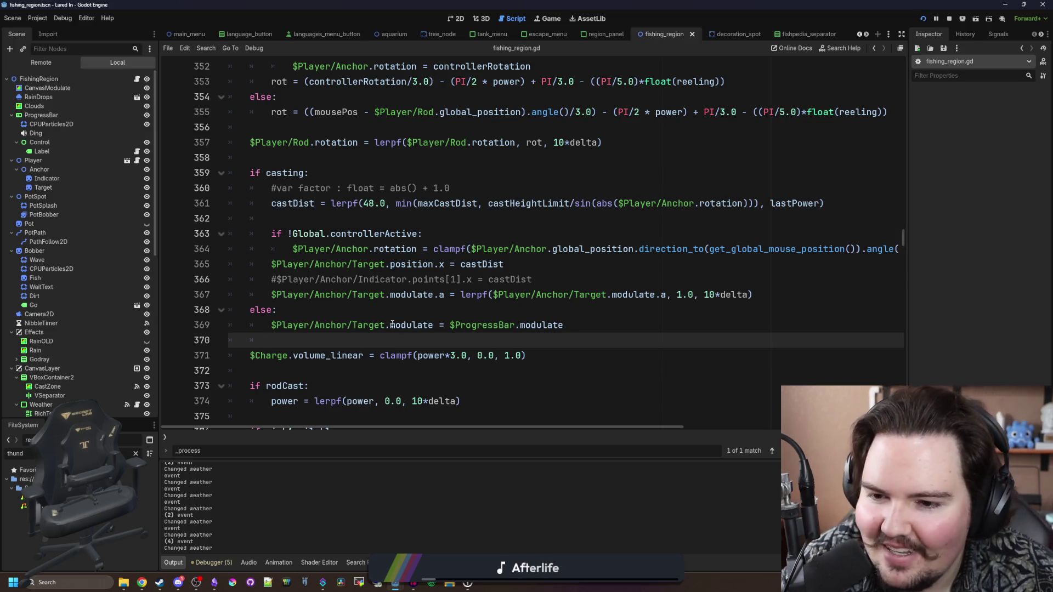
key(ctrl+s)
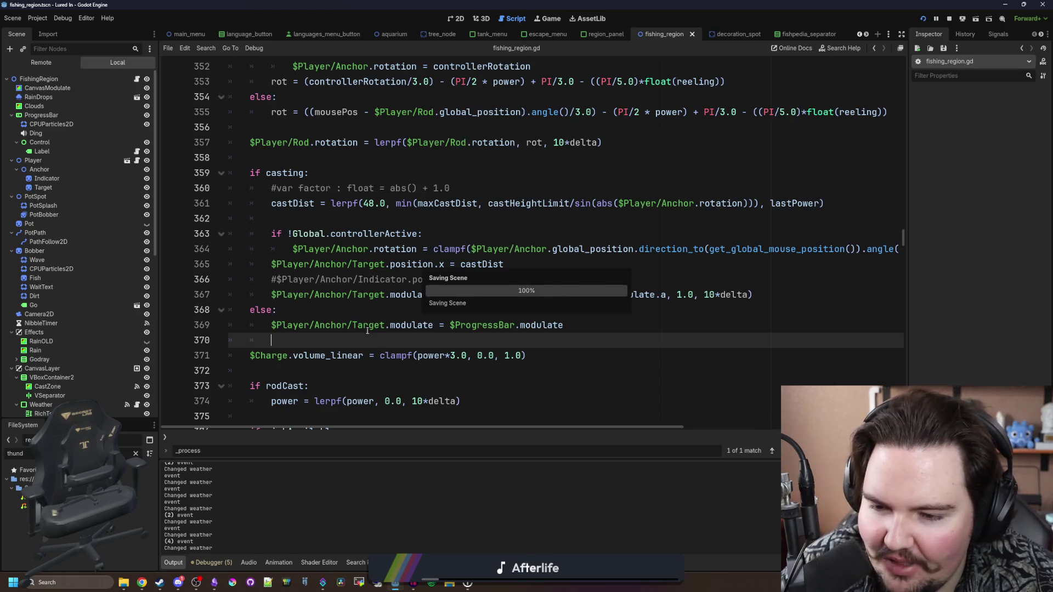
key(ctrl+s)
key(ctrl+s)
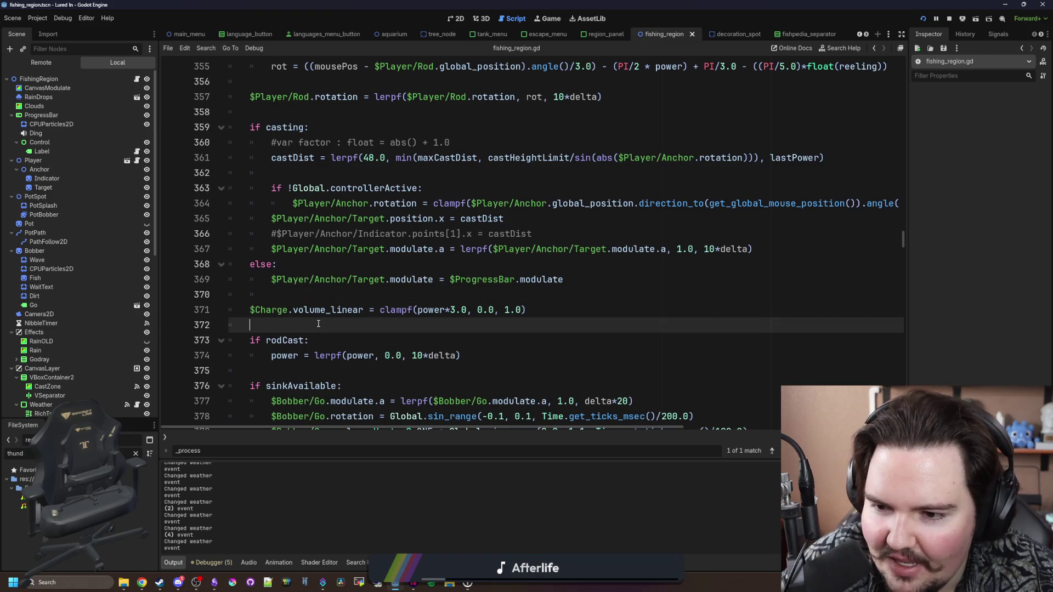
scroll(308, 329, down, 3)
click(311, 283)
key(ctrl+s)
scroll(311, 283, down, 4)
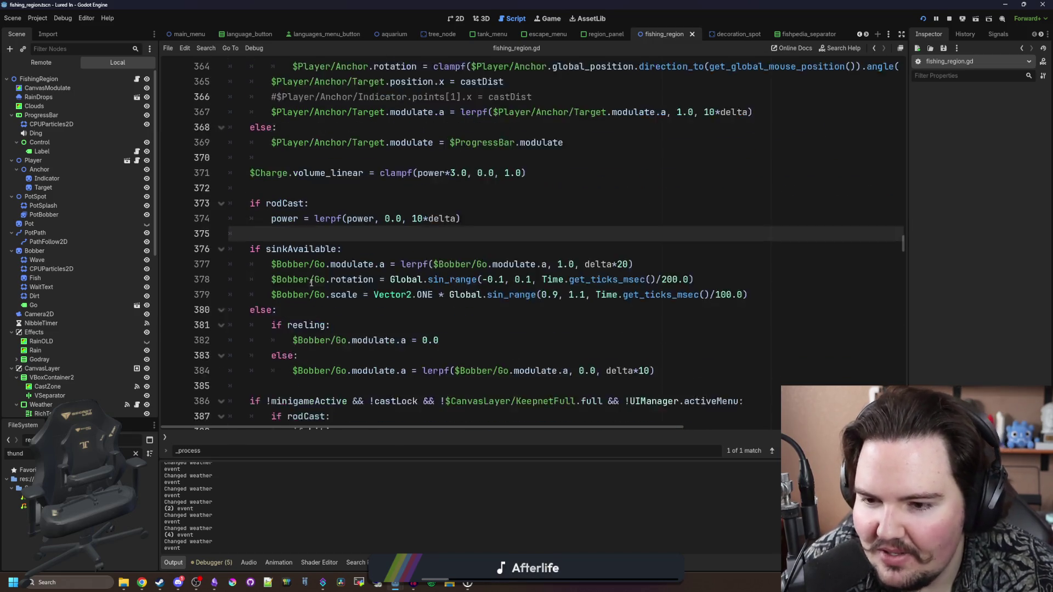
key(ctrl+s)
scroll(311, 281, down, 6)
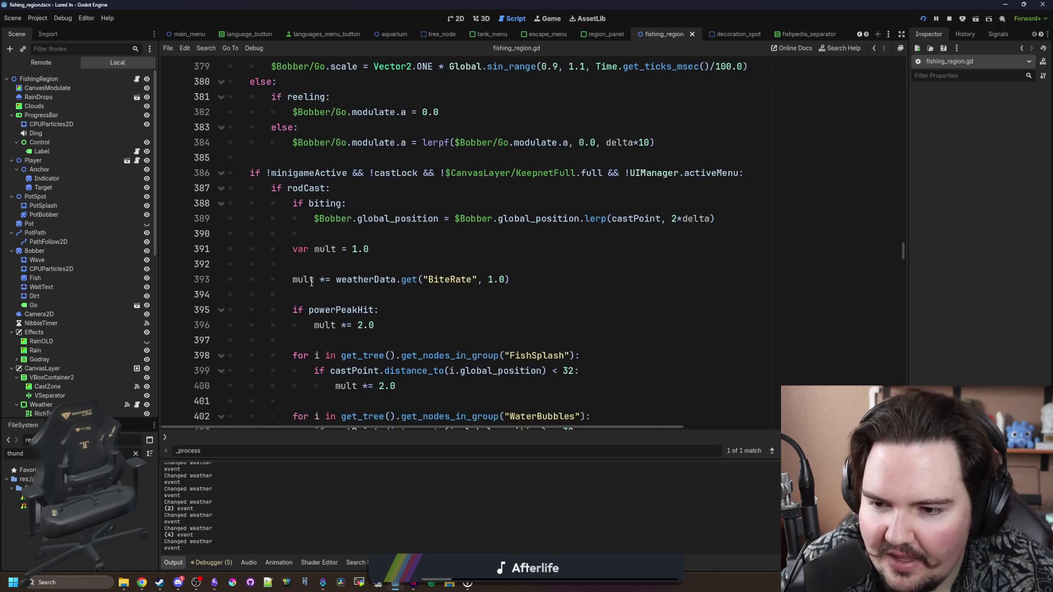
scroll(310, 279, down, 3)
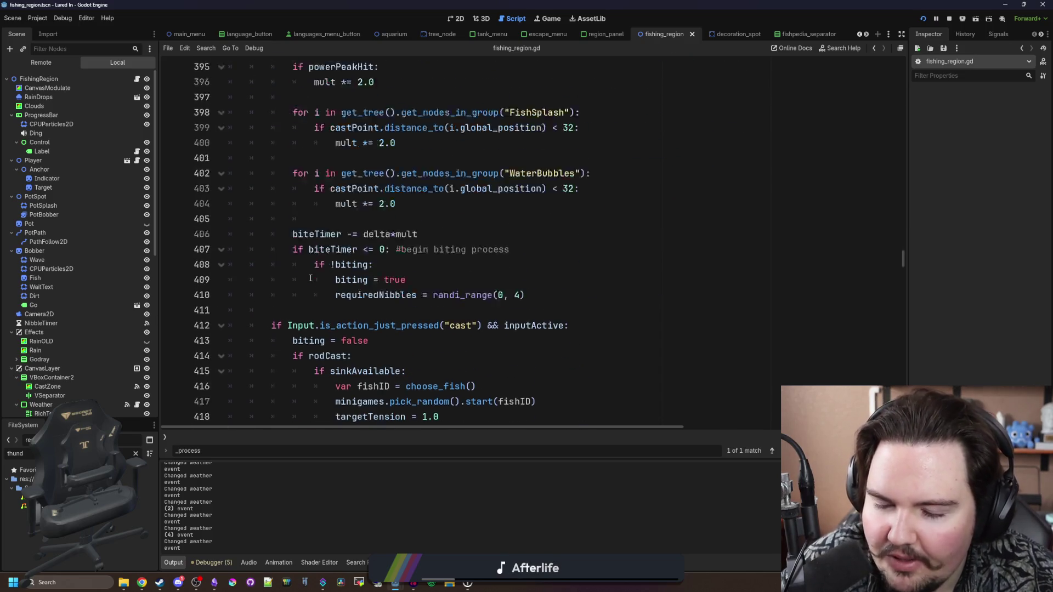
scroll(310, 279, down, 1)
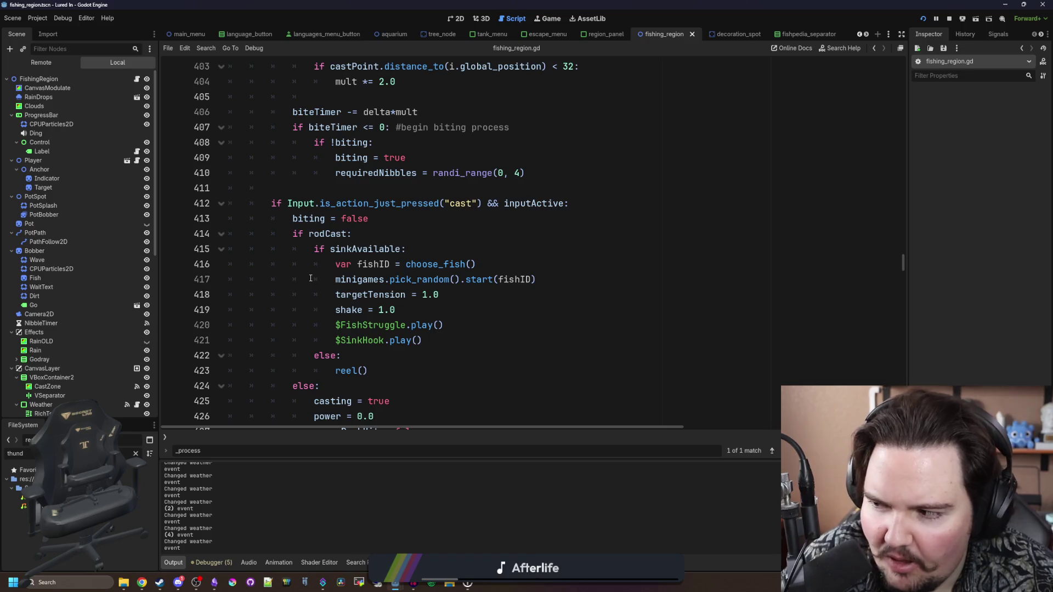
scroll(310, 279, down, 4)
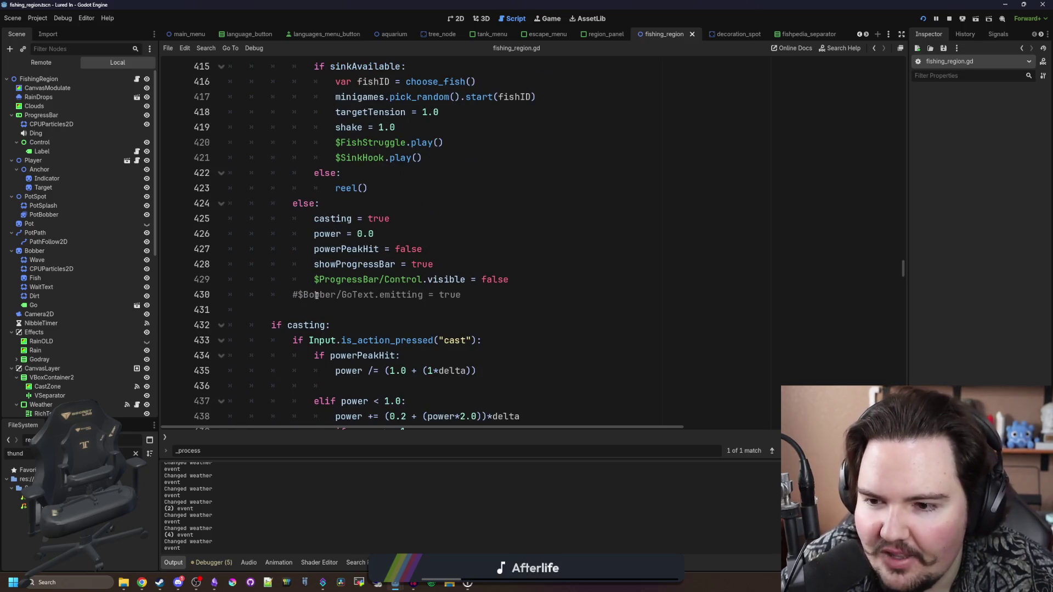
click(316, 295)
click(318, 306)
scroll(317, 306, down, 3)
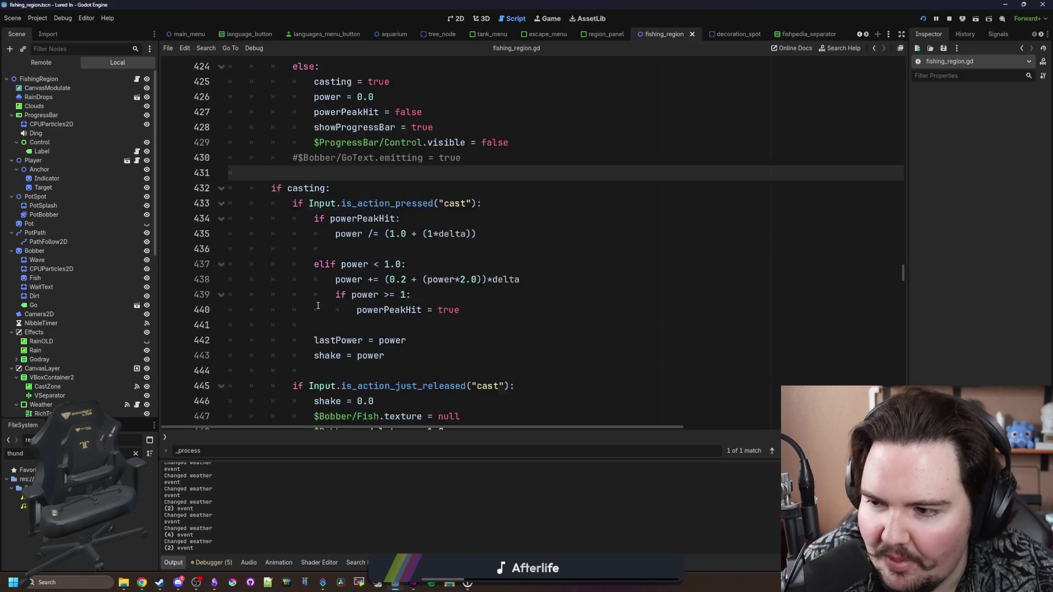
scroll(318, 305, down, 1)
scroll(320, 264, down, 5)
scroll(321, 264, down, 9)
click(338, 295)
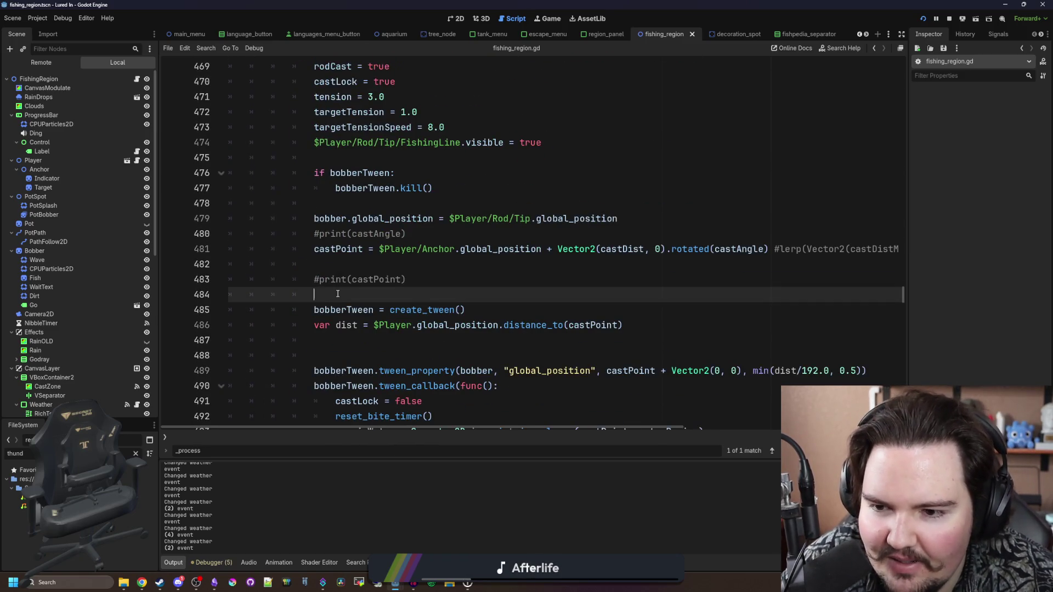
Step: Delete the #print(castAngle) and #print(castPoint) lines
drag(431, 236, 236, 234)
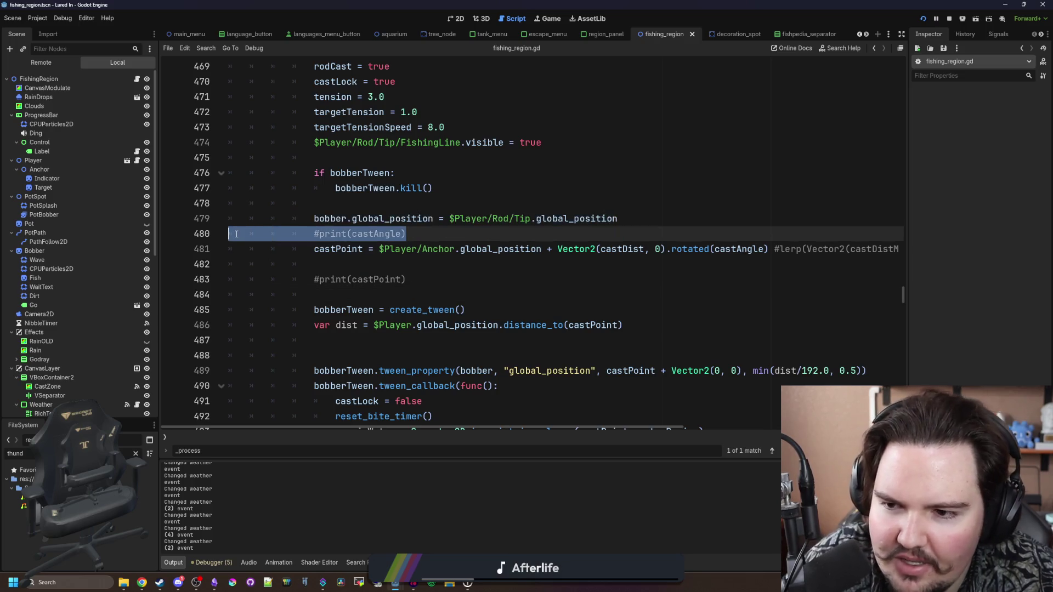
key(BackSpace)
key(BackSpace)
drag(407, 264, 228, 260)
key(BackSpace)
key(BackSpace)
key(BackSpace)
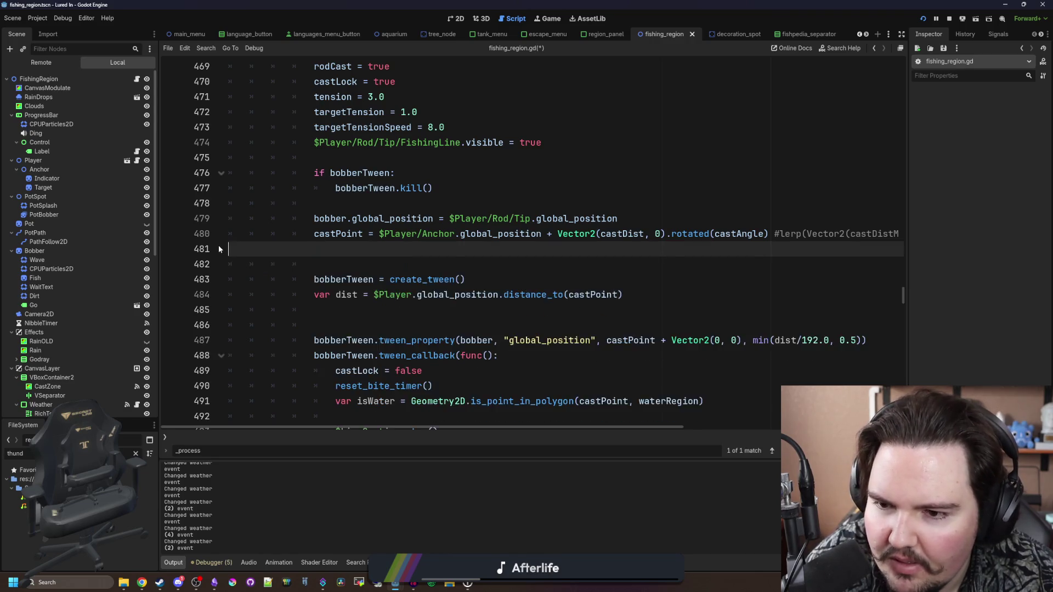
scroll(548, 279, left, 5)
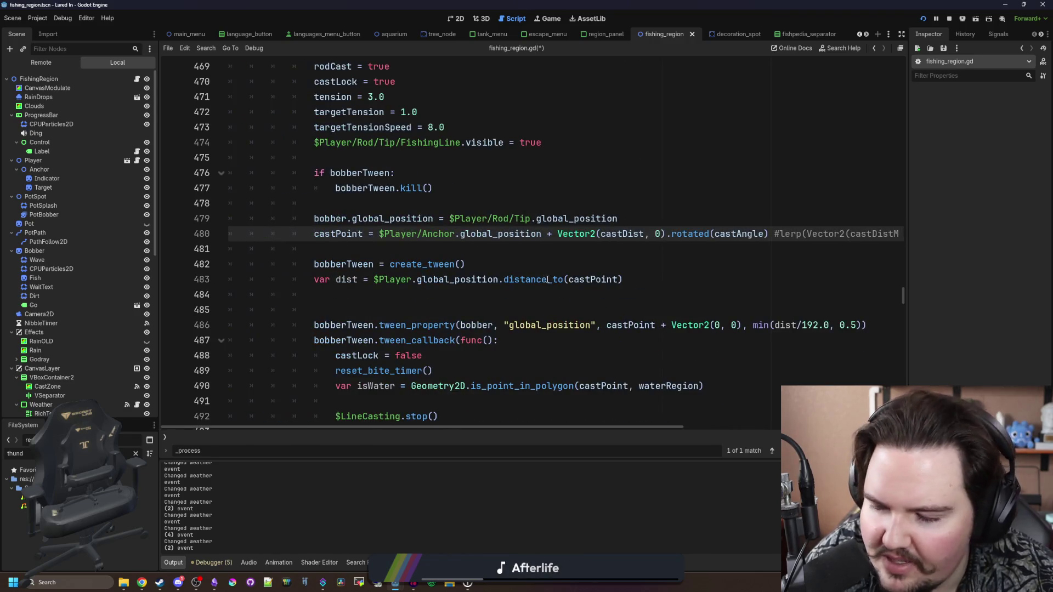
Step: Remove the leftover blank line and save fishing_region.gd
click(349, 252)
key(ctrl+s)
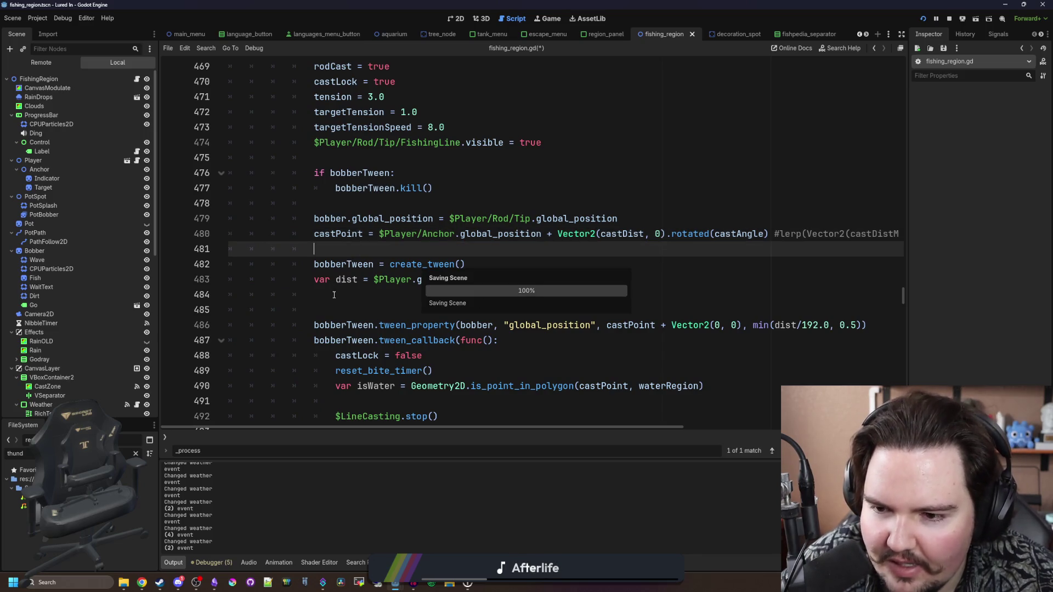
click(334, 296)
key(BackSpace)
click(350, 251)
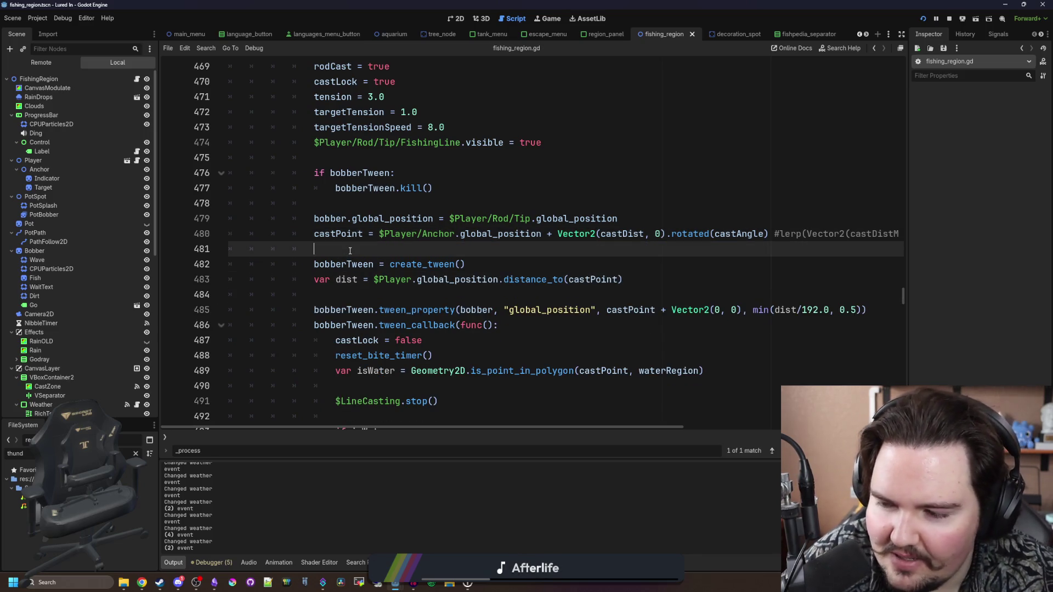
key(ctrl+s)
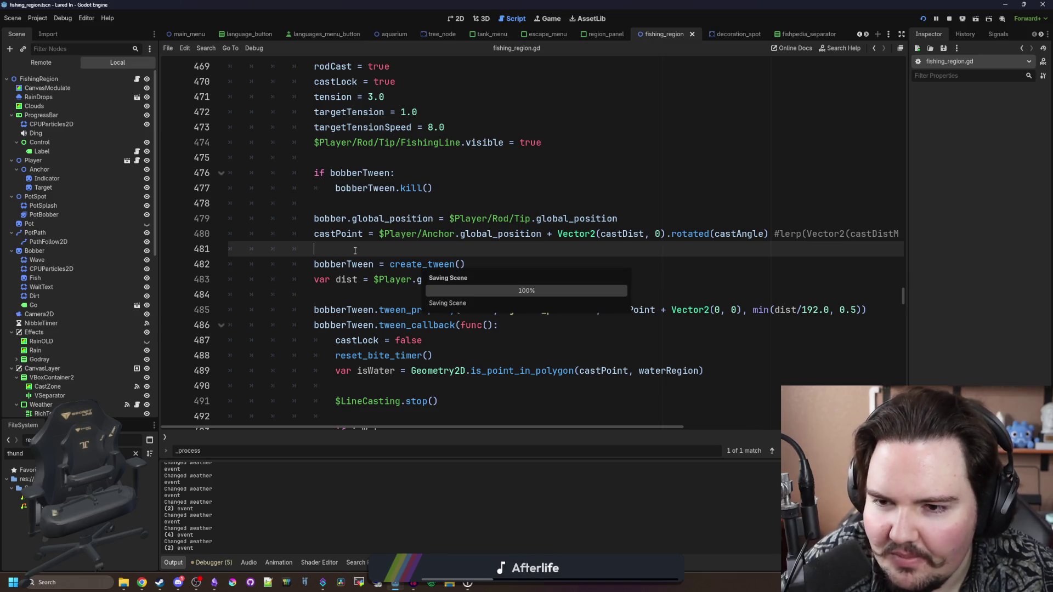
scroll(354, 251, down, 3)
scroll(355, 251, down, 14)
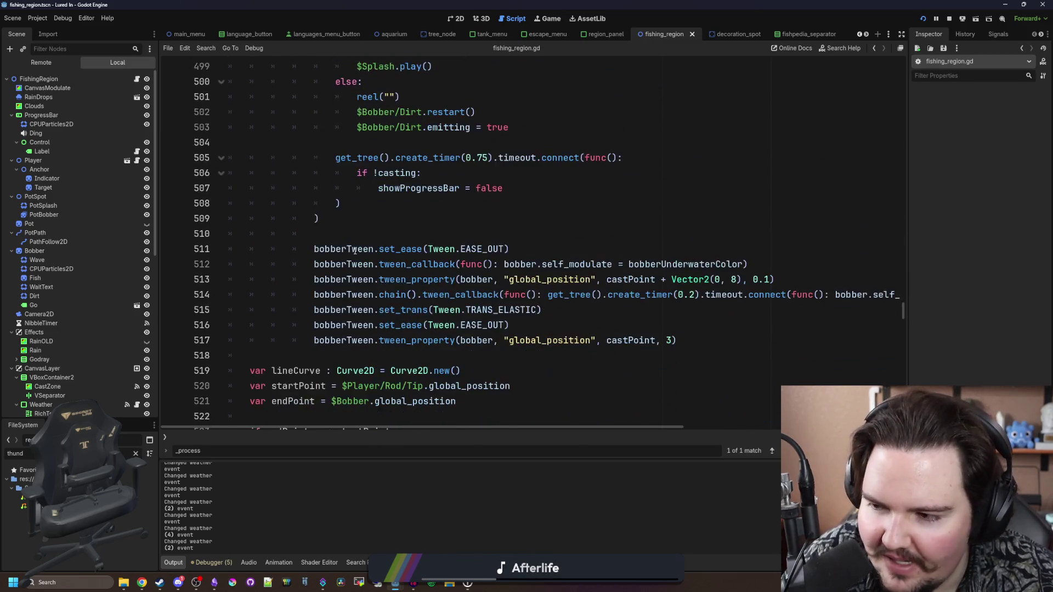
Step: Delete the commented #print(tension) line and its blank line, then save
scroll(344, 256, up, 3)
drag(241, 342, 198, 315)
key(BackSpace)
key(Delete)
click(301, 313)
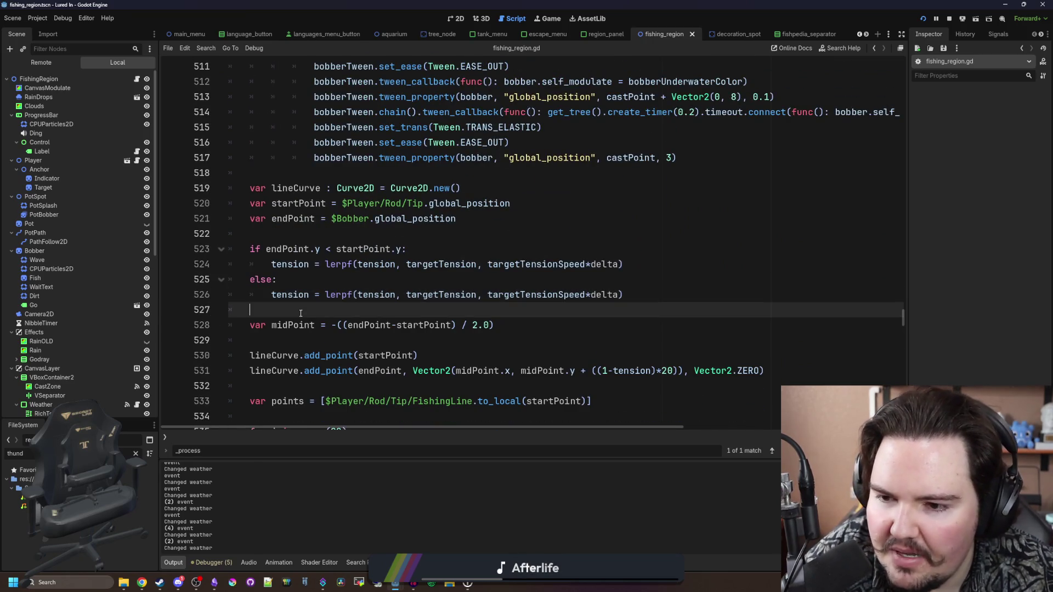
key(ctrl+s)
Step: Review the code after update_weight() further down and save the script several times
scroll(301, 313, down, 13)
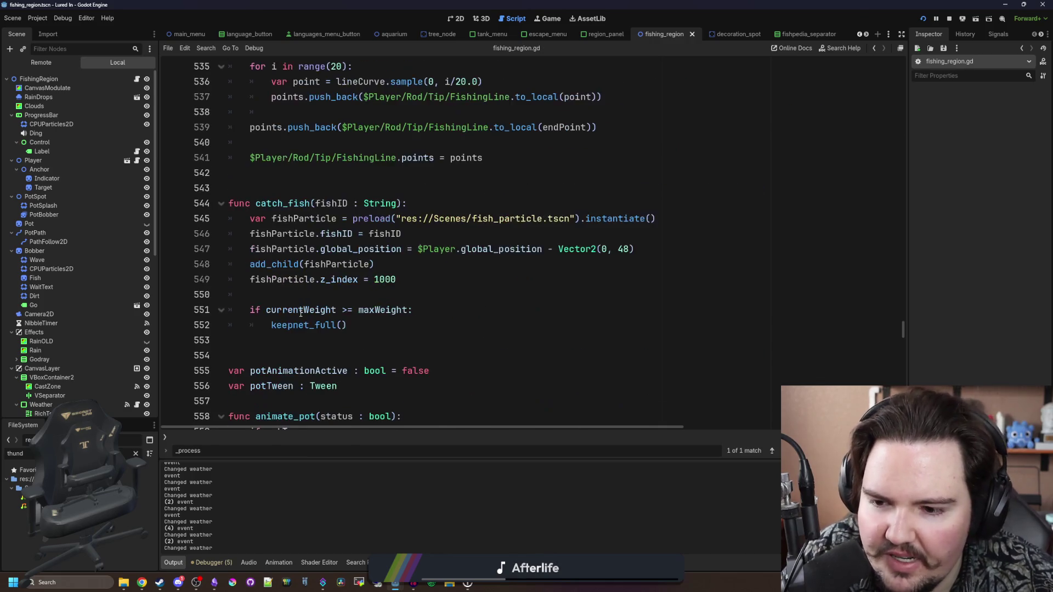
scroll(300, 312, down, 9)
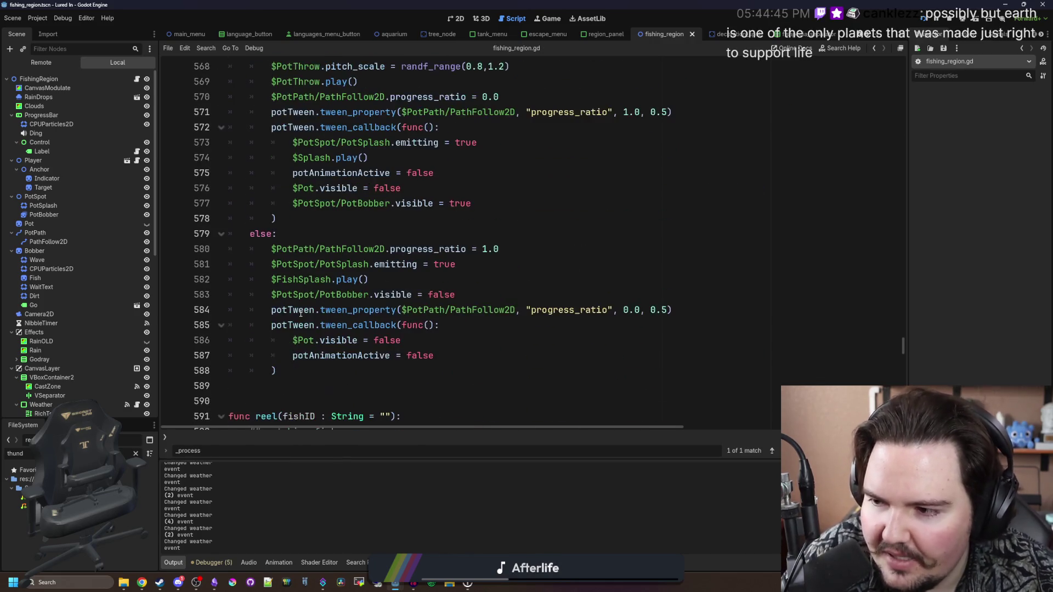
scroll(301, 313, down, 13)
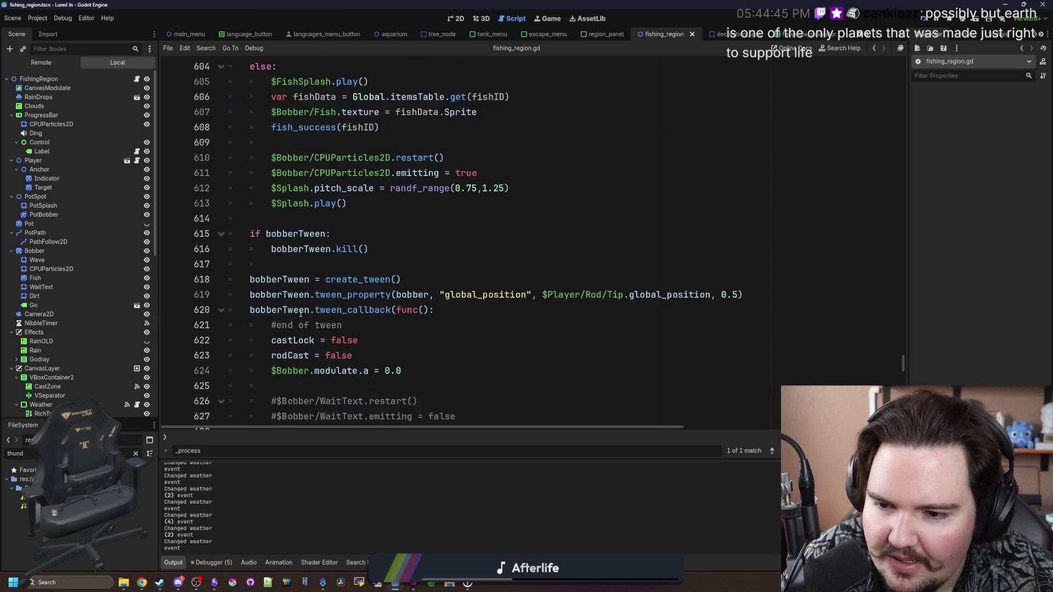
scroll(301, 313, down, 8)
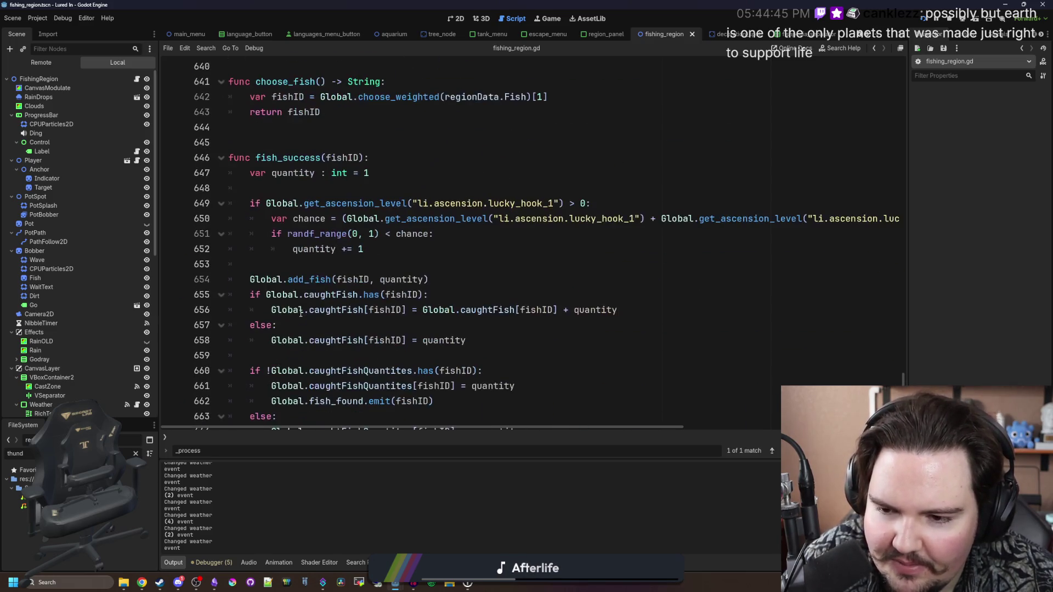
scroll(300, 313, down, 4)
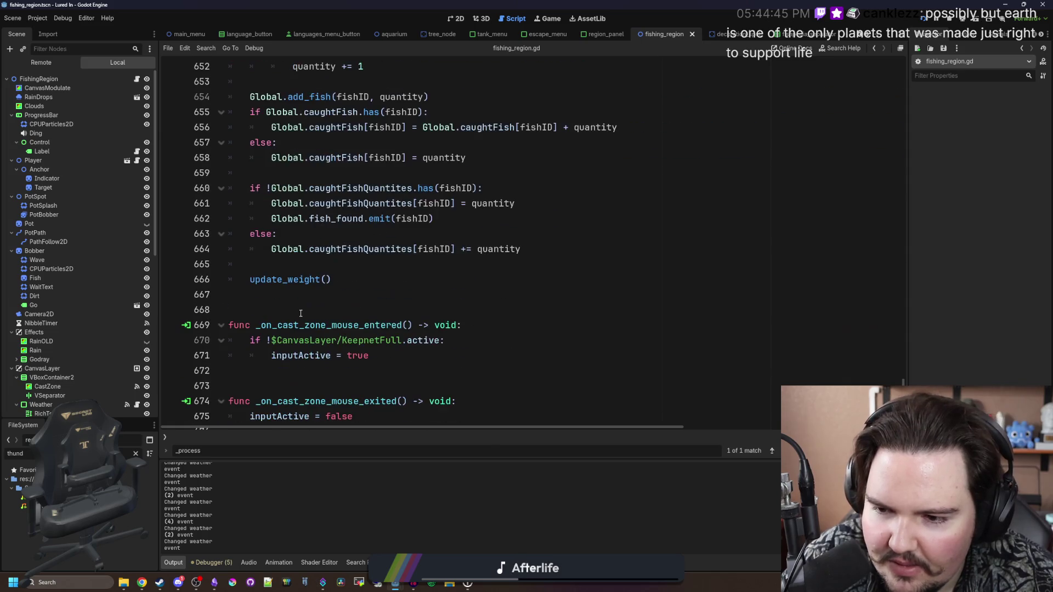
click(325, 295)
key(ctrl+s)
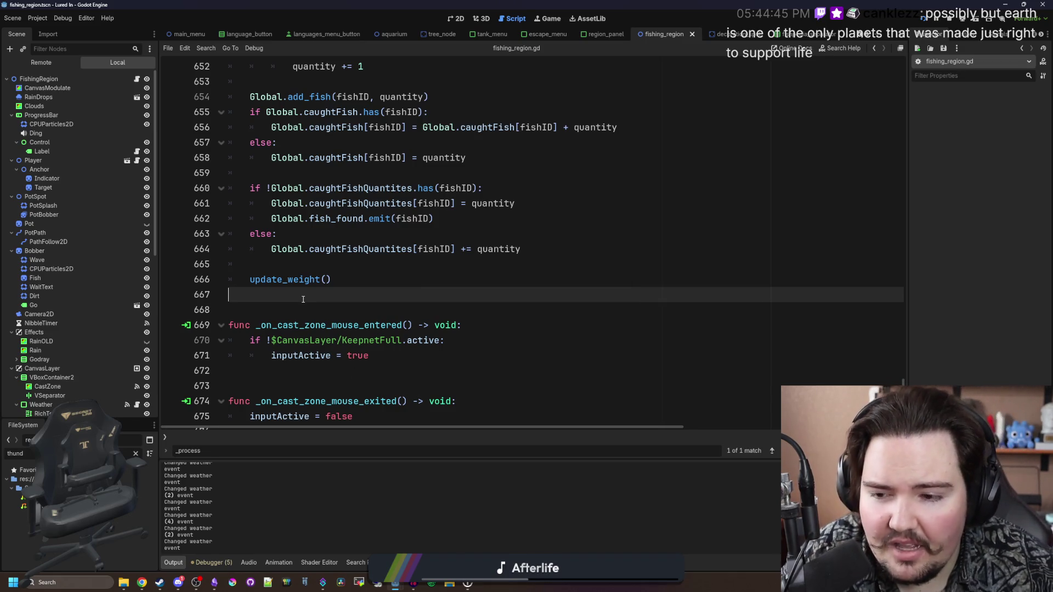
key(ctrl+s)
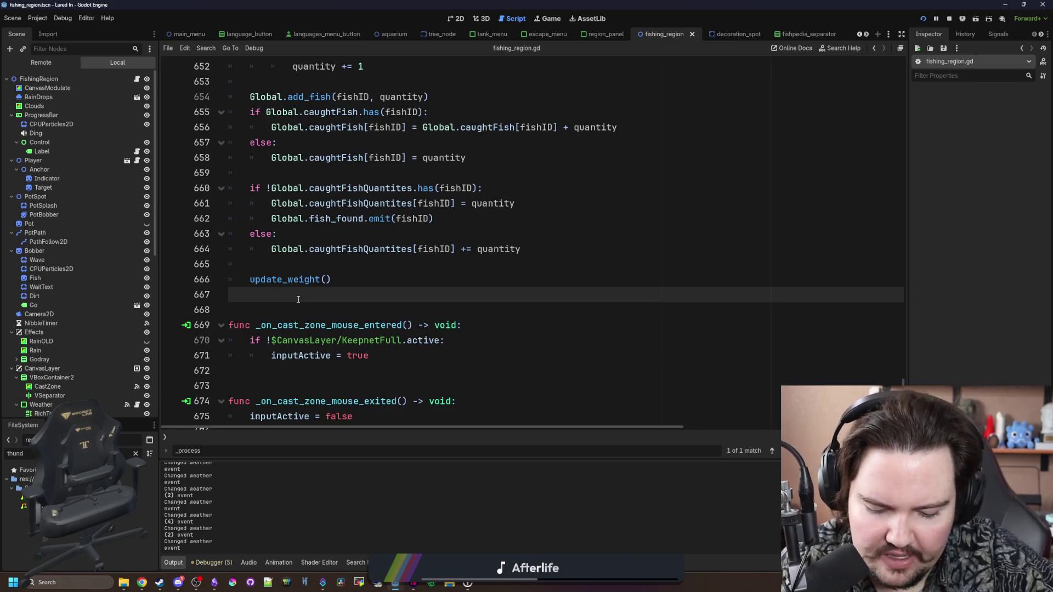
key(ctrl+s)
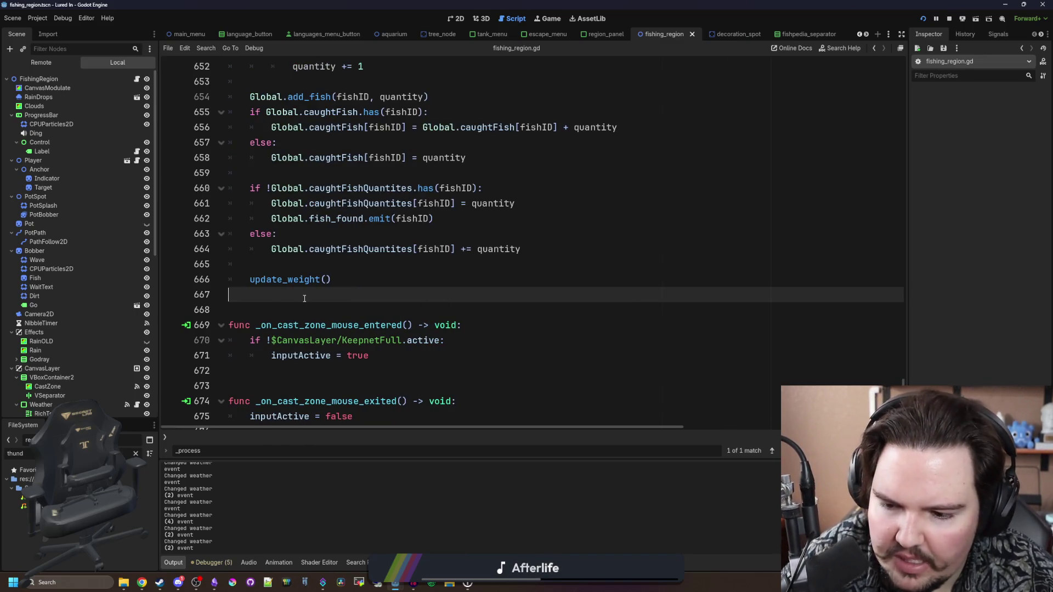
scroll(305, 298, down, 1)
key(ctrl+s)
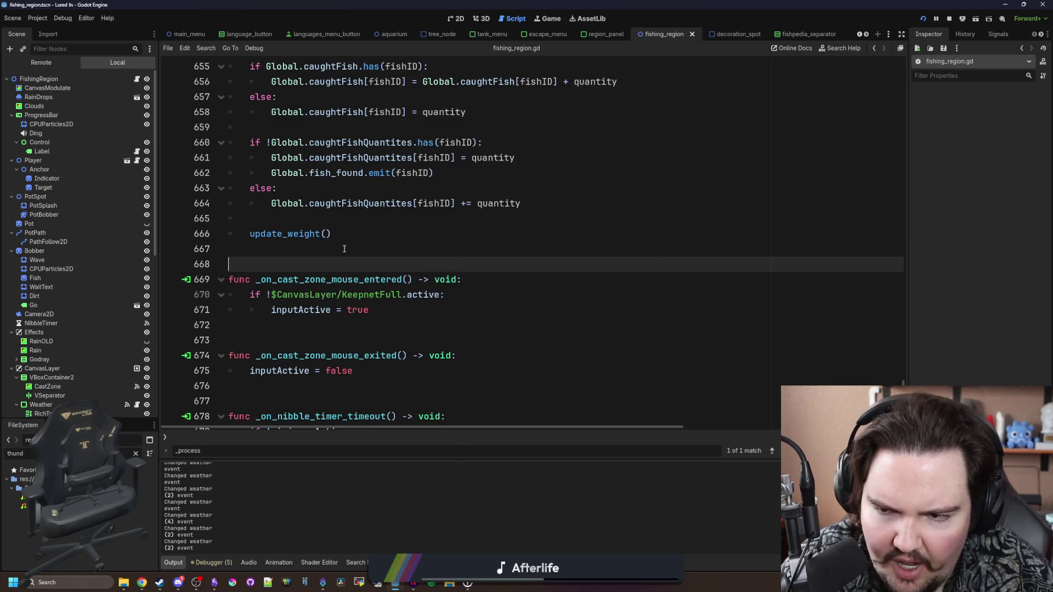
key(ctrl+s)
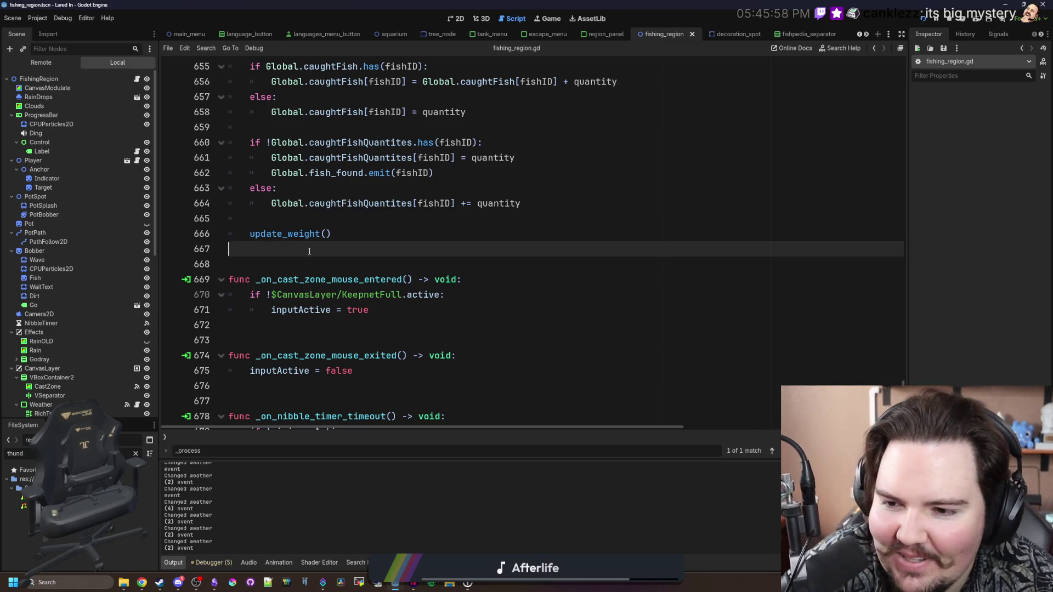
Step: Run the game and cast a fishing line into the rainy pond
scroll(309, 252, down, 2)
click(310, 250)
key(ctrl+s)
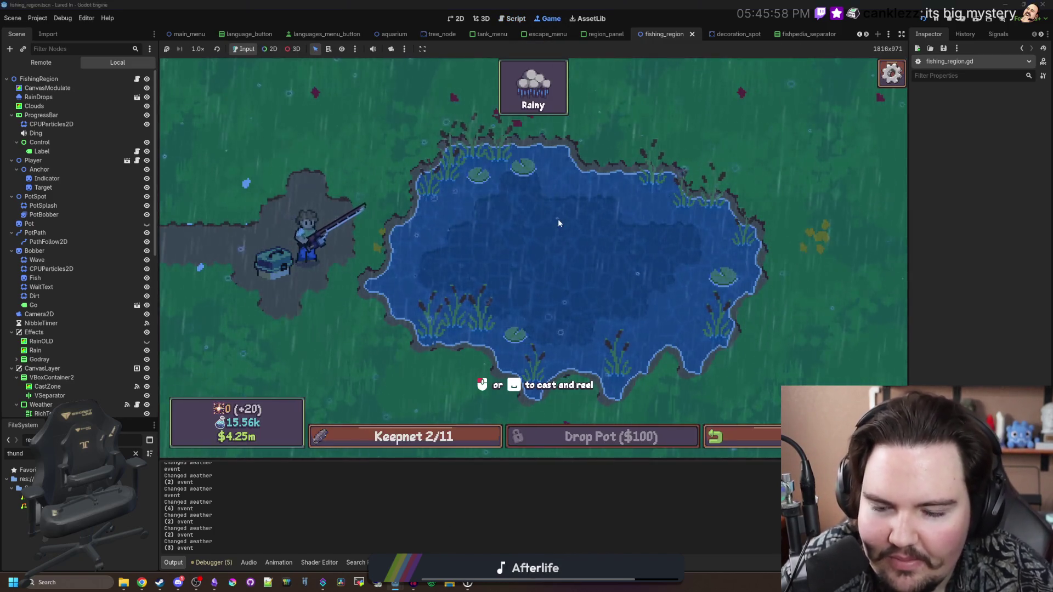
mouse_move(558, 219)
mouse_down()
mouse_move(562, 234)
mouse_move(596, 223)
mouse_up()
Step: Repeatedly cast and reel across the pond, ending with a catch reeled in
click(621, 204)
click(545, 164)
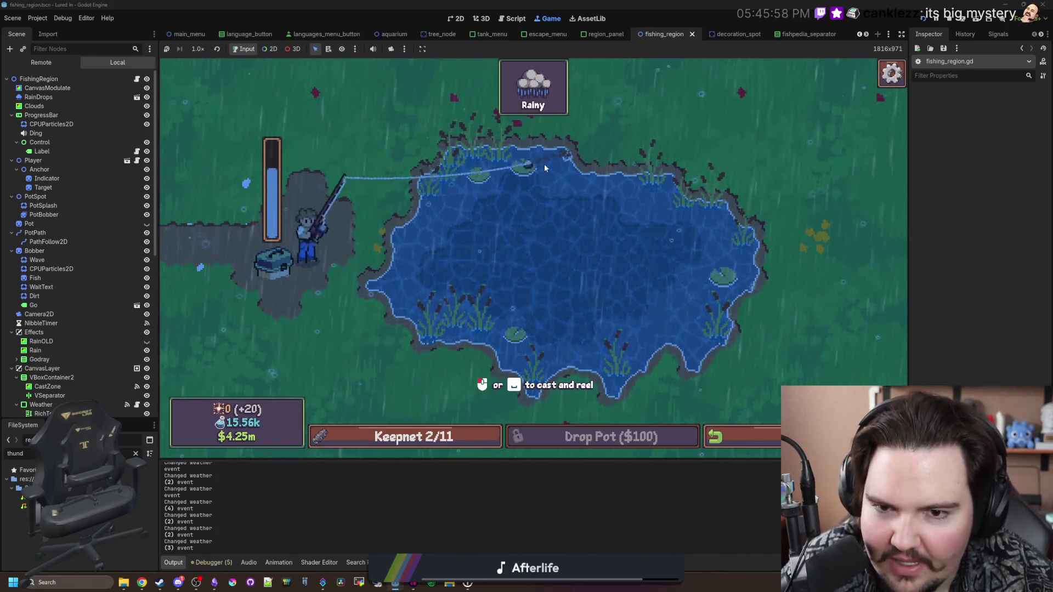
click(562, 159)
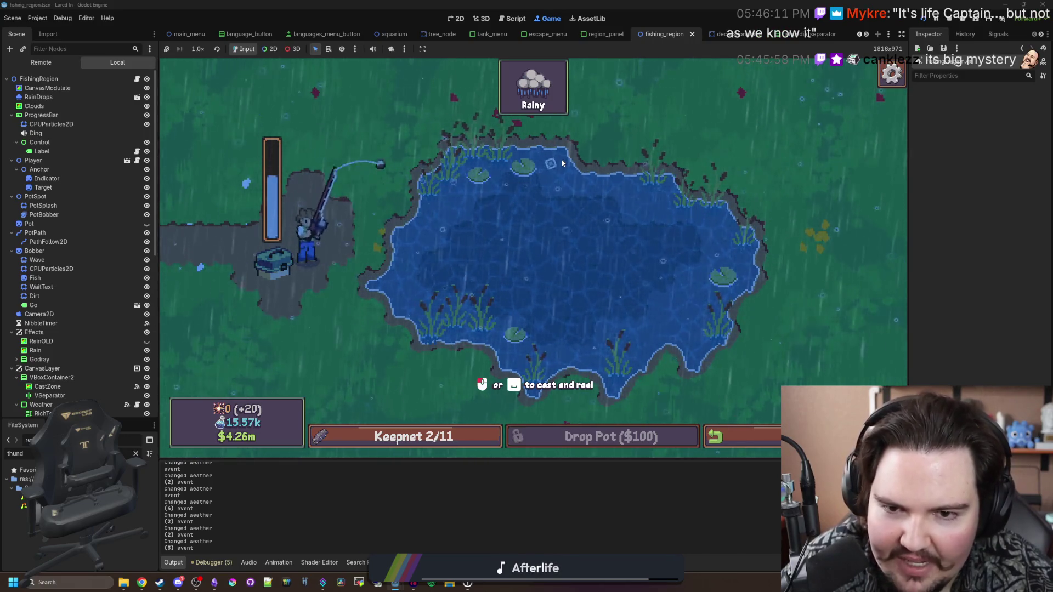
click(561, 159)
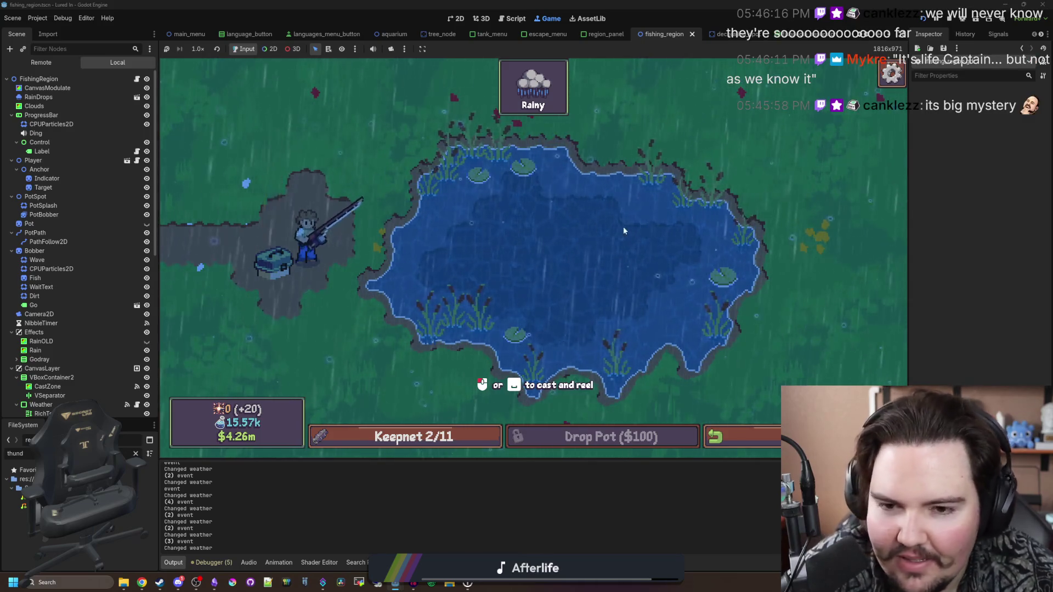
click(716, 257)
click(728, 253)
click(729, 253)
click(728, 253)
click(728, 253)
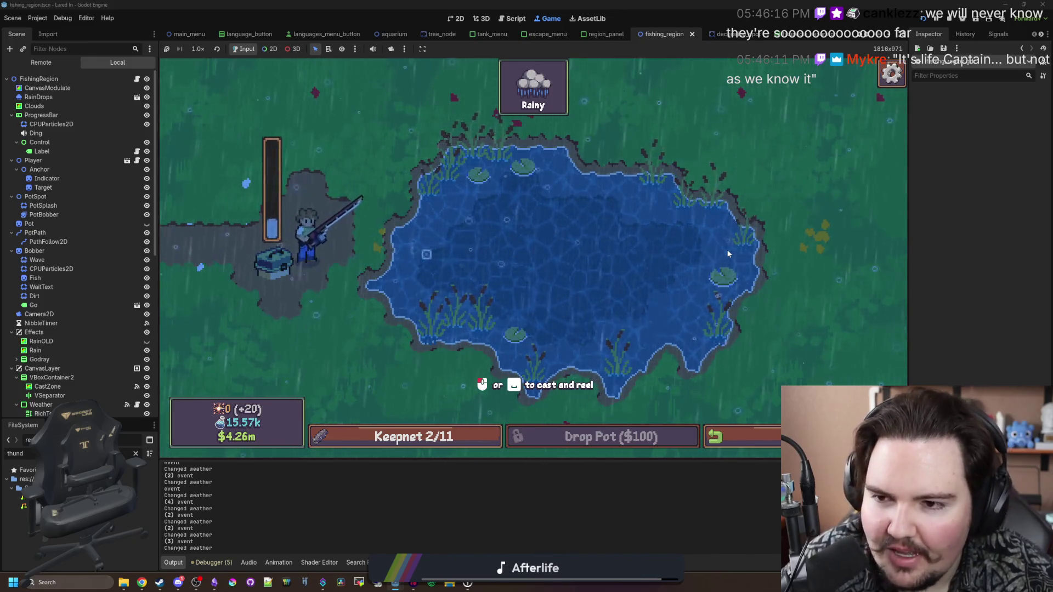
click(728, 252)
click(728, 254)
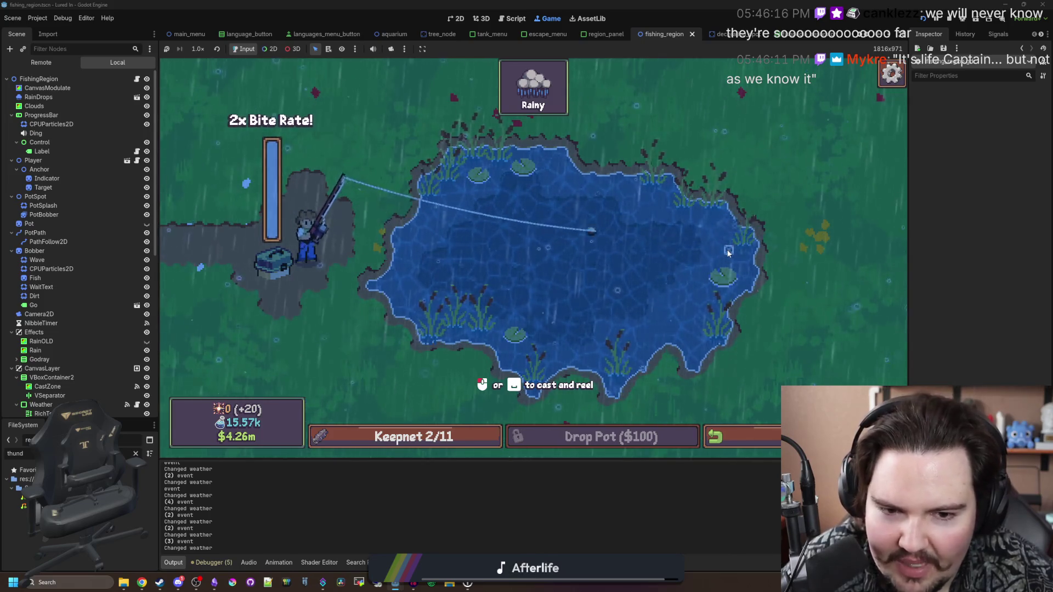
click(728, 254)
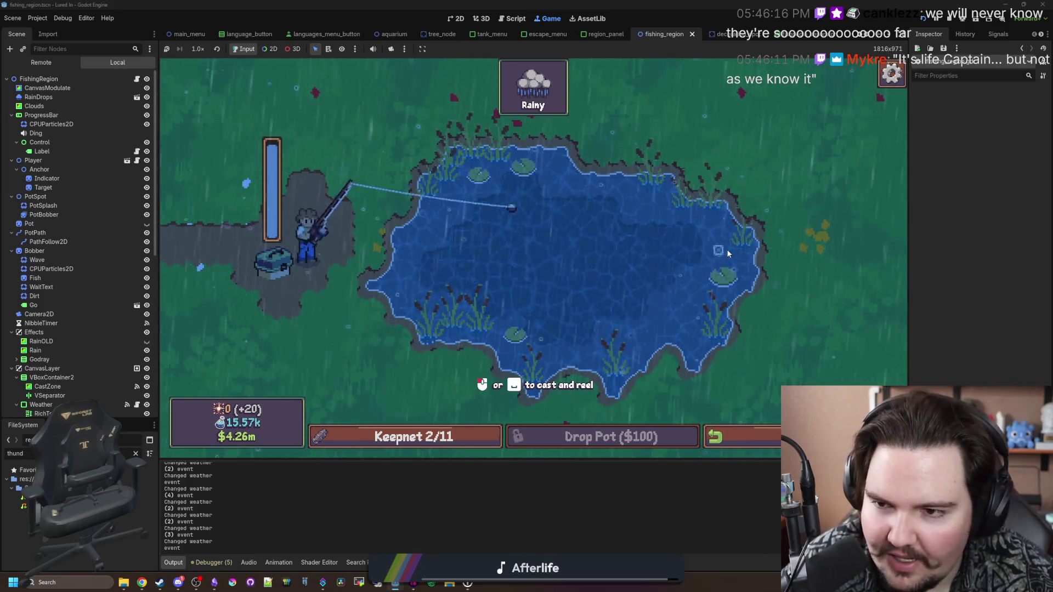
click(729, 254)
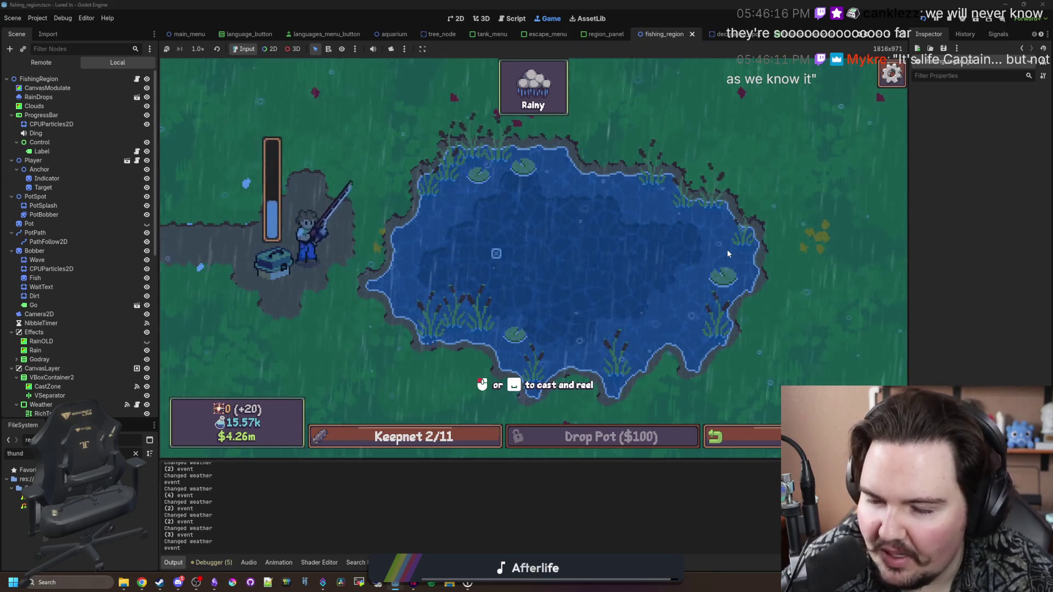
click(728, 253)
click(728, 252)
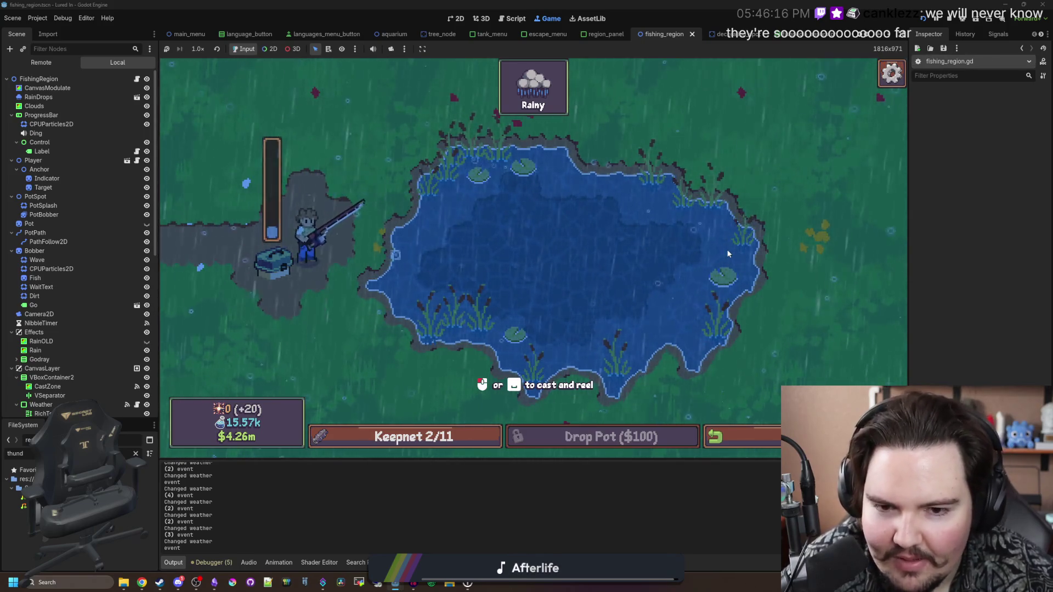
click(728, 252)
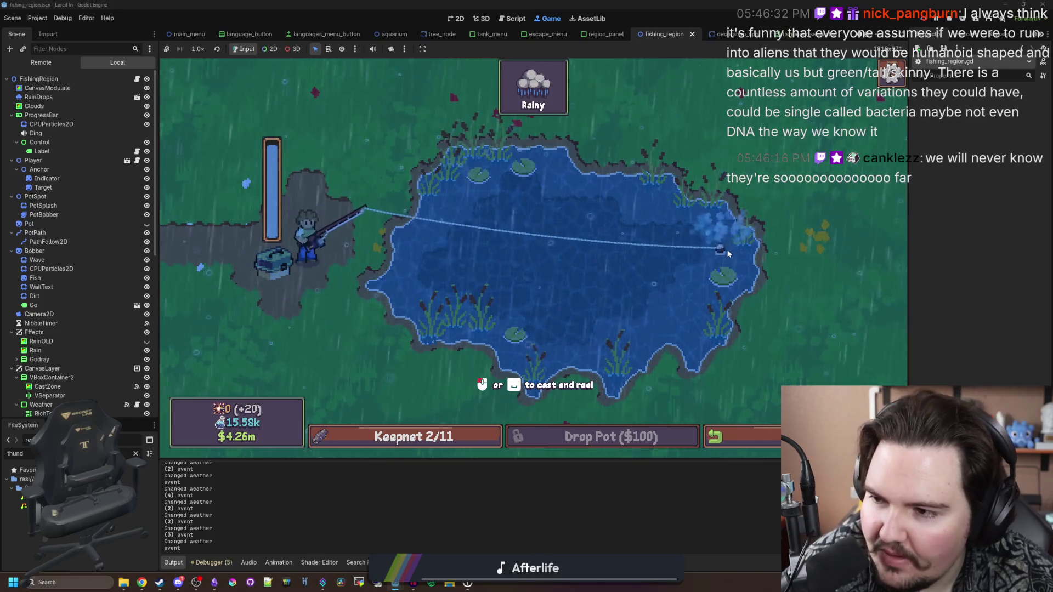
click(728, 254)
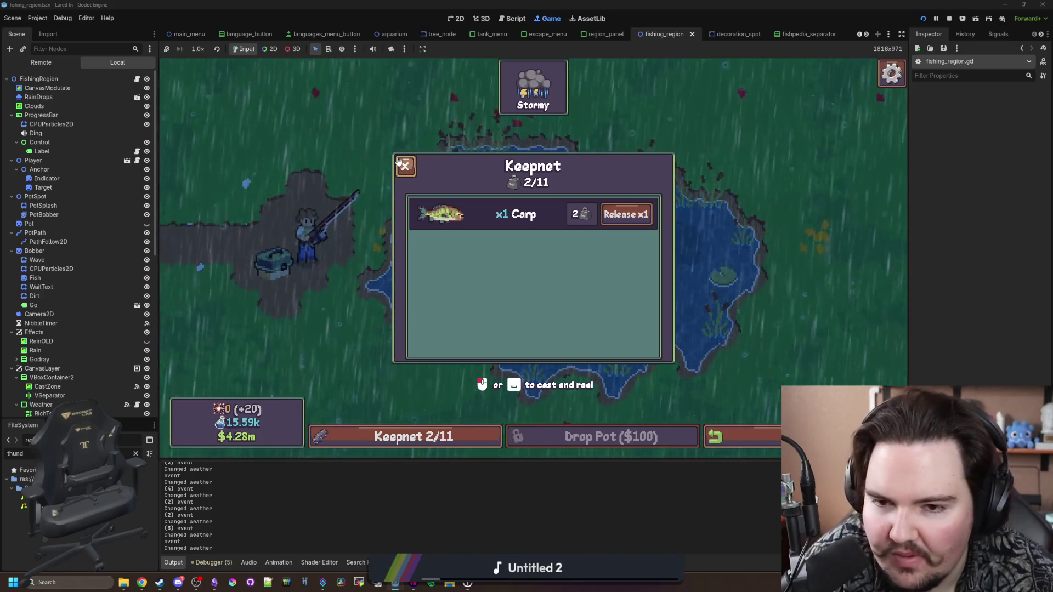
Step: Close the Keepnet panel and zoom the game view on the crowded aquarium shop
click(404, 166)
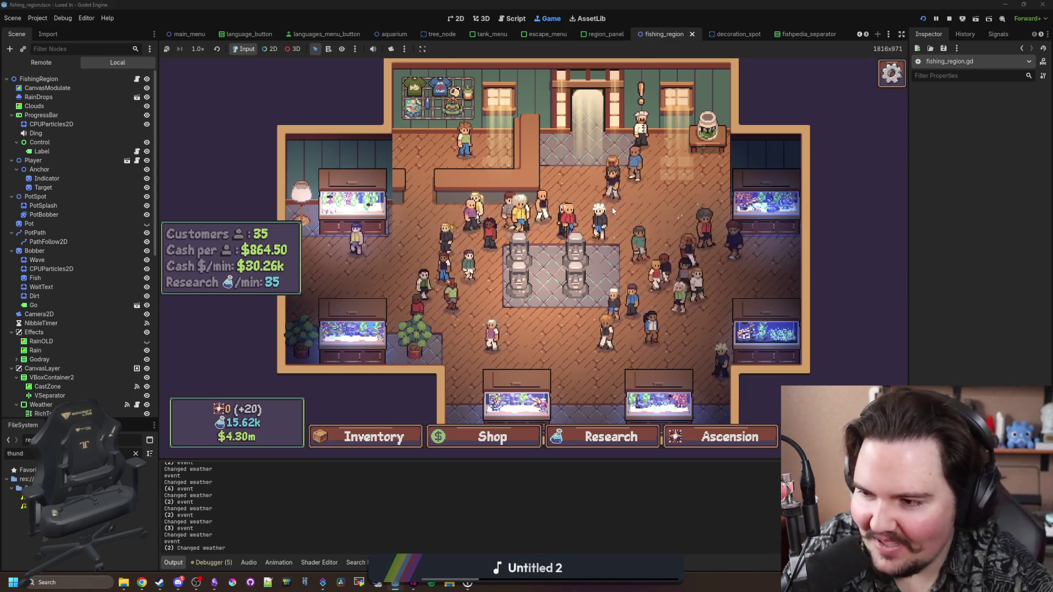
scroll(520, 37, down, 1)
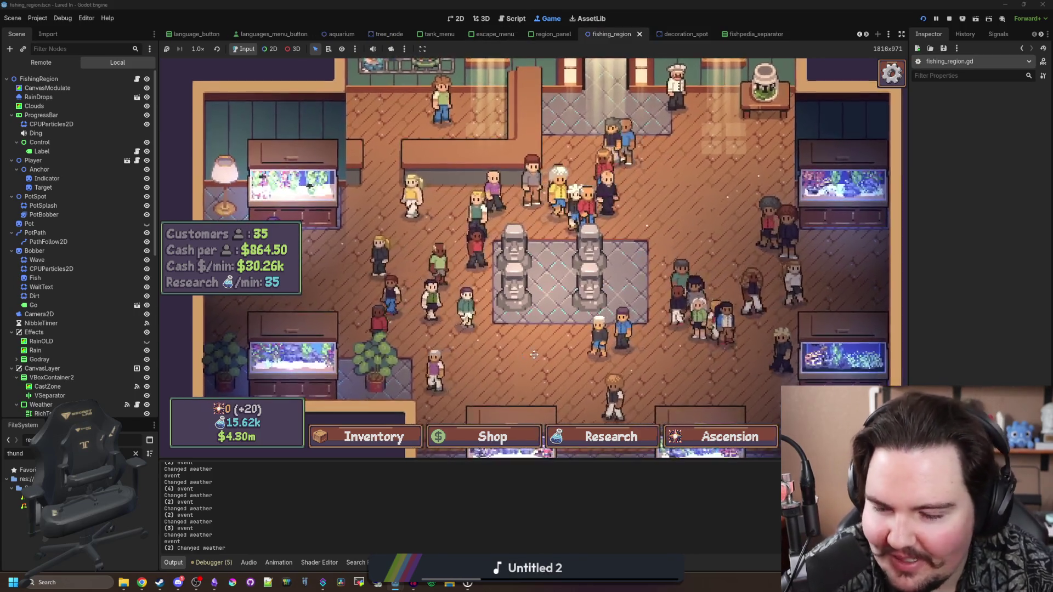
scroll(537, 311, down, 3)
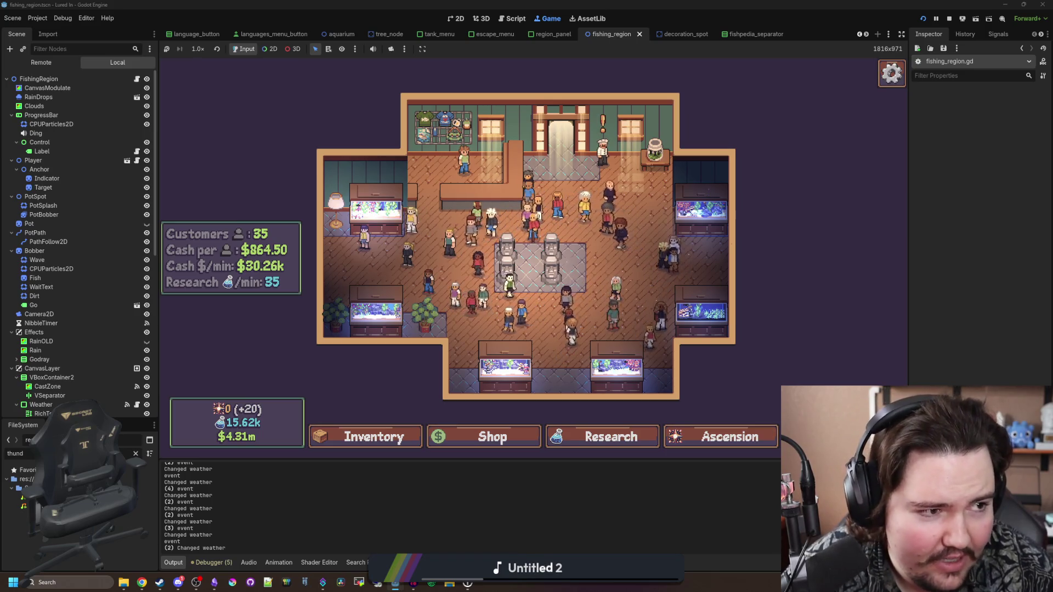
key(super+2)
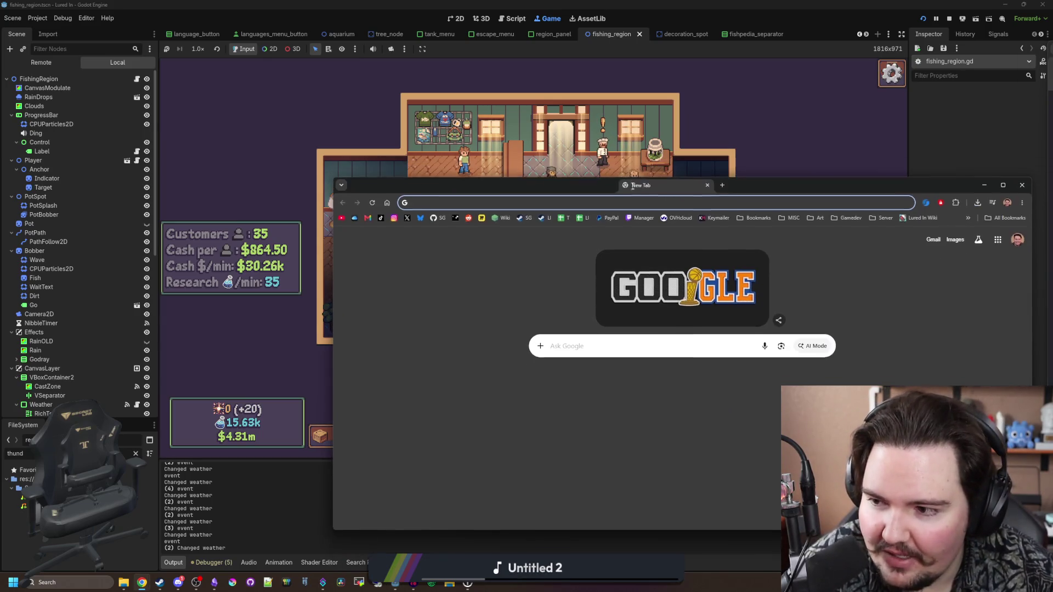
mouse_move(622, 188)
mouse_down()
mouse_move(476, 165)
mouse_move(473, 86)
mouse_up()
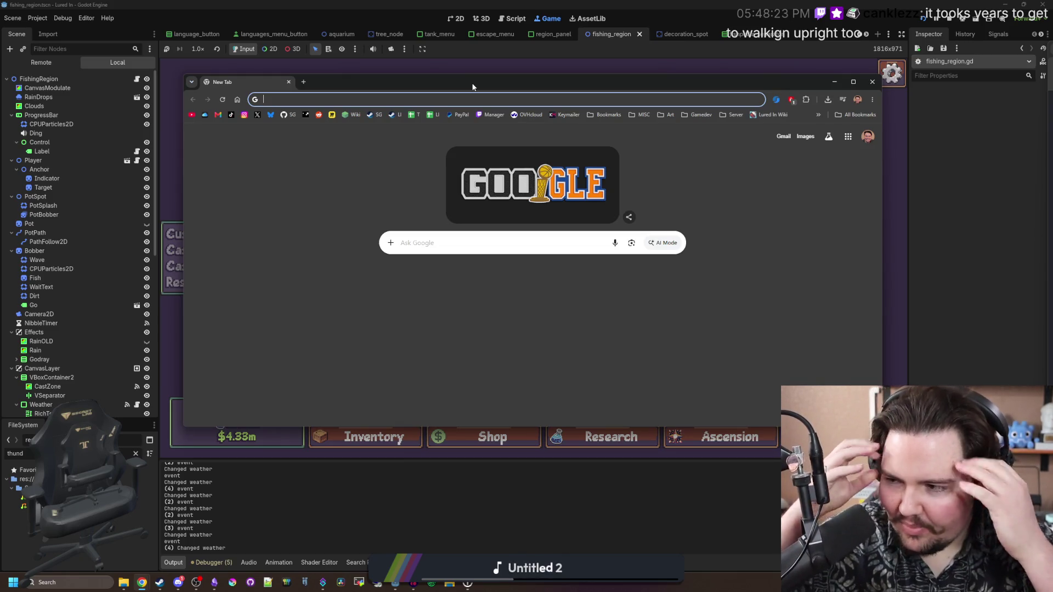
drag(473, 87, 609, 201)
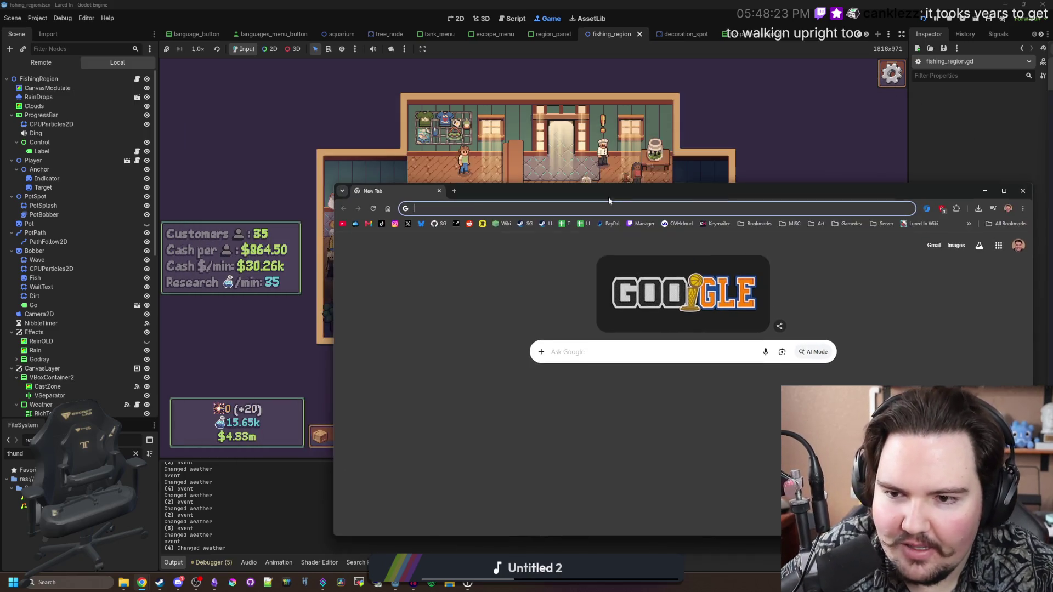
click(439, 190)
scroll(614, 337, up, 3)
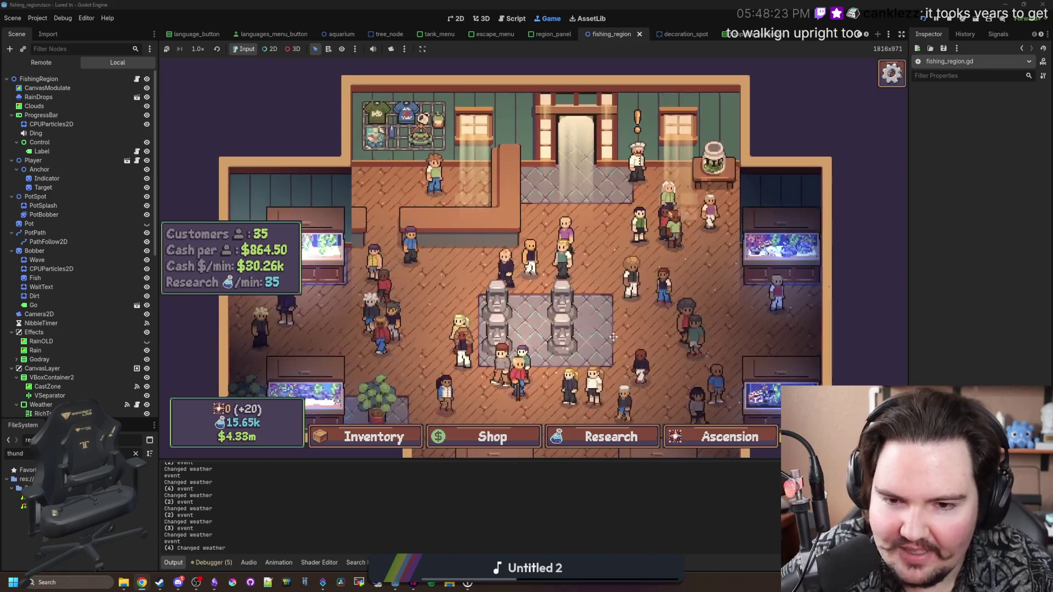
Step: Find the chef with the '!' marker and accept his fish trade, raising cash to $4.42m
drag(613, 337, 601, 238)
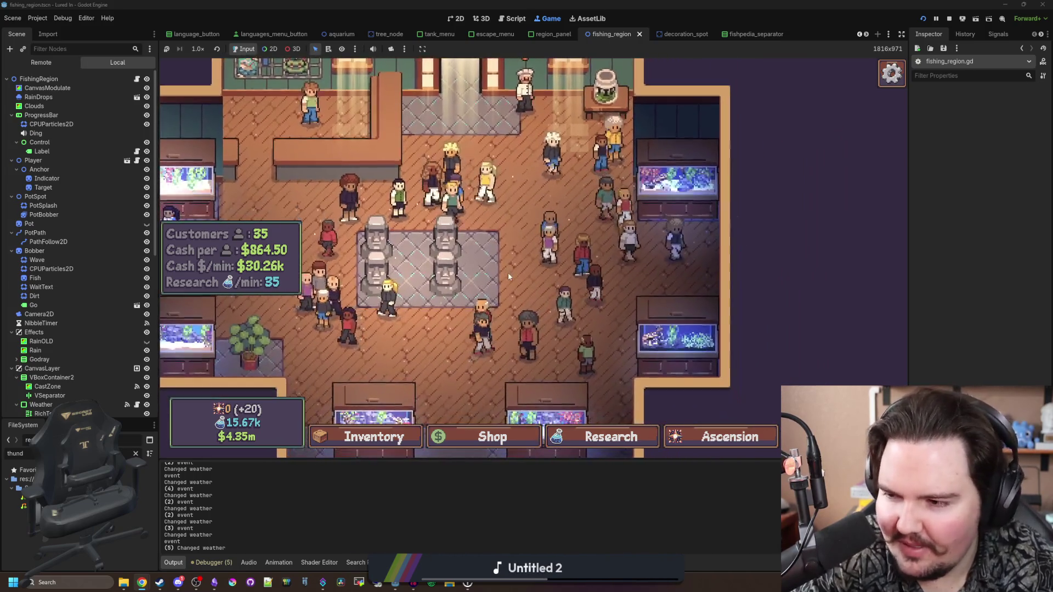
scroll(761, 413, down, 3)
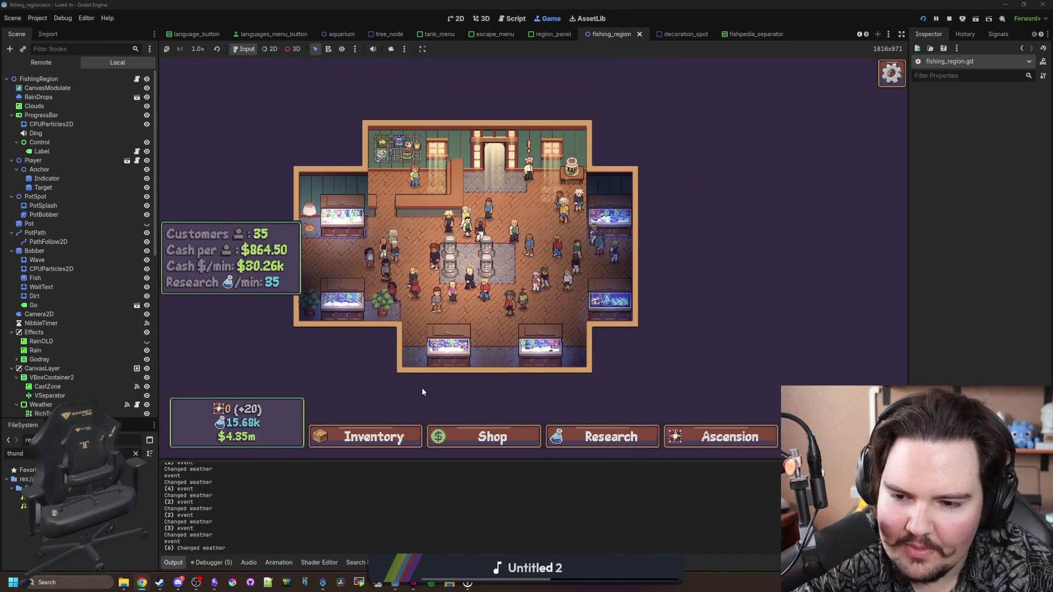
scroll(416, 287, up, 3)
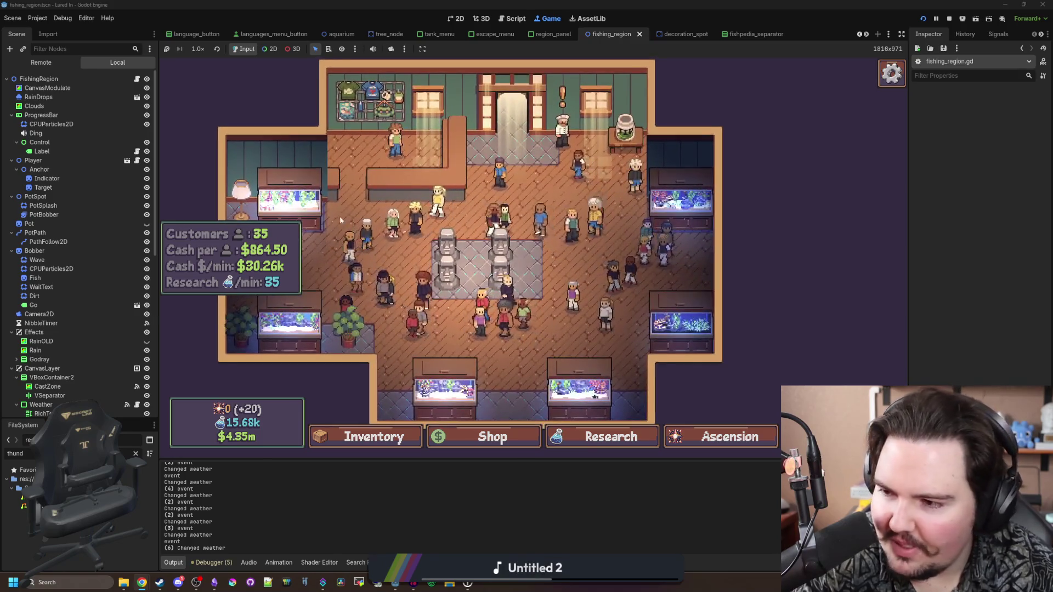
drag(338, 217, 472, 190)
scroll(528, 317, up, 2)
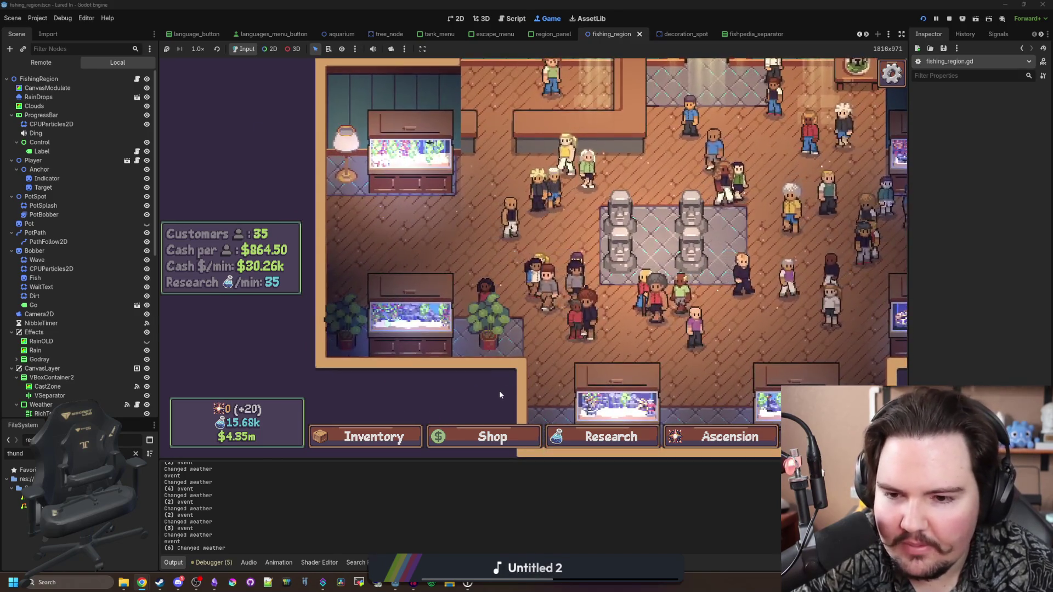
scroll(499, 390, up, 1)
scroll(412, 355, down, 2)
scroll(707, 292, up, 2)
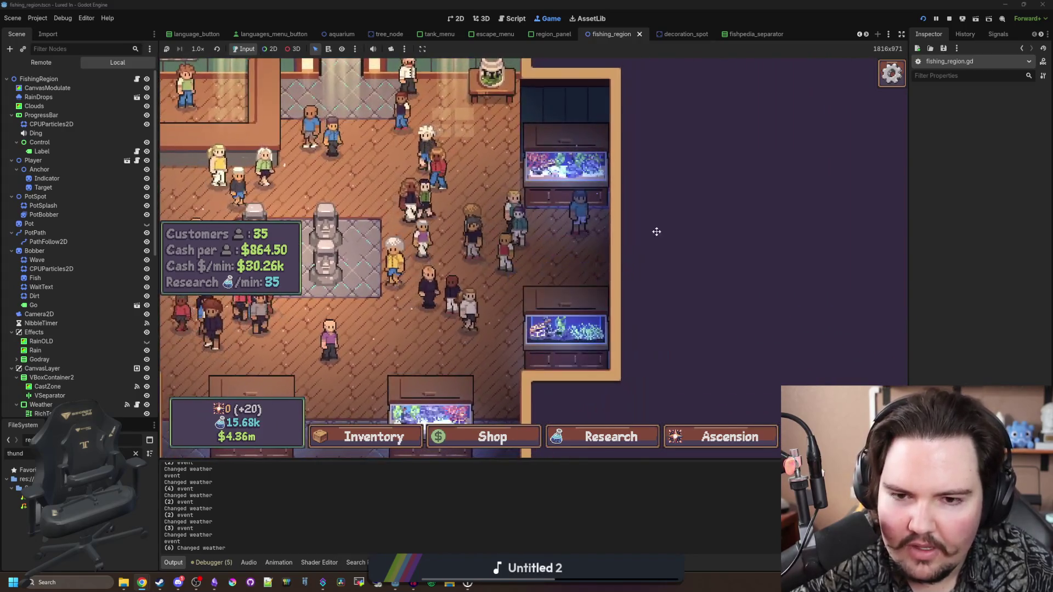
scroll(657, 232, down, 1)
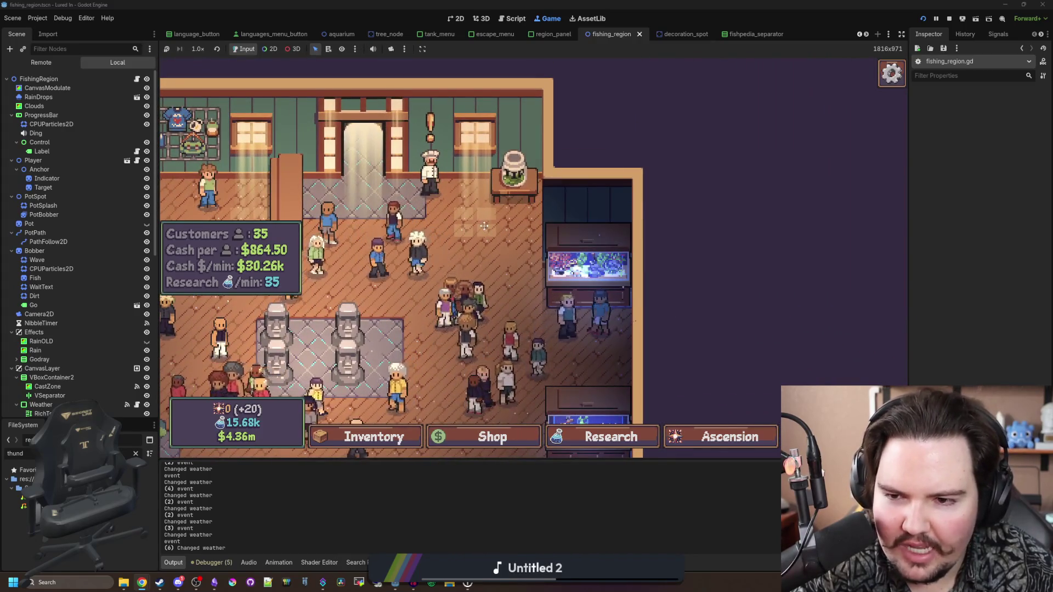
scroll(583, 259, up, 1)
scroll(500, 229, up, 1)
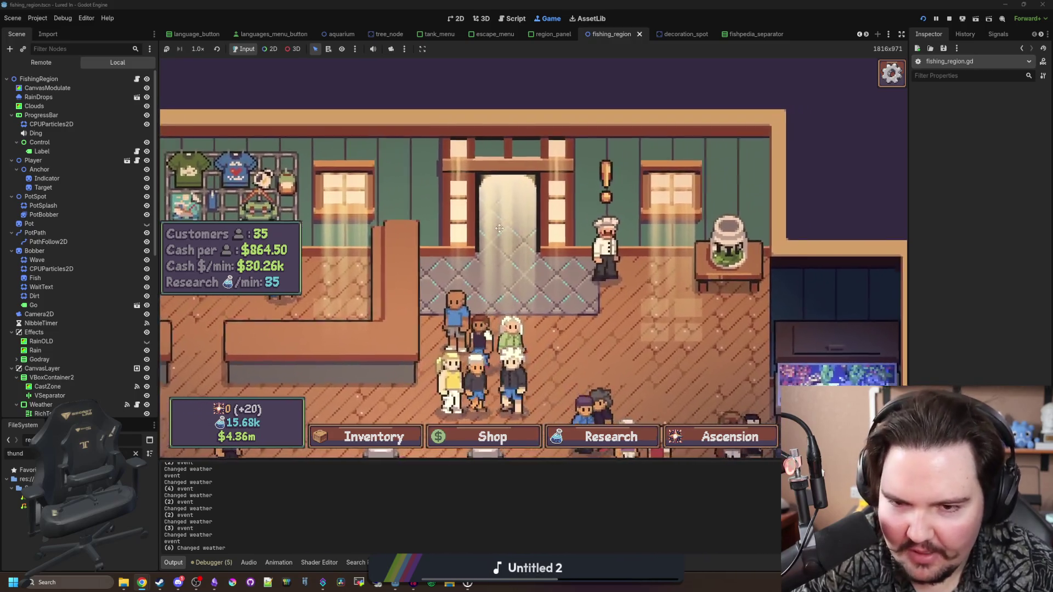
scroll(499, 229, down, 3)
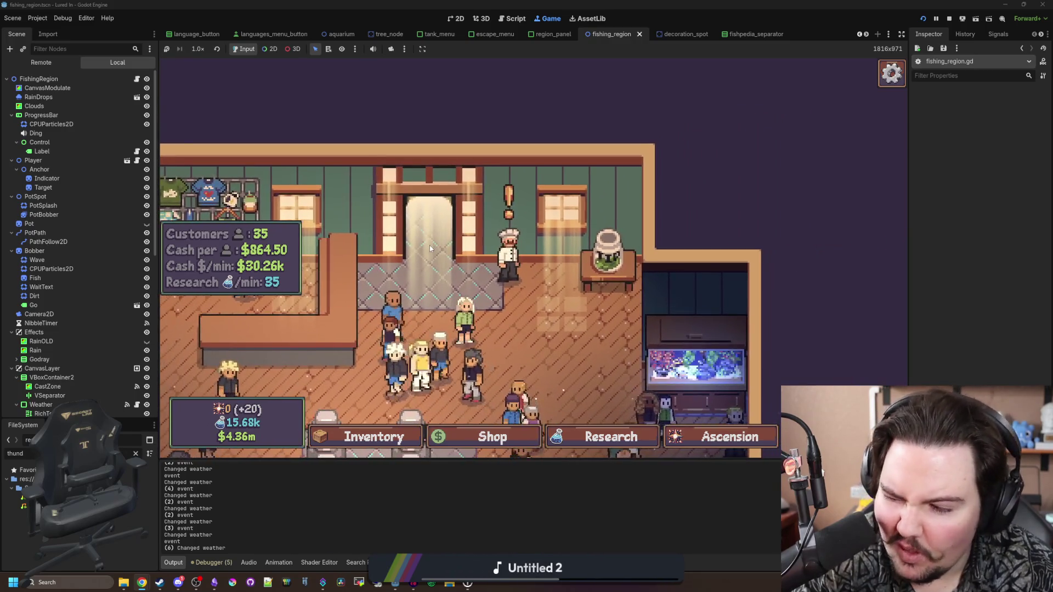
click(525, 275)
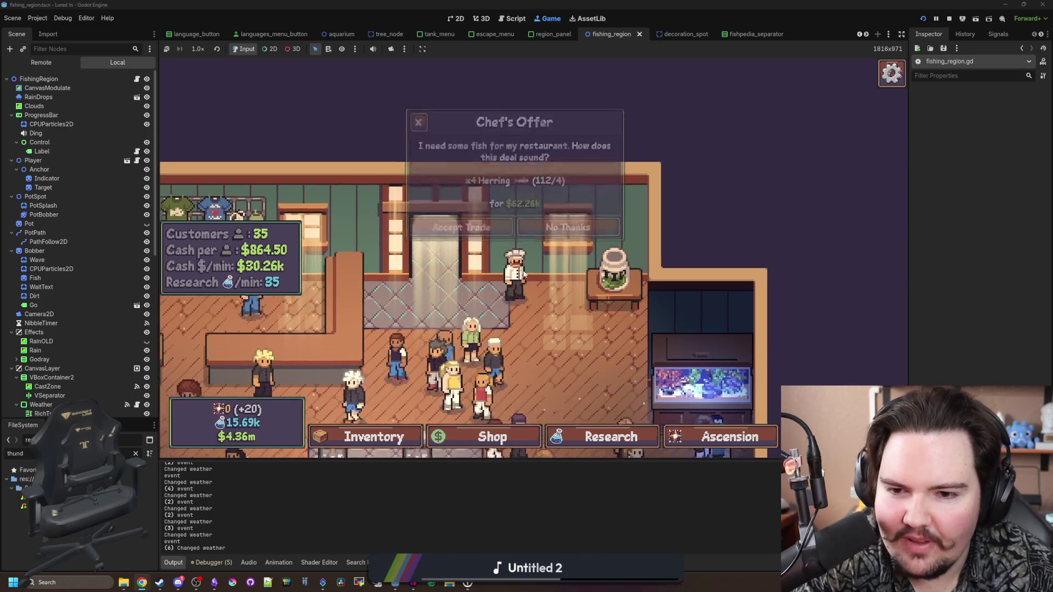
click(496, 282)
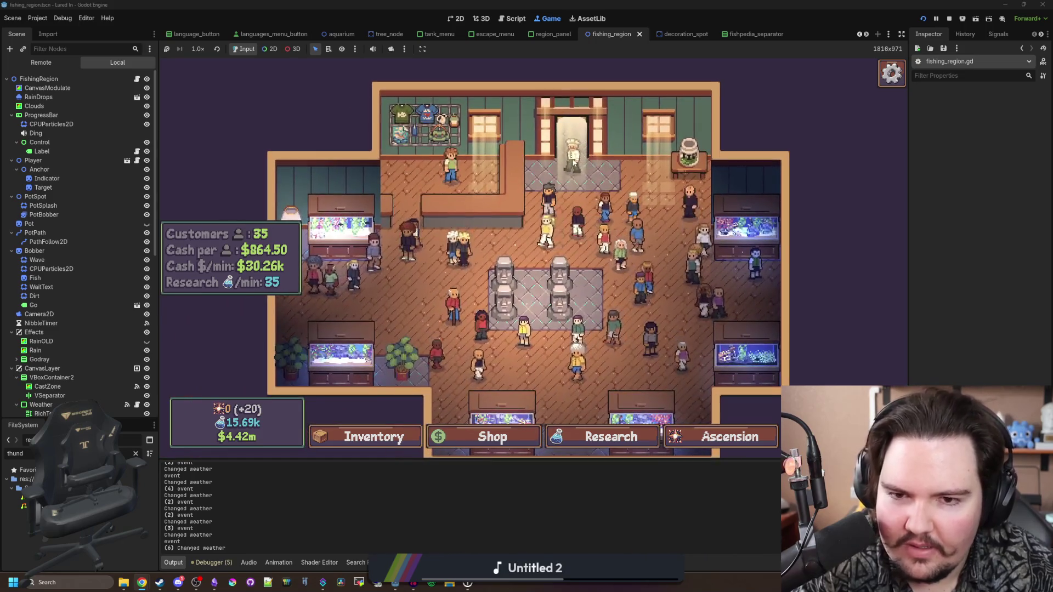
Step: Zoom the game view and bring up the game's Shop
scroll(435, 280, up, 3)
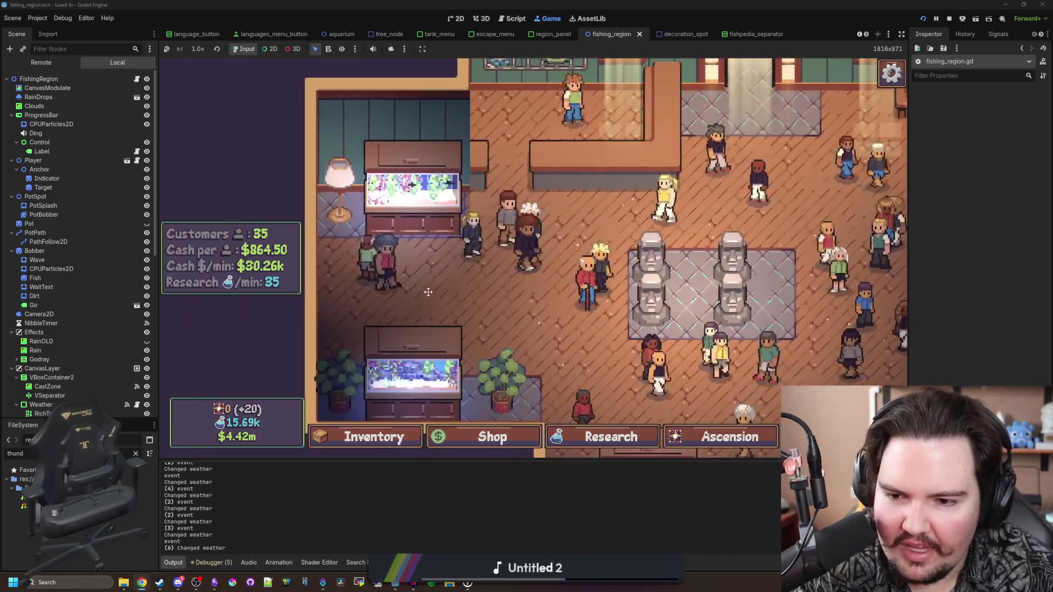
scroll(408, 350, down, 4)
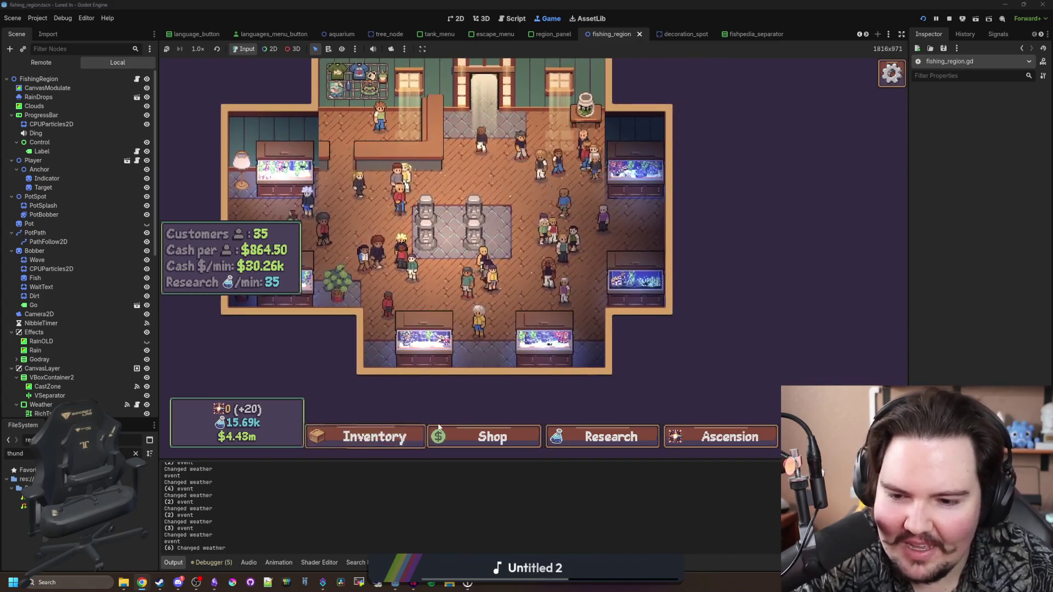
click(455, 437)
Step: Buy a Lava Lamp from the Decorations tab and set it by the bottom tanks
click(613, 161)
scroll(546, 272, down, 5)
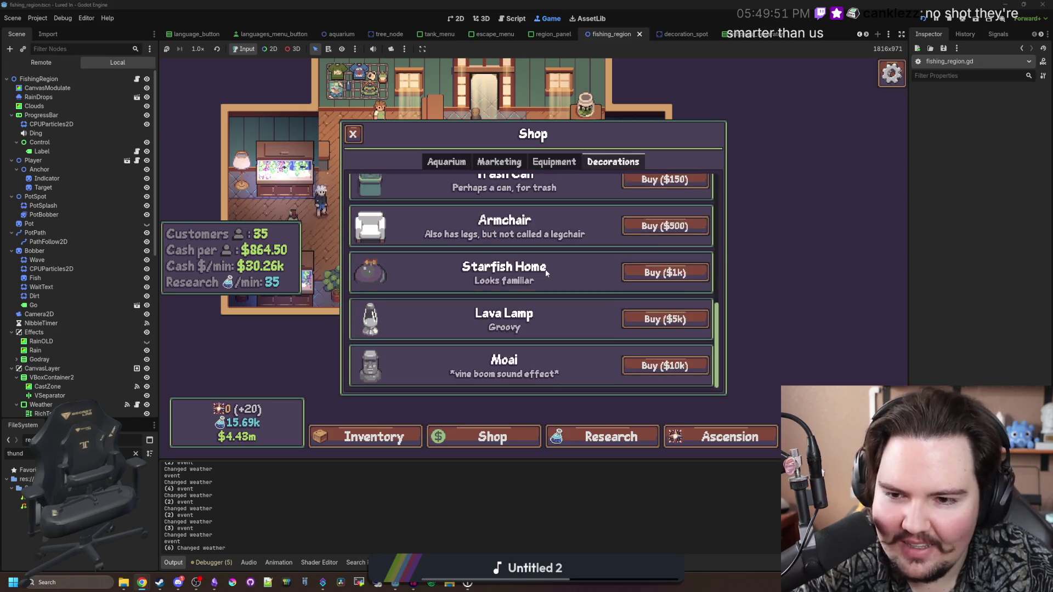
scroll(565, 291, up, 5)
scroll(581, 311, down, 5)
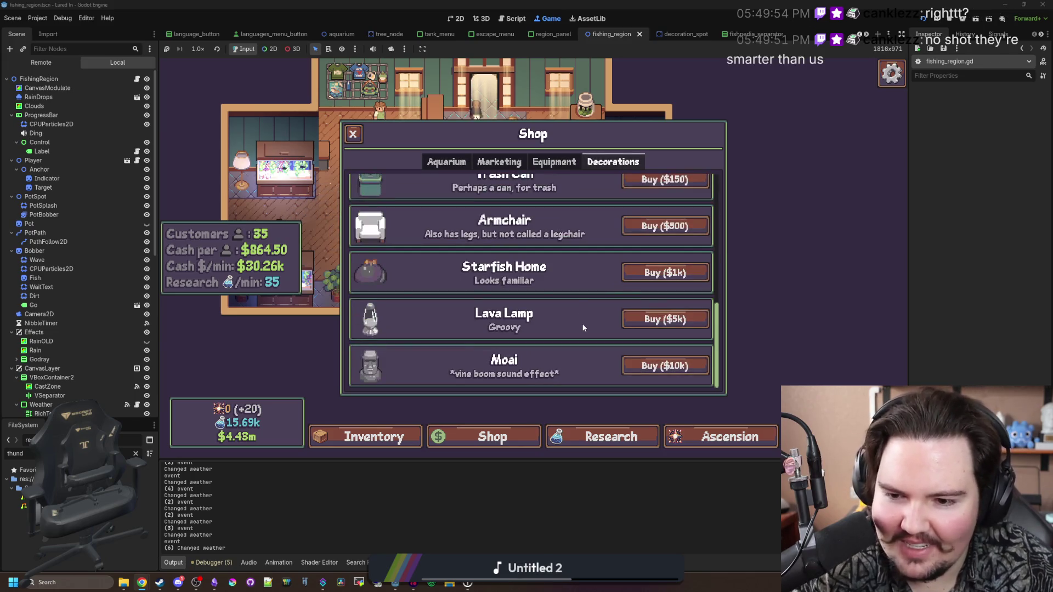
click(656, 317)
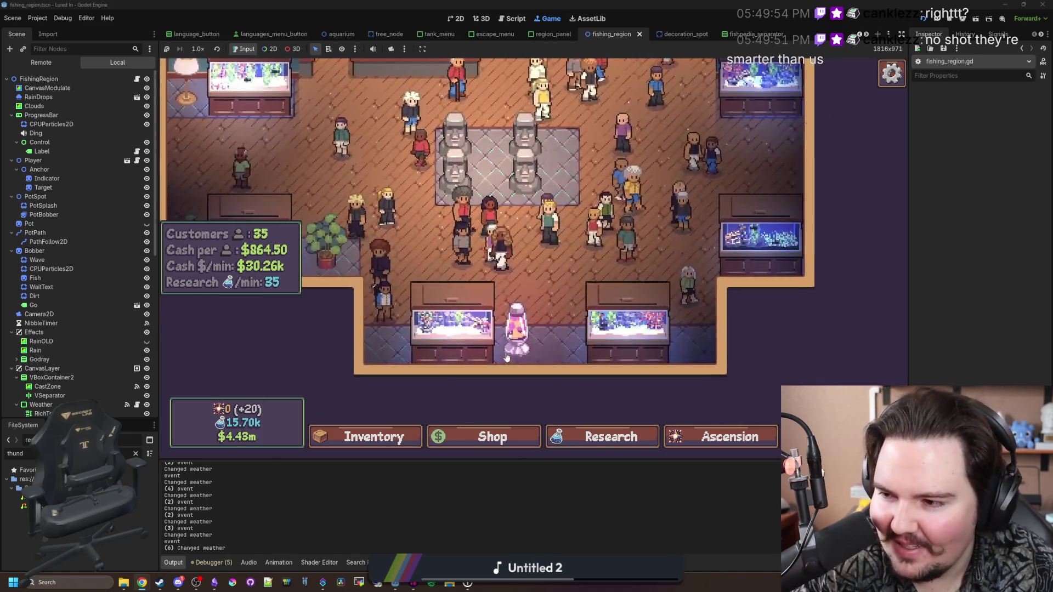
Step: Buy a Snake Plant, then cancel its placement with Esc
click(519, 439)
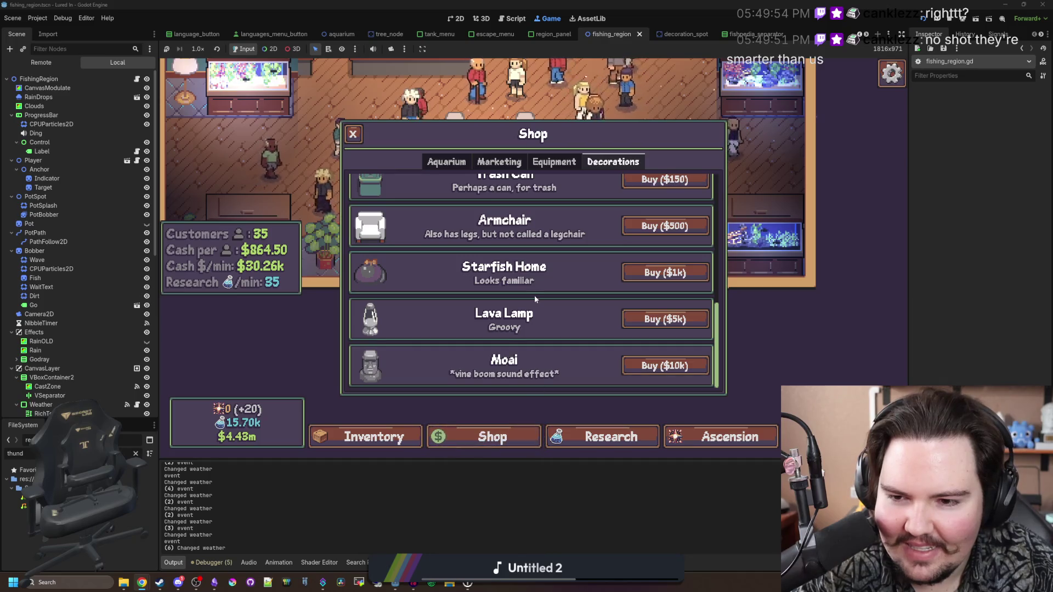
scroll(534, 295, up, 3)
scroll(521, 280, up, 1)
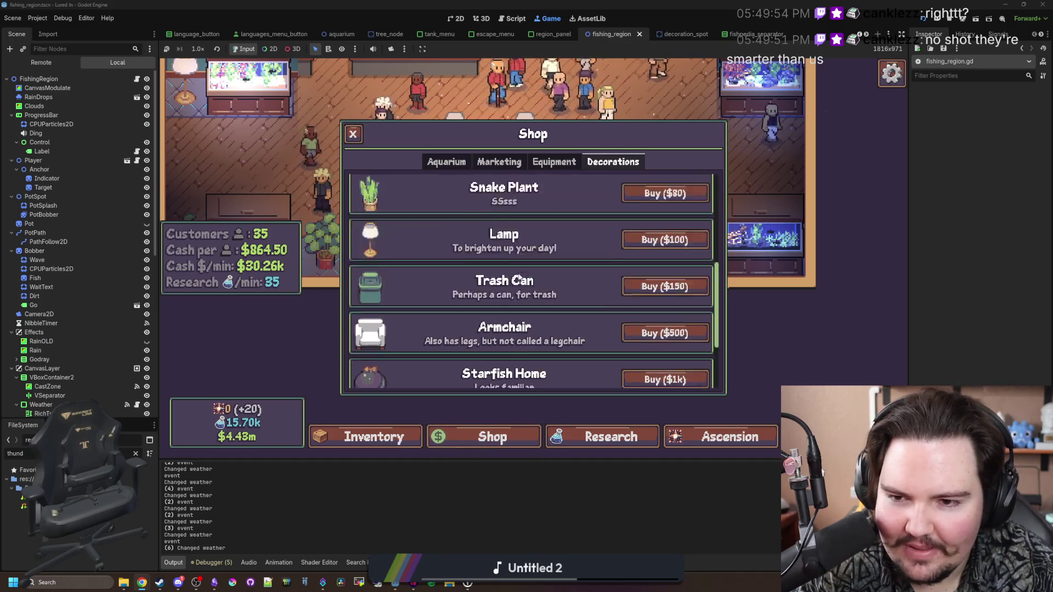
scroll(519, 278, up, 2)
click(665, 273)
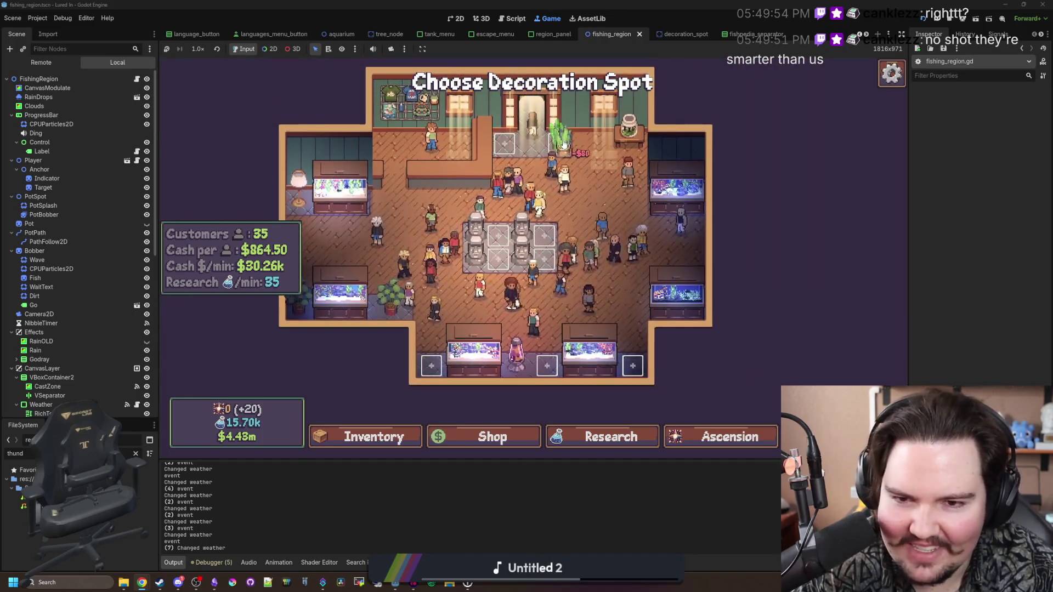
key(Escape)
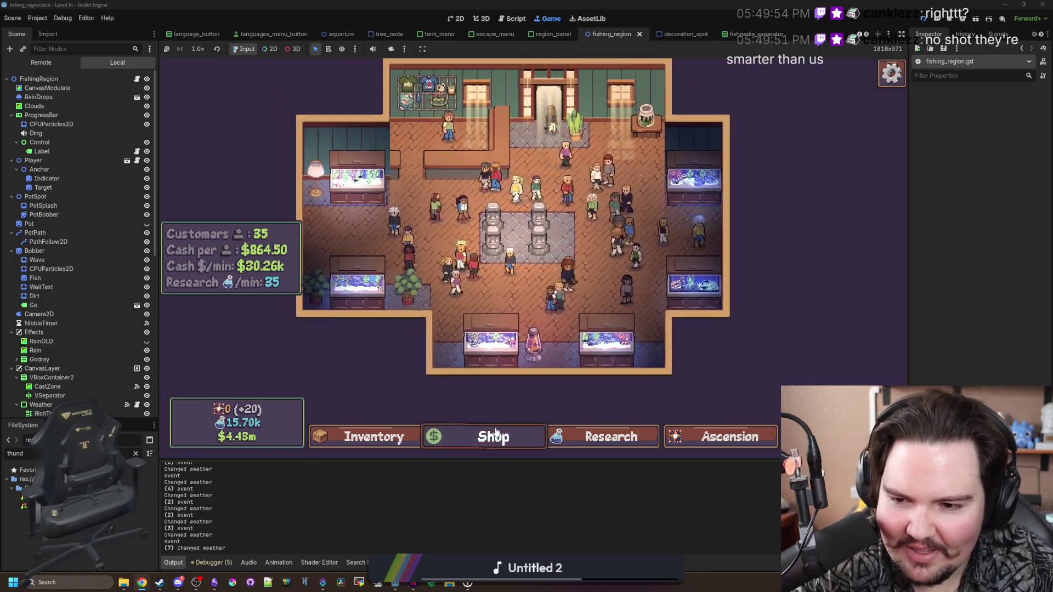
Step: Buy a Crate decoration to place between the centre statues
click(495, 434)
scroll(466, 318, down, 1)
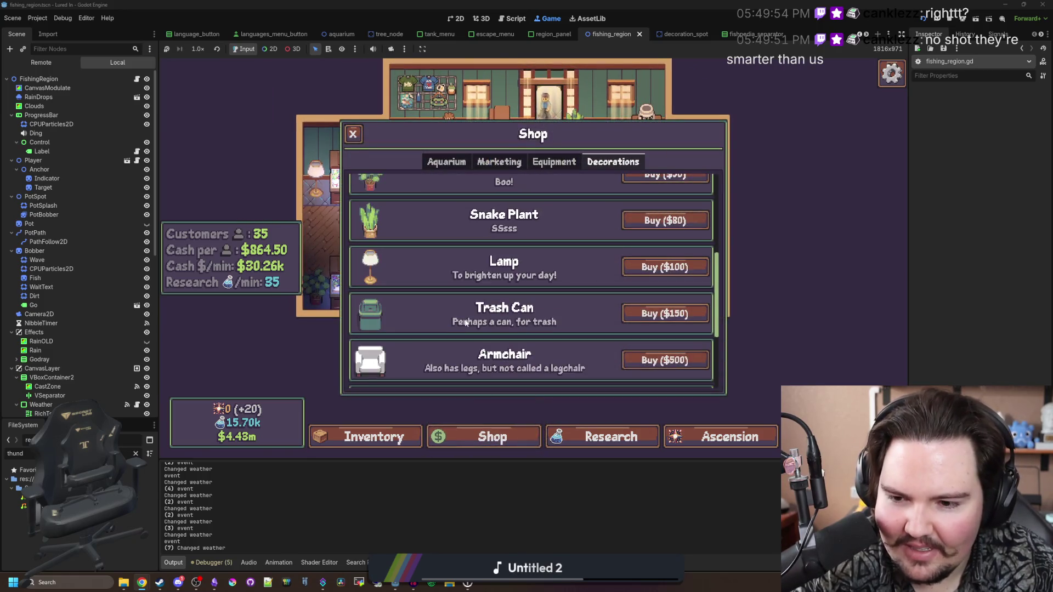
scroll(465, 319, up, 4)
scroll(465, 324, up, 1)
click(656, 289)
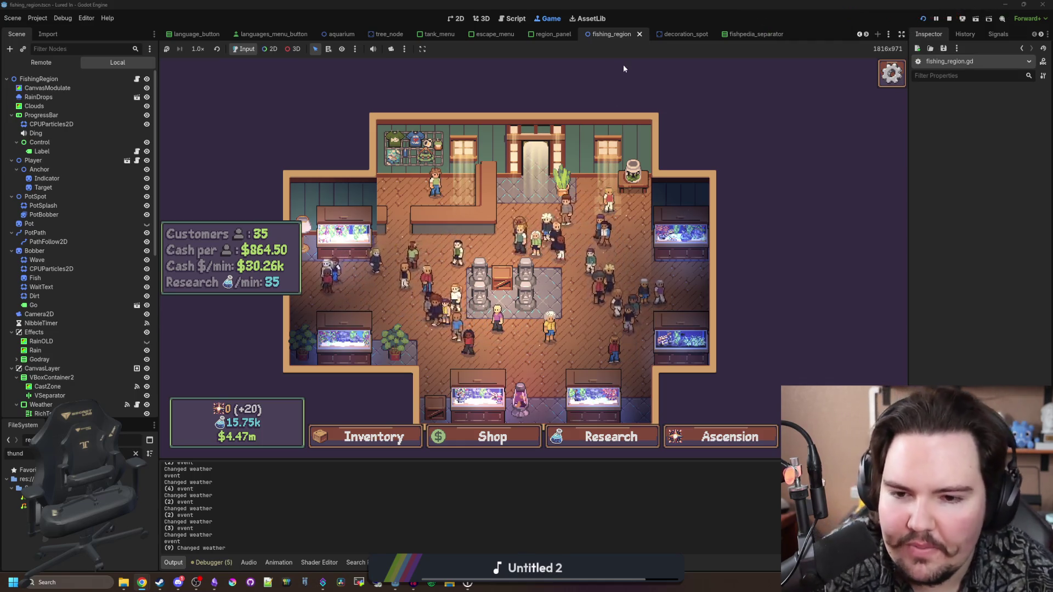
Step: Delete both lower Moai statues via their Edit panels
scroll(522, 338, up, 2)
scroll(587, 317, down, 3)
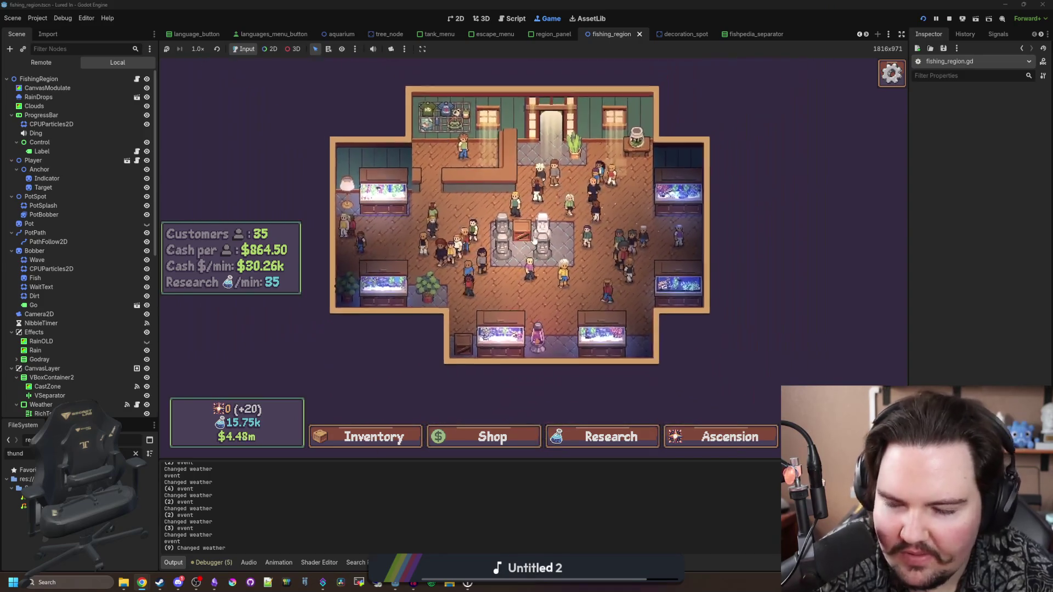
scroll(539, 277, up, 3)
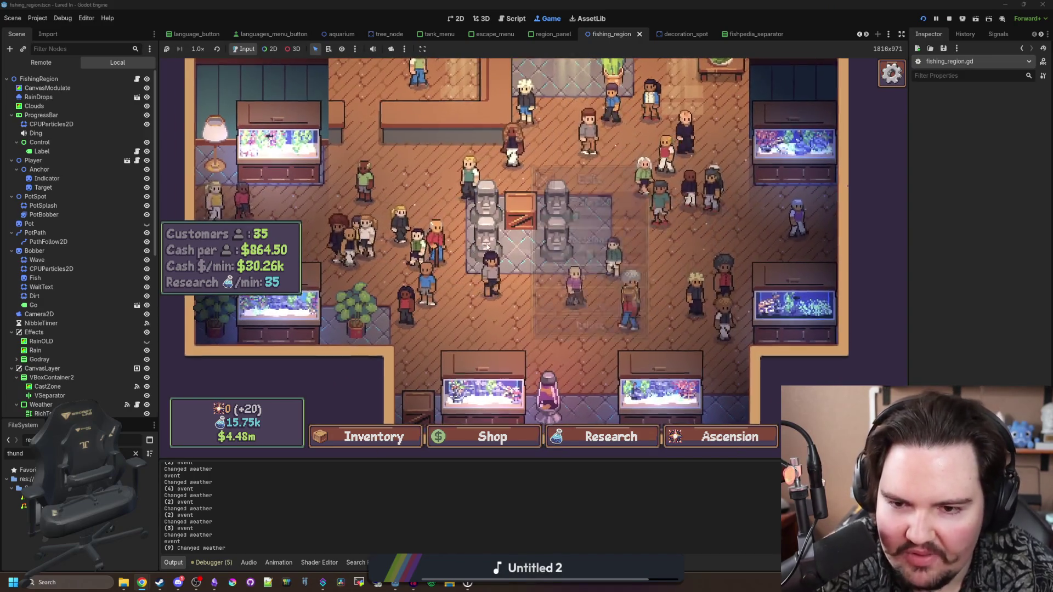
click(540, 274)
click(626, 330)
click(605, 256)
click(639, 329)
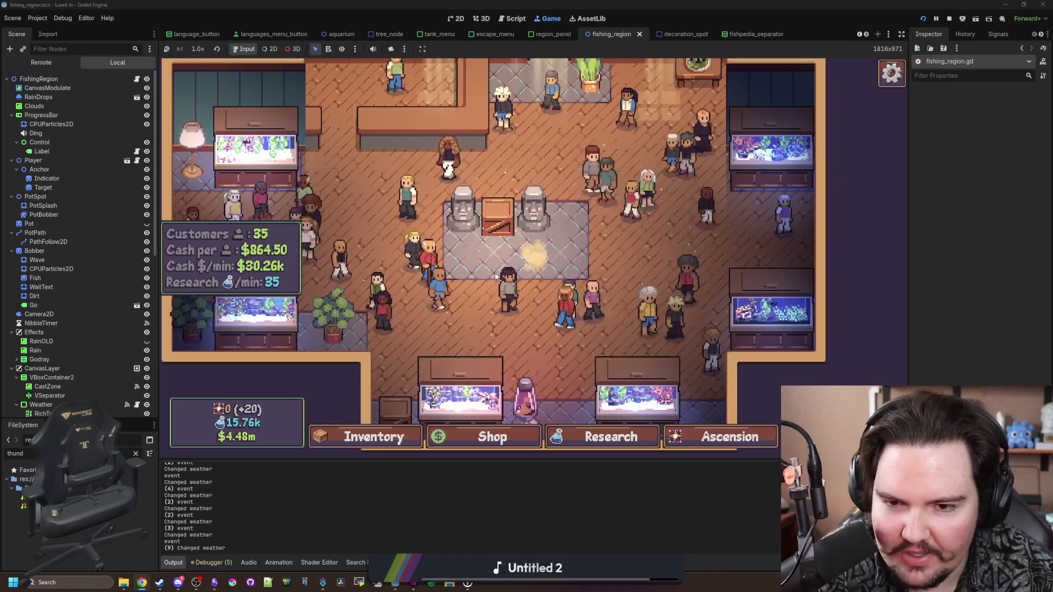
Step: Pan the shop view down and left, then bring up the game's Shop
scroll(511, 284, down, 3)
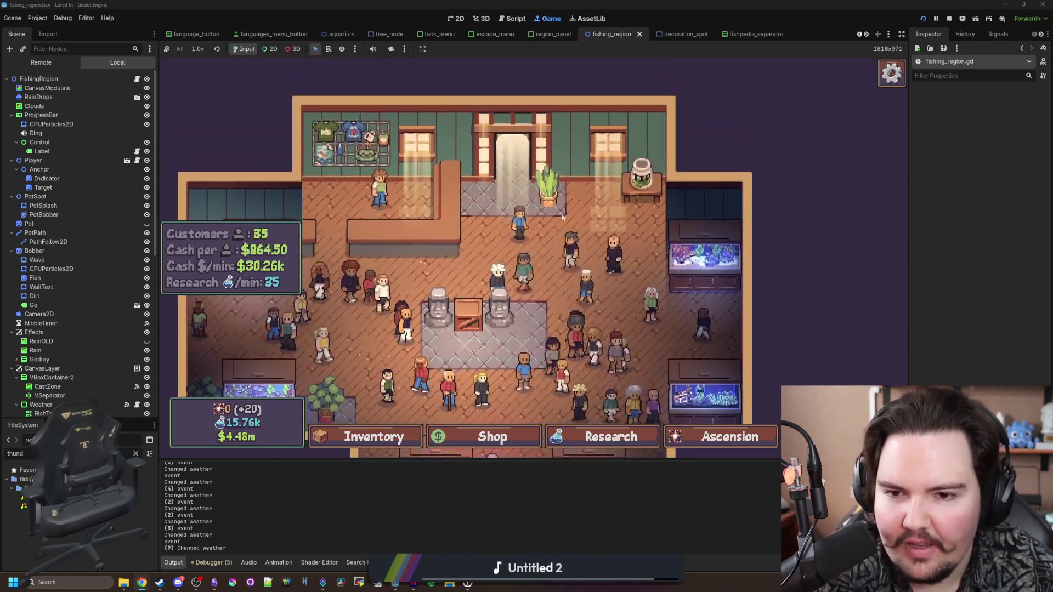
scroll(549, 247, up, 3)
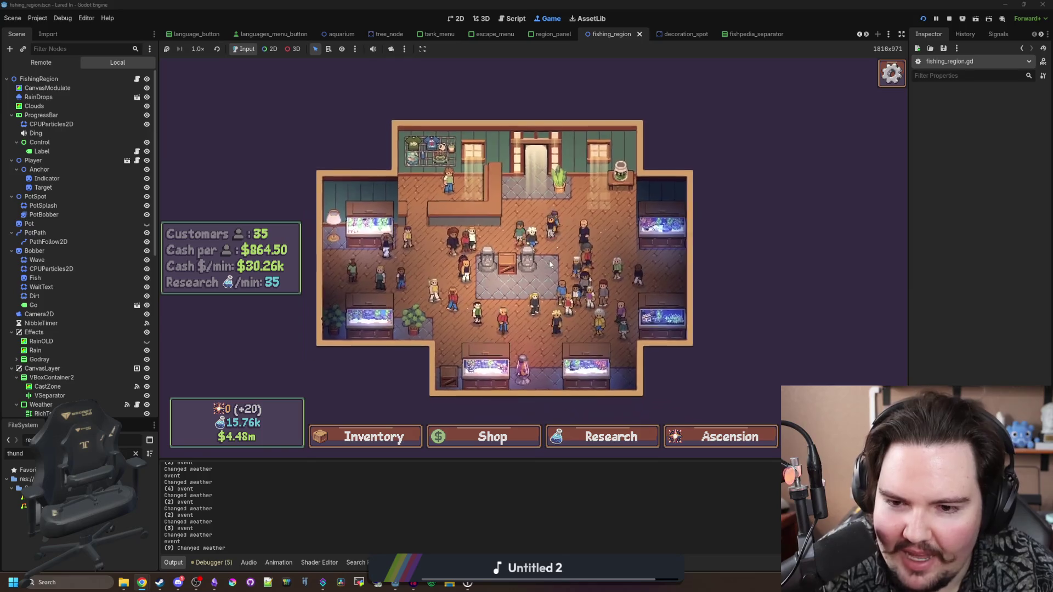
scroll(515, 280, down, 3)
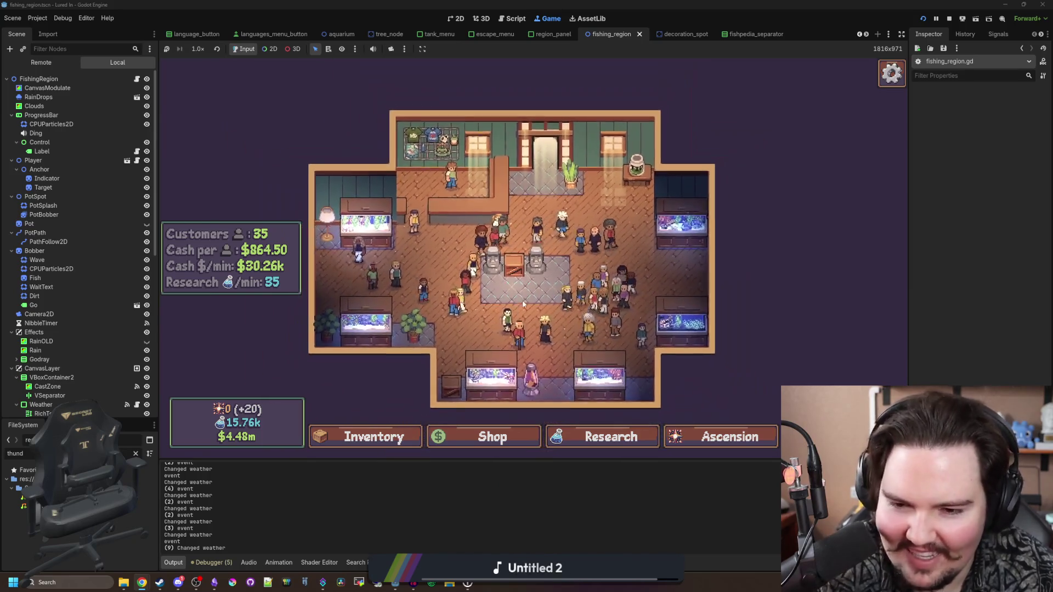
mouse_move(531, 258)
mouse_down()
mouse_move(501, 268)
mouse_move(483, 341)
mouse_move(515, 294)
mouse_up()
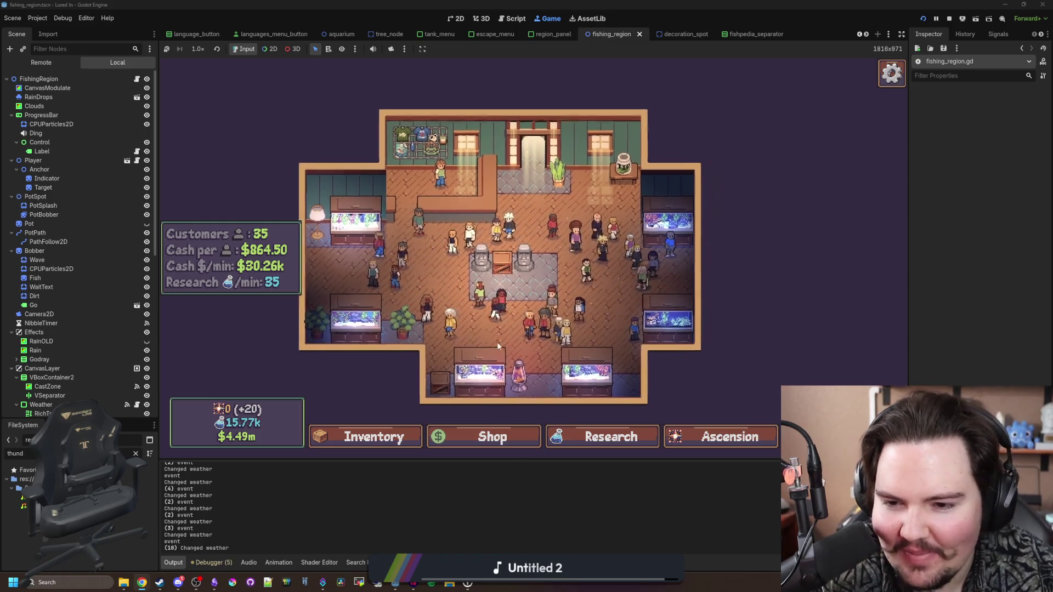
click(493, 437)
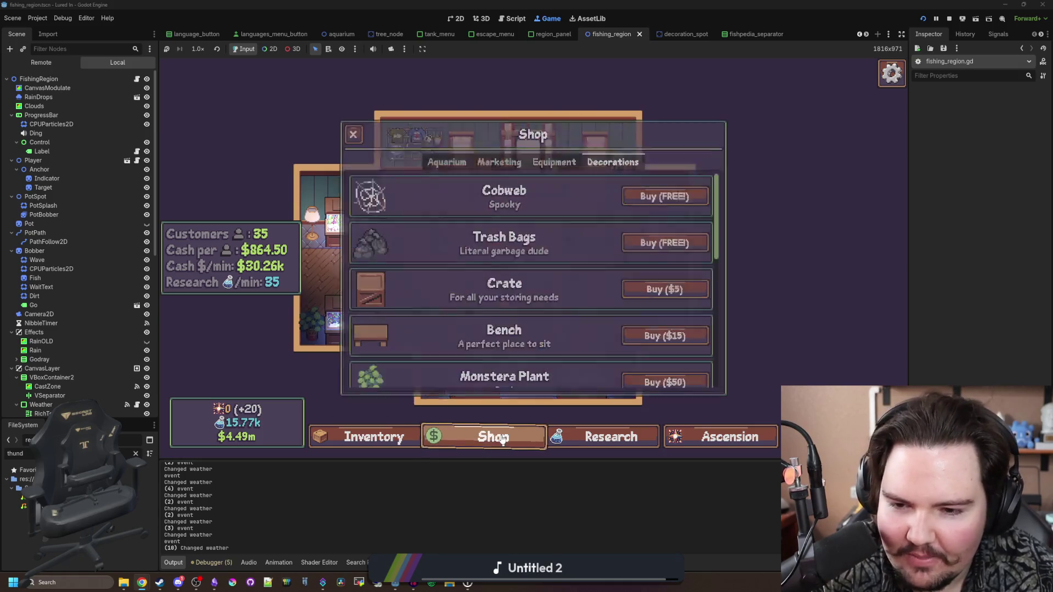
scroll(518, 315, down, 5)
scroll(519, 315, up, 5)
click(494, 165)
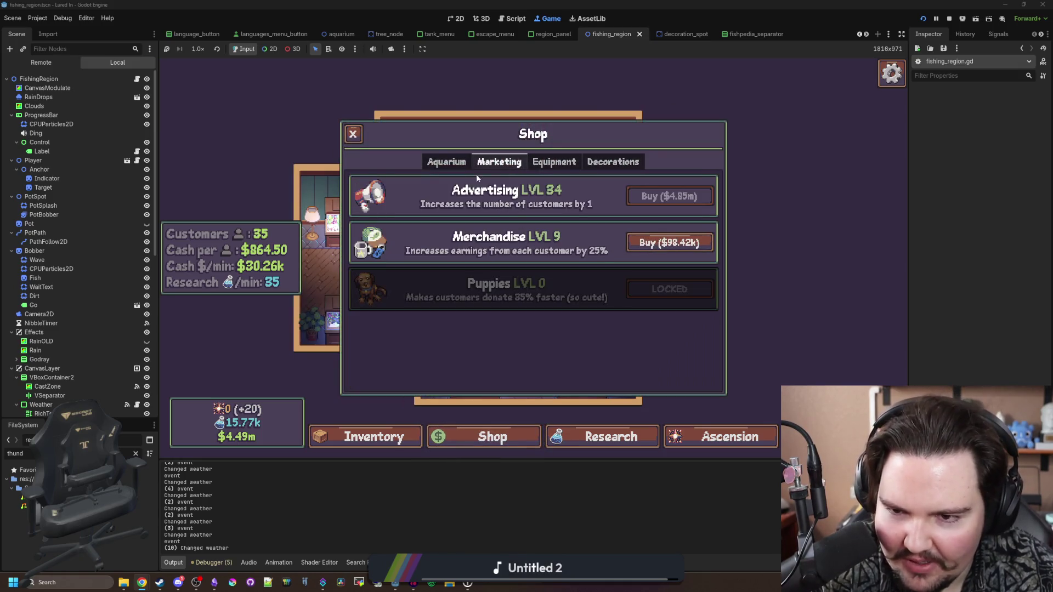
click(436, 164)
click(535, 167)
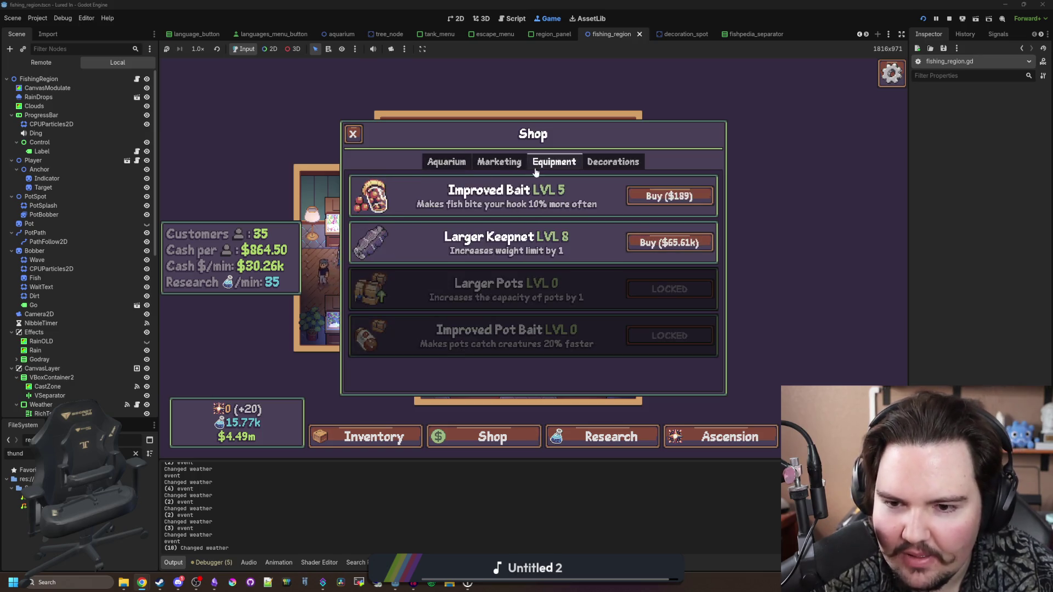
click(345, 133)
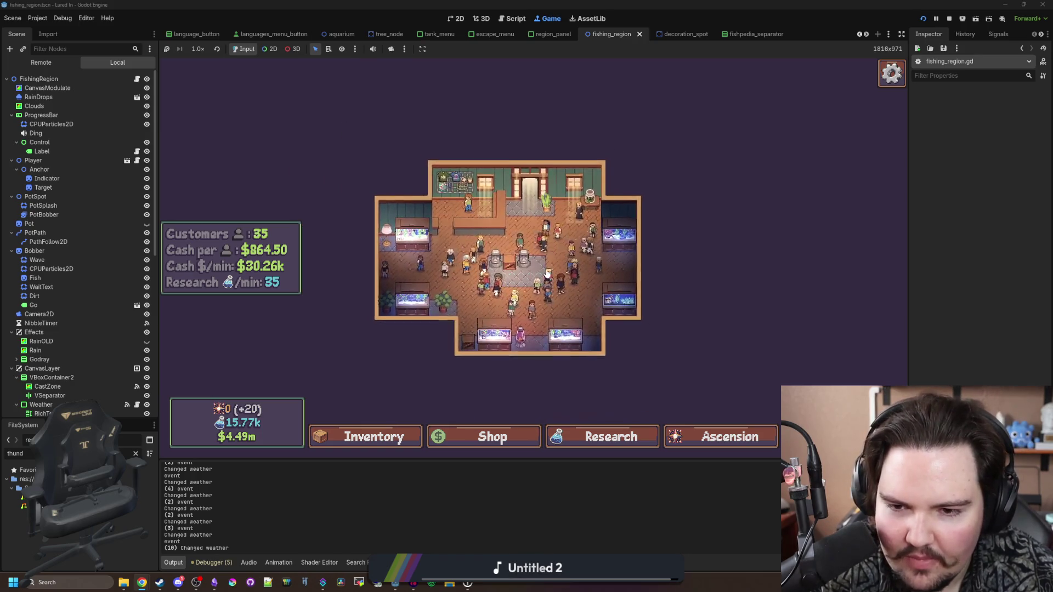
scroll(588, 262, up, 5)
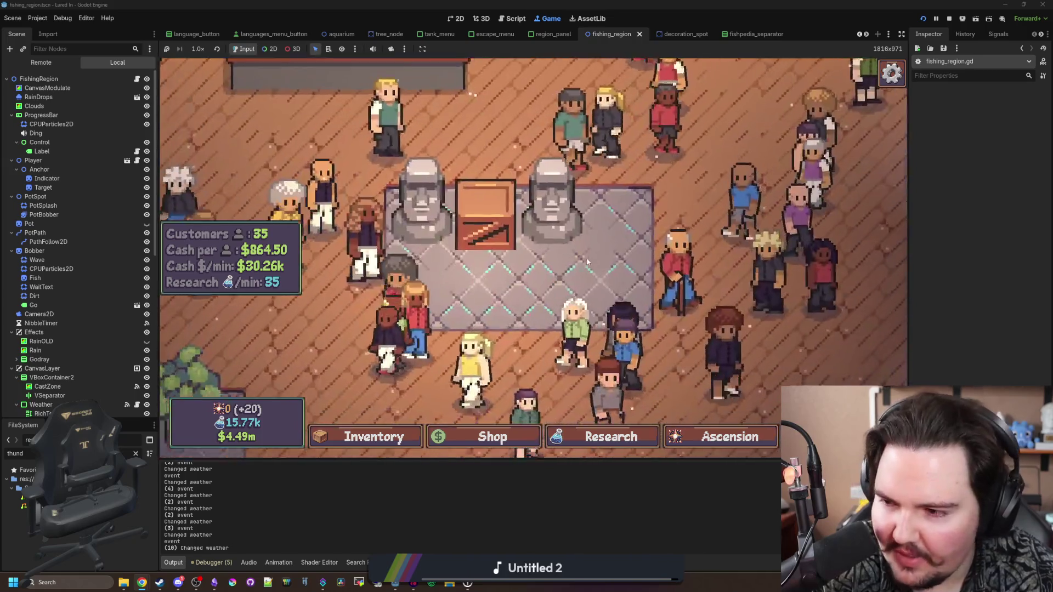
scroll(588, 262, down, 5)
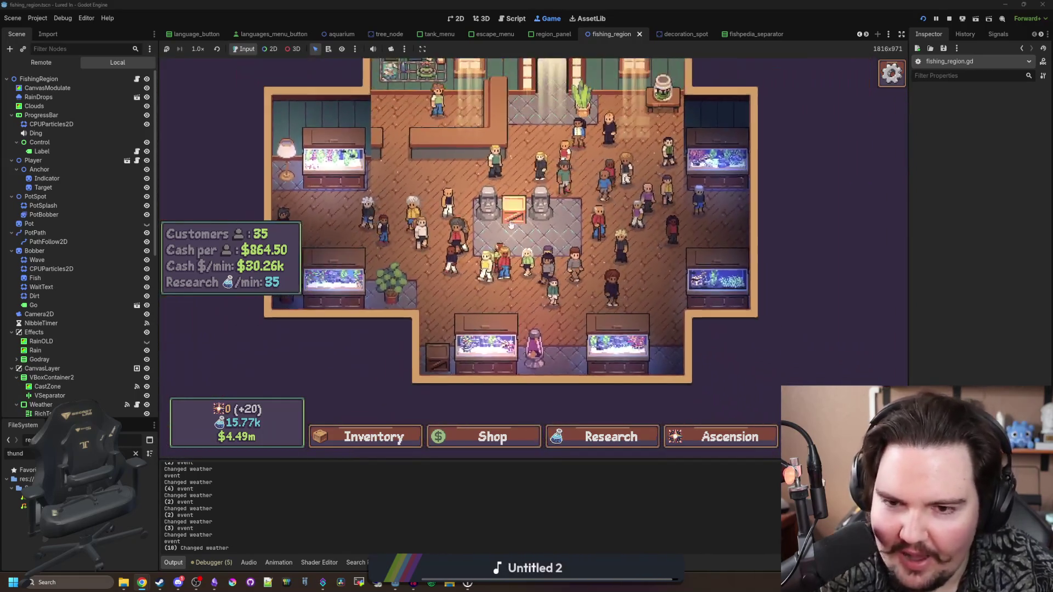
click(602, 321)
click(603, 328)
scroll(450, 210, up, 3)
scroll(450, 210, down, 3)
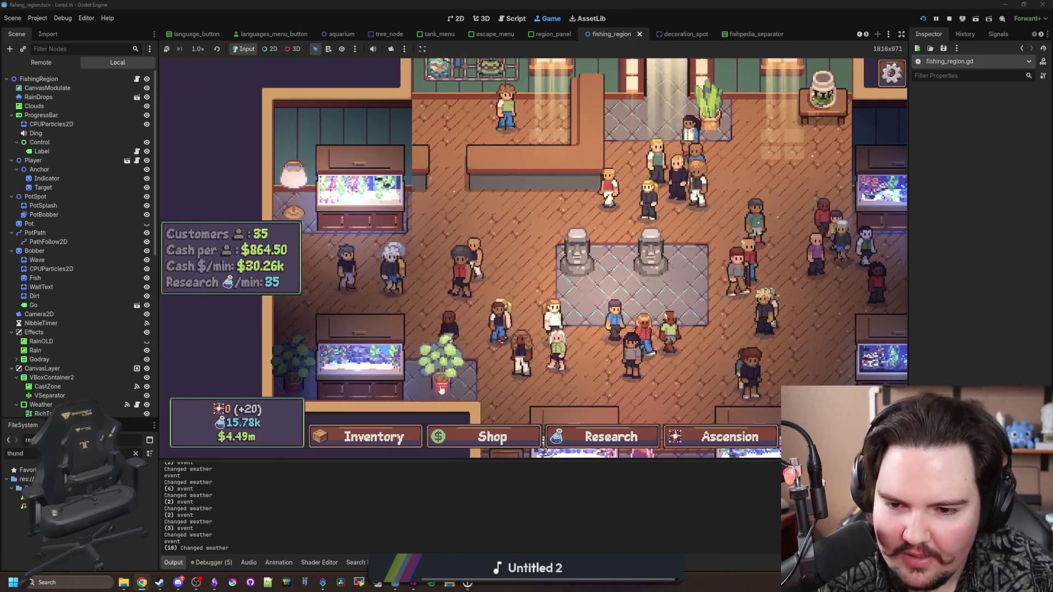
mouse_move(505, 413)
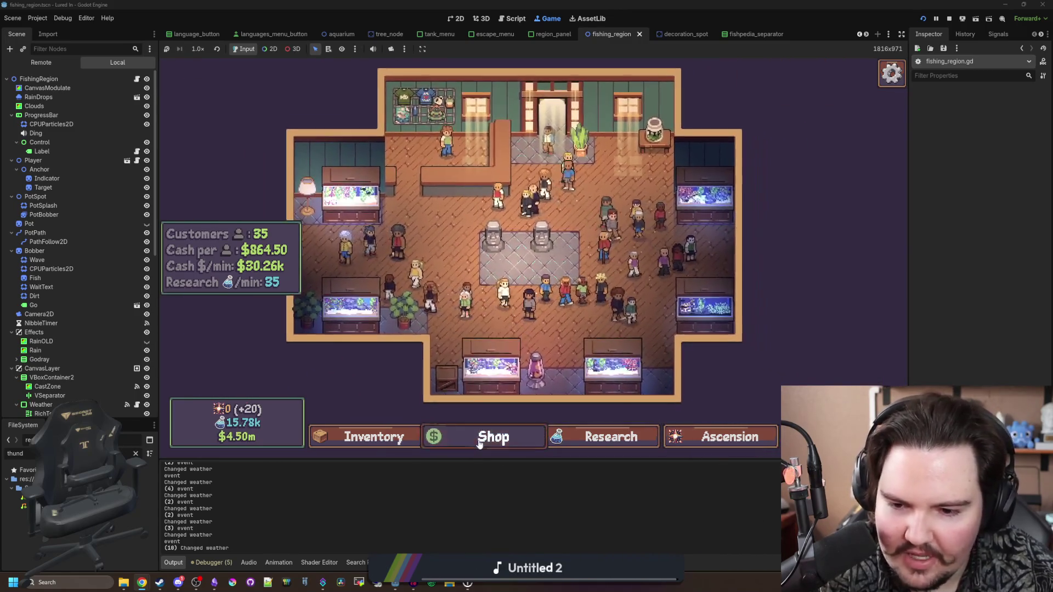
click(493, 436)
click(588, 163)
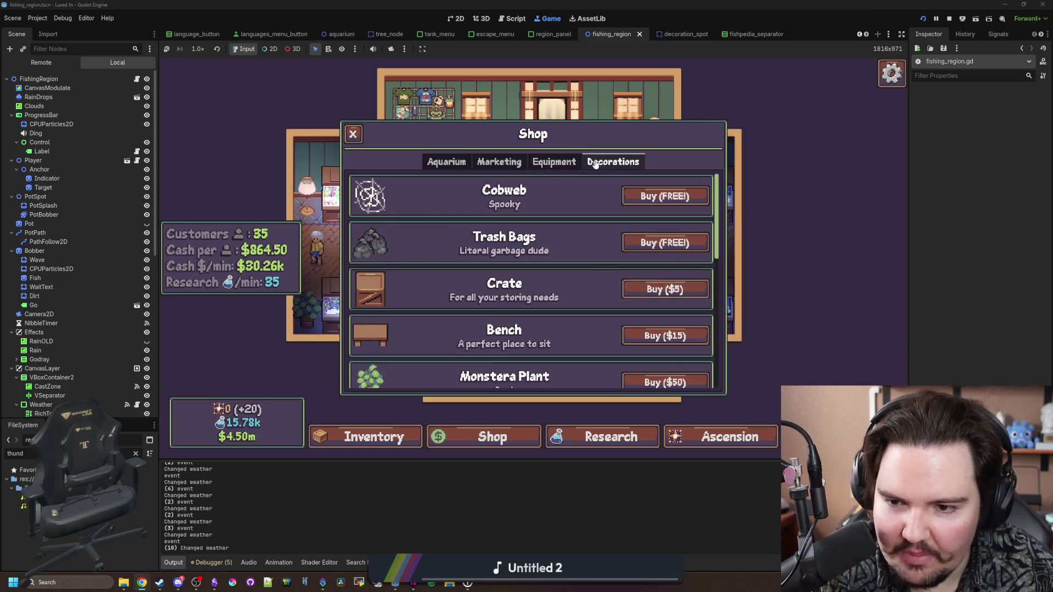
scroll(532, 236, down, 5)
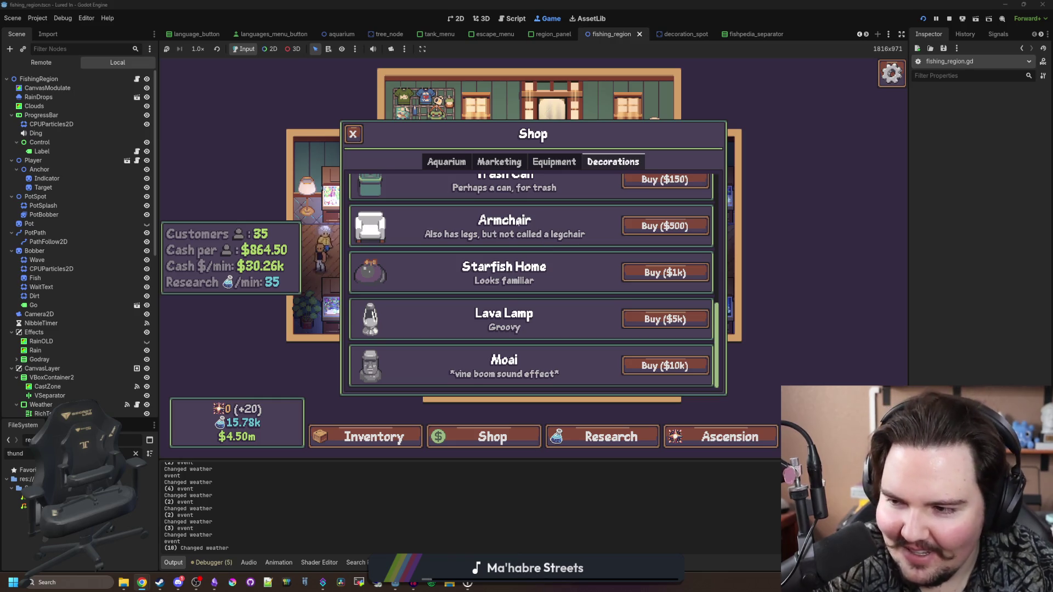
scroll(519, 226, up, 6)
scroll(561, 278, down, 2)
scroll(561, 278, up, 3)
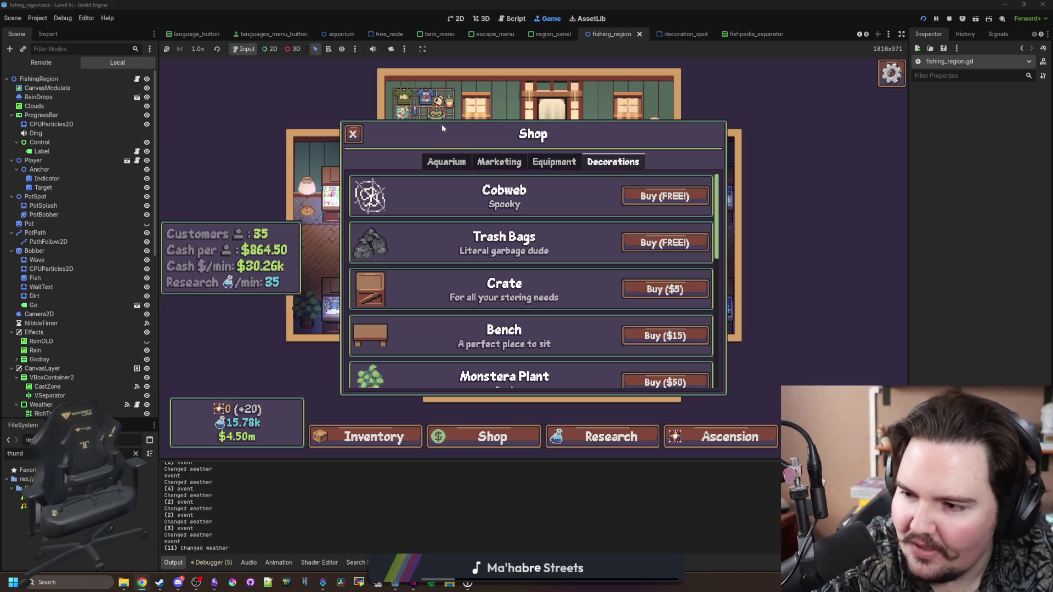
click(352, 134)
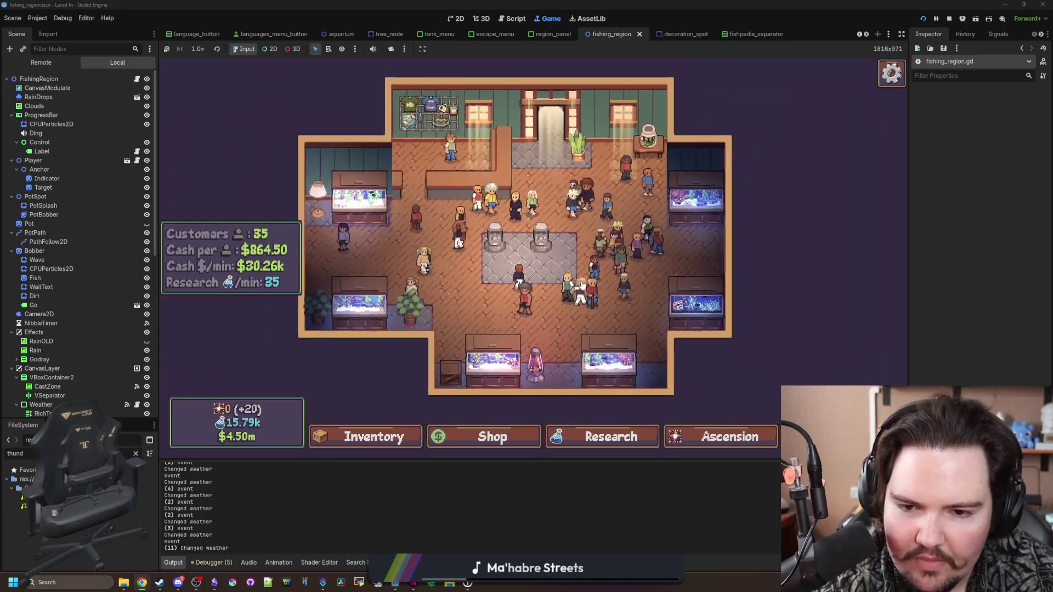
Step: Rotate a moai statue to 11° and move it to a new spot on its carpet
scroll(541, 292, up, 2)
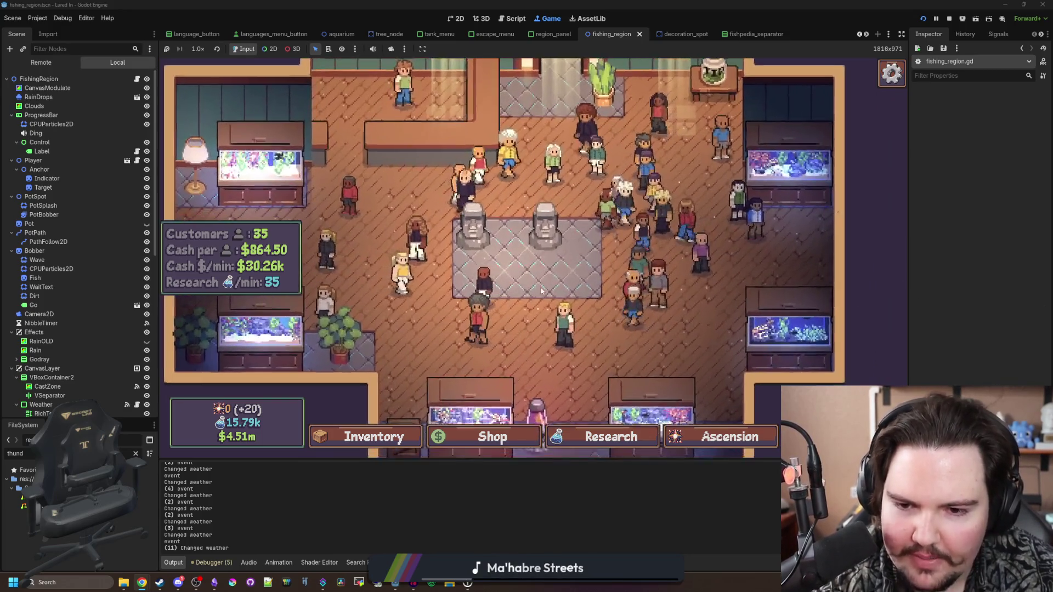
click(566, 284)
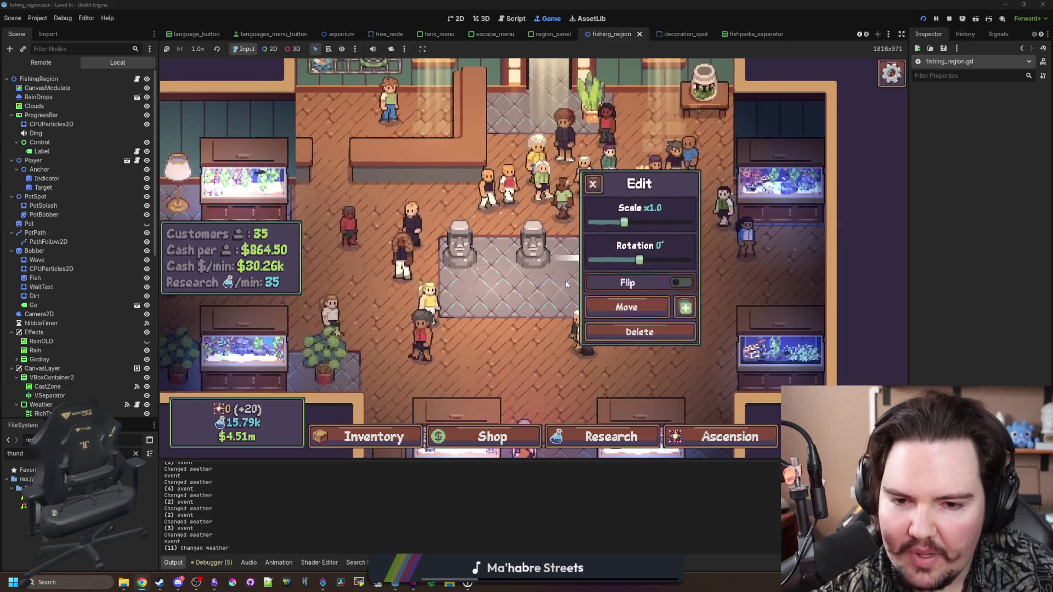
scroll(566, 285, up, 3)
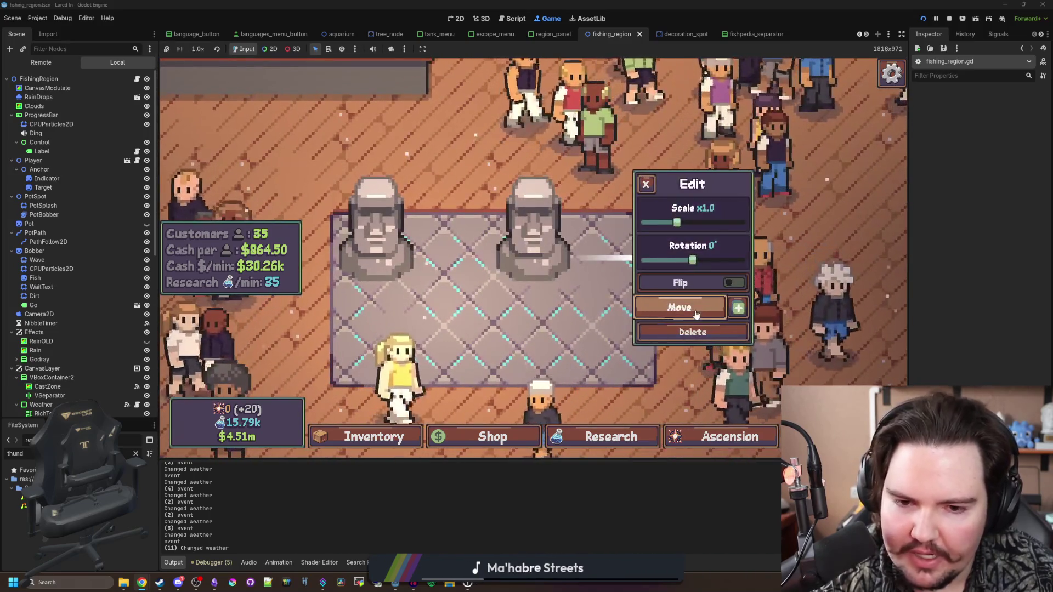
click(694, 312)
click(535, 250)
drag(694, 260, 704, 260)
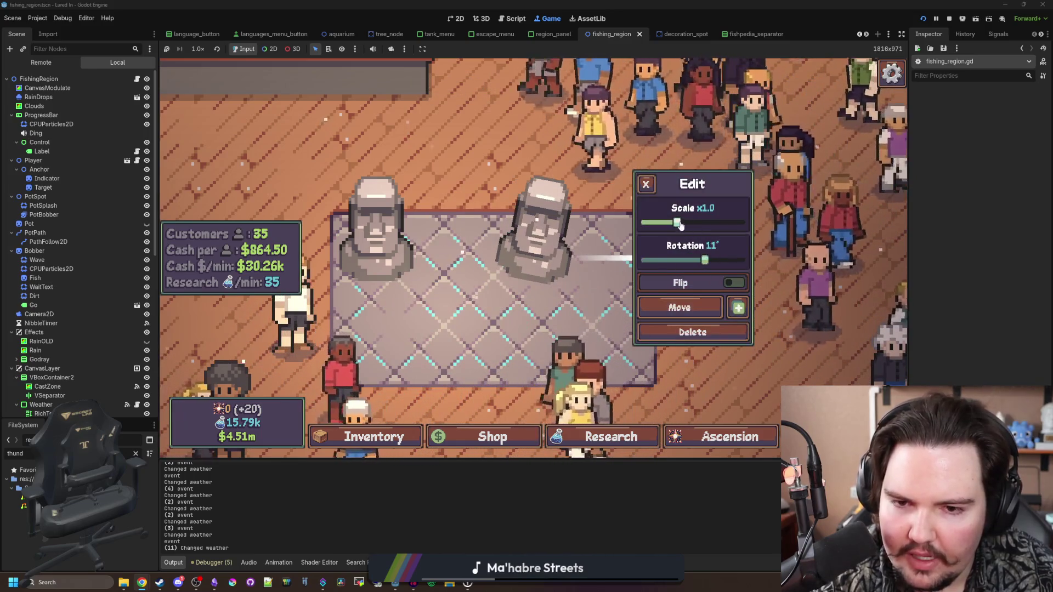
click(680, 307)
click(536, 280)
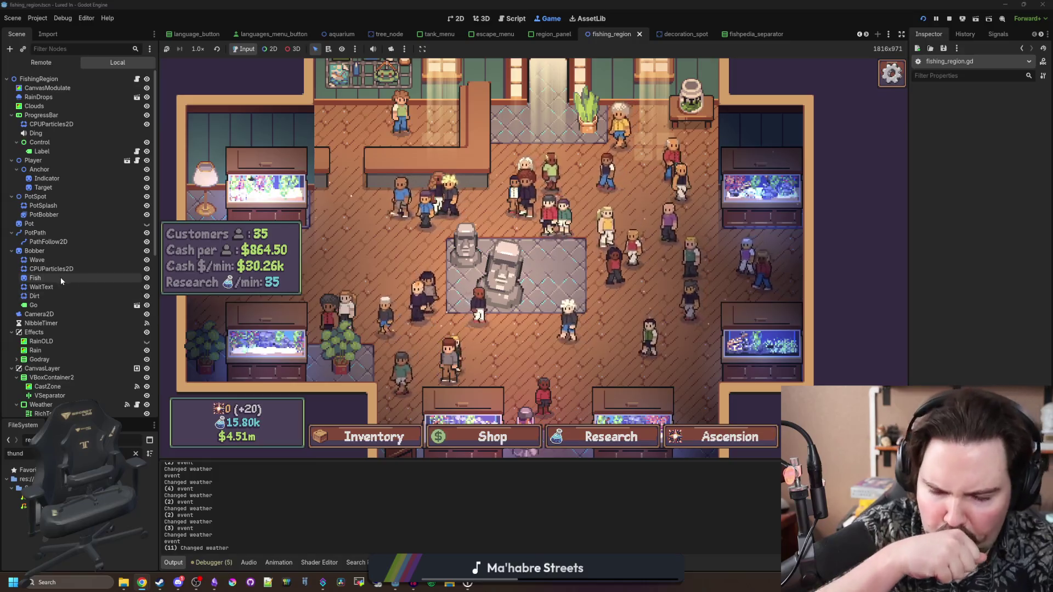
Step: Filter FileSystem by 'or' and open aquarium_cursor.gd at the if object: block, line 128
click(135, 453)
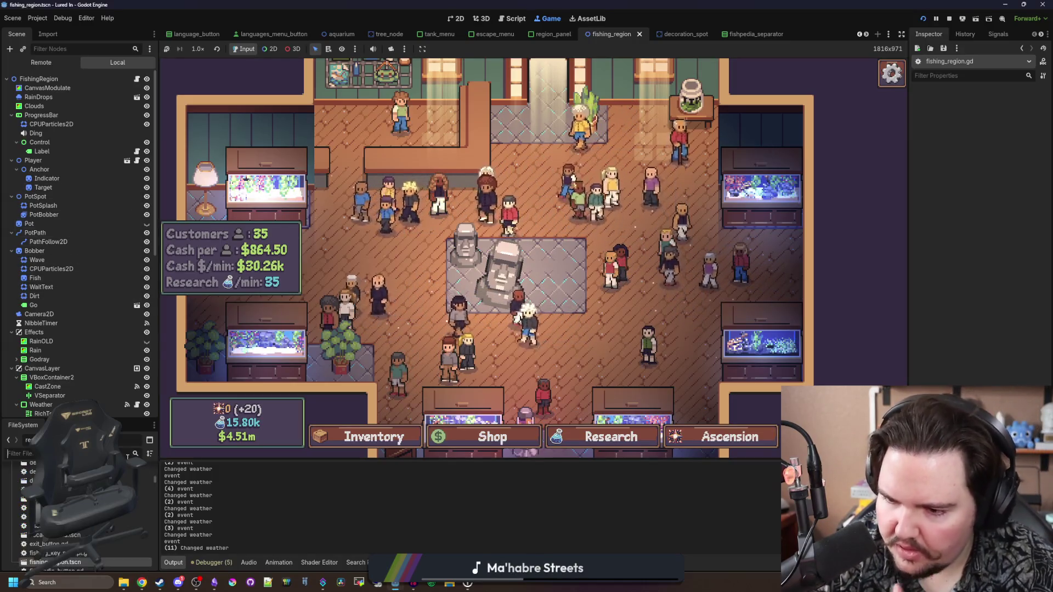
text(cursor)
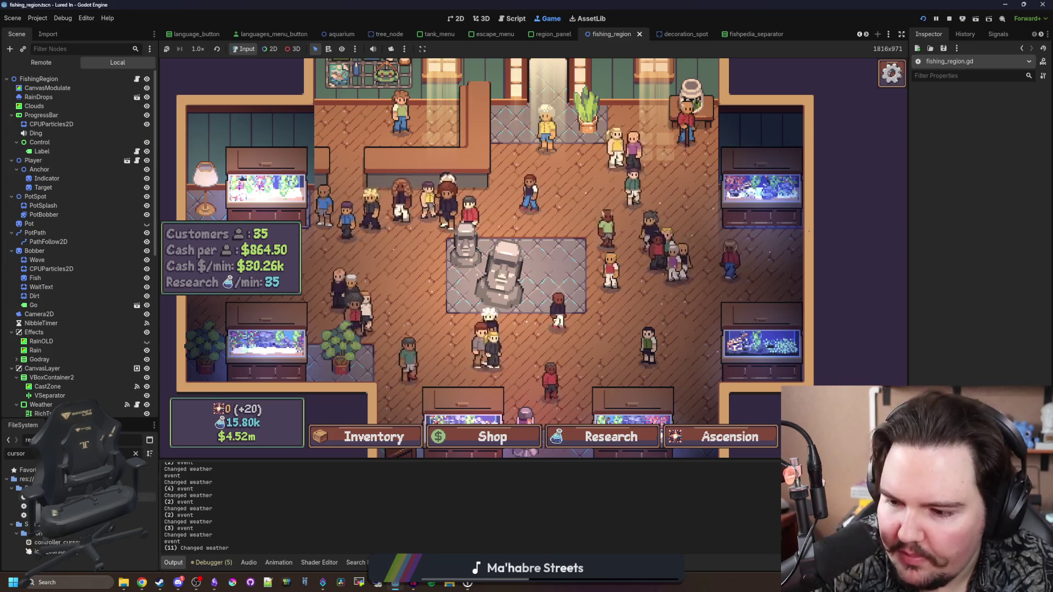
double_click(82, 497)
click(456, 286)
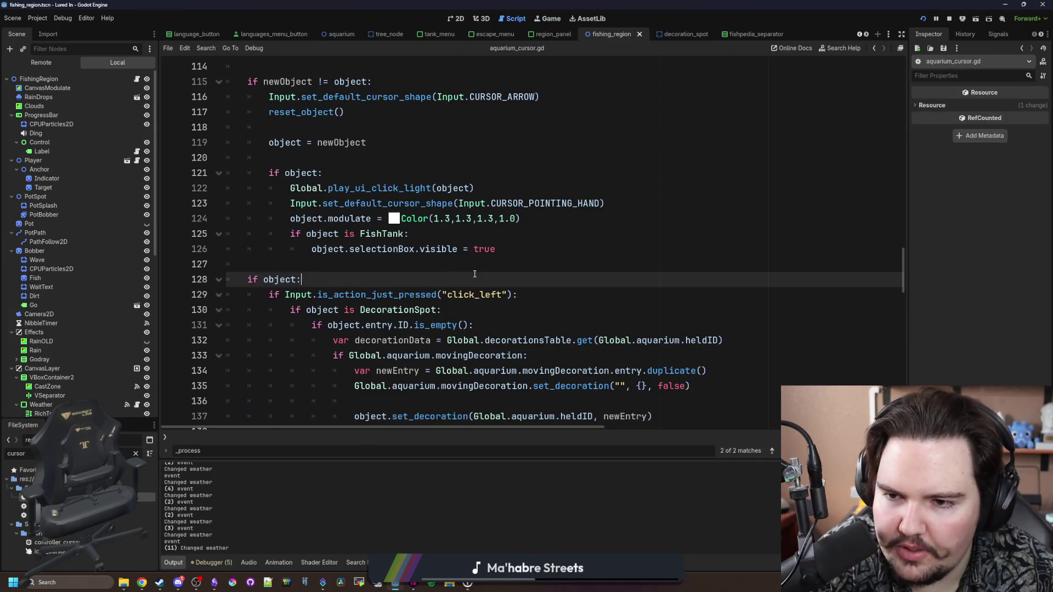
Step: Review the cursor script, searching for 'object' from the var object declaration
scroll(559, 264, up, 3)
scroll(461, 175, up, 4)
scroll(460, 175, down, 4)
click(460, 174)
scroll(401, 200, up, 7)
scroll(401, 201, up, 15)
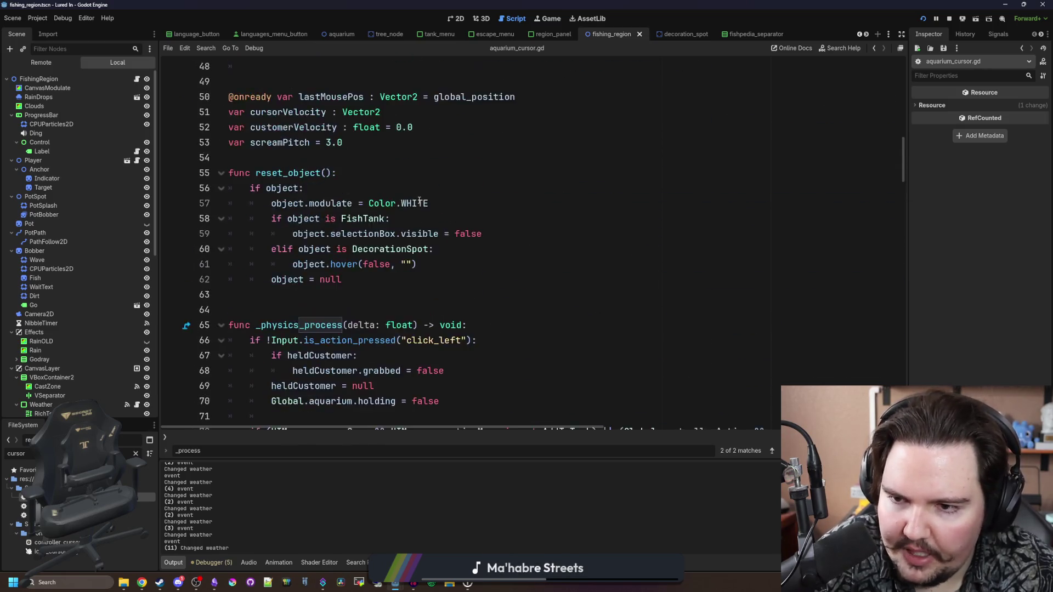
scroll(361, 281, down, 2)
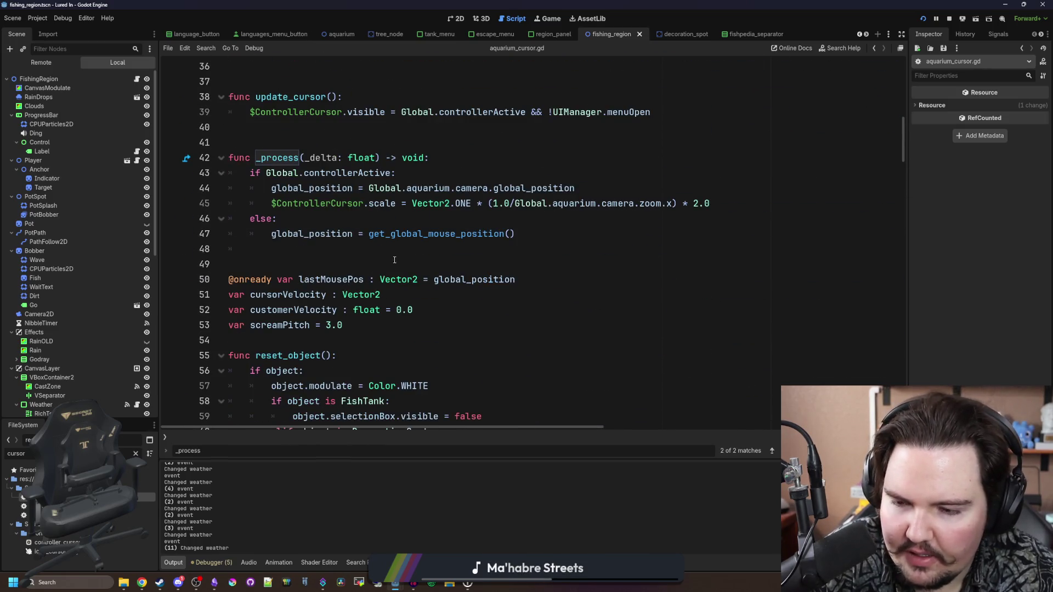
scroll(395, 260, up, 12)
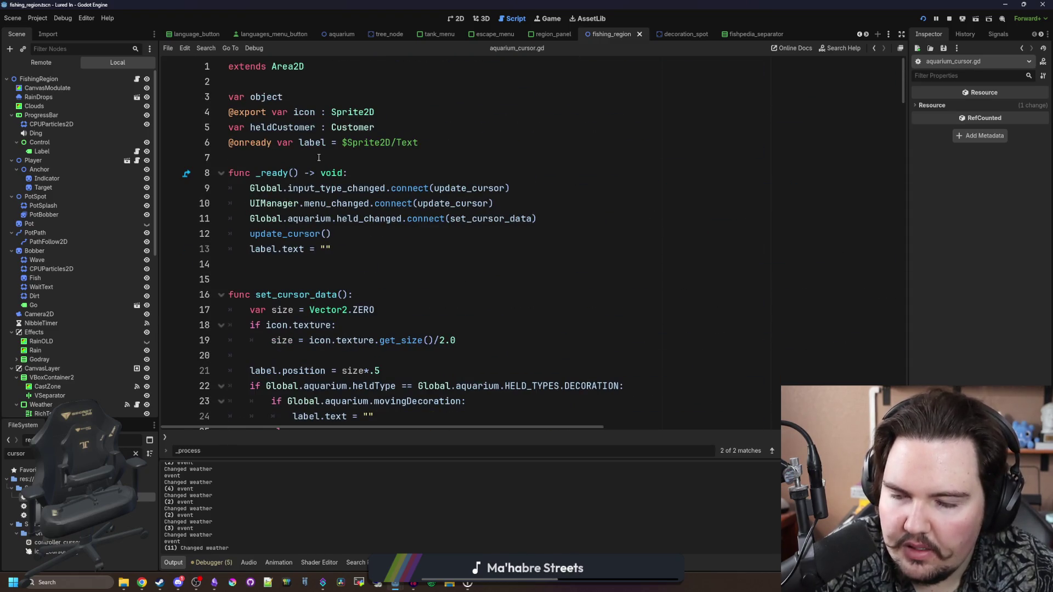
click(299, 93)
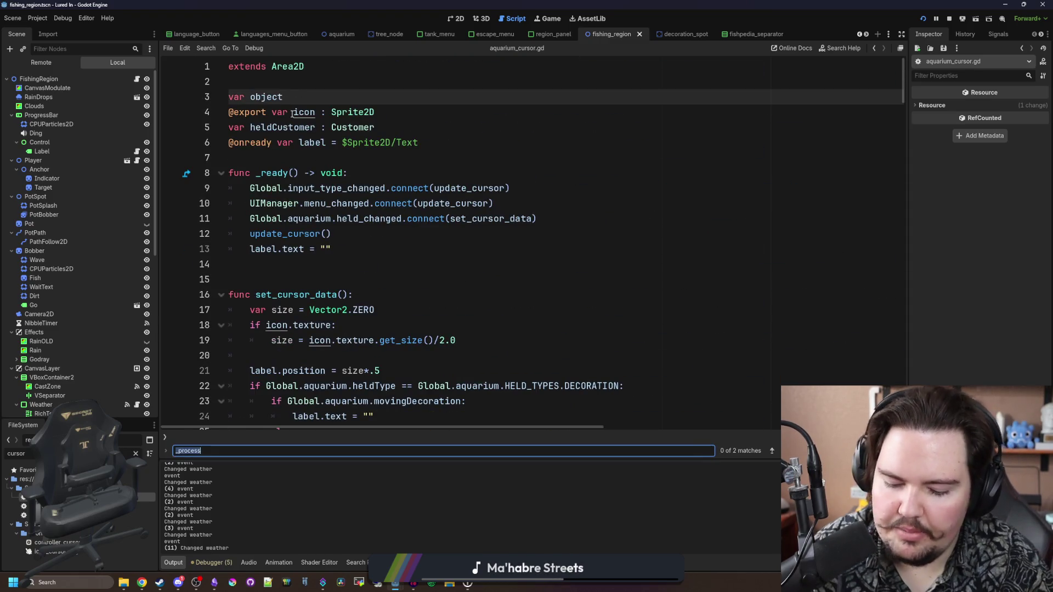
text(object)
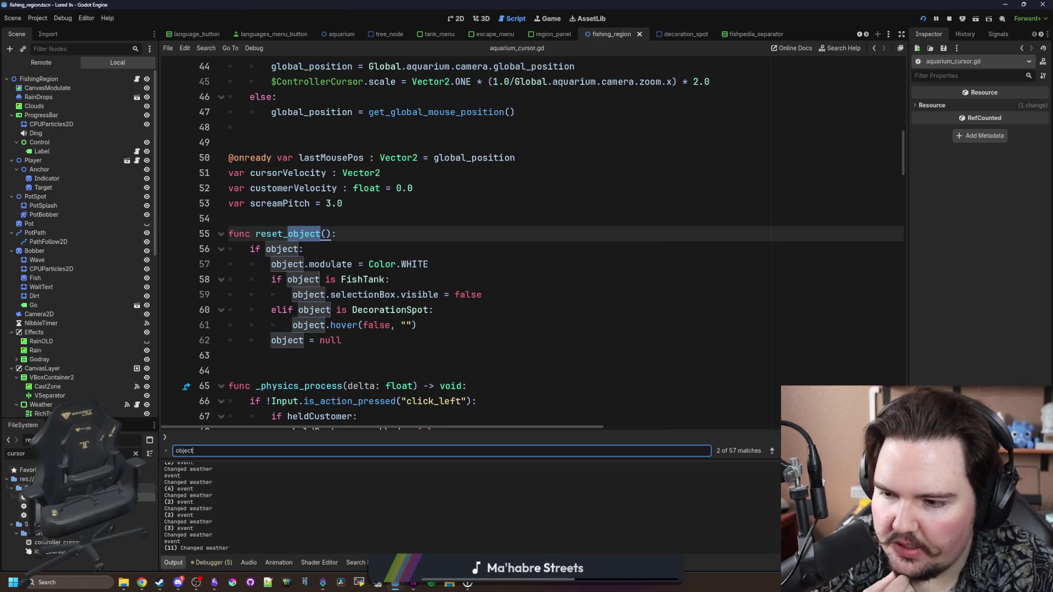
scroll(75, 303, down, 5)
Step: Open the Cursor node's script, trial then remove blank lines in reset_object, and switch to aquarium.gd
click(135, 453)
text(aquar)
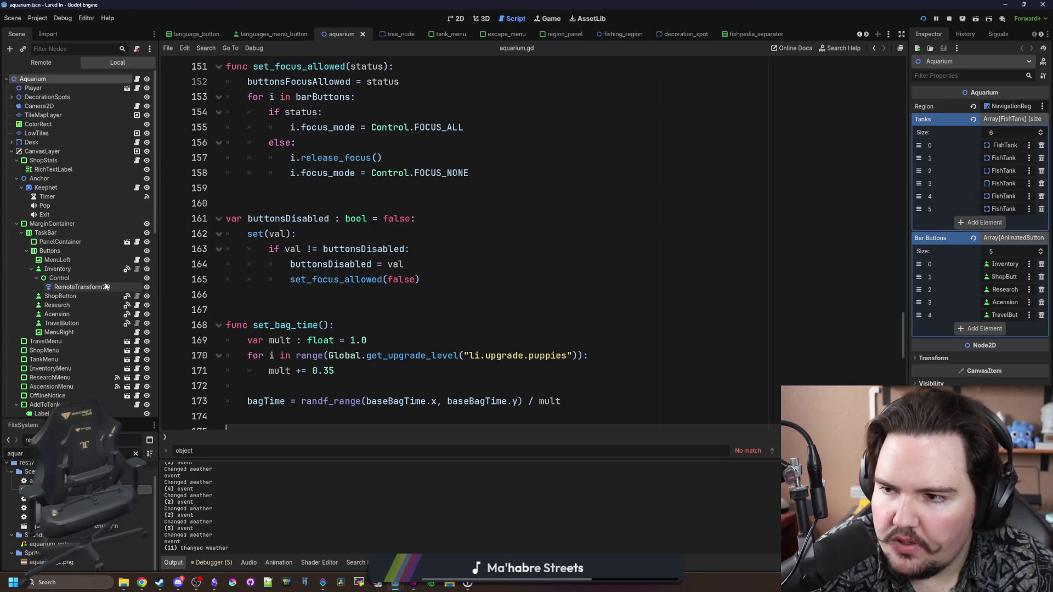
scroll(52, 173, down, 8)
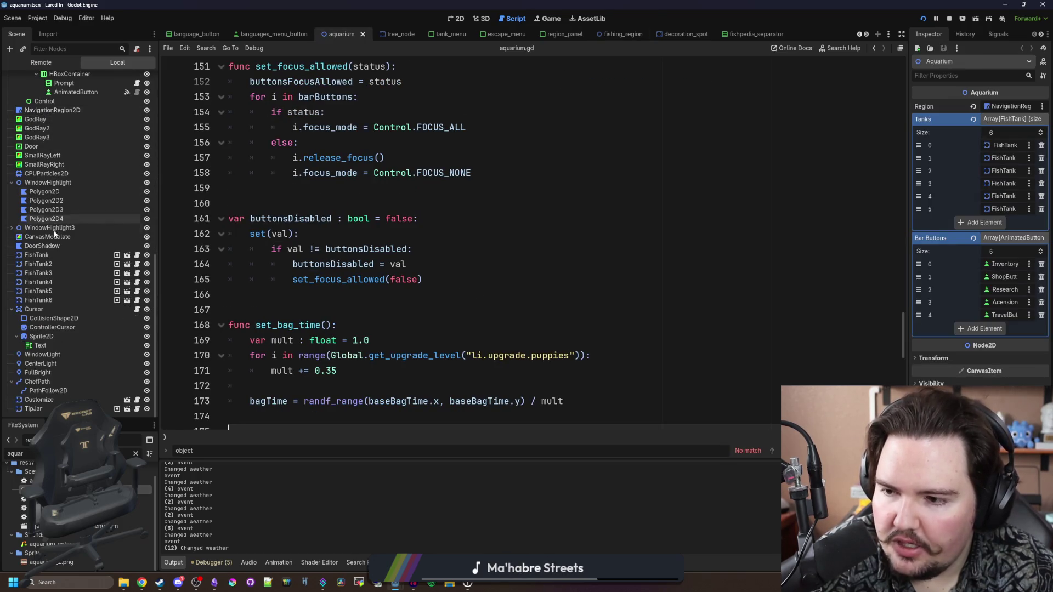
click(54, 337)
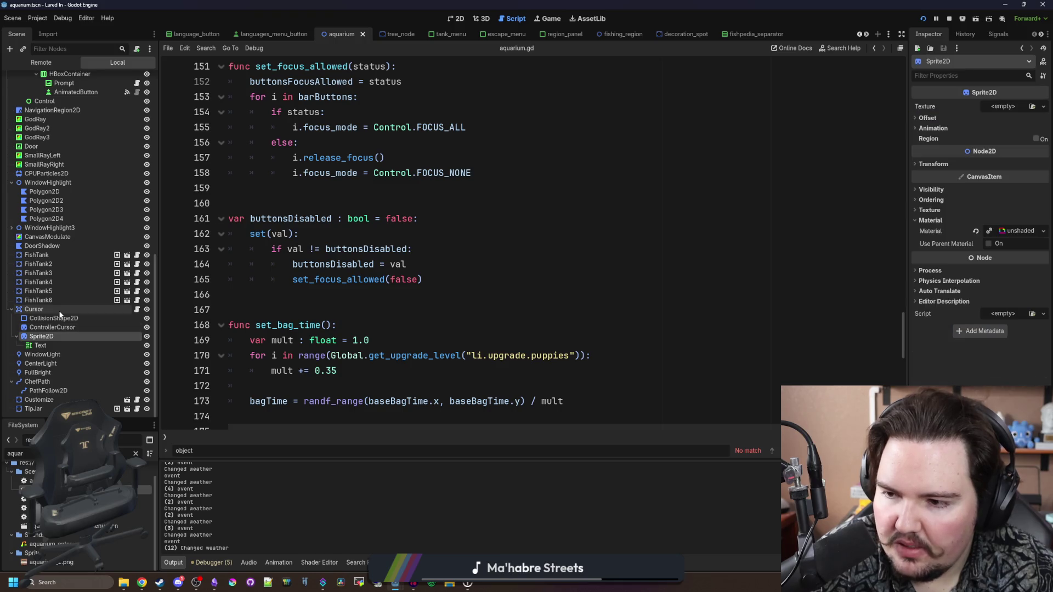
click(270, 299)
click(136, 310)
click(345, 246)
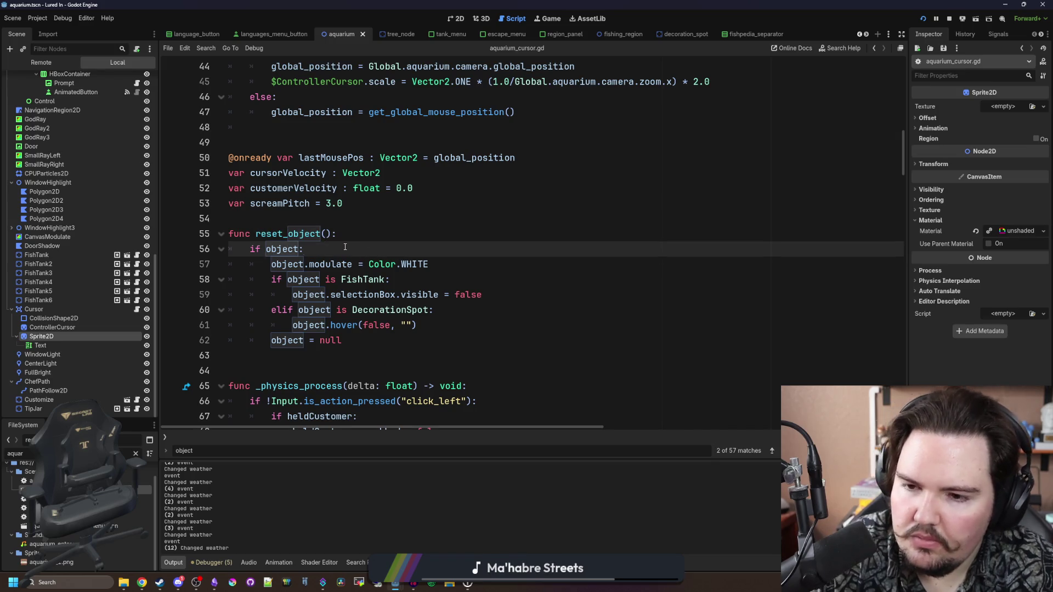
key(Return)
key(Return)
key(Up)
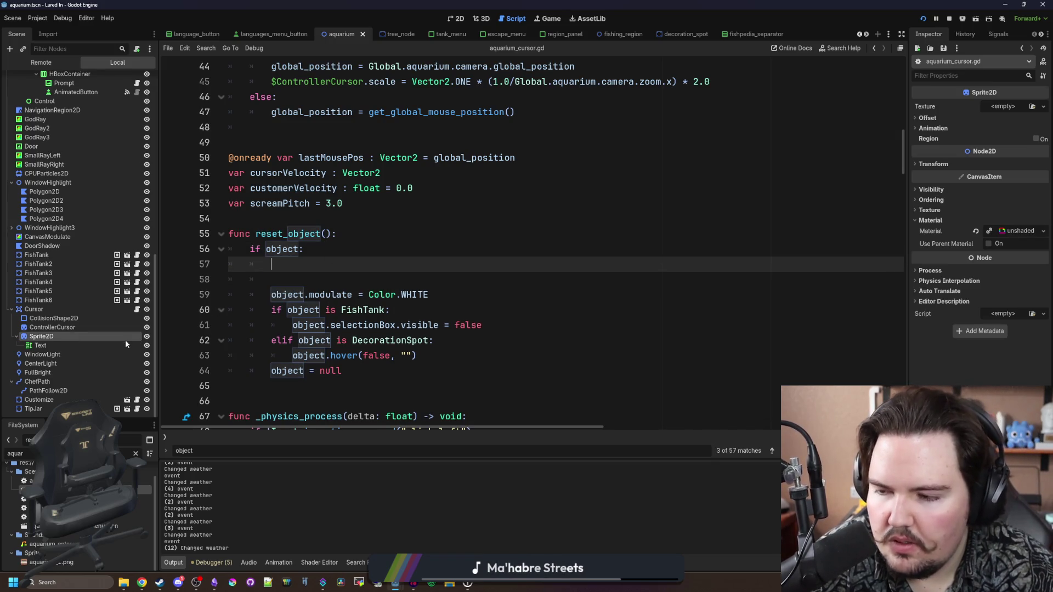
click(322, 280)
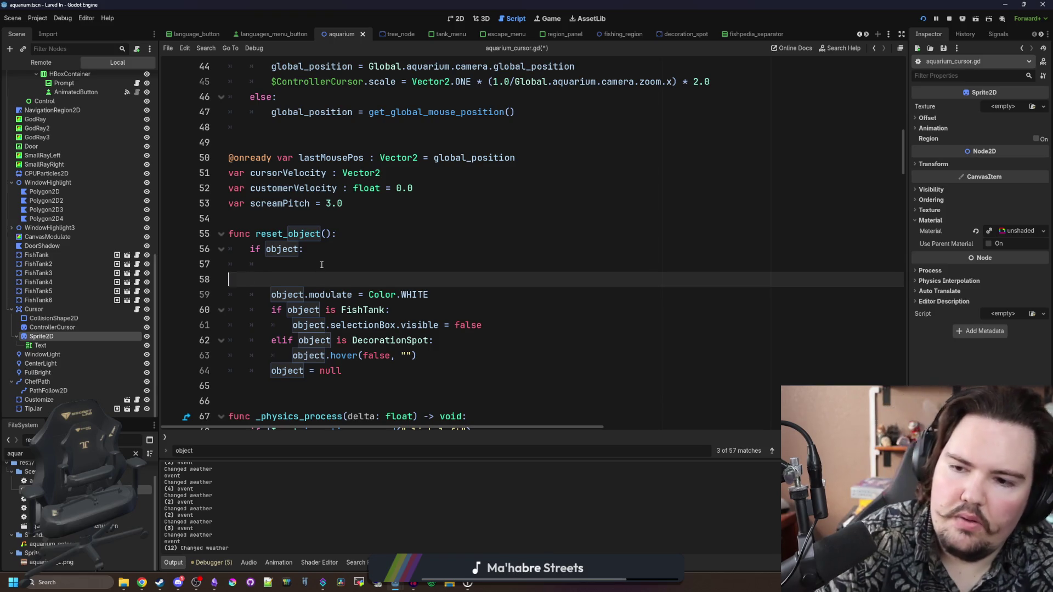
key(BackSpace)
key(BackSpace)
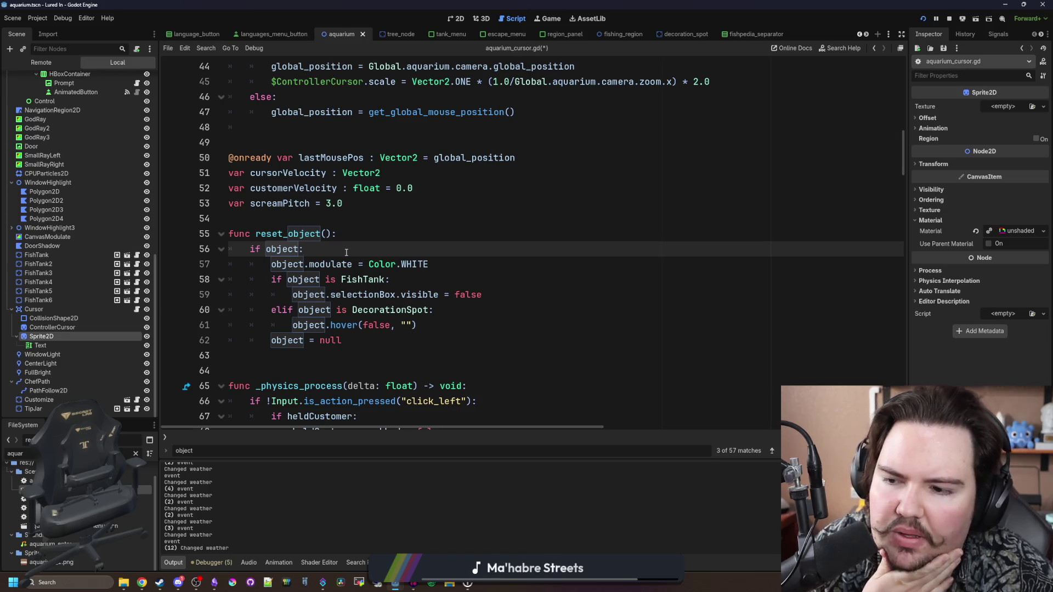
scroll(115, 183, up, 10)
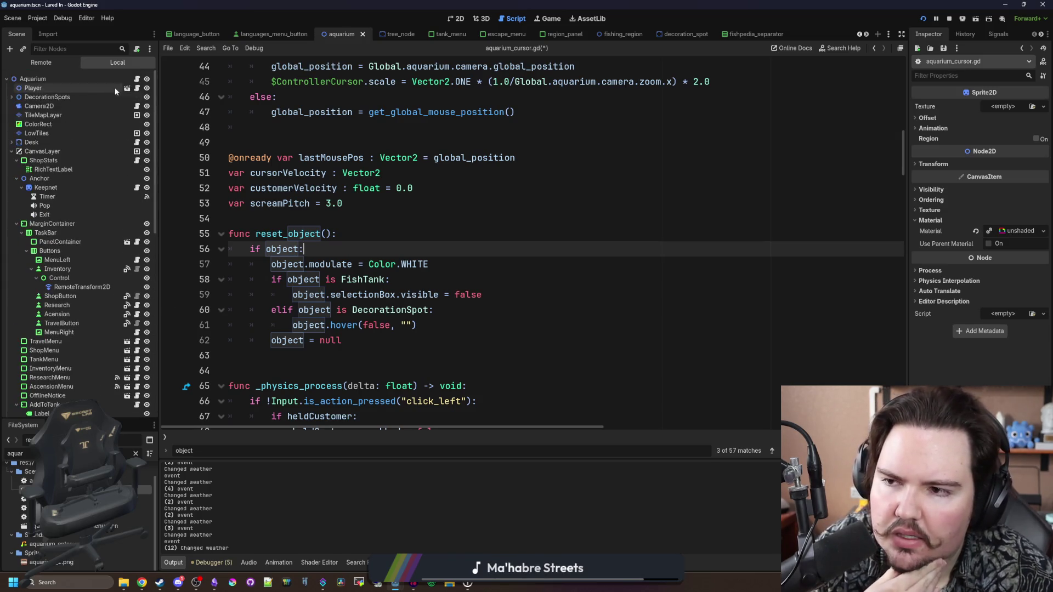
click(136, 80)
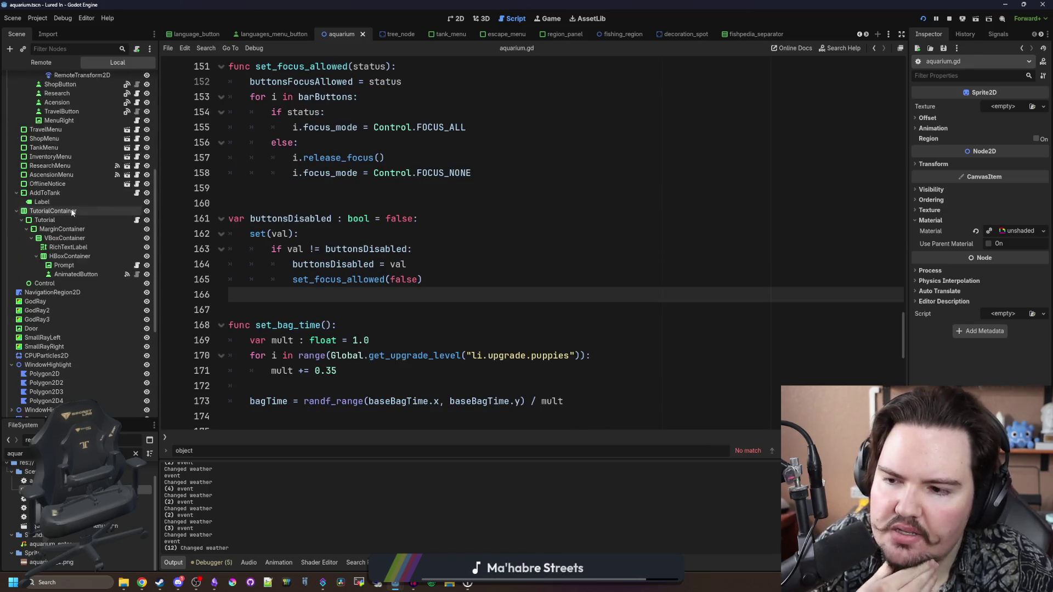
Step: Search aquarium.gd for heldID, then for set_, to locate reset_held
click(504, 304)
text(heldO)
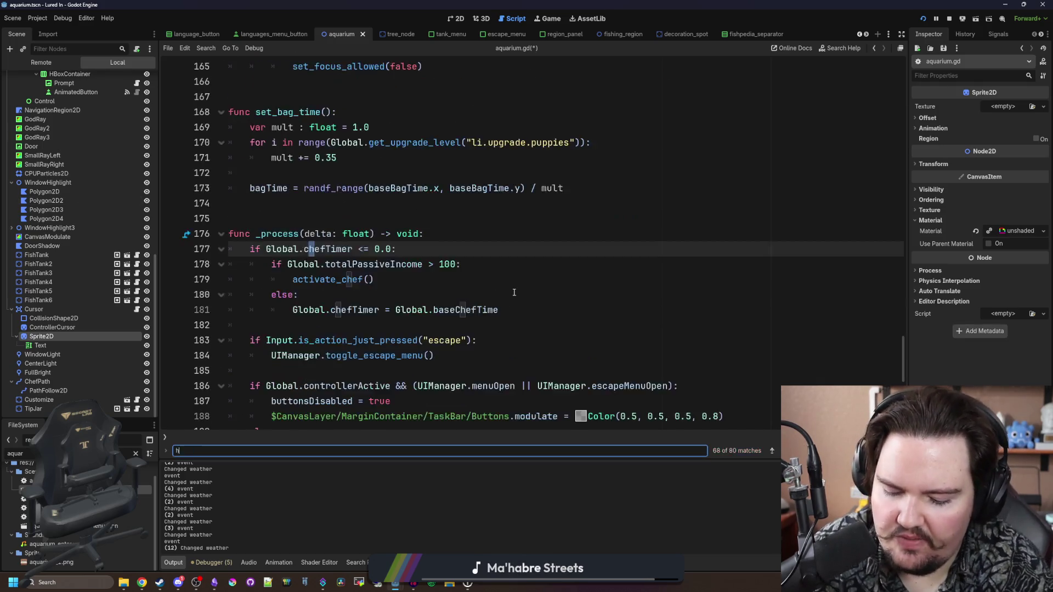
key(BackSpace)
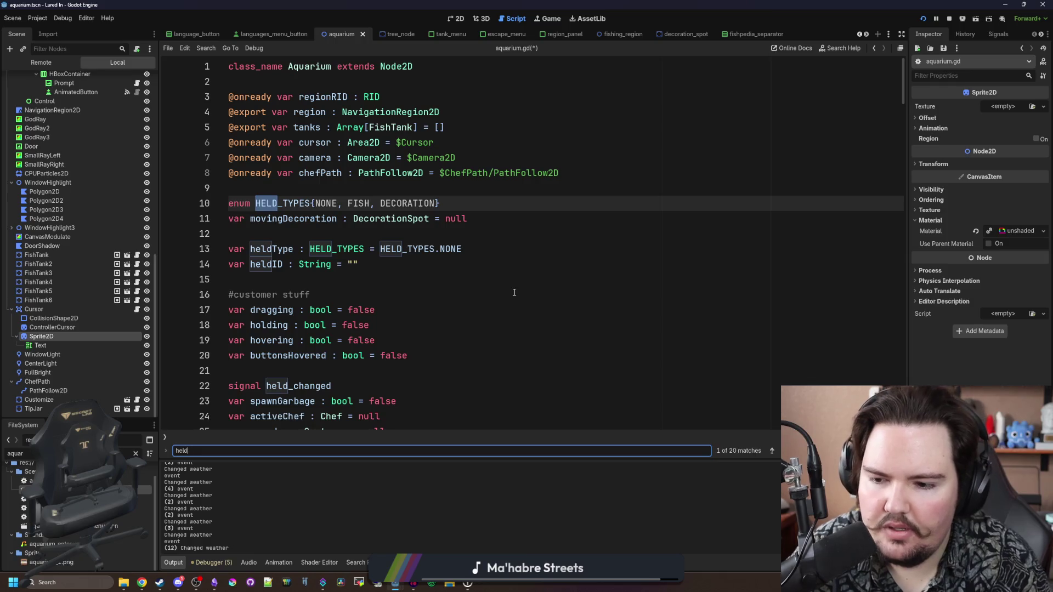
text(ID)
click(300, 265)
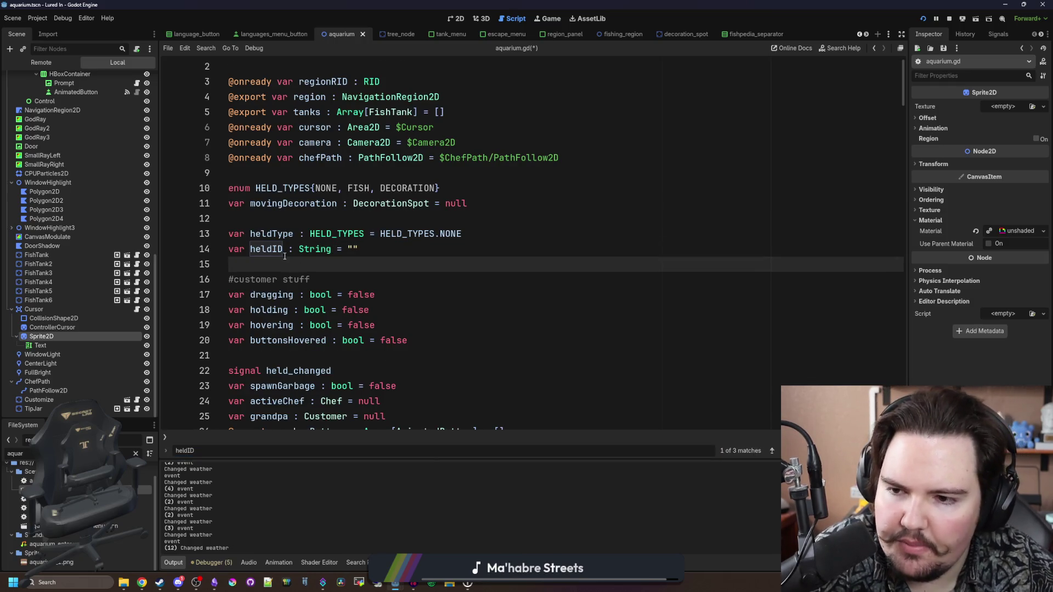
key(ctrl+f)
text(set_)
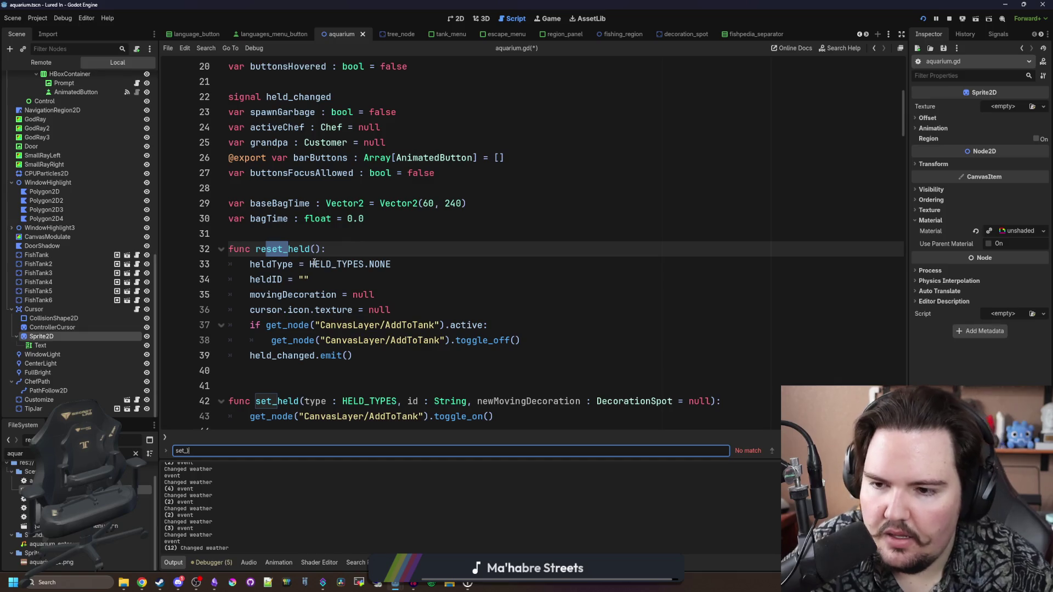
scroll(314, 264, down, 1)
Step: Add $Cursor/Sprite2D rotation = 0 and scale = Vector2.ZERO lines to reset_held and save
click(236, 312)
key(End)
key(Return)
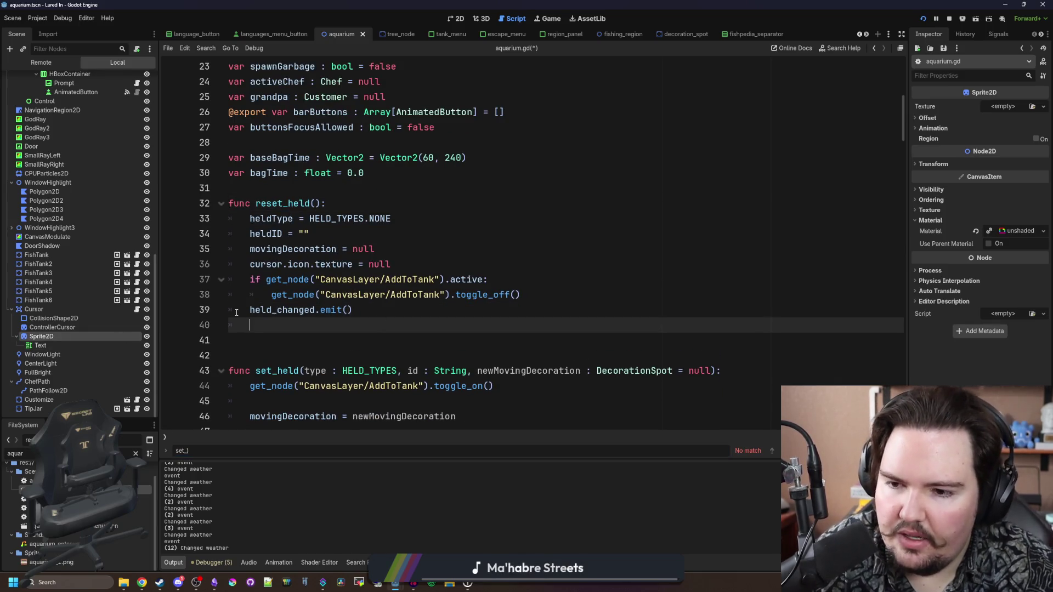
key(alt+Up)
drag(44, 336, 271, 315)
text(.rotation = 0)
key(Return)
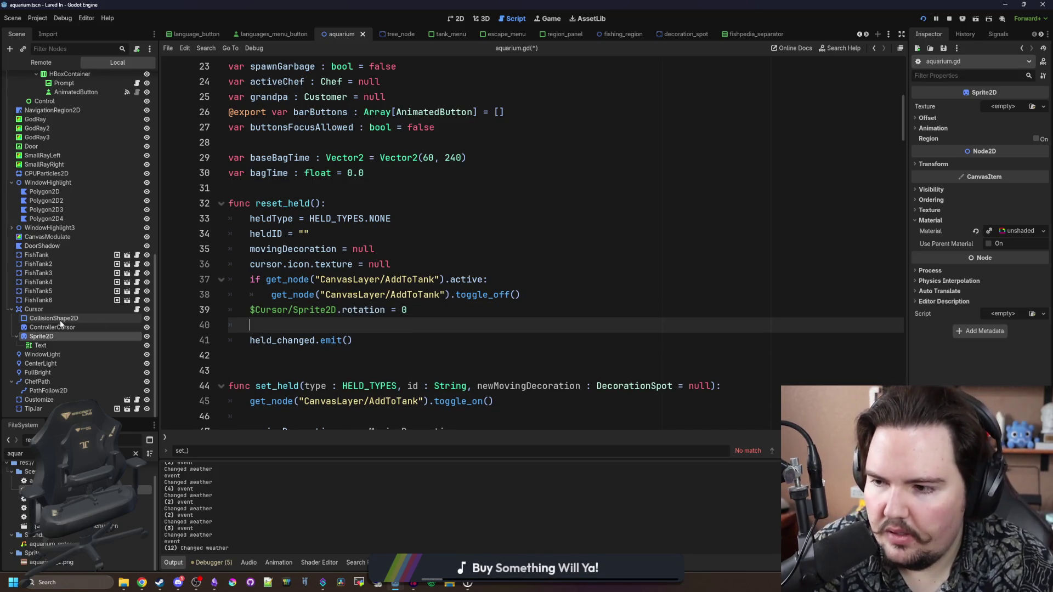
drag(41, 335, 369, 331)
text(cale = Vector2.ZERO)
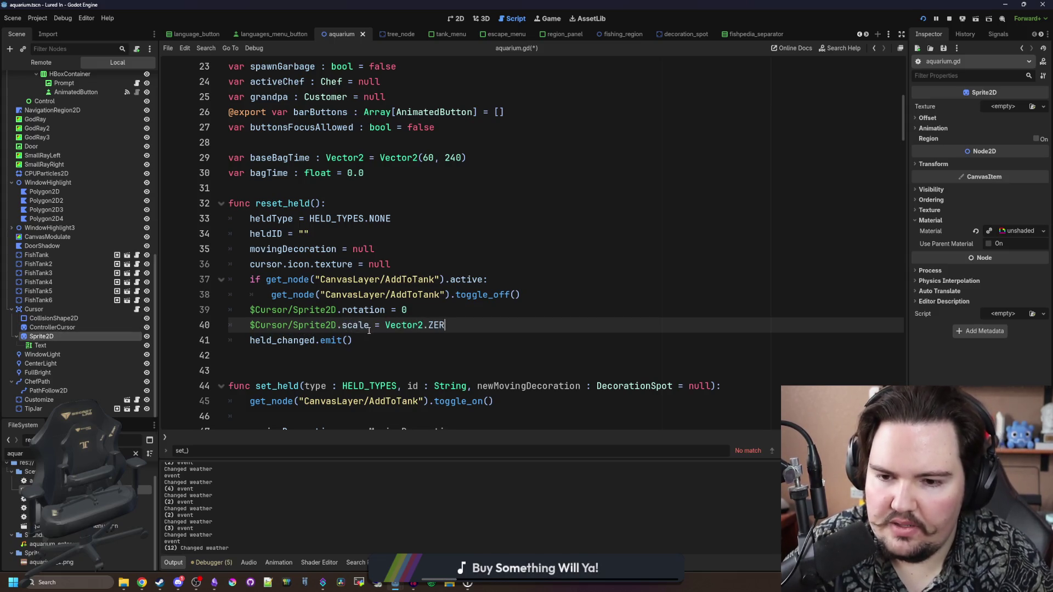
click(443, 316)
key(ctrl+s)
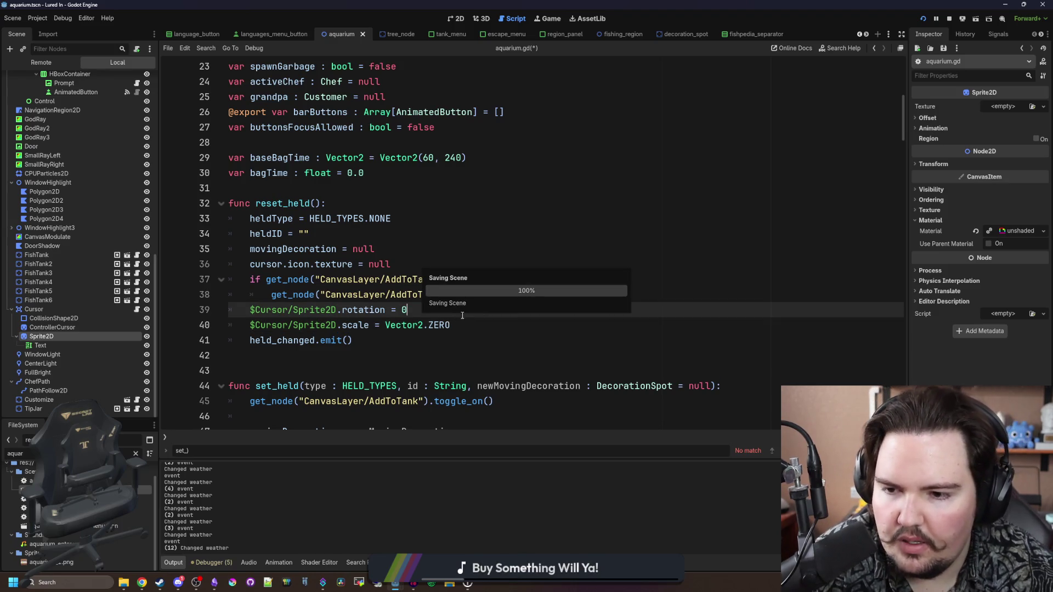
Step: Change the scale reset to Vector2.ONE and save aquarium.gd
click(461, 326)
key(BackSpace)
key(BackSpace)
key(BackSpace)
text(ONE)
key(ctrl+s)
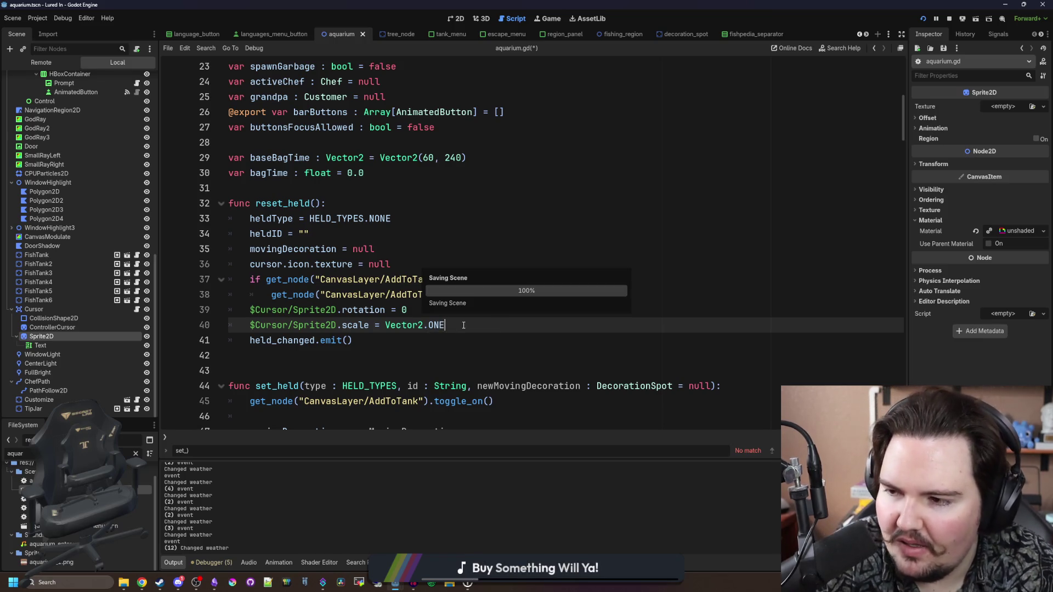
key(Down)
key(ctrl+s)
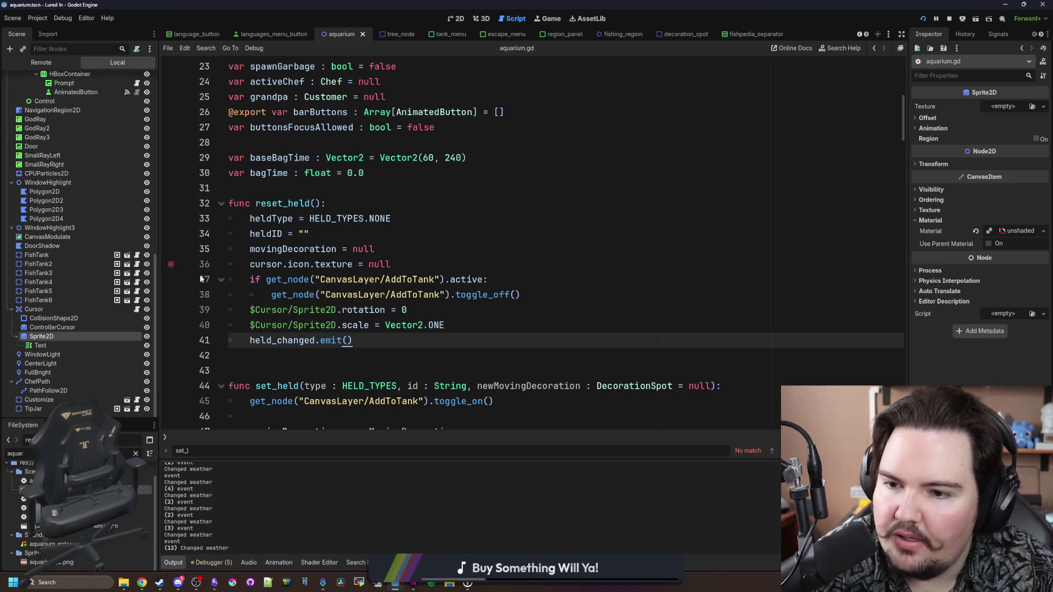
click(396, 237)
scroll(384, 244, down, 6)
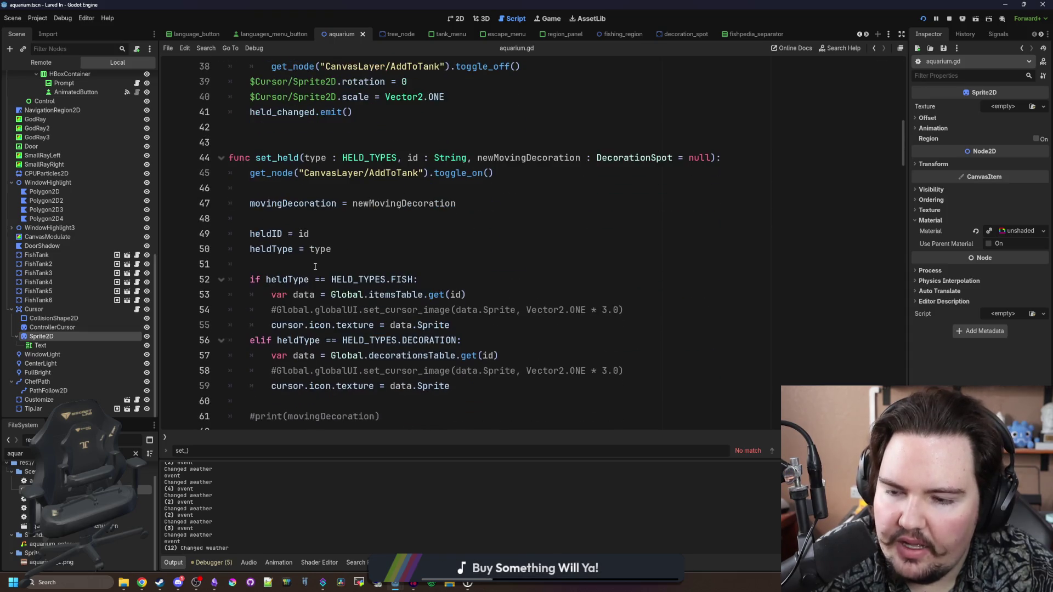
scroll(277, 224, up, 1)
click(329, 204)
Step: Delete the commented cursor-image lines from set_held's decoration and fish branches
click(375, 219)
scroll(375, 222, down, 1)
click(475, 339)
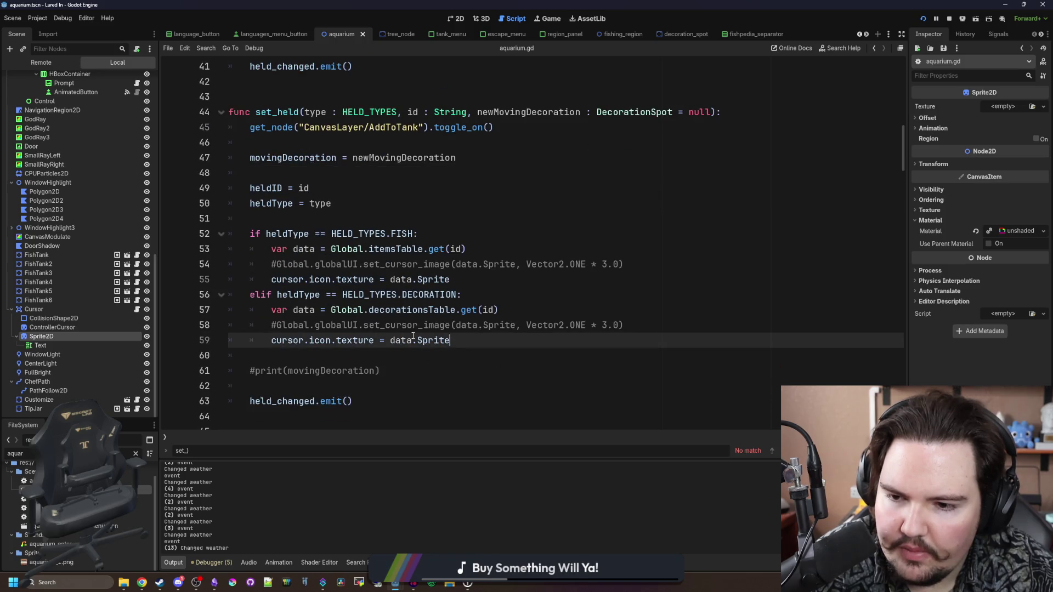
click(641, 328)
drag(658, 329, 229, 323)
key(BackSpace)
mouse_move(625, 264)
mouse_down()
mouse_move(354, 248)
mouse_move(466, 250)
mouse_up()
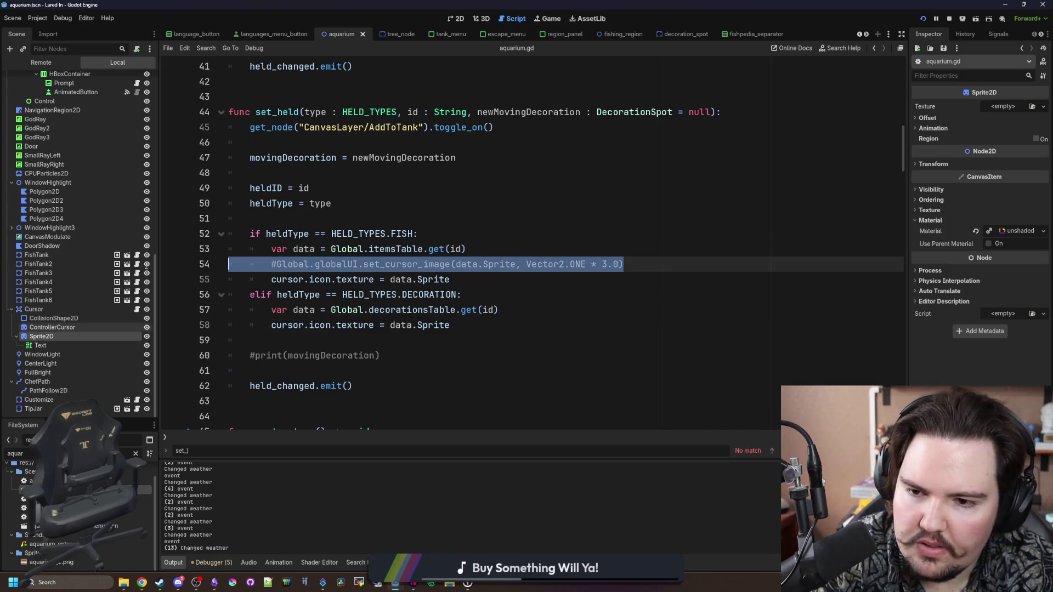
key(BackSpace)
Step: Add 'if movingDecoration:' setting $Cursor/Sprite2D.rotation = movingDecoration.sprite.rotation
click(483, 308)
key(Return)
key(Return)
key(Return)
key(Up)
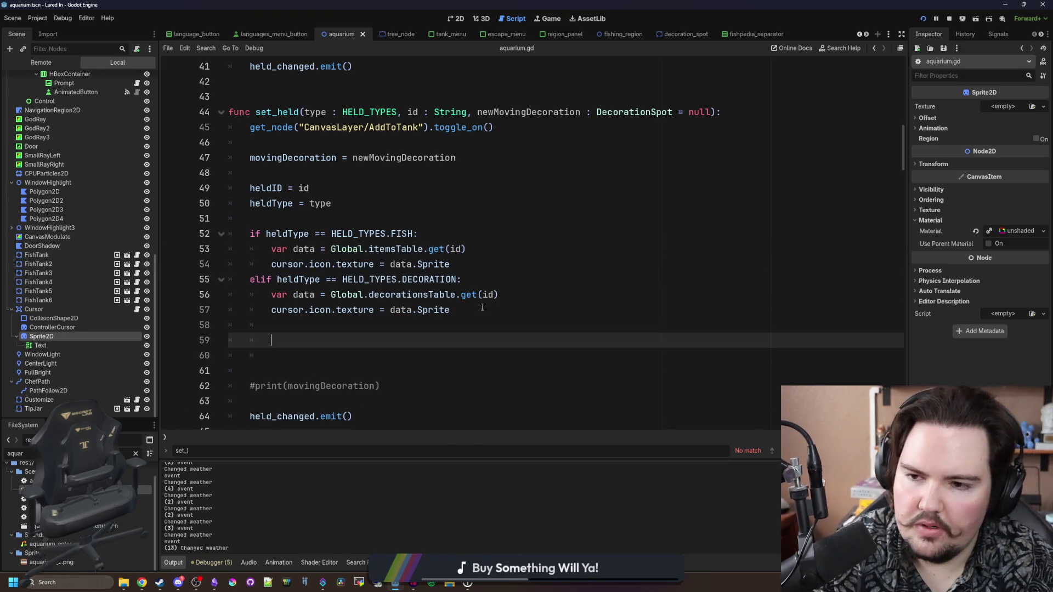
text(if moving)
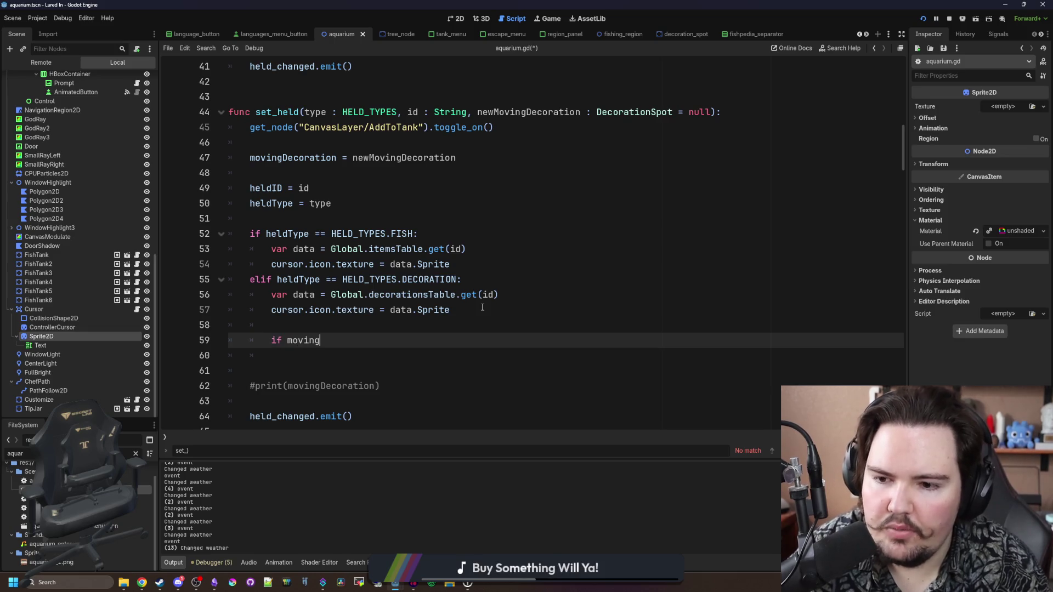
text(Decoration:)
key(Return)
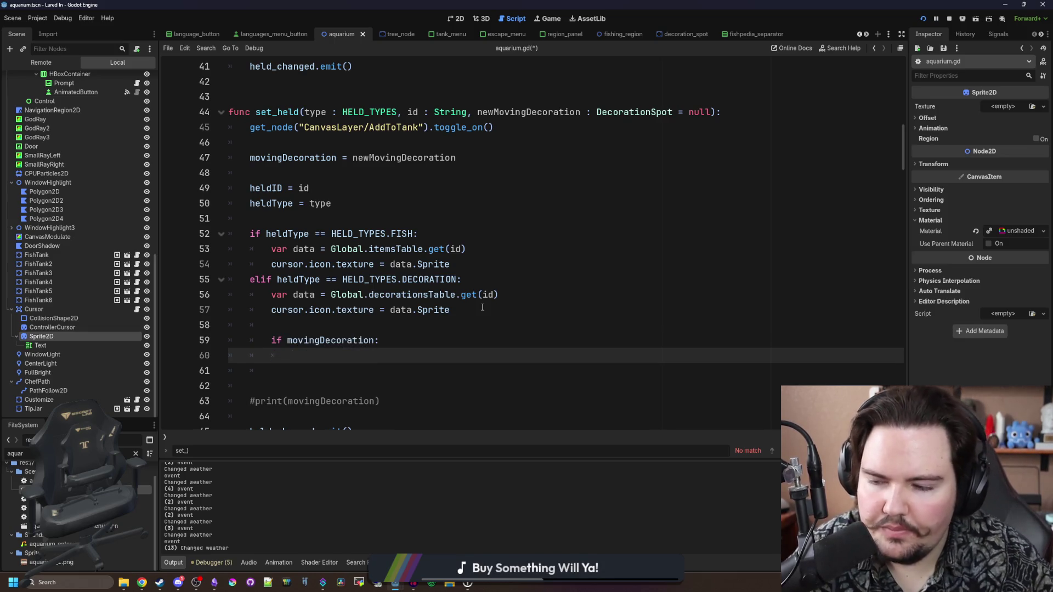
drag(60, 334, 418, 361)
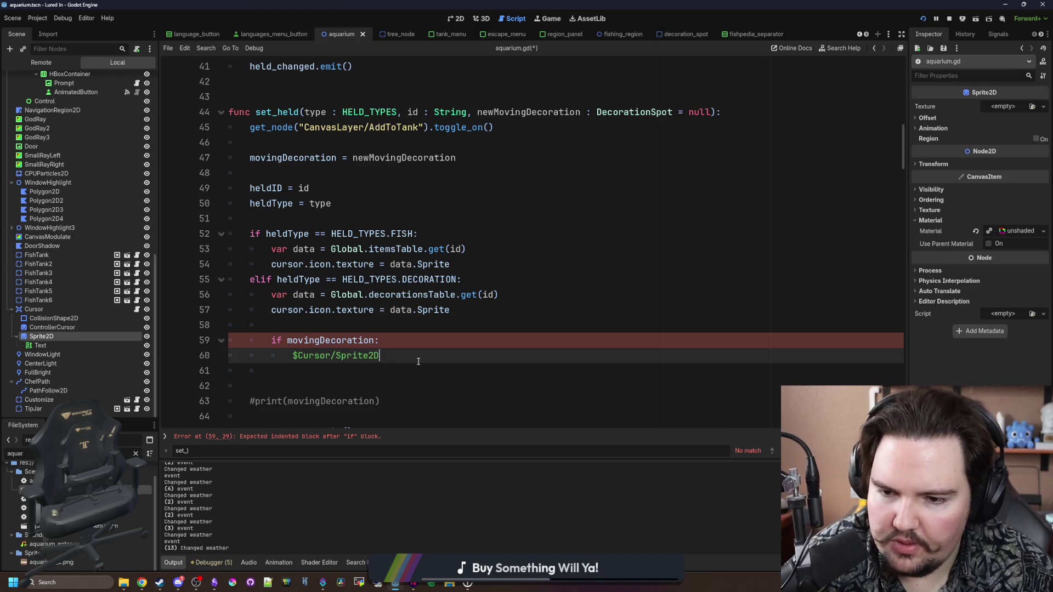
text(.rotation =)
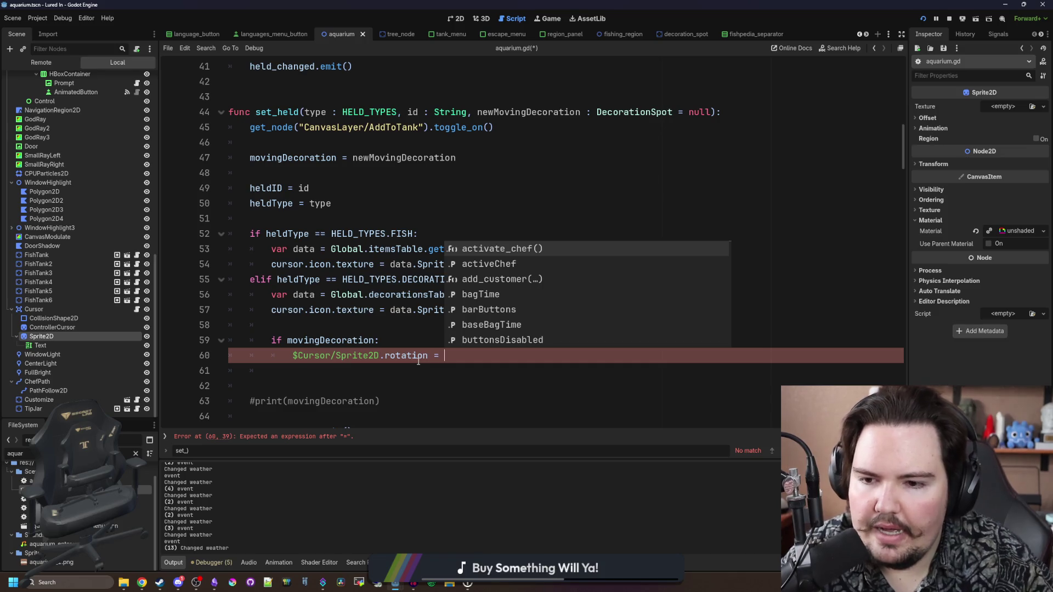
key(Escape)
key(Up)
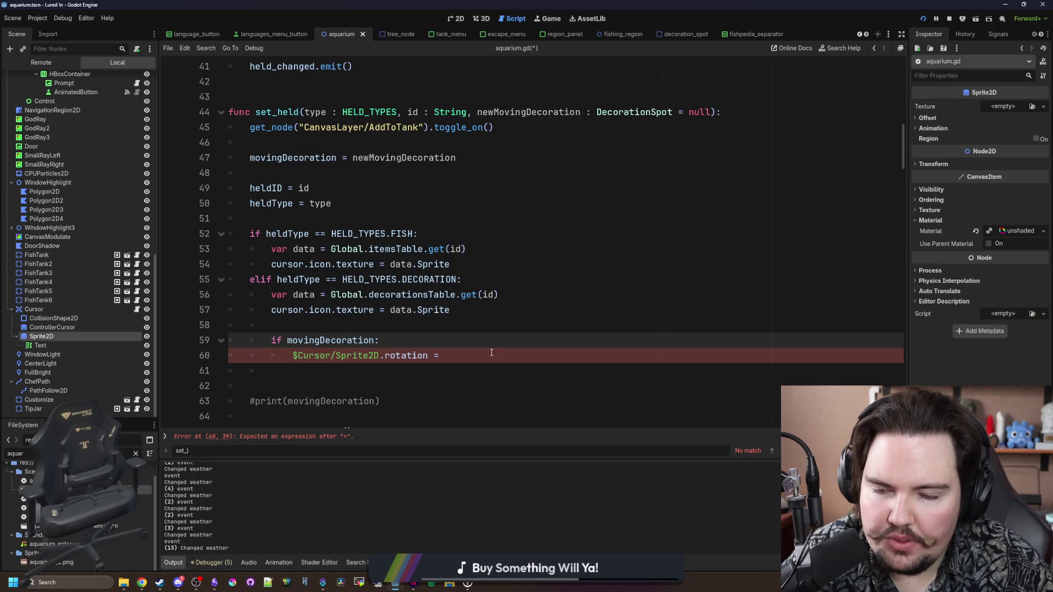
key(Down)
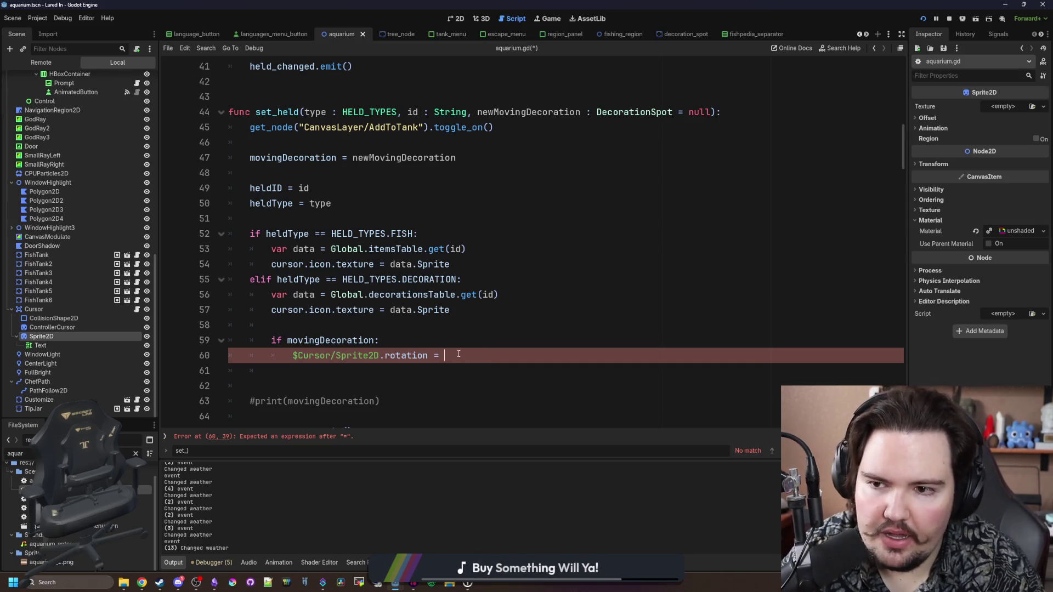
text(movingDecoration./)
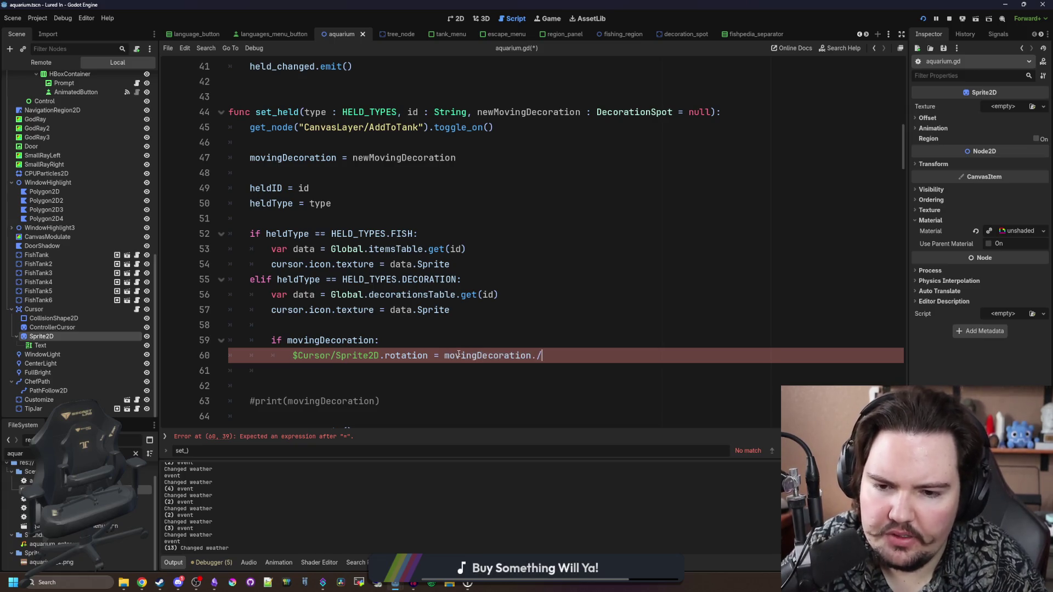
key(BackSpace)
text(spr)
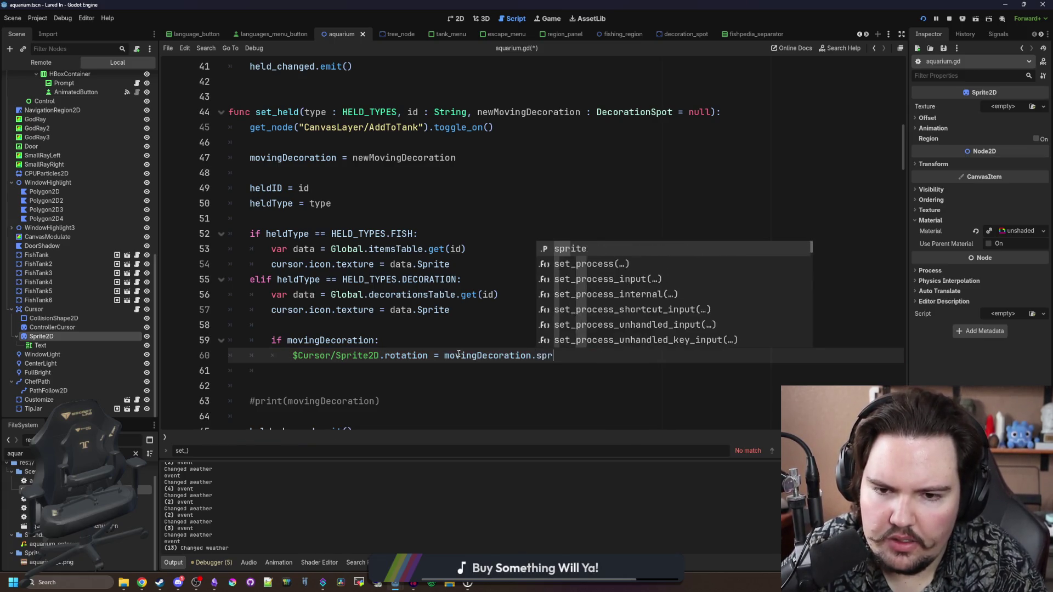
text(ite.rotation)
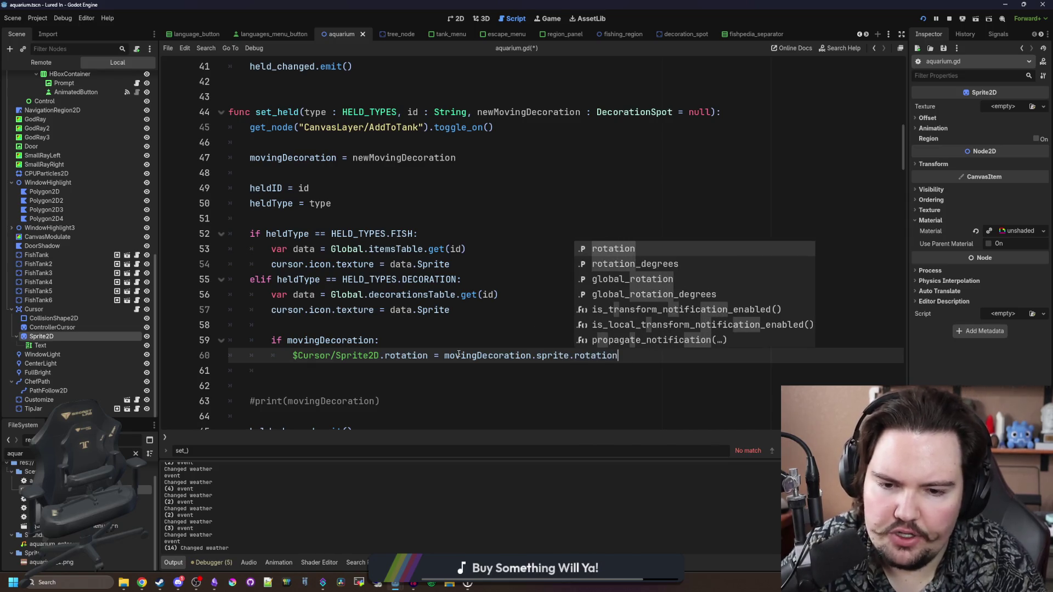
key(Escape)
Step: Duplicate the line to copy movingDecoration.sprite.scale onto the cursor sprite, then save aquarium.gd
key(shift+Home)
key(ctrl+c)
key(End)
key(Return)
key(ctrl+v)
key(BackSpace)
key(BackSpace)
key(BackSpace)
text(scale)
double_click(407, 371)
text(scale)
click(537, 340)
key(ctrl+s)
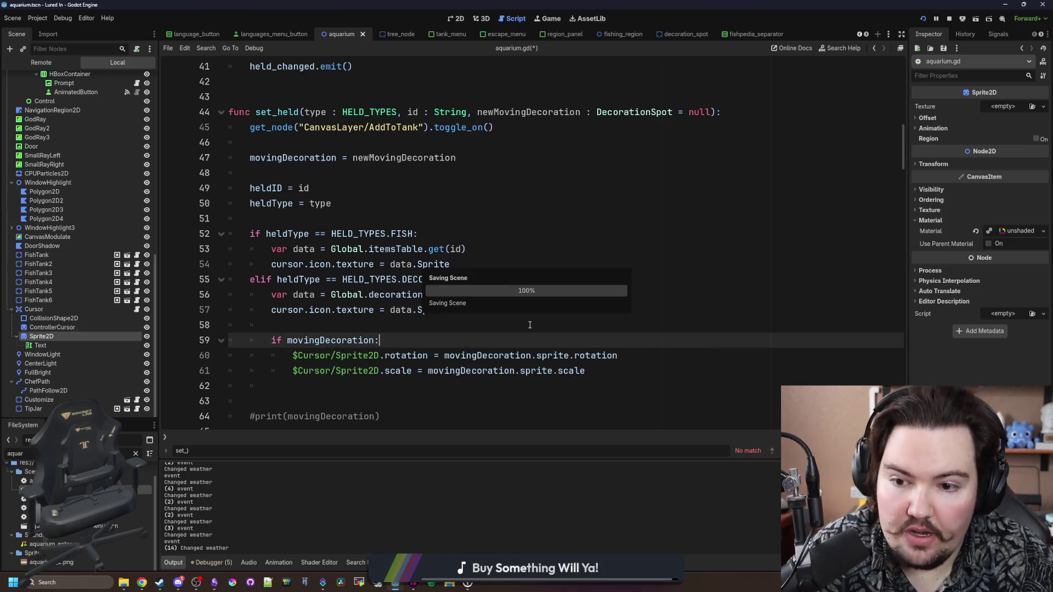
click(530, 325)
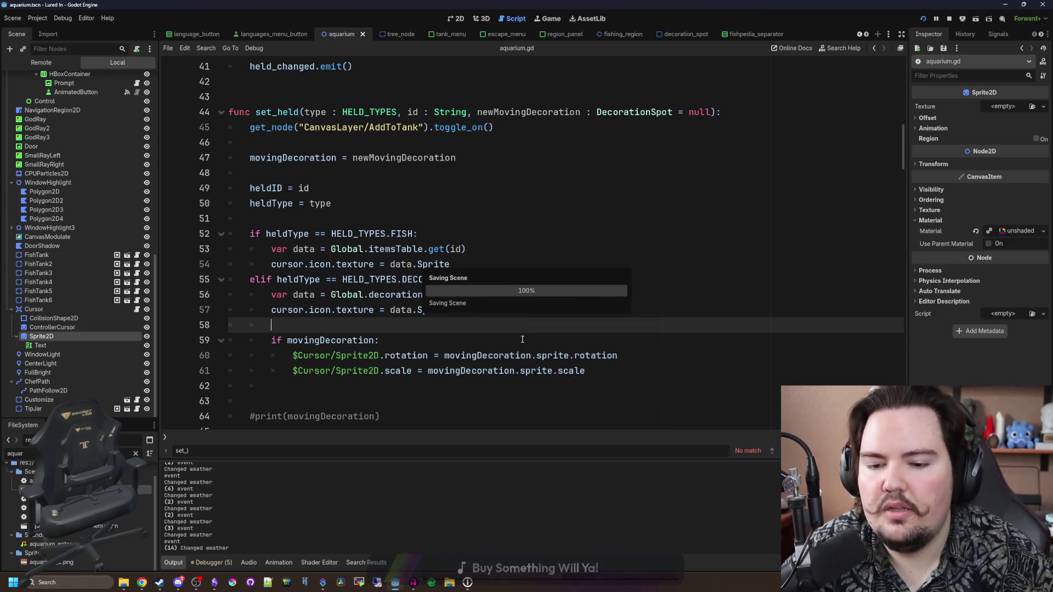
Step: In the running game, move the moai statue to new decoration grid spots
click(549, 18)
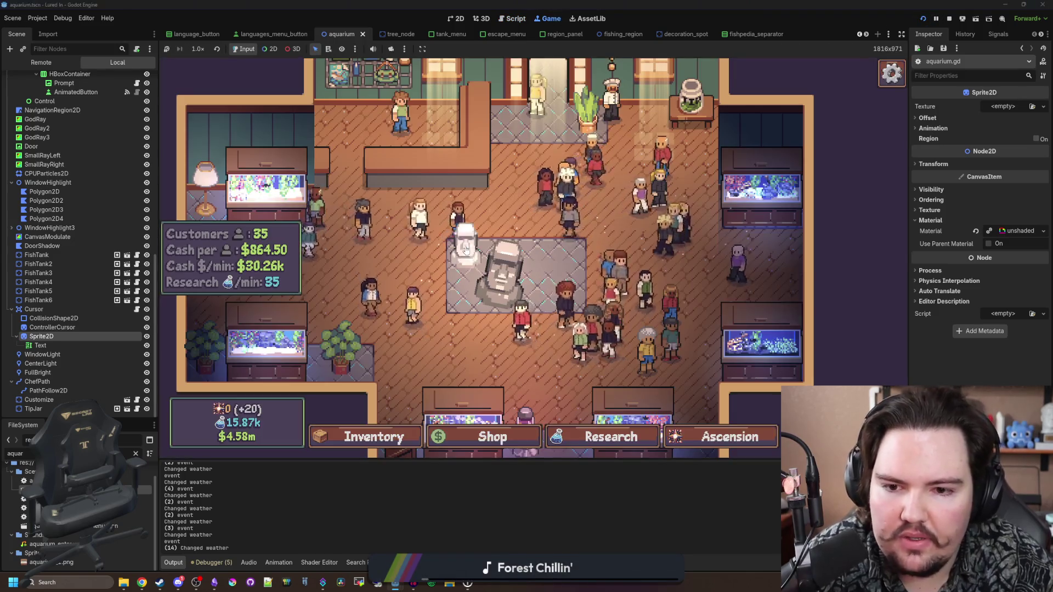
click(482, 296)
click(611, 309)
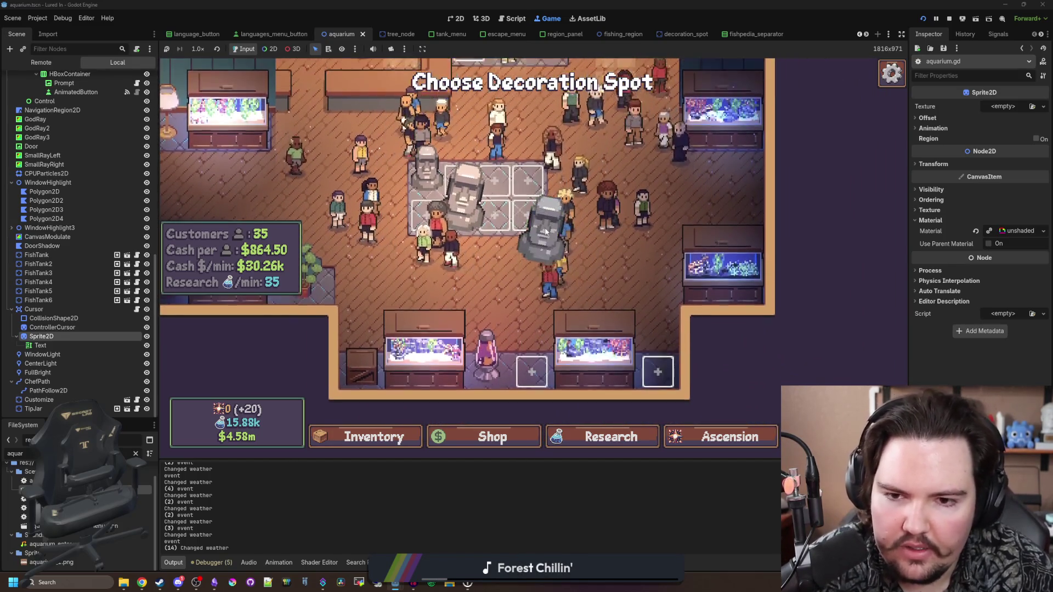
click(544, 225)
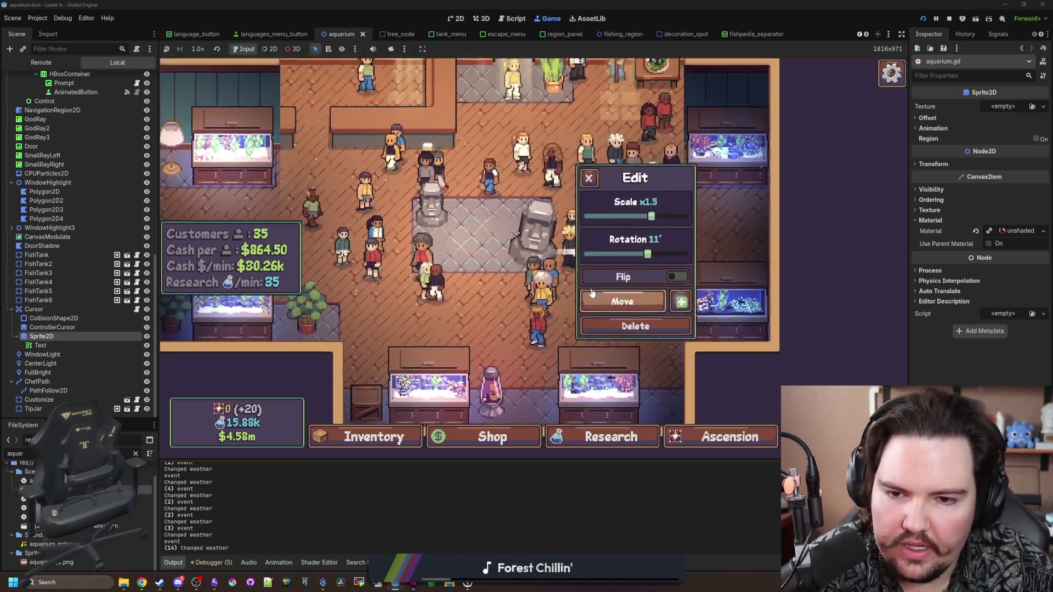
click(592, 295)
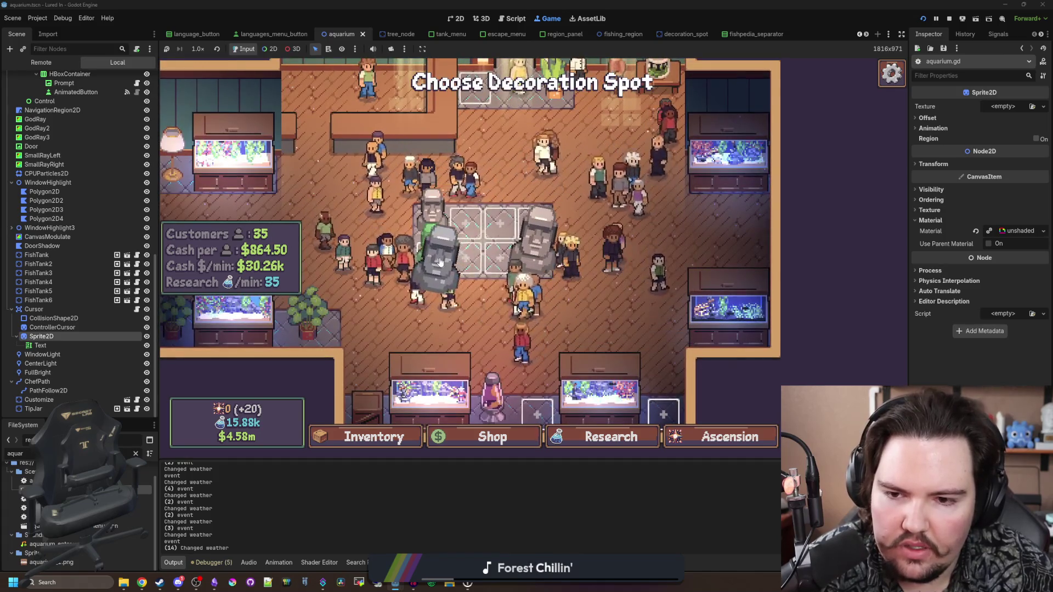
click(446, 286)
click(578, 303)
click(576, 277)
click(665, 306)
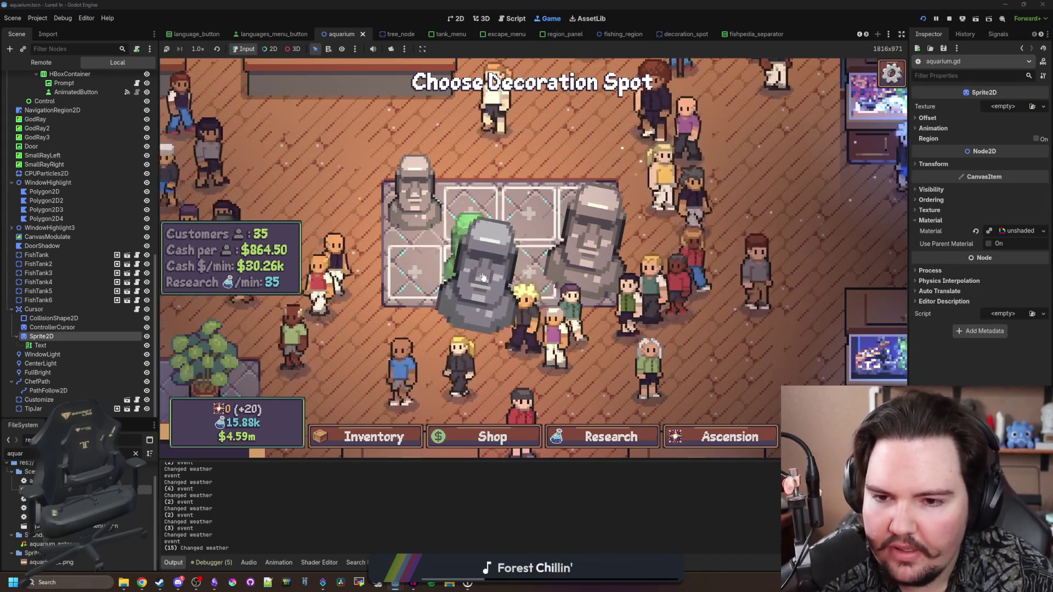
click(519, 262)
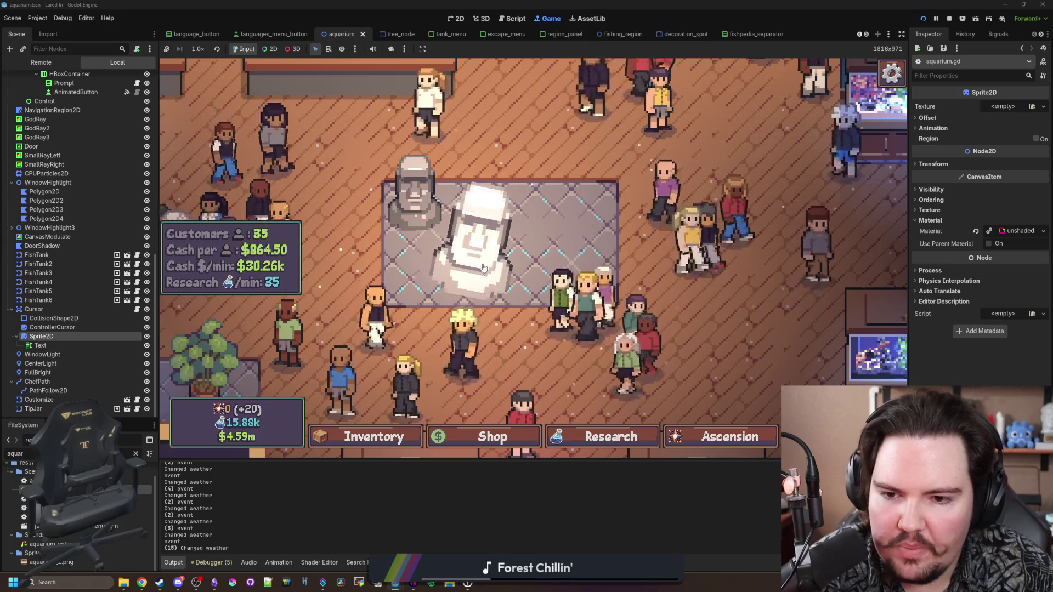
Step: Move another moai to the right grid spot, then open the Aquarium node's script
click(519, 262)
click(639, 306)
click(604, 219)
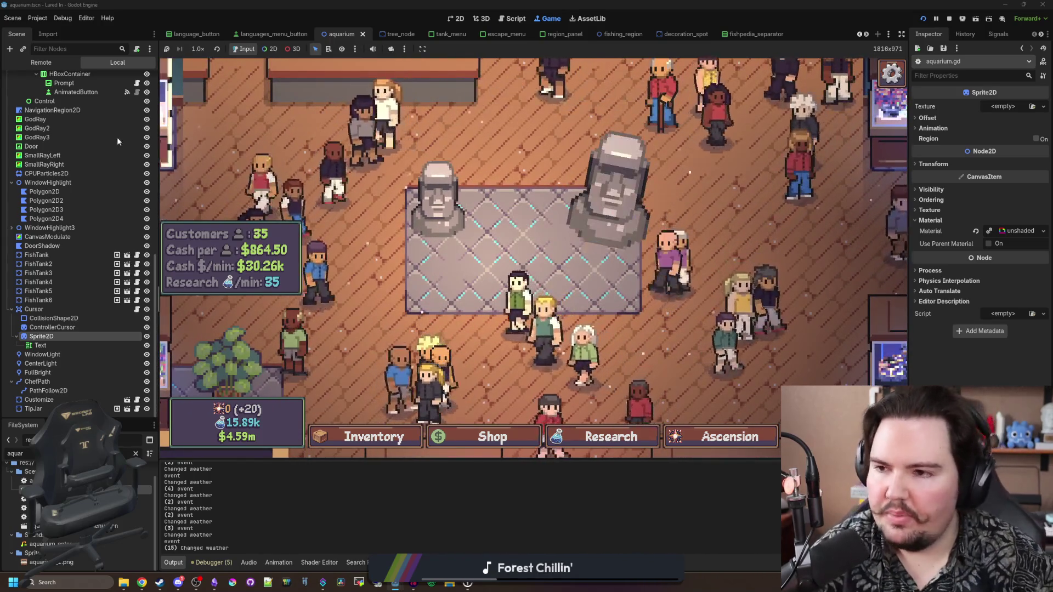
scroll(99, 181, up, 10)
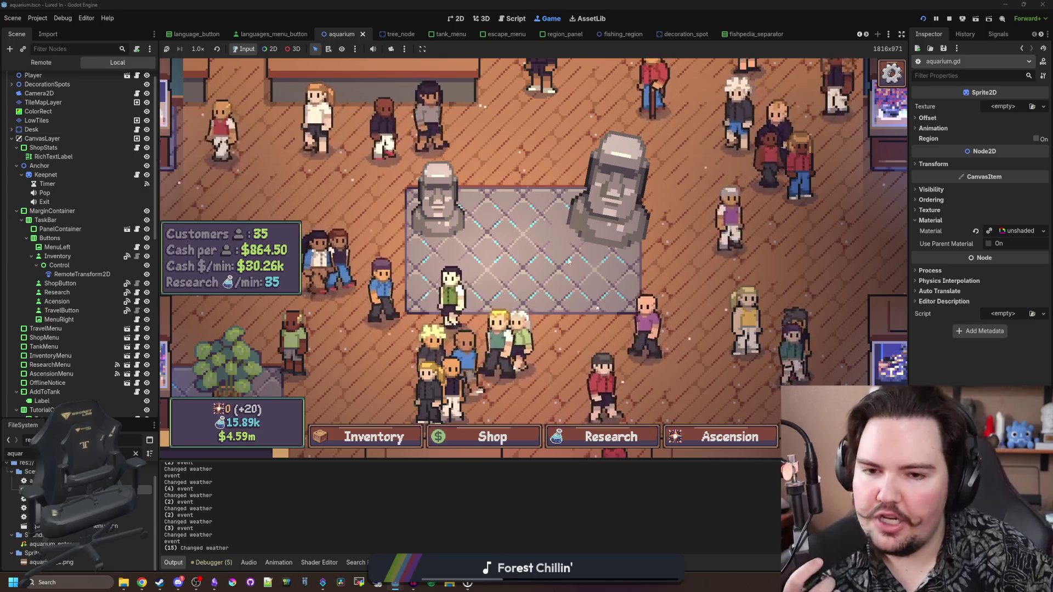
scroll(69, 141, up, 1)
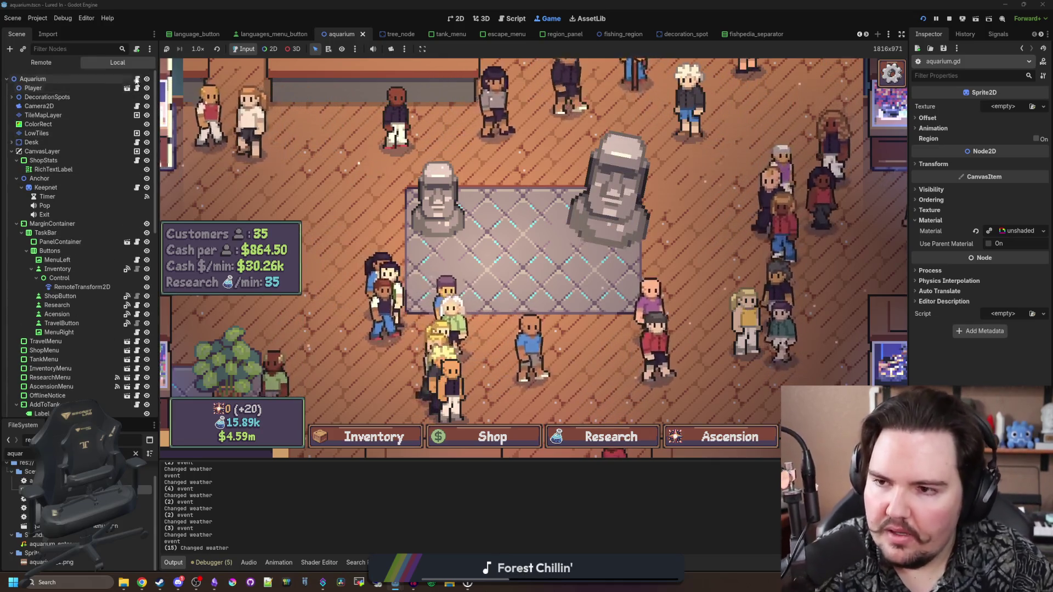
click(137, 79)
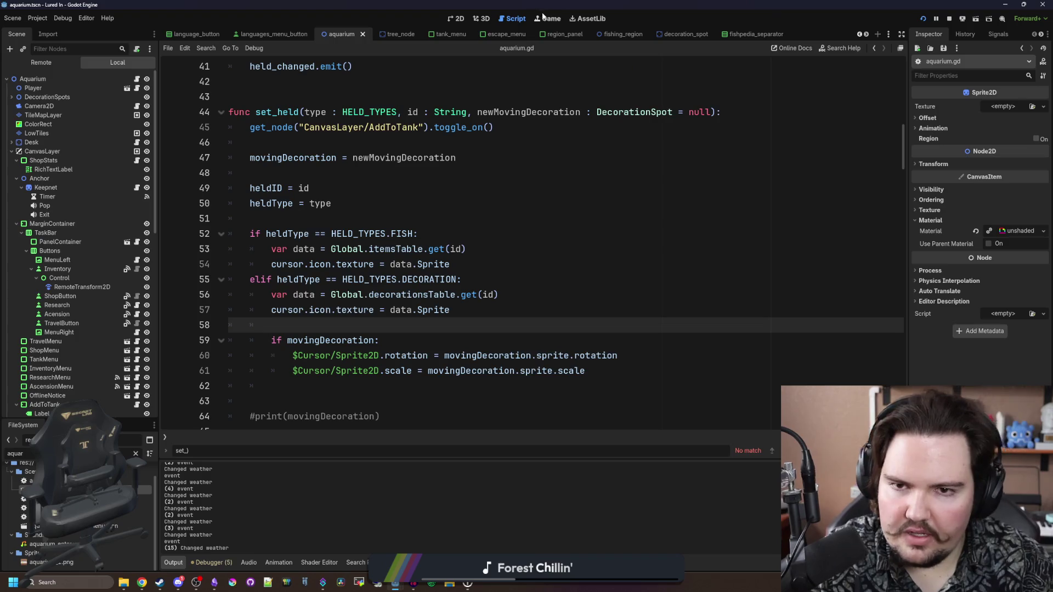
Step: Back in the game, pick up two moai and set them down on new grid cells
click(547, 18)
click(435, 200)
click(646, 303)
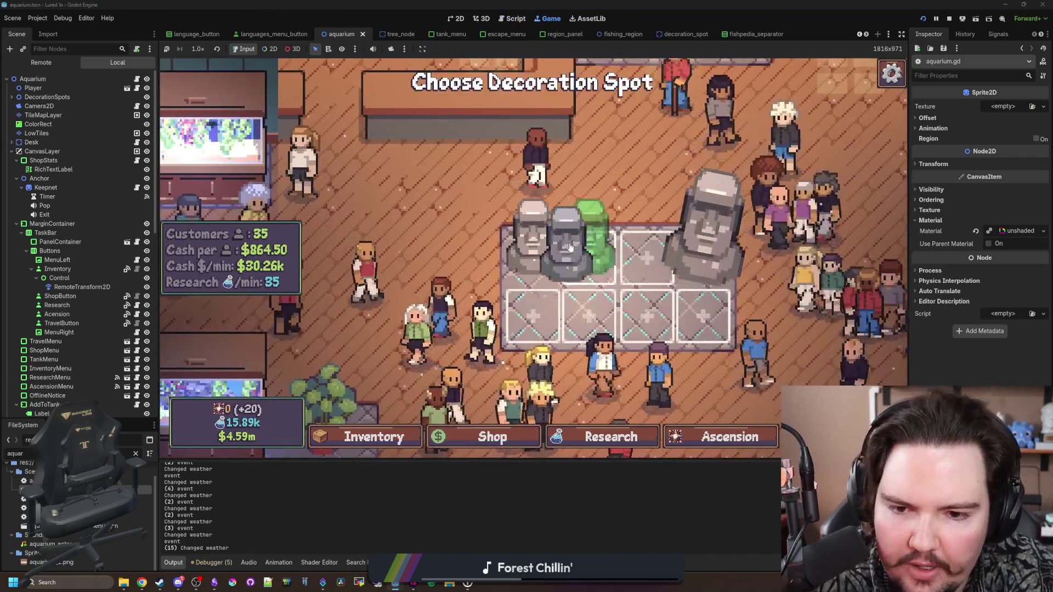
click(571, 247)
click(555, 214)
click(689, 296)
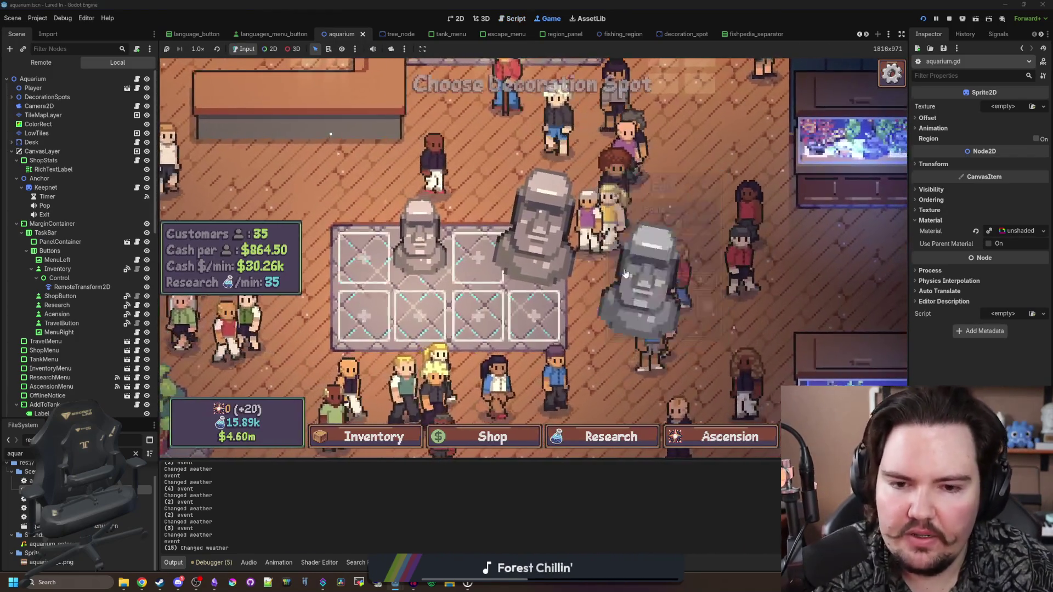
click(529, 258)
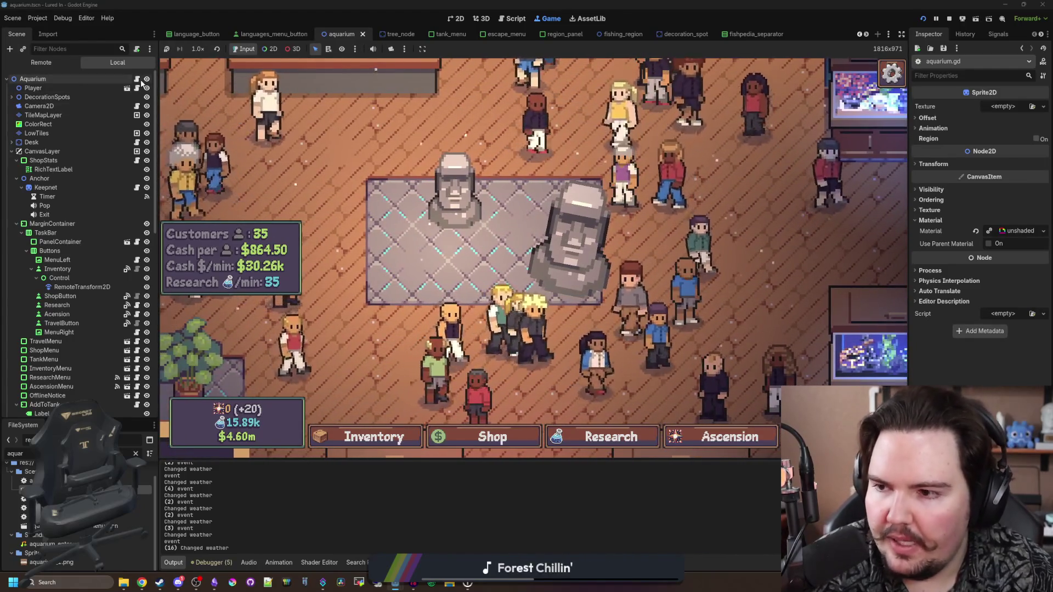
Step: Return to aquarium.gd with the caret near the end of set_held
click(137, 78)
click(331, 221)
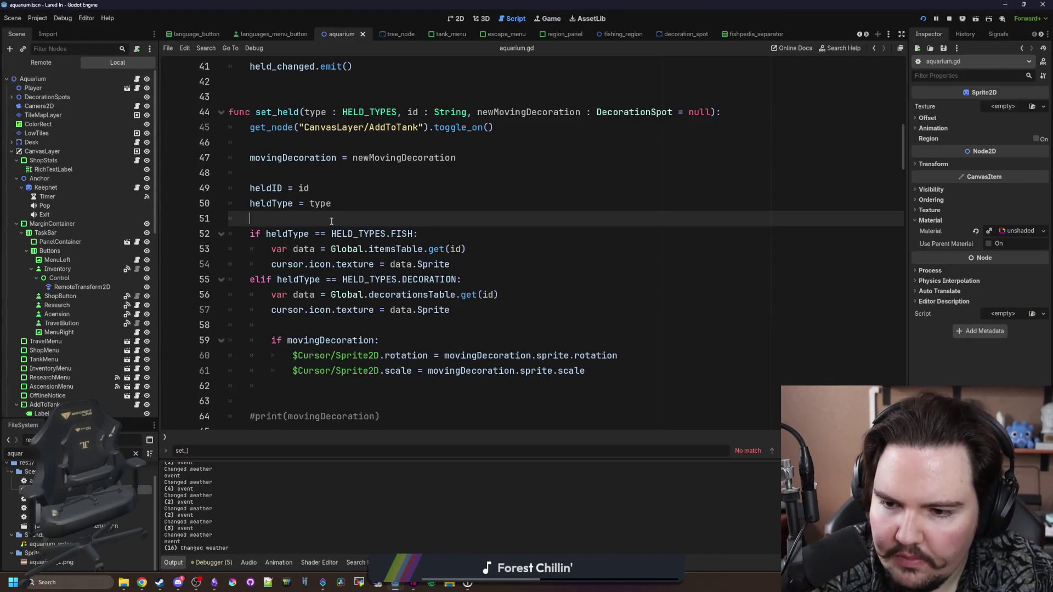
click(348, 386)
Step: Remove the commented #print(movingDecoration) lines and save aquarium.gd
scroll(357, 374, down, 3)
drag(381, 371, 209, 356)
key(BackSpace)
key(BackSpace)
key(BackSpace)
click(482, 295)
key(ctrl+s)
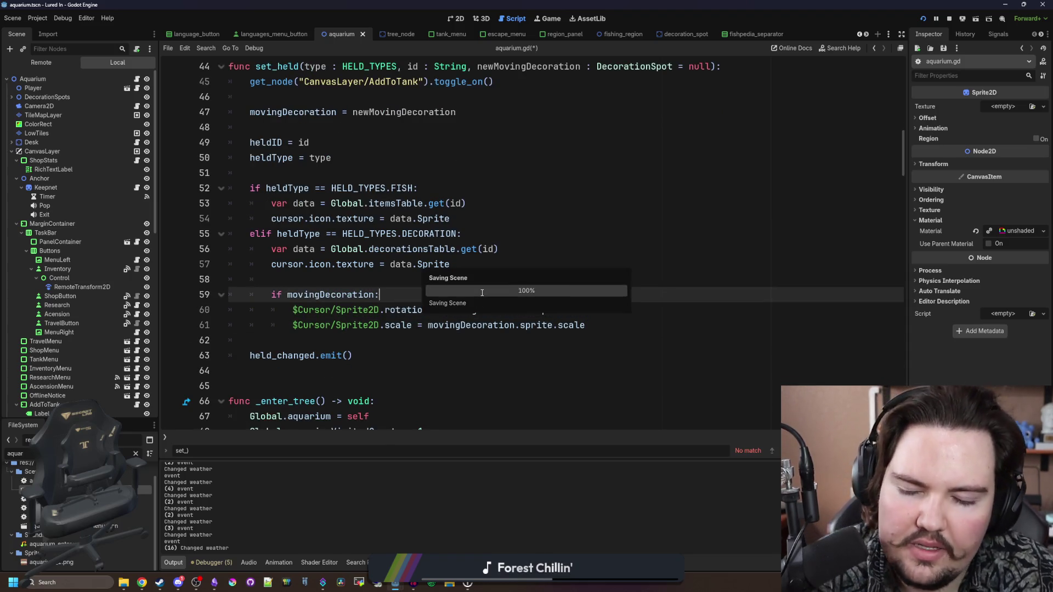
Step: Review the if movingDecoration block, then switch to aquarium_cursor.gd
drag(587, 325, 221, 318)
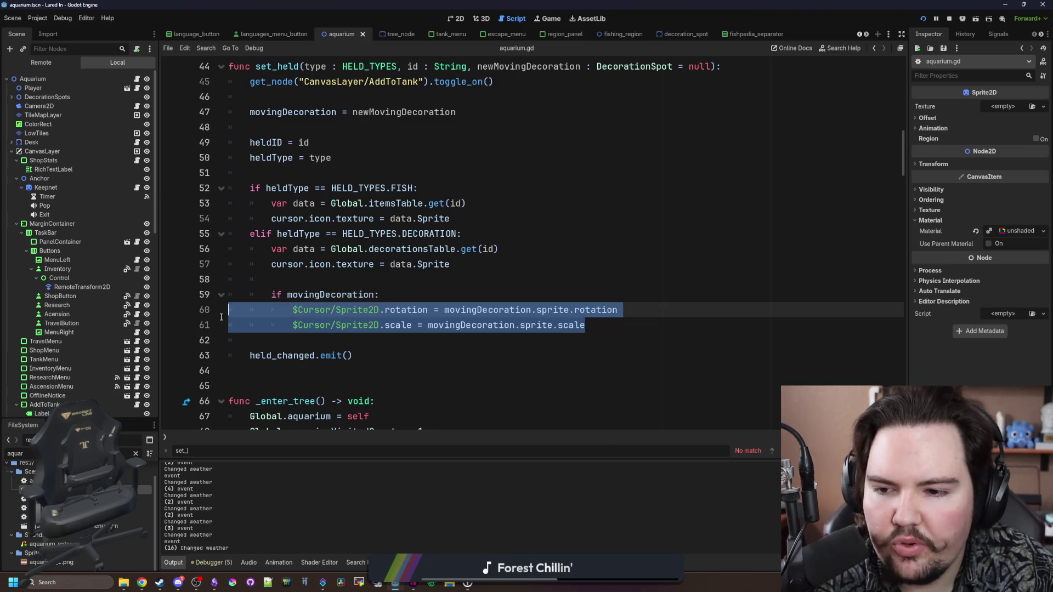
click(309, 273)
drag(586, 326, 224, 294)
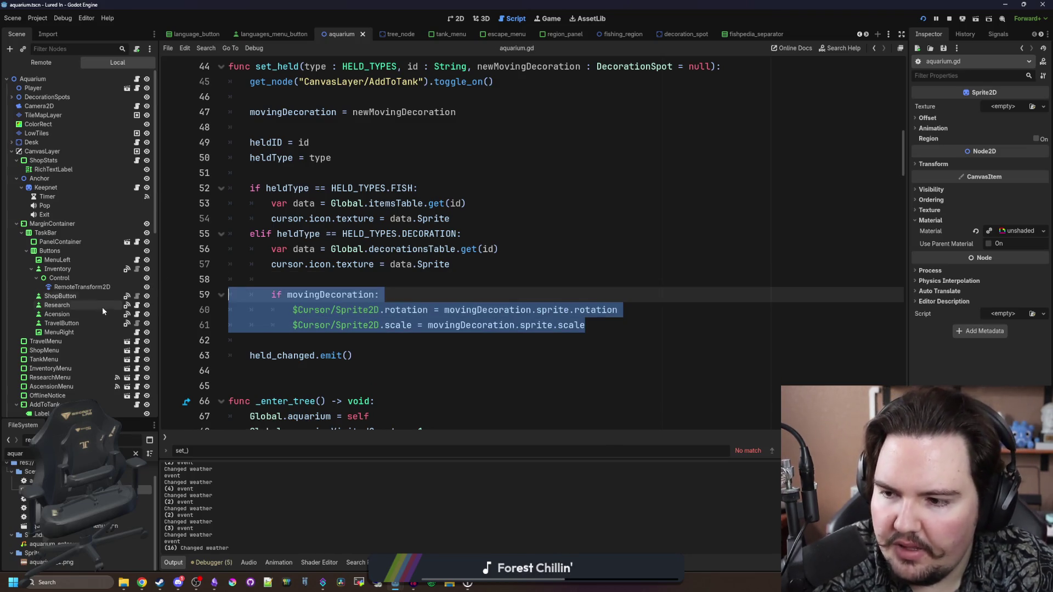
scroll(102, 307, down, 10)
click(137, 309)
Step: Pass a modifications argument to the decoration spot's body.hover() call
scroll(504, 294, down, 8)
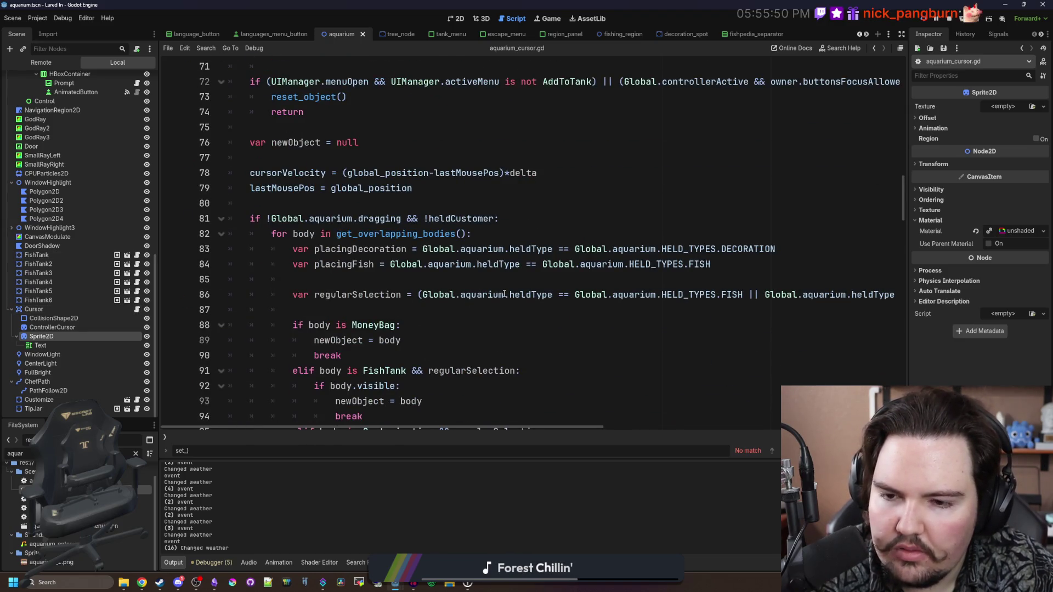
scroll(491, 304, down, 2)
scroll(476, 285, down, 3)
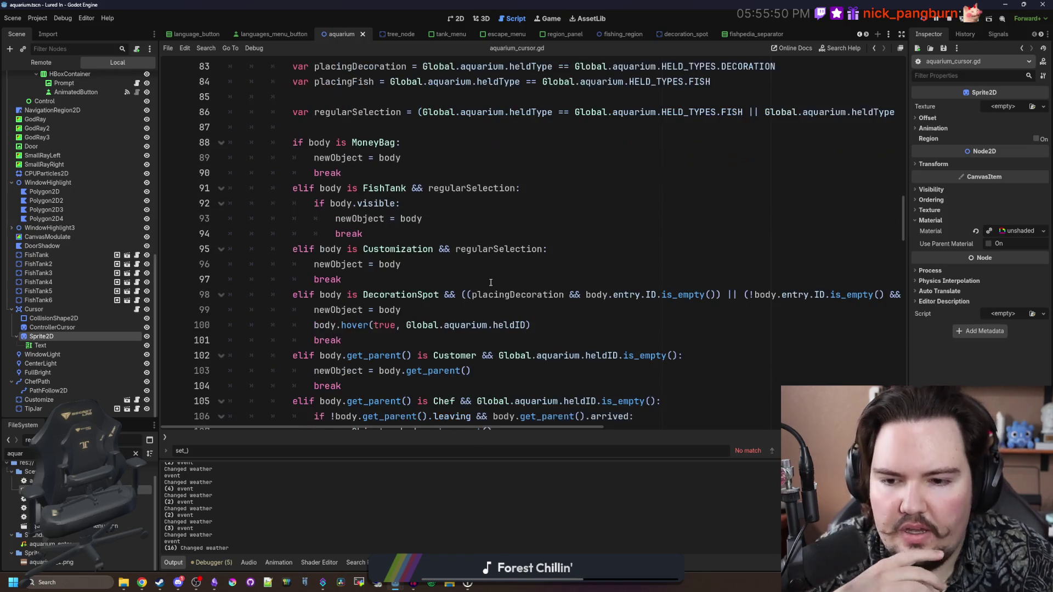
click(558, 276)
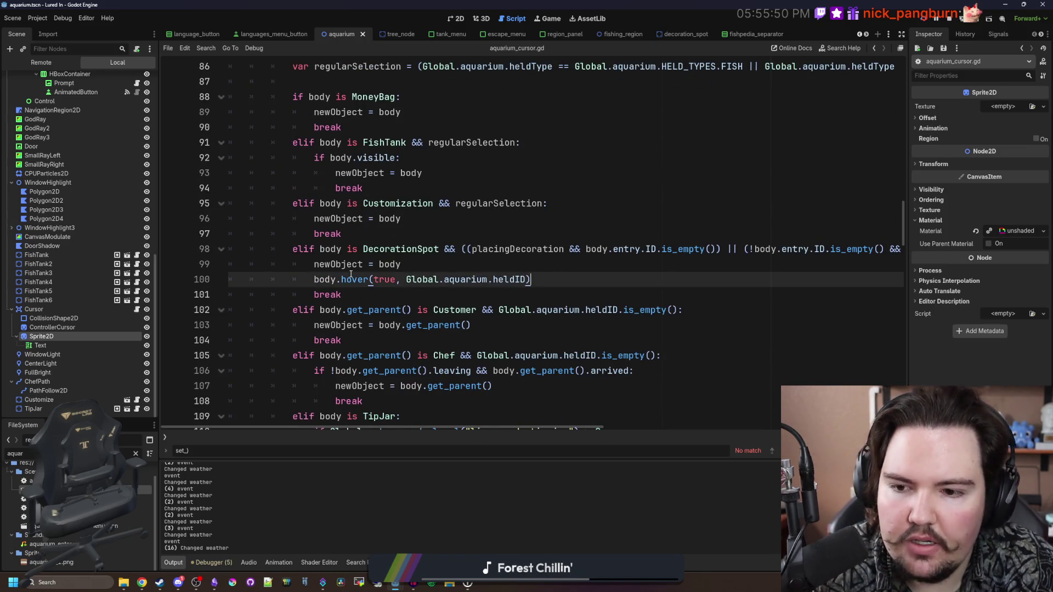
drag(158, 301, 101, 301)
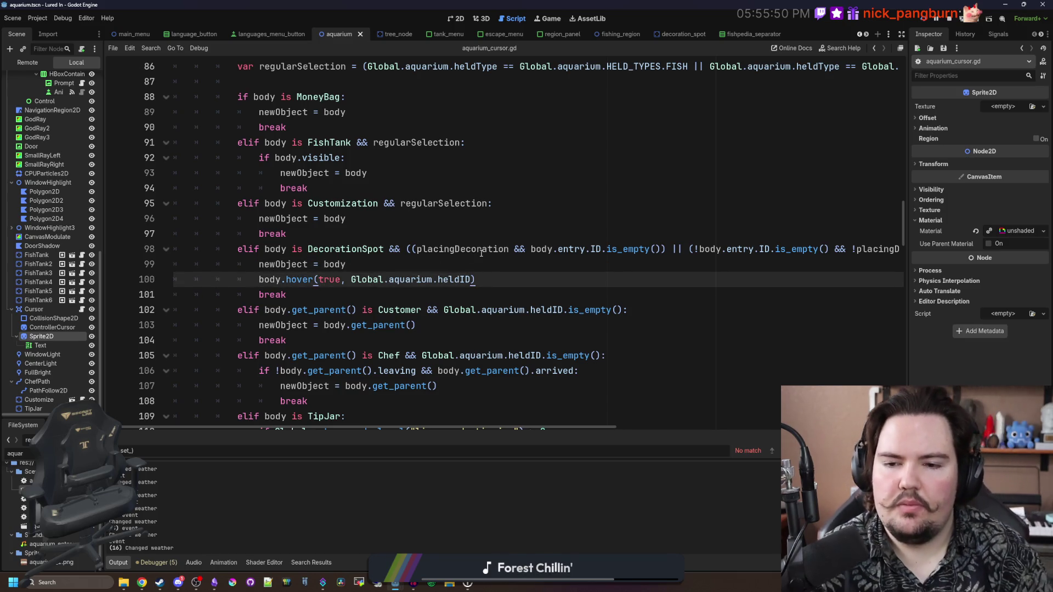
key(Left)
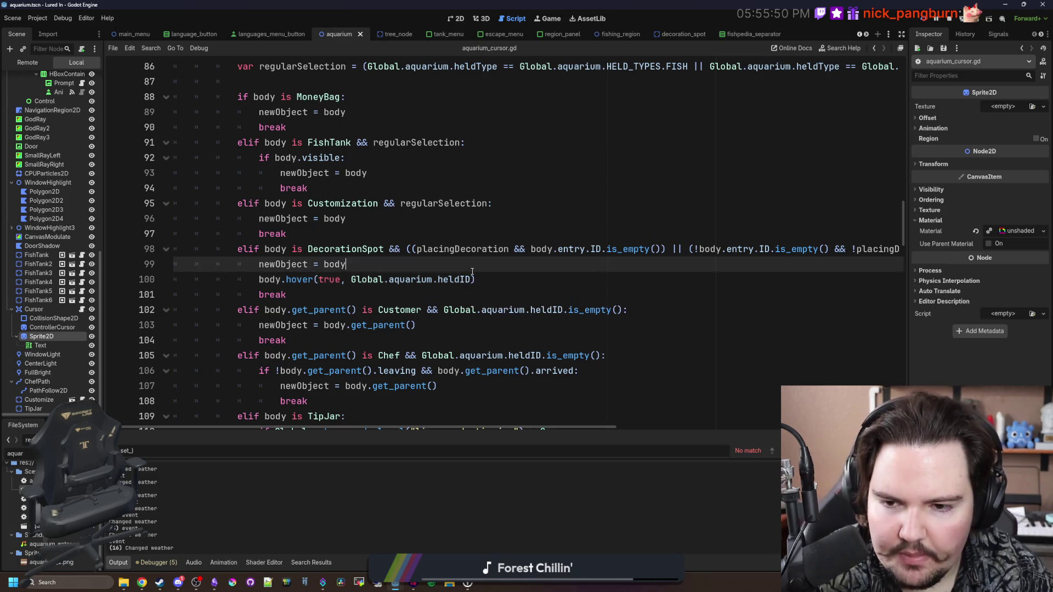
text(, )
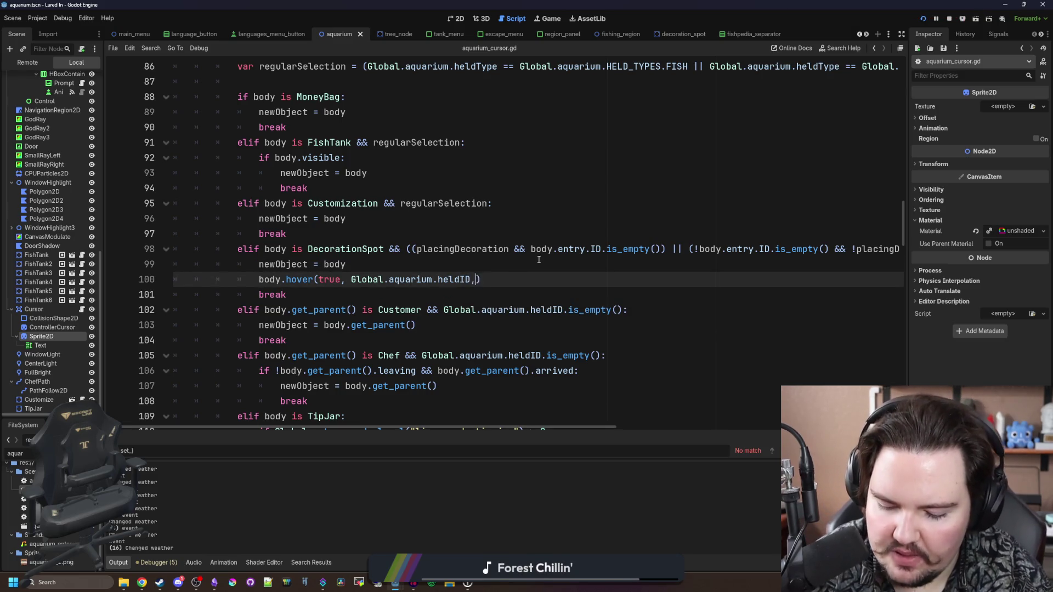
text(mo)
text(difications)
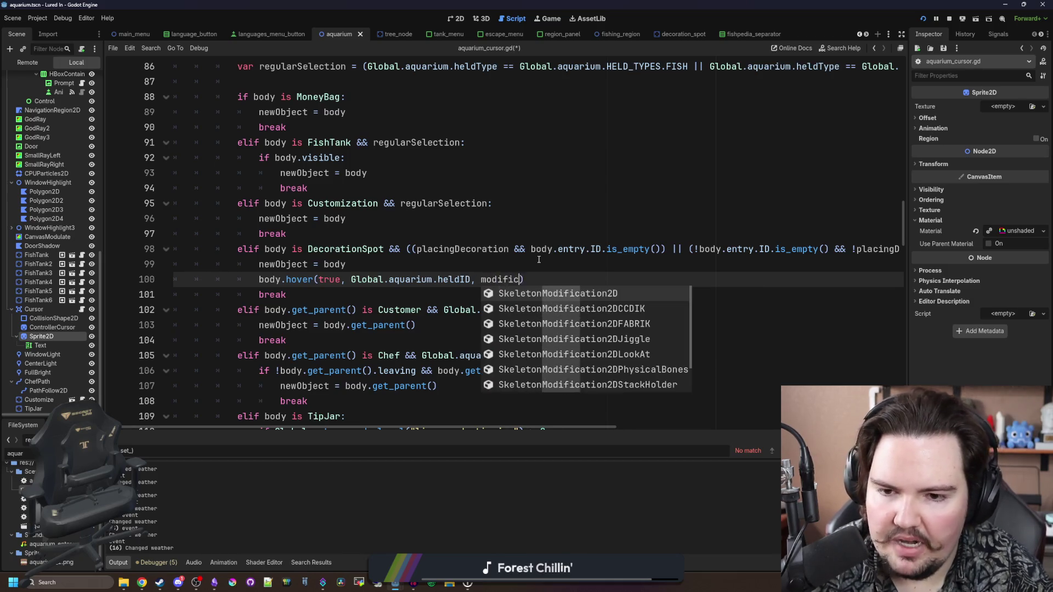
Step: Declare var modifications = { "Scale": Global.aquarium.movingDecoration } below newObject = body
click(539, 260)
key(Return)
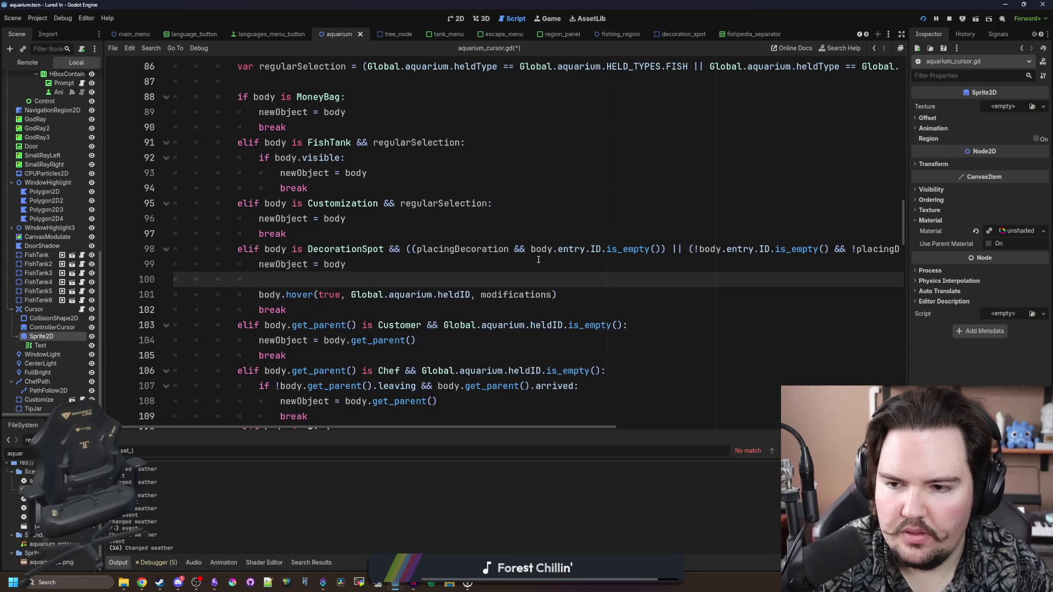
text(var mod)
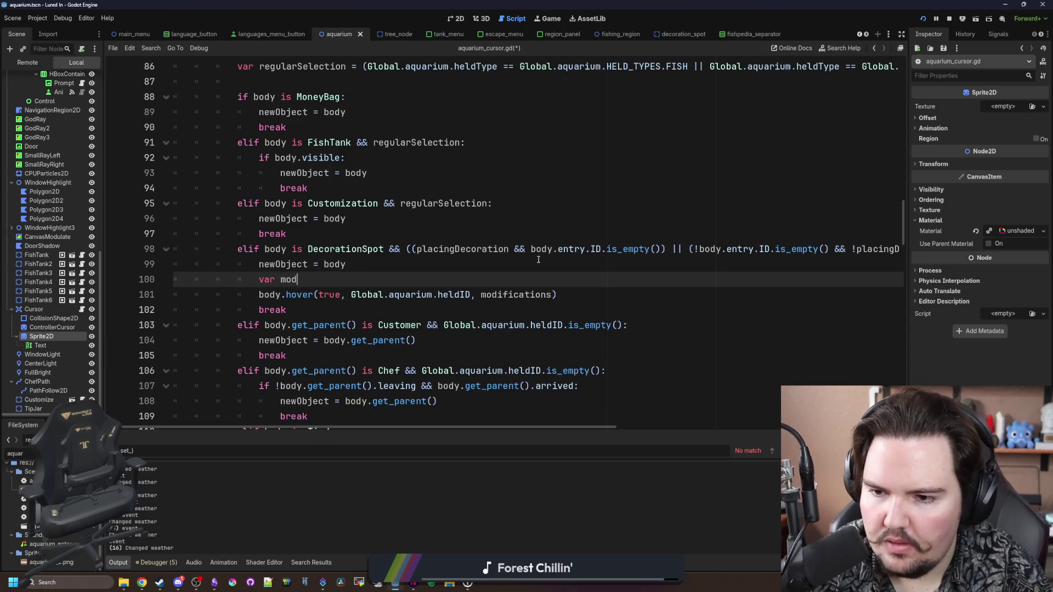
text(ifications = {)
key(Return)
text("Scale":)
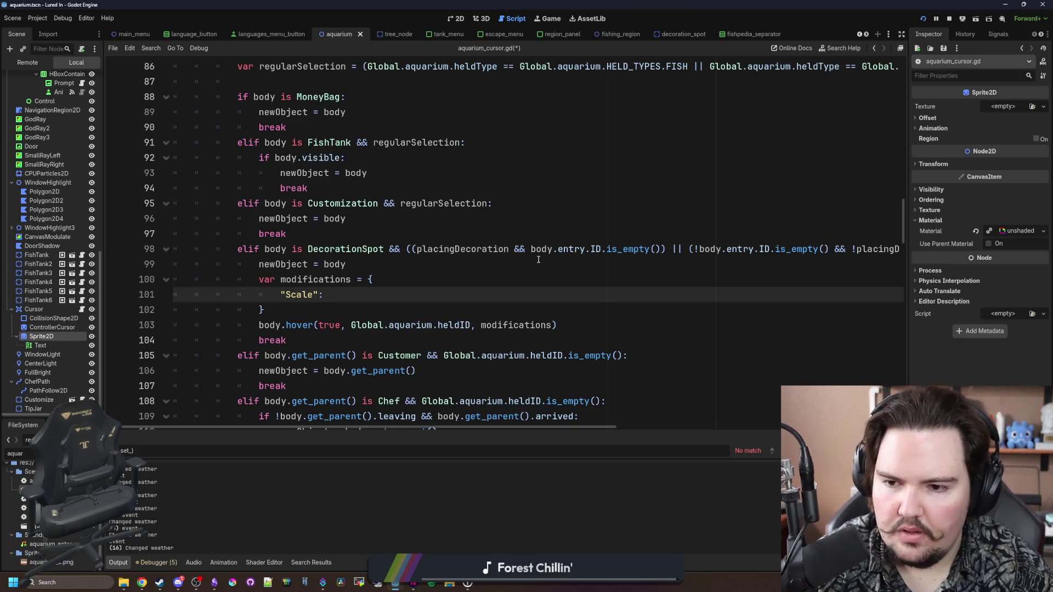
text( moving)
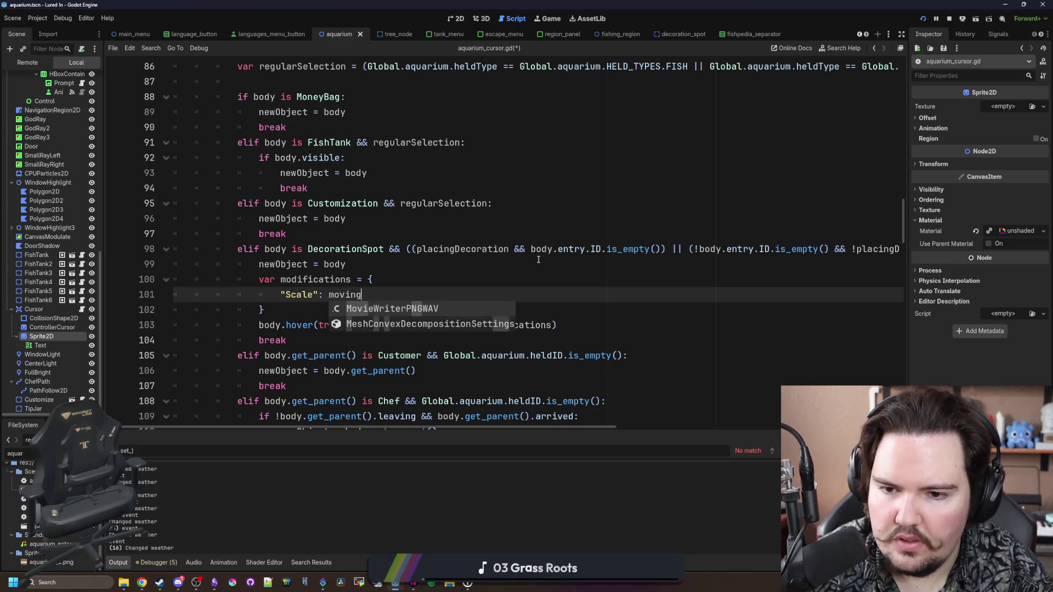
text(Decoration)
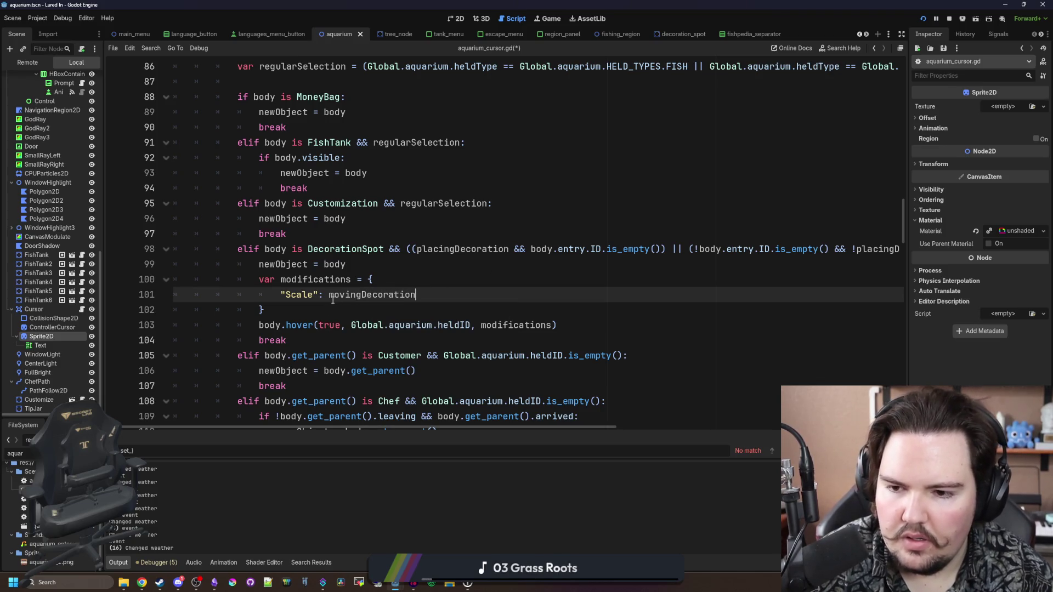
double_click(372, 293)
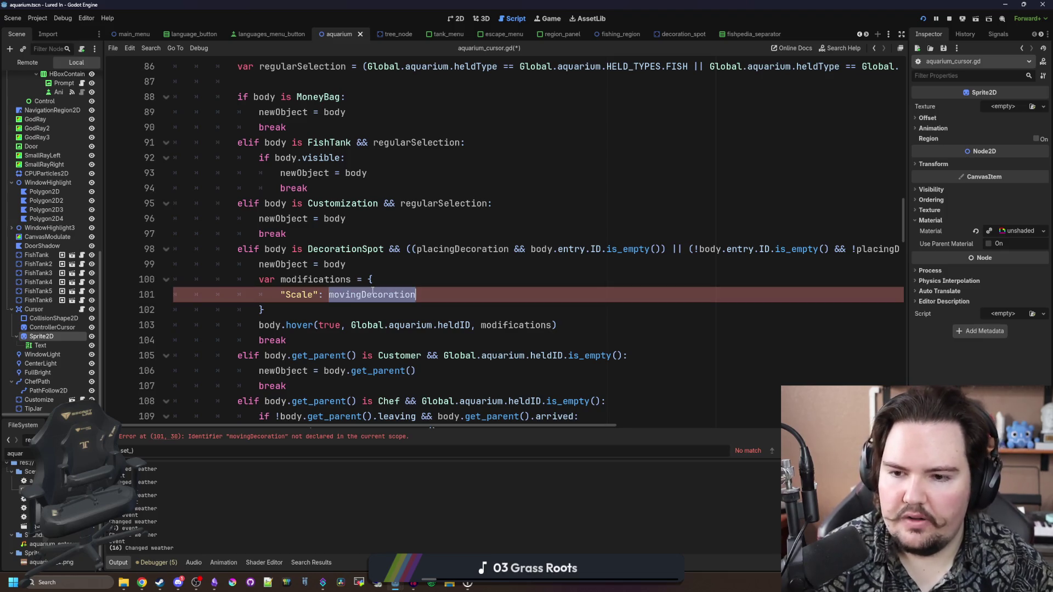
key(BackSpace)
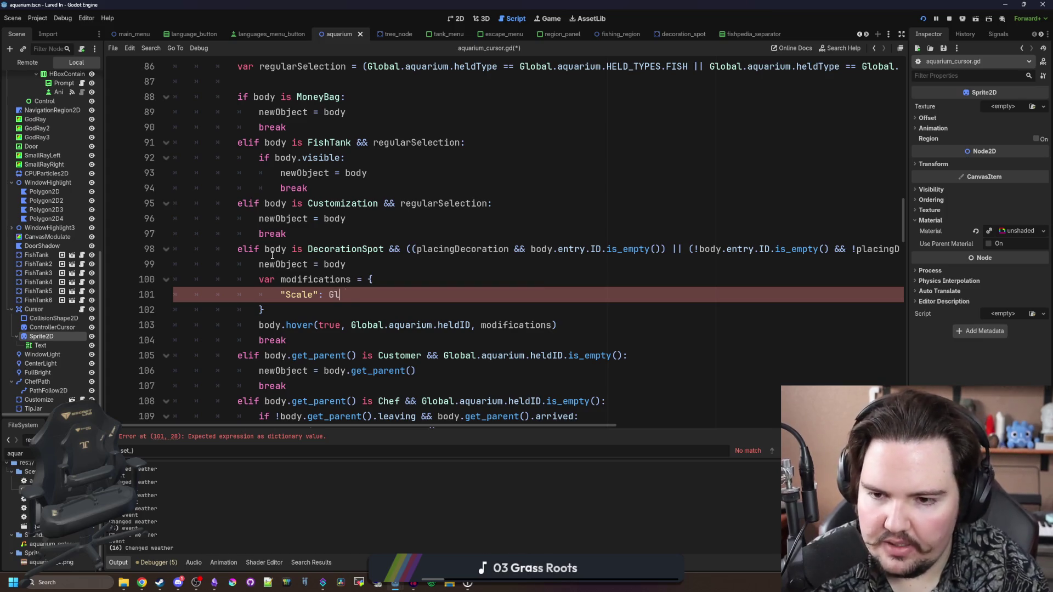
text(obal.aquarium.mov)
key(Return)
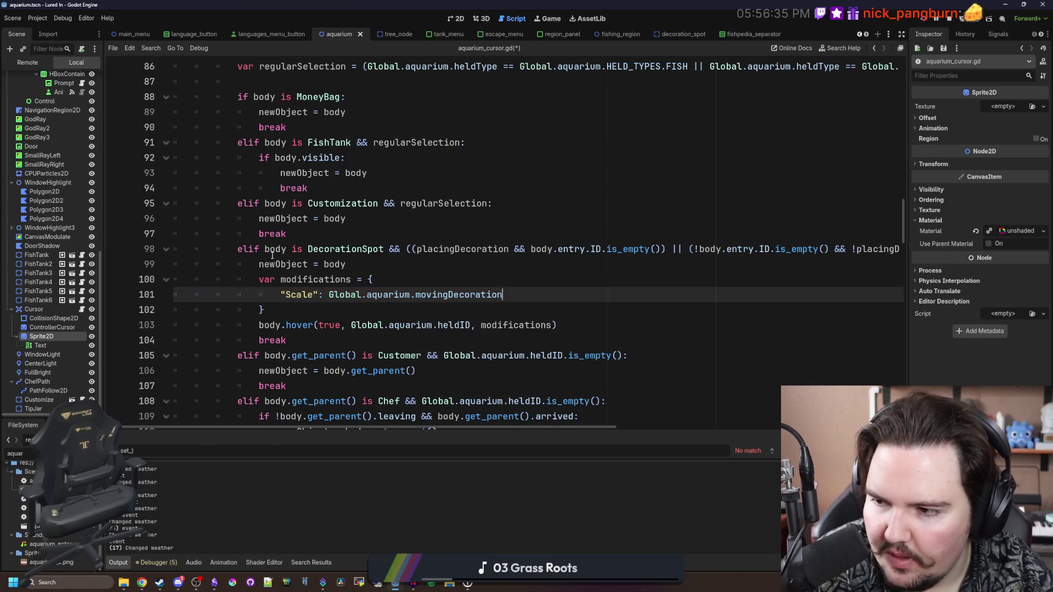
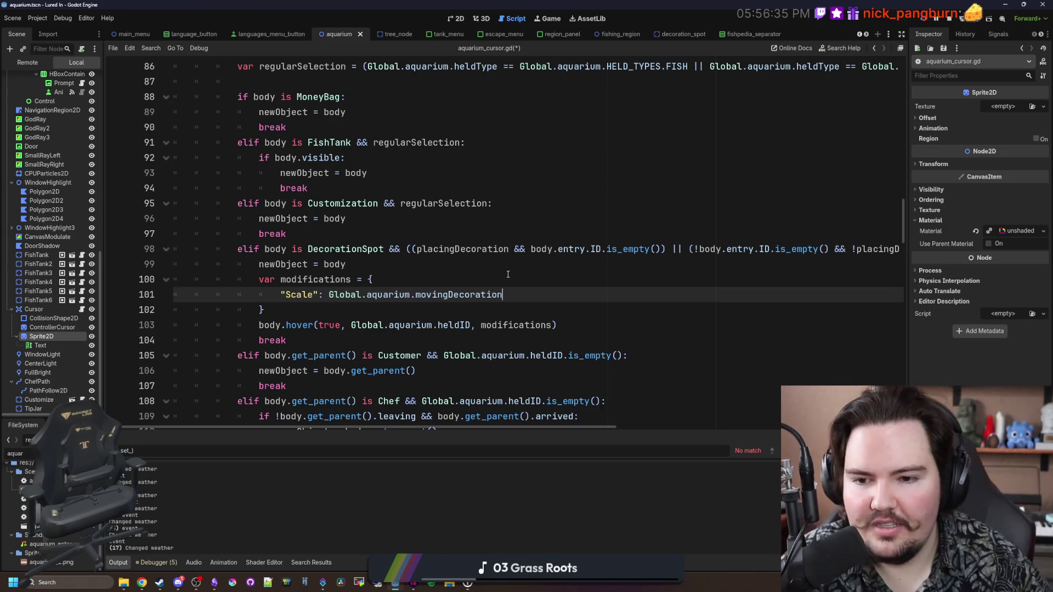
Step: In aquarium_cursor.gd, duplicate the Scale entry as a new Rotation entry, adding the separating comma
drag(503, 294, 277, 295)
key(ctrl+c)
click(513, 294)
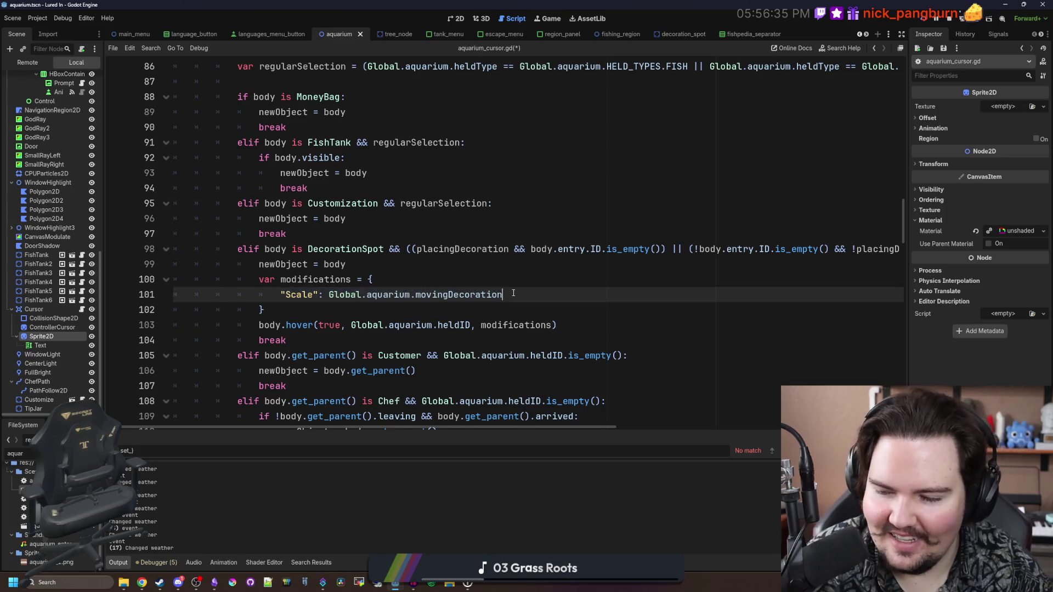
key(Return)
key(ctrl+v)
double_click(299, 310)
text(Rotation)
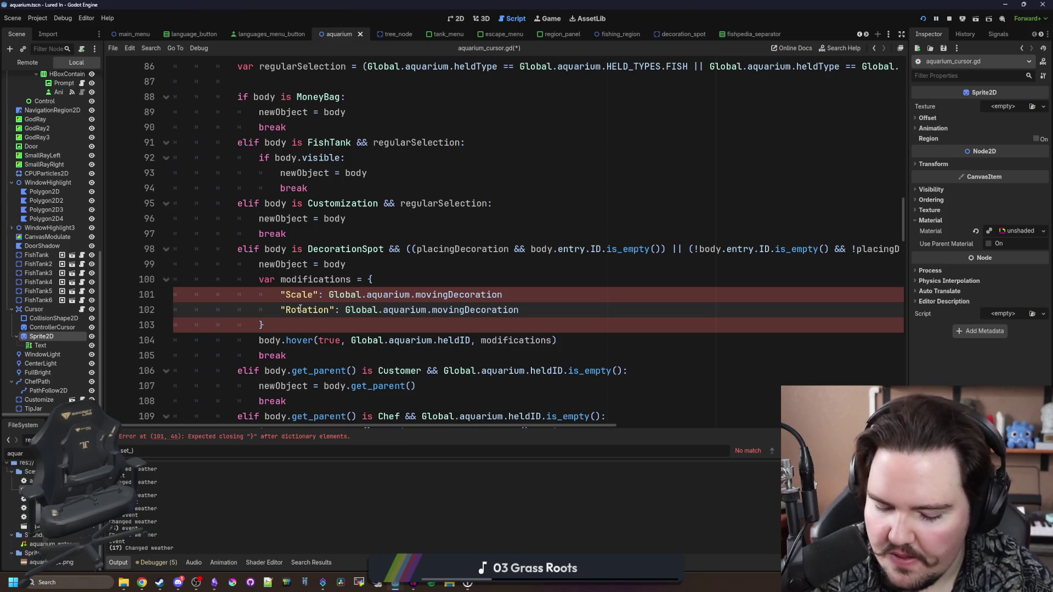
click(508, 294)
text(,)
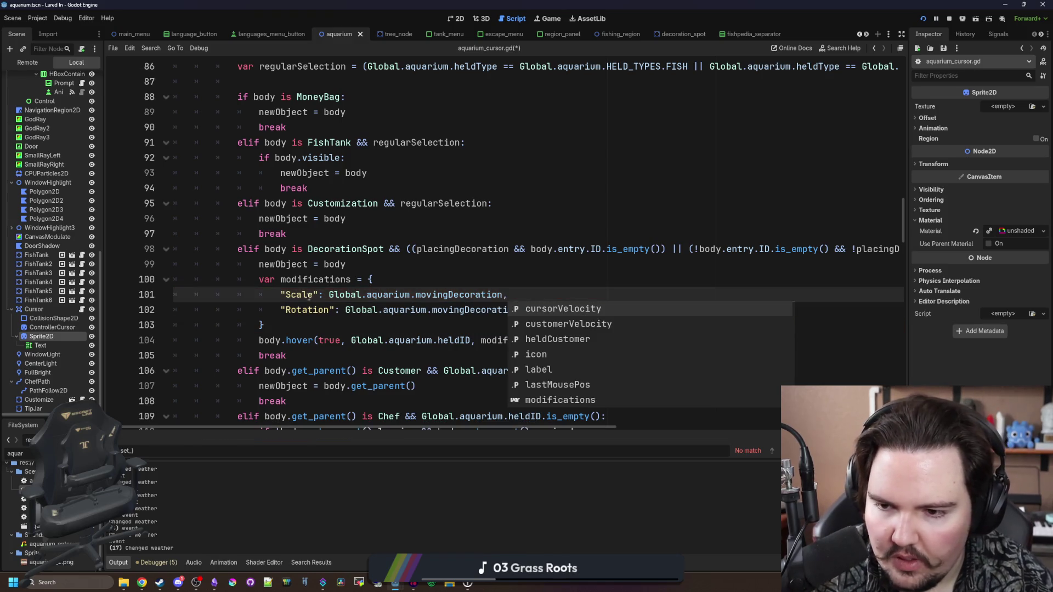
click(324, 307)
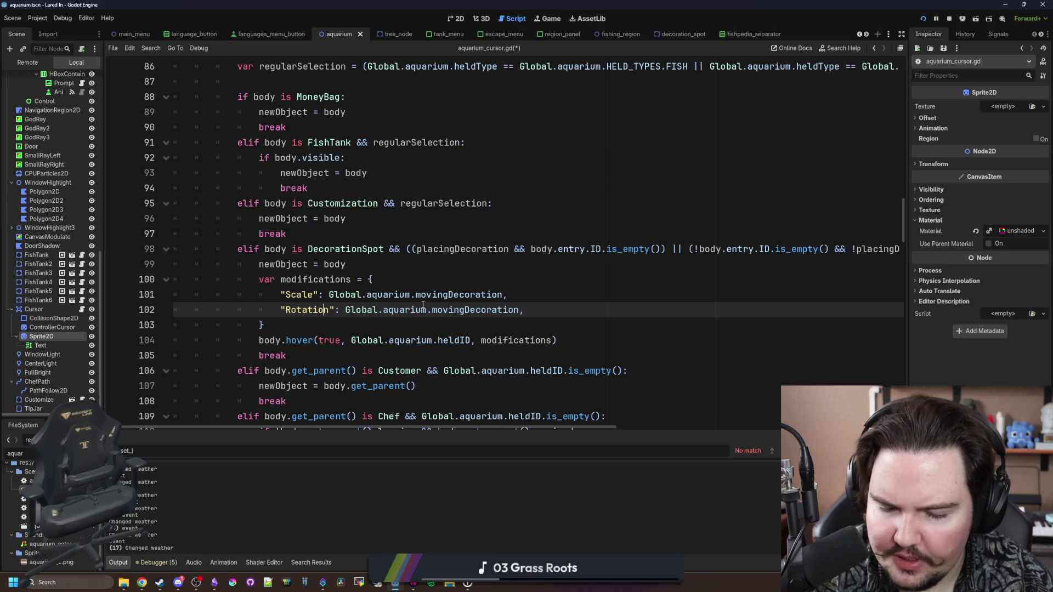
click(324, 359)
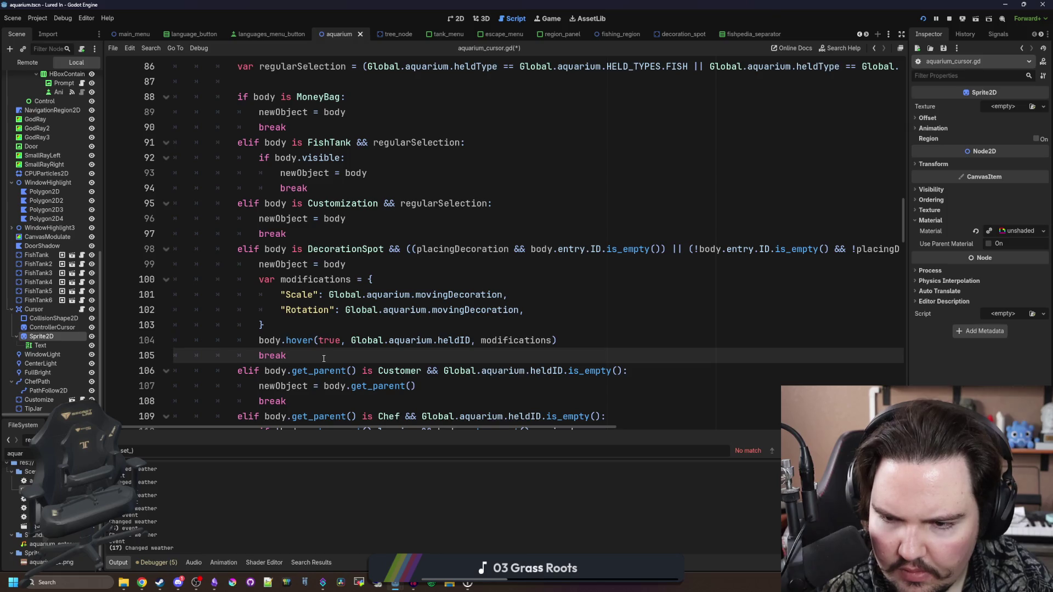
click(332, 328)
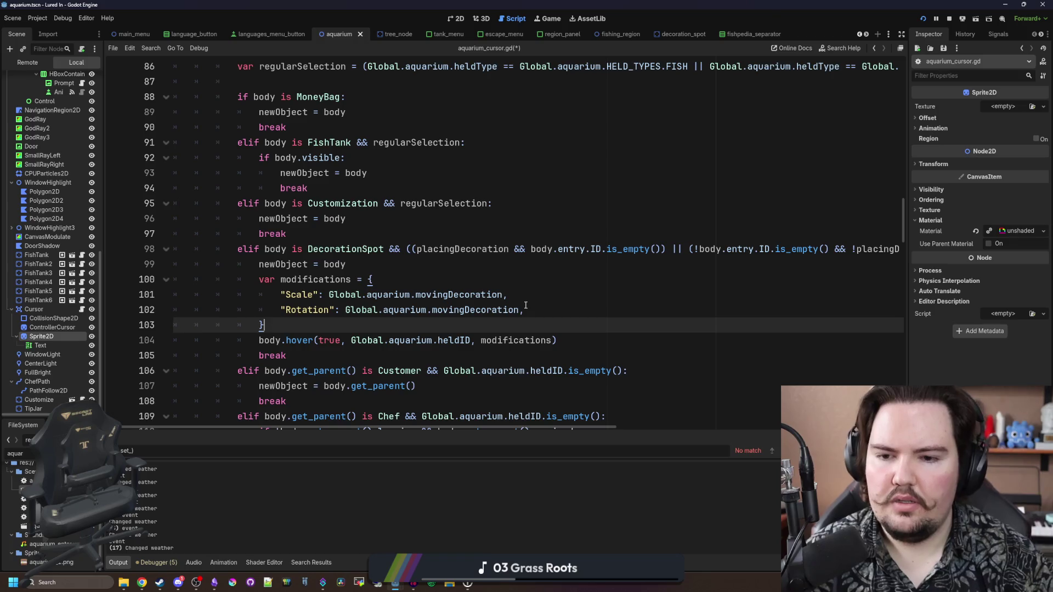
Step: Point Scale and Rotation at the moving decoration's sprite.scale and sprite.rotation, and save the script
click(505, 295)
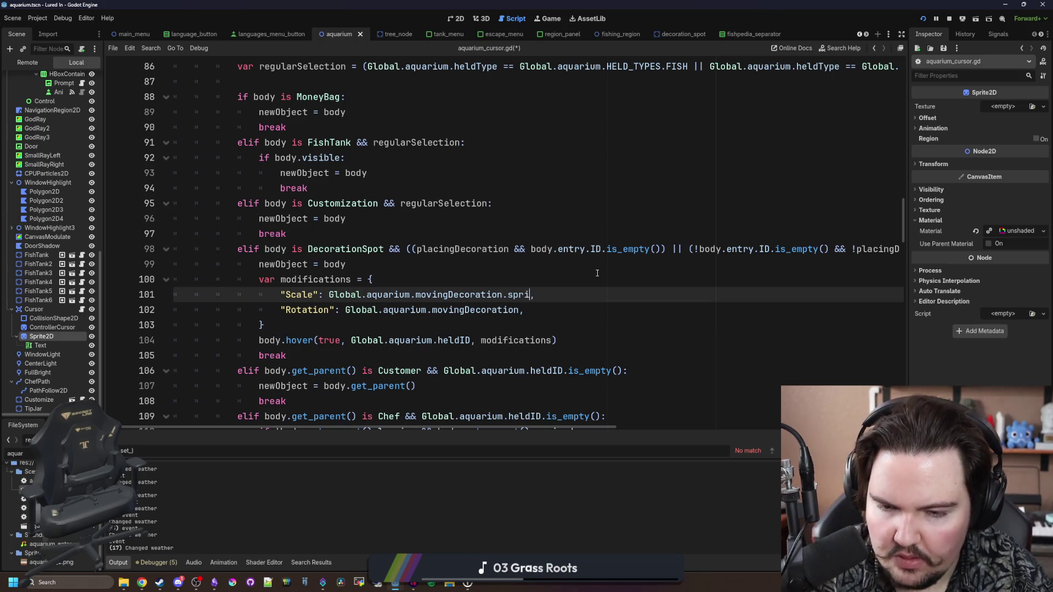
text(te.scale)
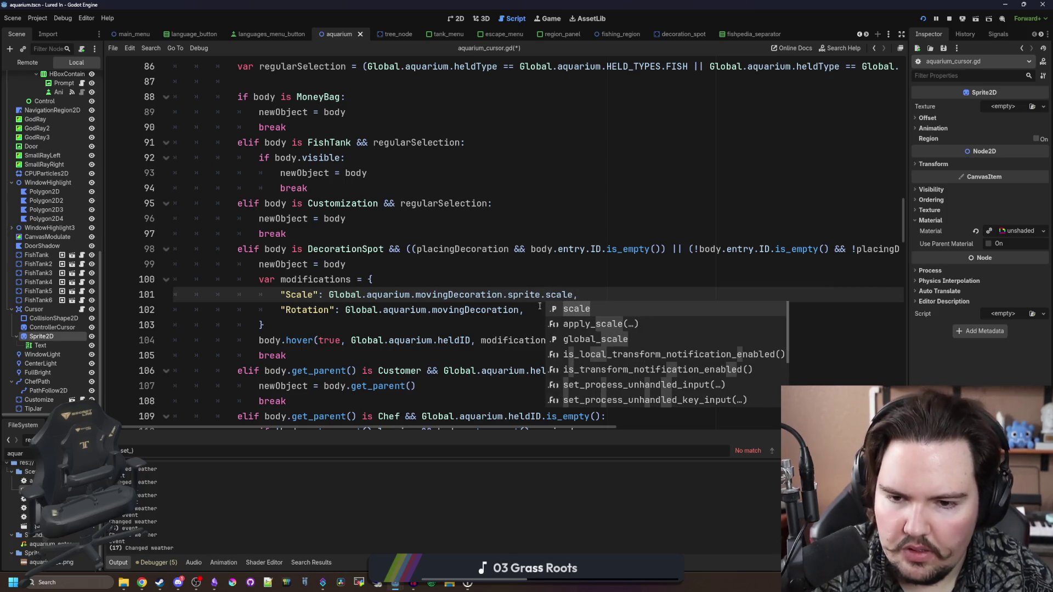
click(519, 310)
text(te.ro)
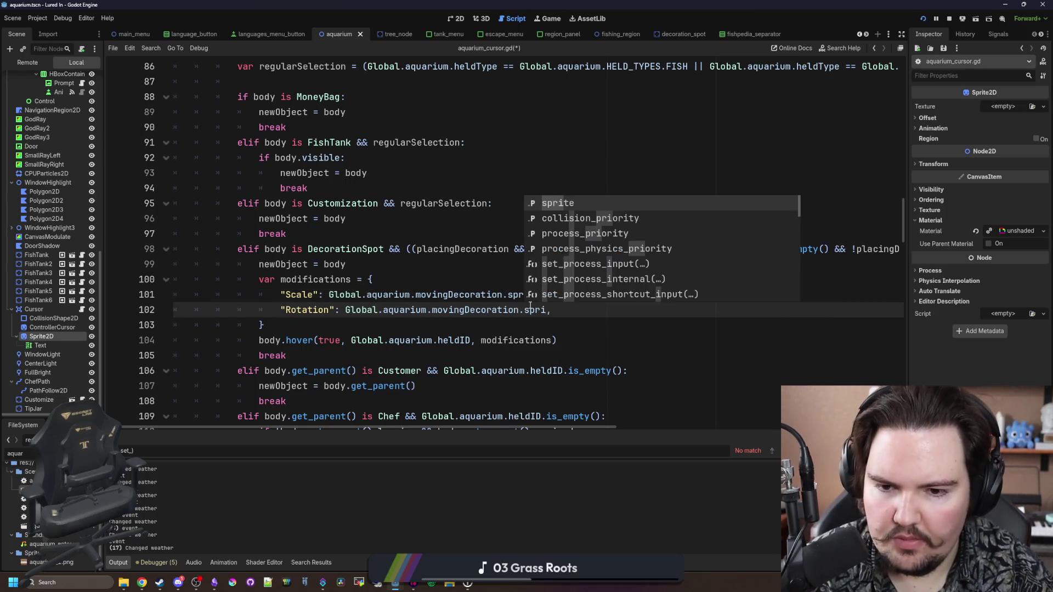
text(tation)
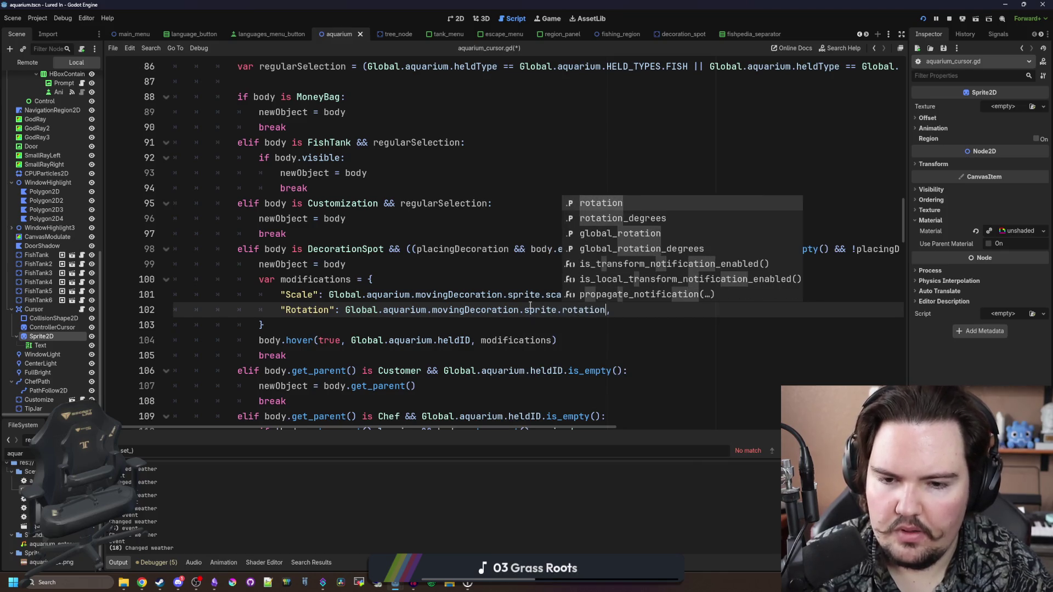
click(443, 279)
key(ctrl+s)
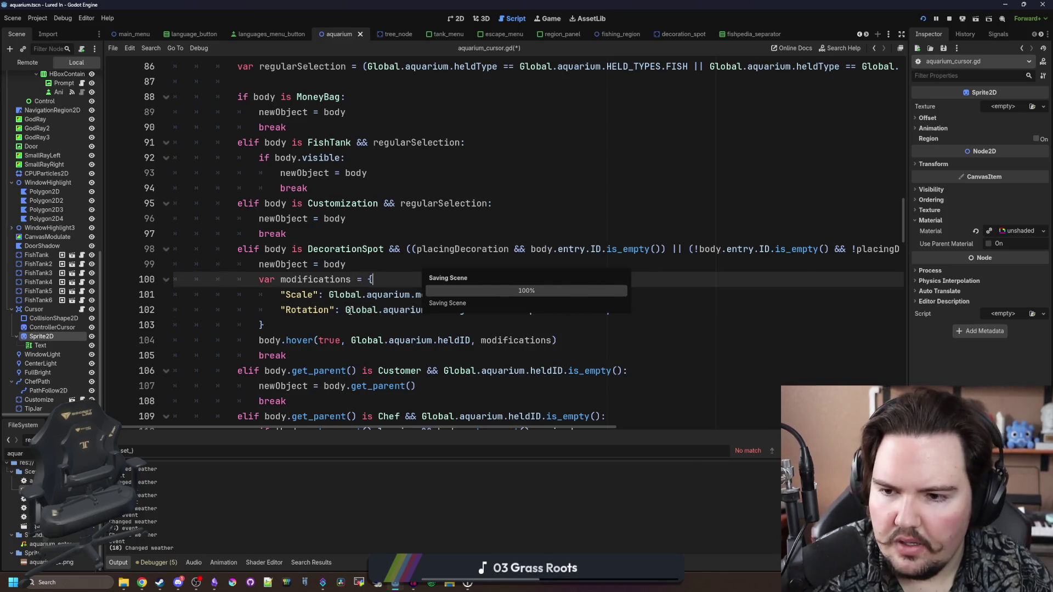
click(371, 264)
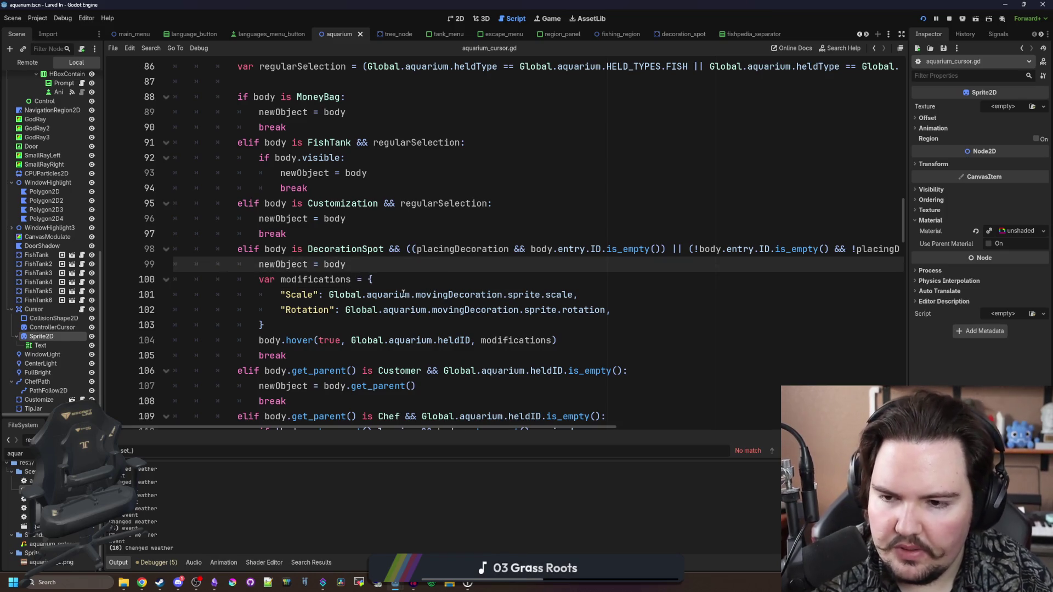
Step: Add an if check and indent the modifications dictionary lines under it
key(Return)
text(if movingDecoration:)
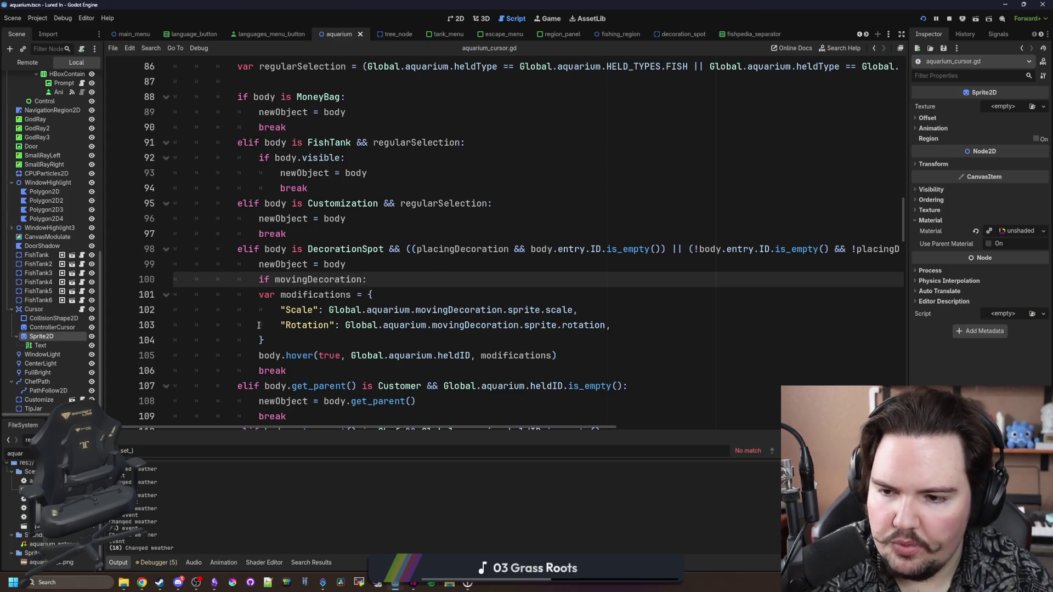
drag(373, 279, 266, 340)
key(Tab)
click(434, 279)
scroll(433, 280, down, 1)
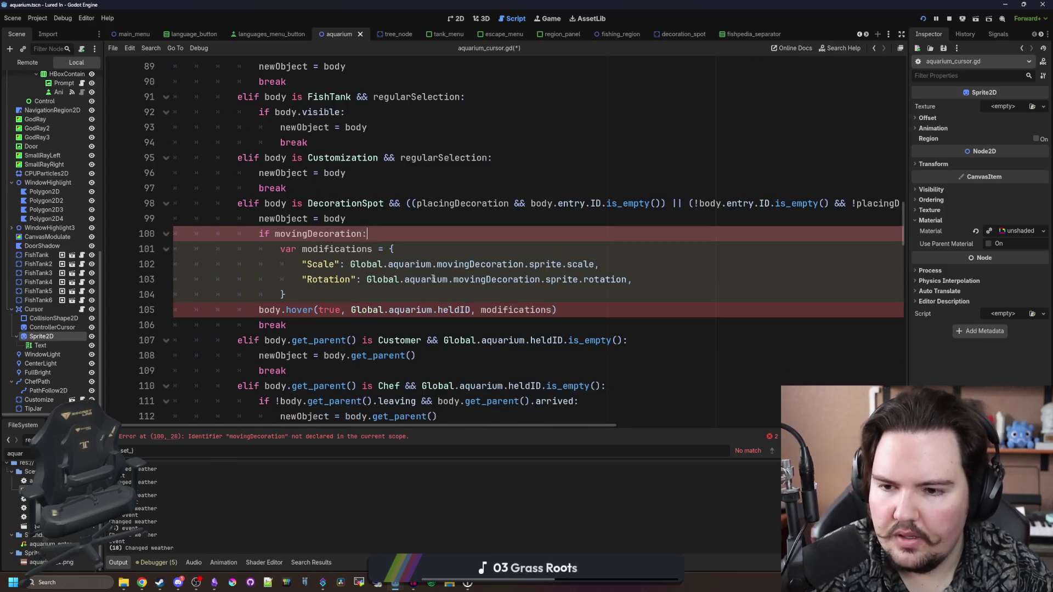
Step: Declare var modifications = {} above the if check and make the inner declaration a plain assignment
click(386, 222)
key(Return)
text(var modifications = {)
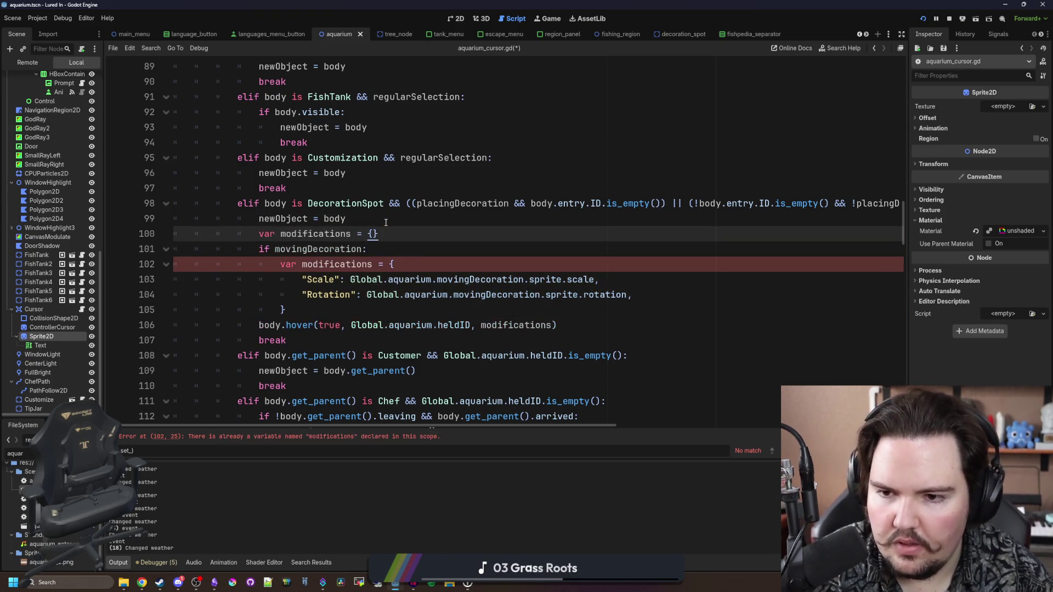
click(427, 262)
drag(307, 309, 158, 311)
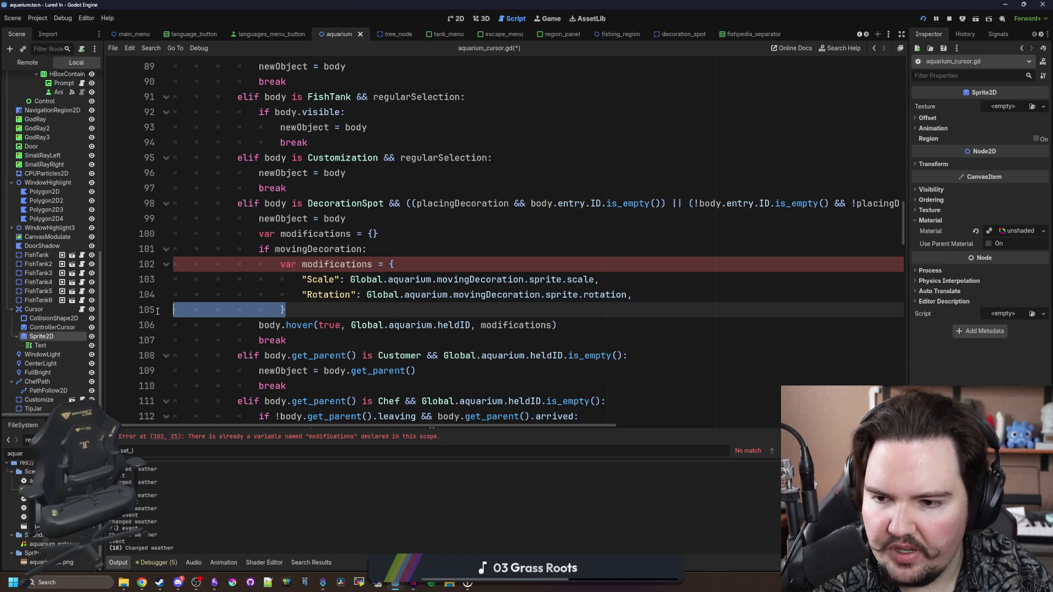
click(317, 281)
click(303, 266)
key(BackSpace)
key(BackSpace)
key(BackSpace)
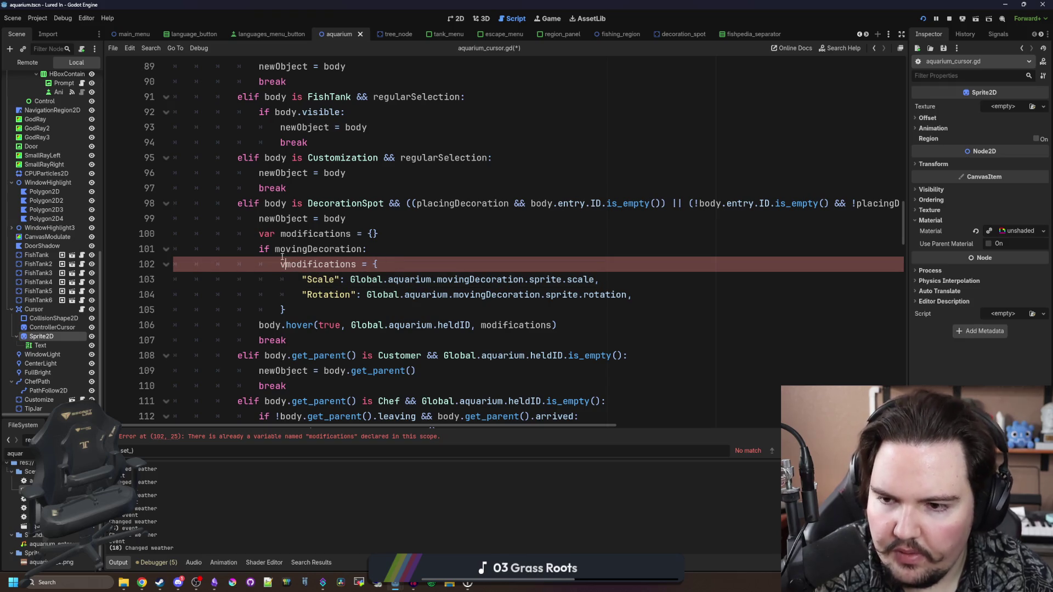
click(424, 239)
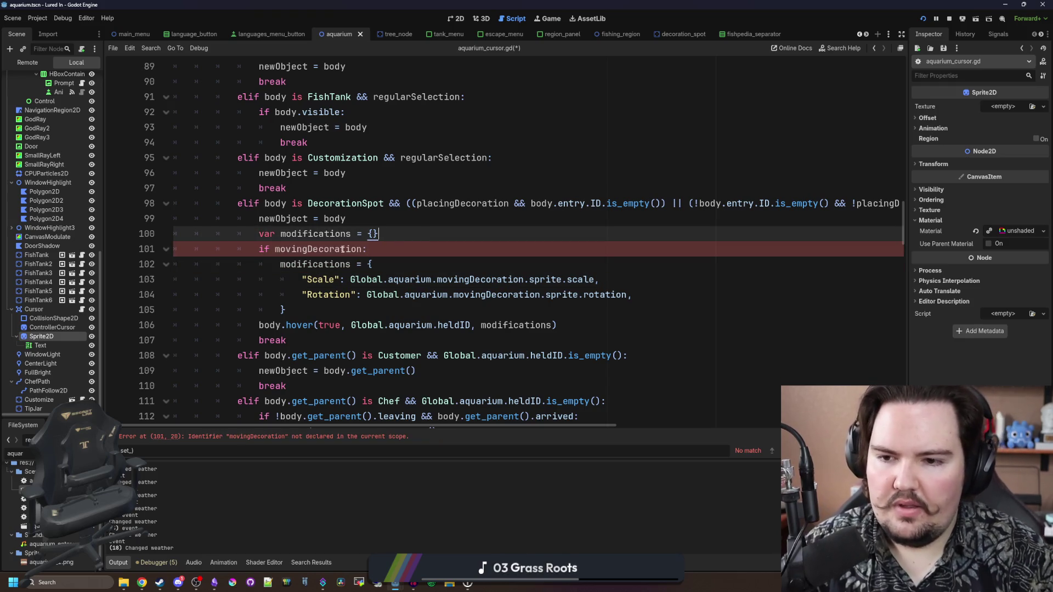
click(521, 280)
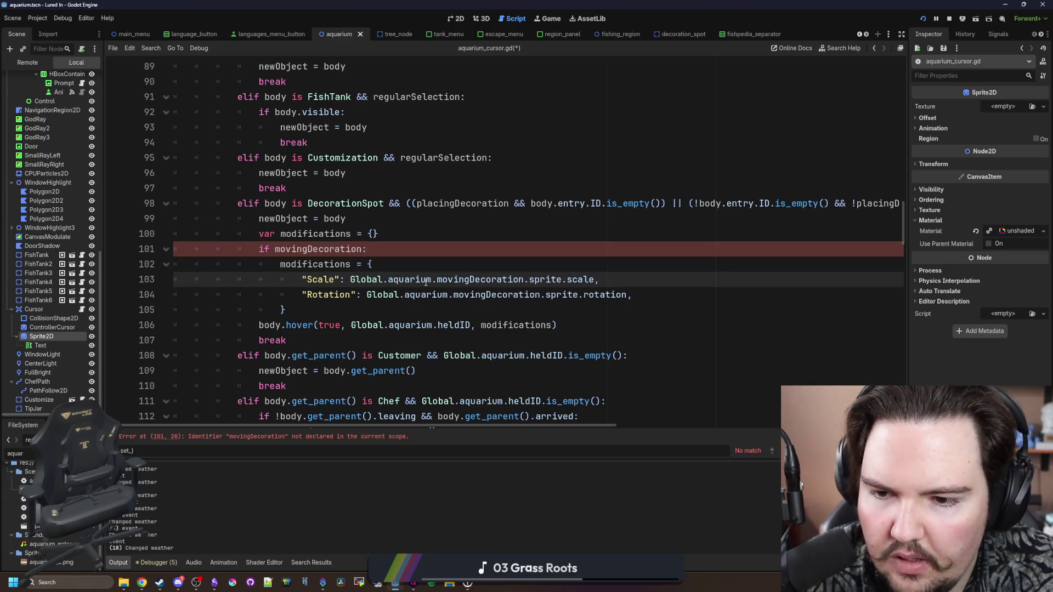
Step: Make the condition if Global.aquarium.movingDecoration: and save the script
drag(432, 281, 352, 282)
click(276, 250)
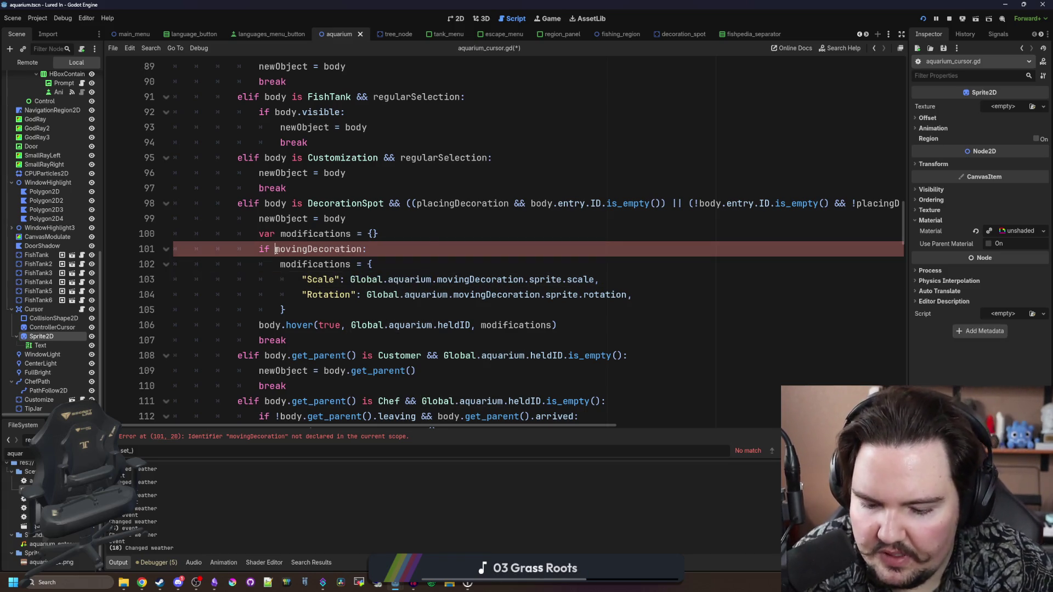
click(389, 235)
key(Return)
key(ctrl+s)
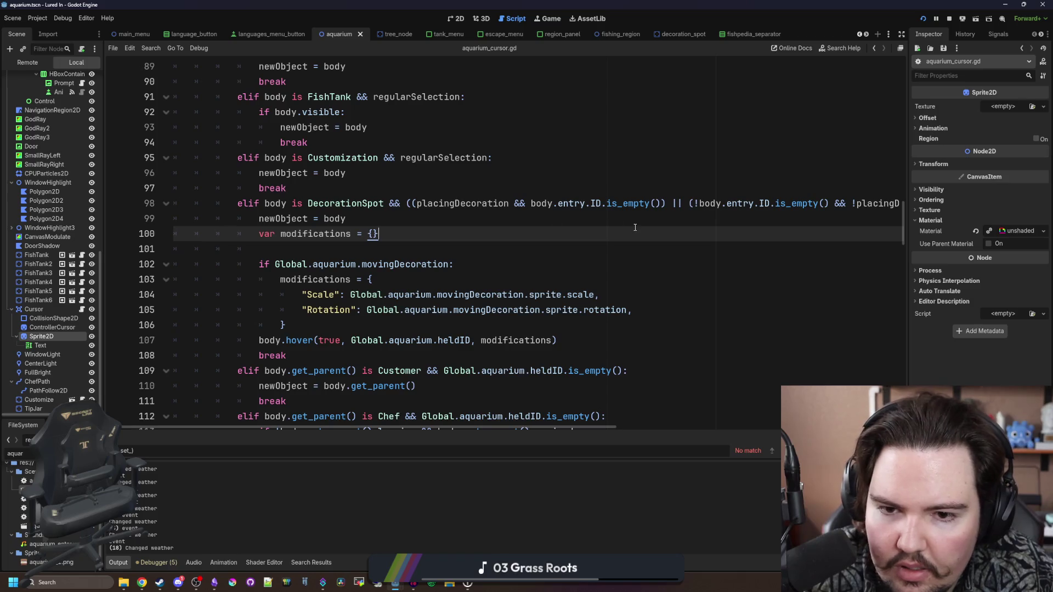
scroll(635, 227, right, 4)
scroll(635, 227, right, 2)
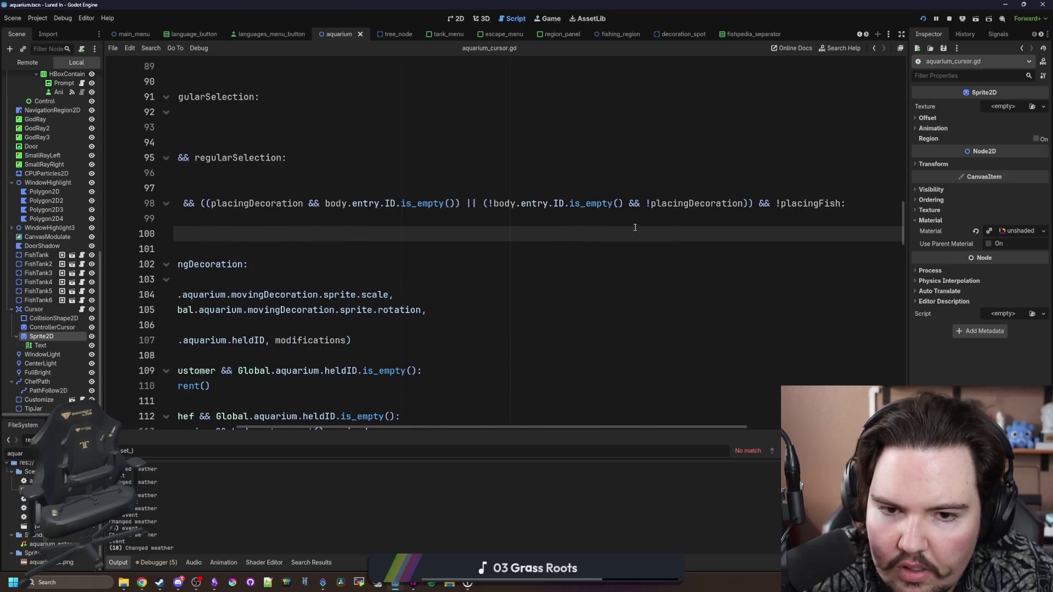
scroll(635, 227, left, 6)
scroll(635, 227, down, 3)
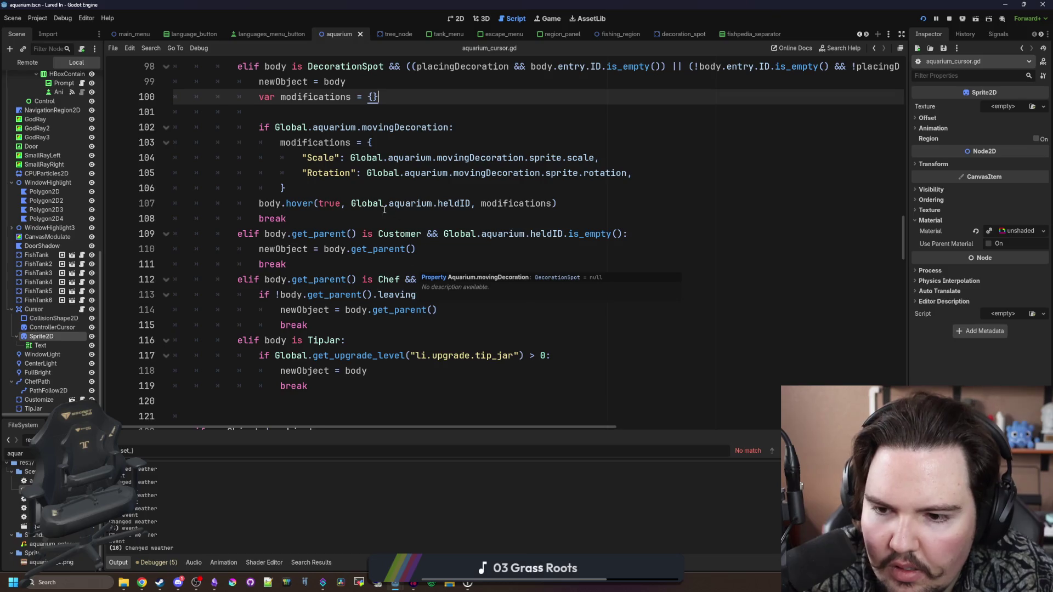
scroll(373, 241, up, 3)
click(361, 277)
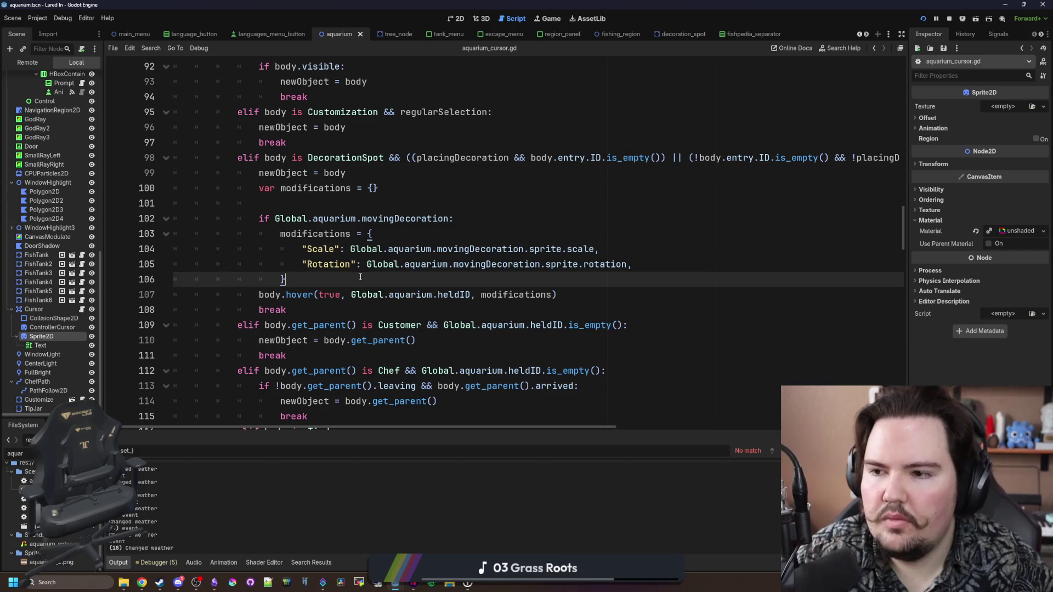
Step: Widen the scene and file panel and filter the FileSystem by 'd'
drag(103, 347, 197, 349)
double_click(156, 454)
text(decoratio)
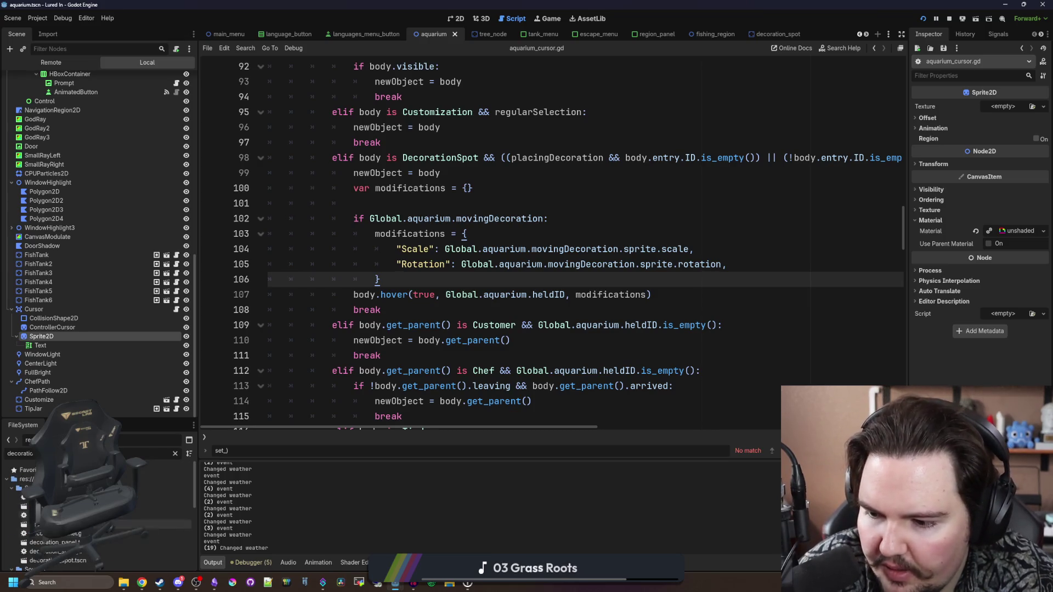
double_click(65, 552)
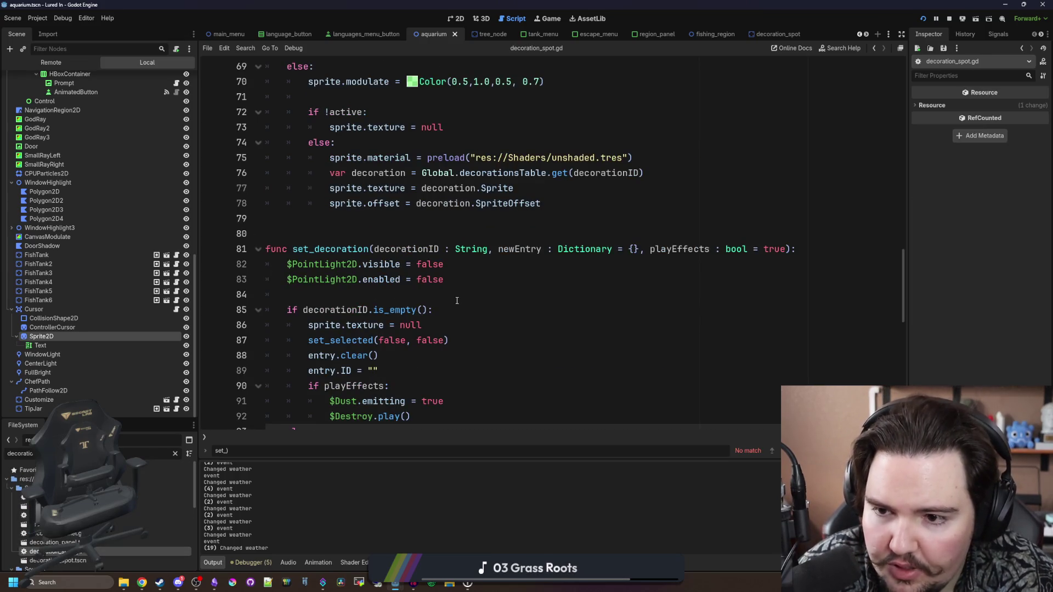
scroll(457, 301, up, 8)
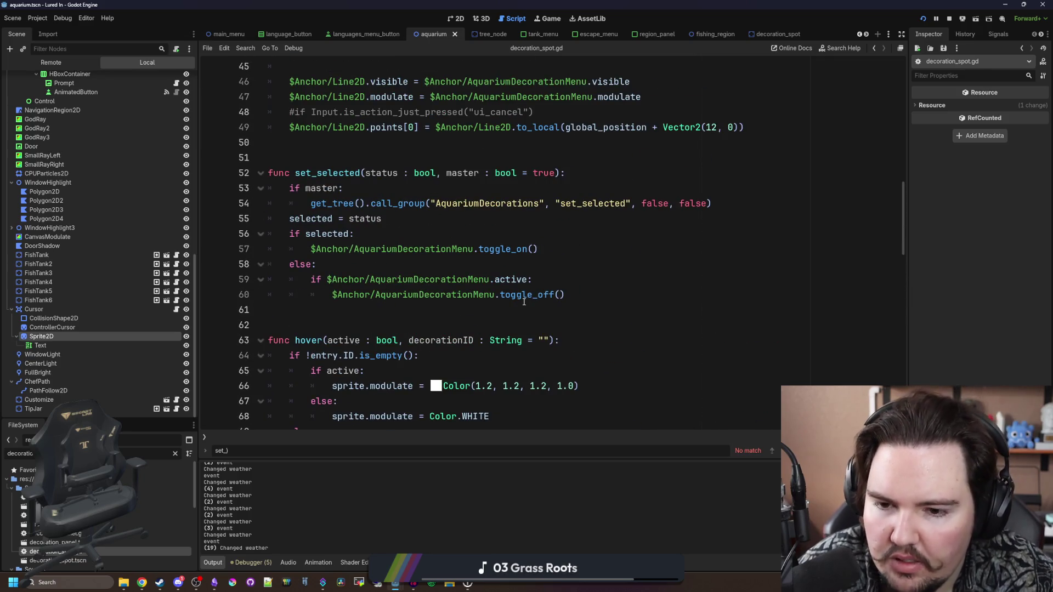
scroll(524, 301, down, 2)
click(552, 250)
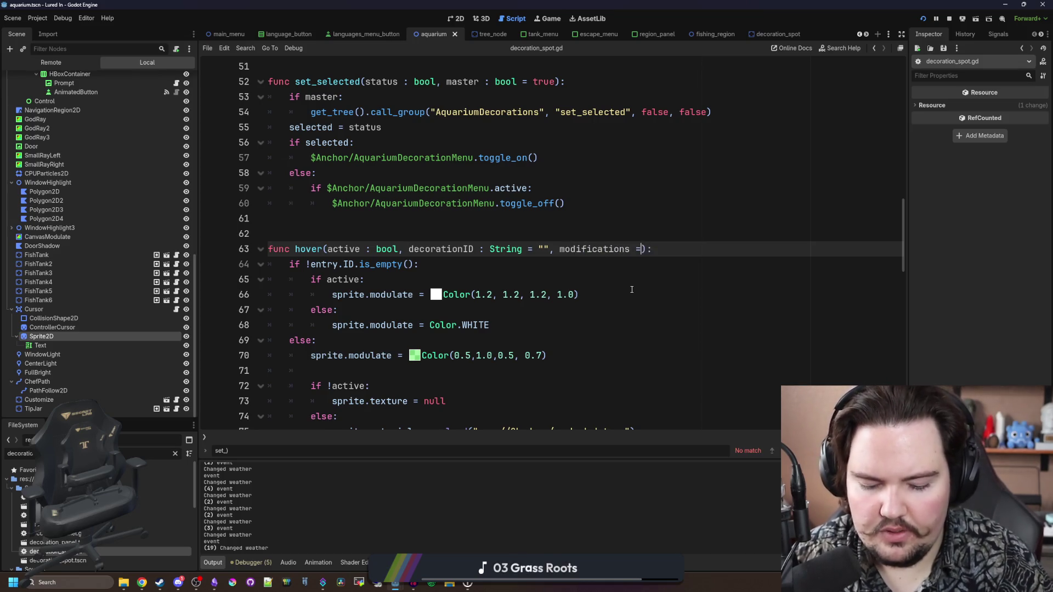
click(632, 284)
scroll(544, 269, down, 2)
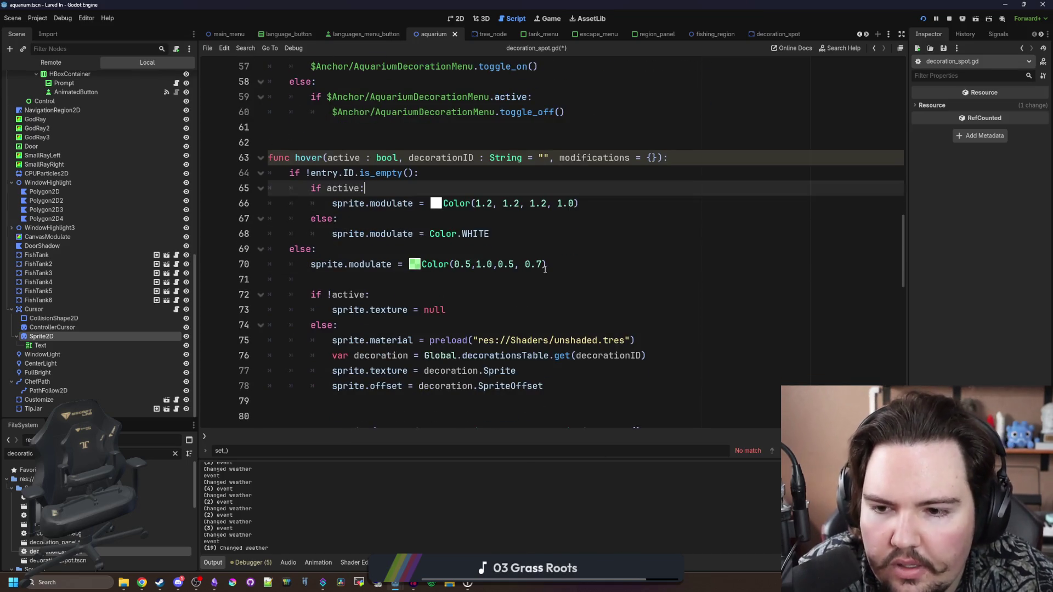
scroll(577, 166, down, 1)
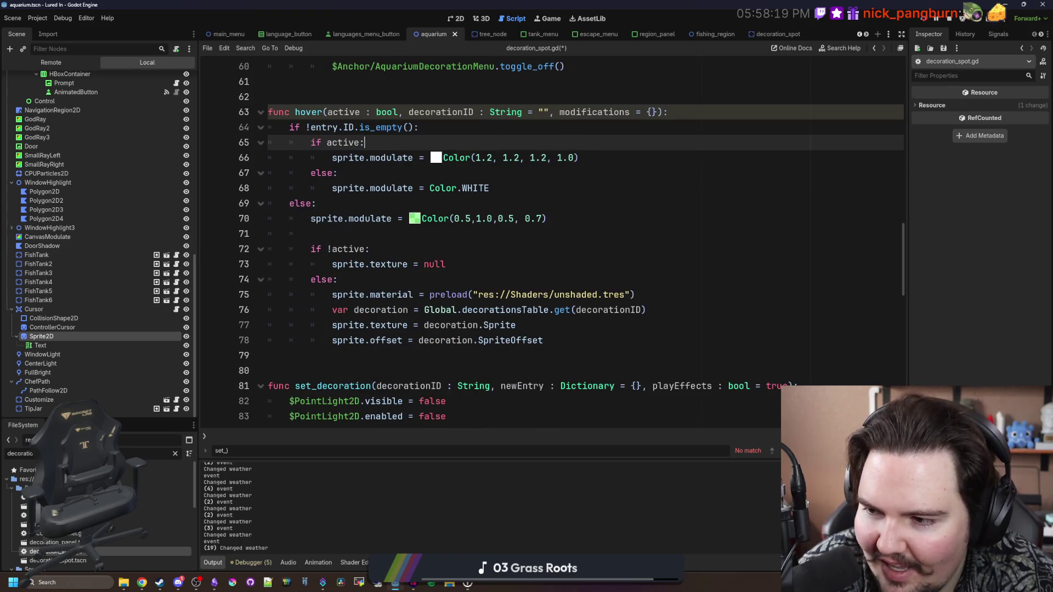
click(378, 249)
click(374, 219)
click(369, 240)
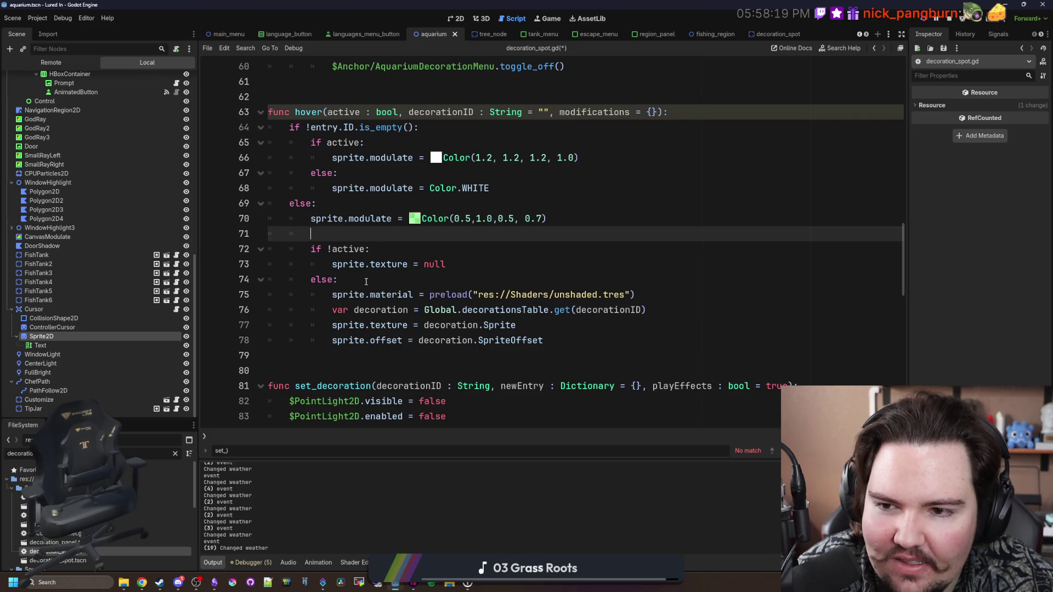
scroll(390, 273, up, 1)
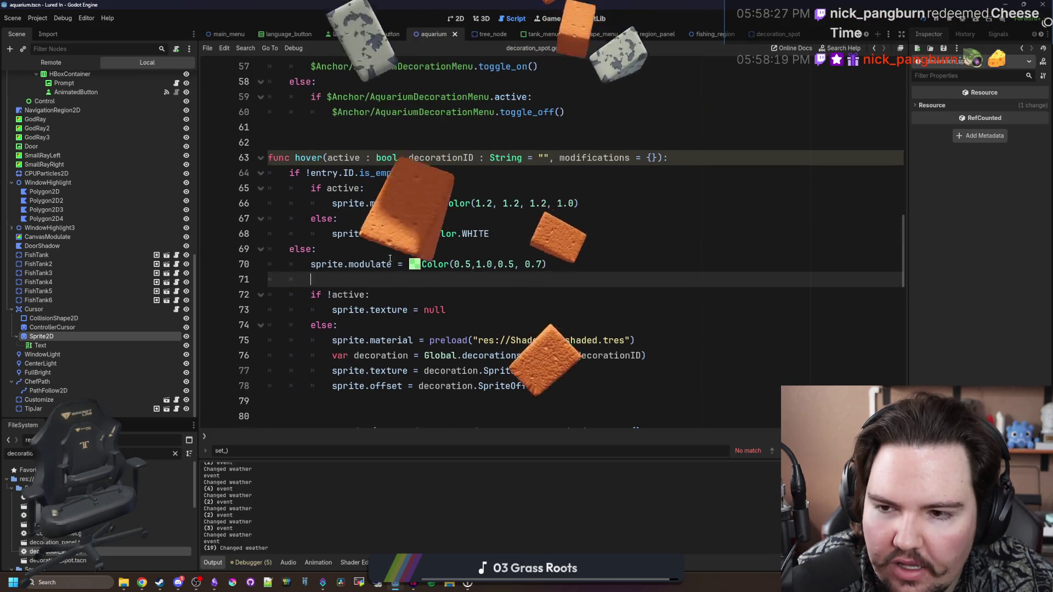
click(432, 255)
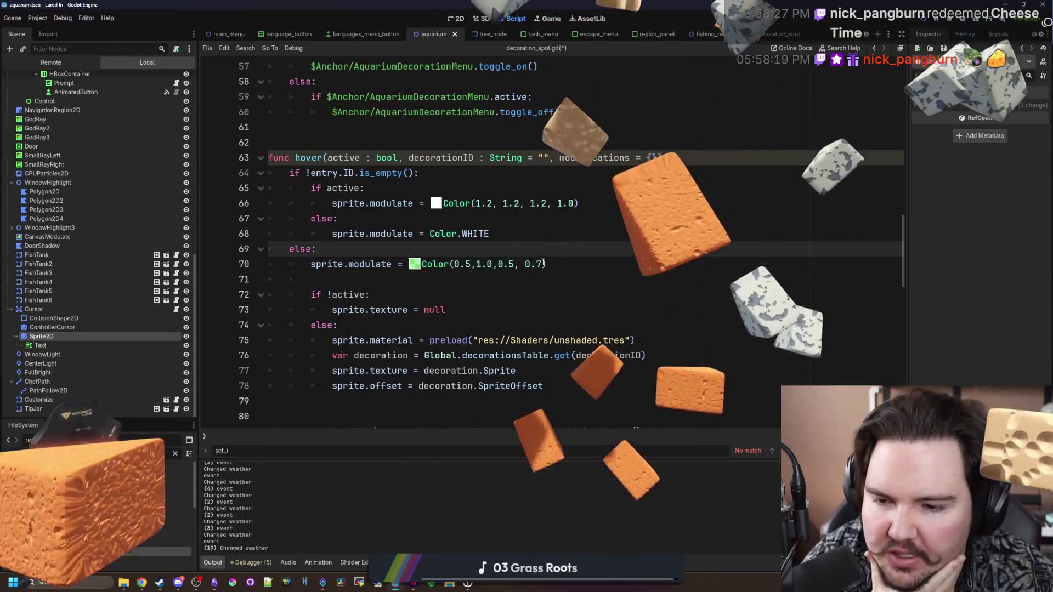
click(373, 281)
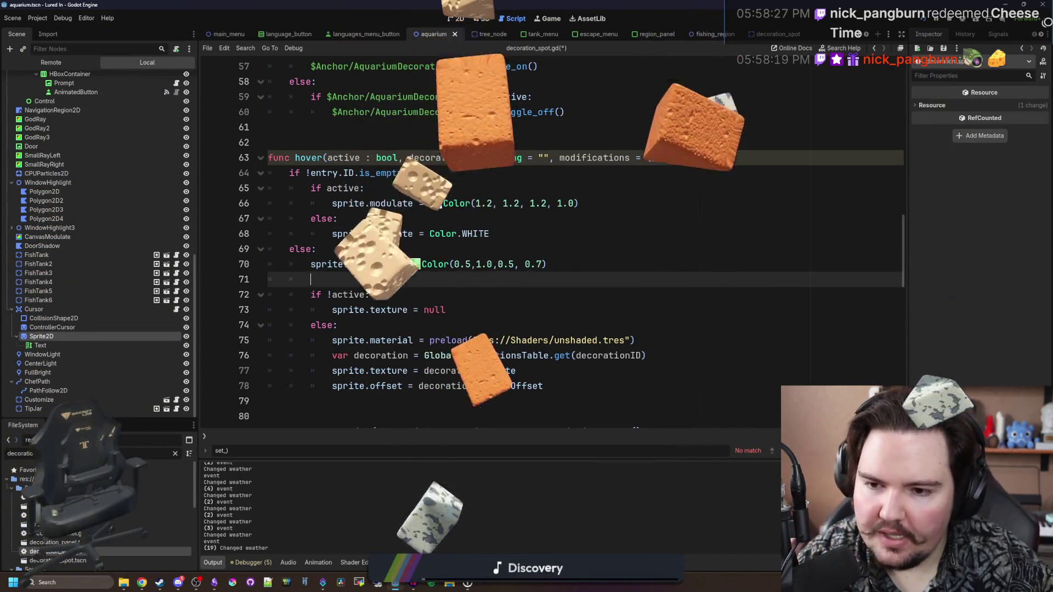
scroll(370, 283, down, 1)
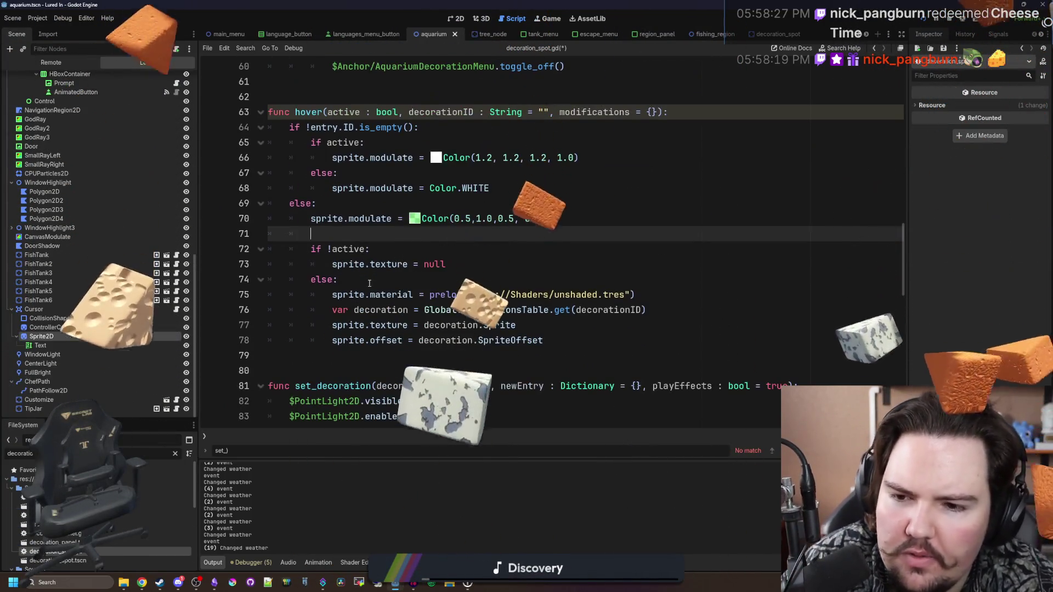
click(448, 260)
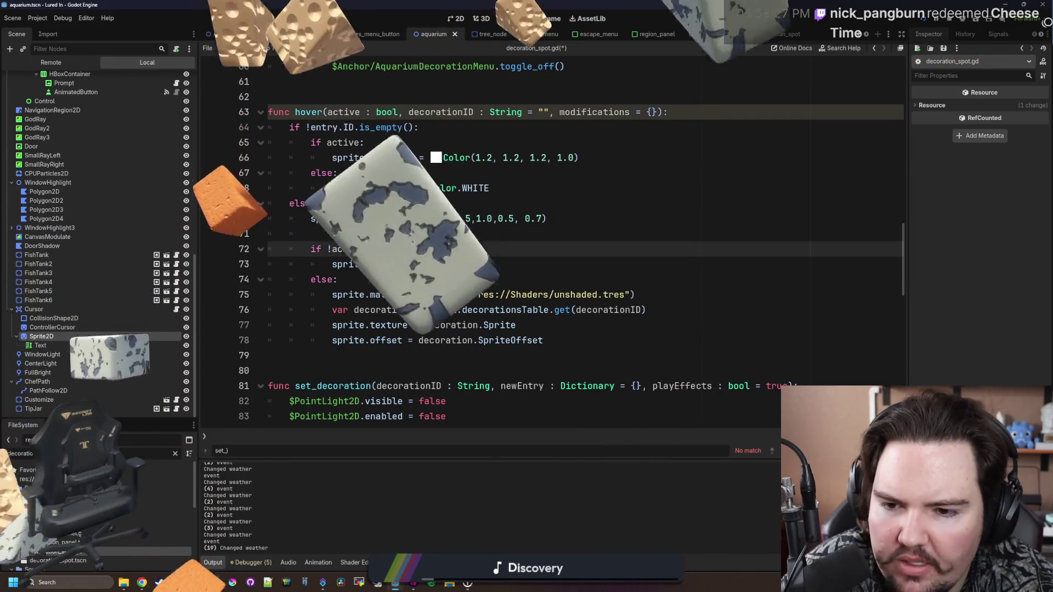
click(563, 340)
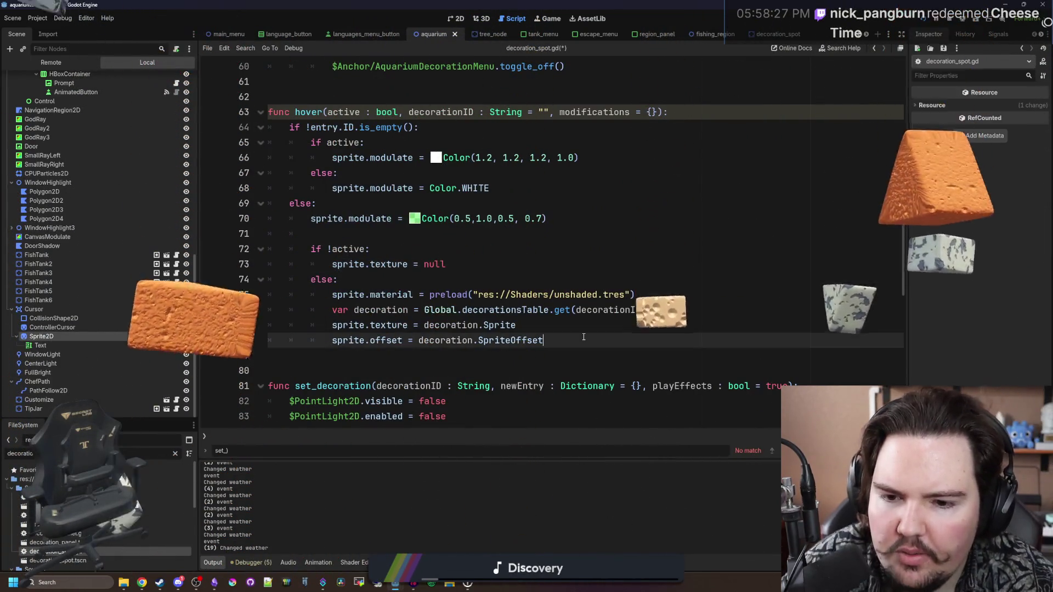
Step: In hover(), add sprite.rotation = modifications.get("Rotation", 0.0) below the offset assignment
key(Return)
key(Return)
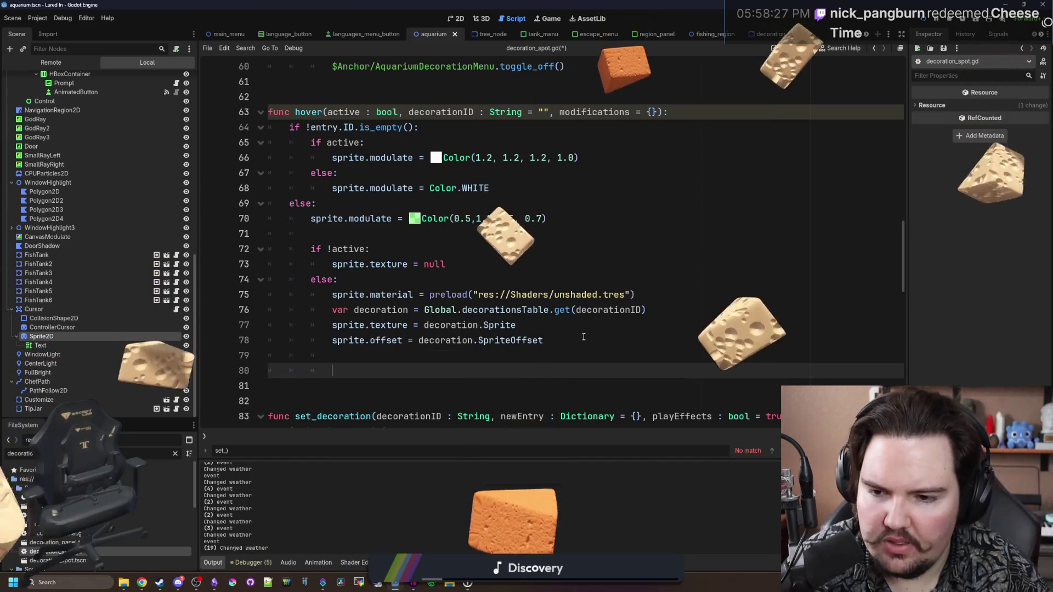
text(sprite)
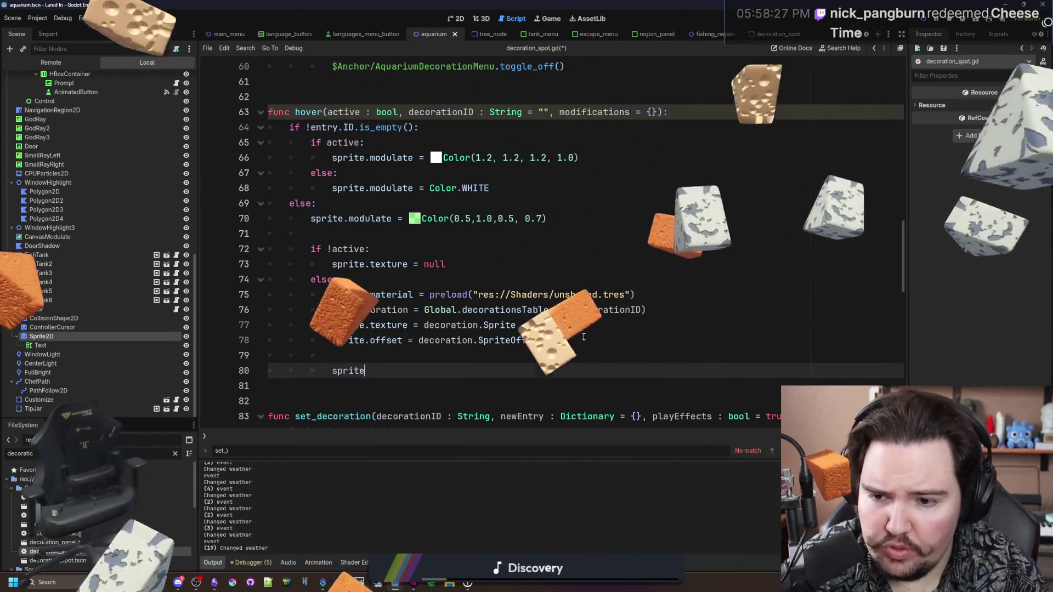
text(.rotation = modifications)
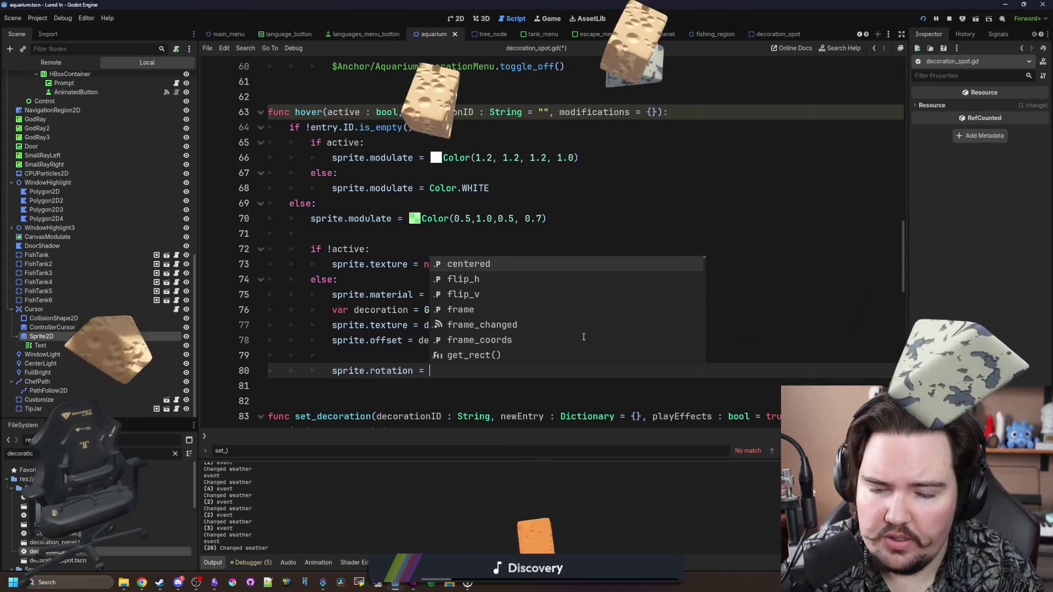
click(549, 263)
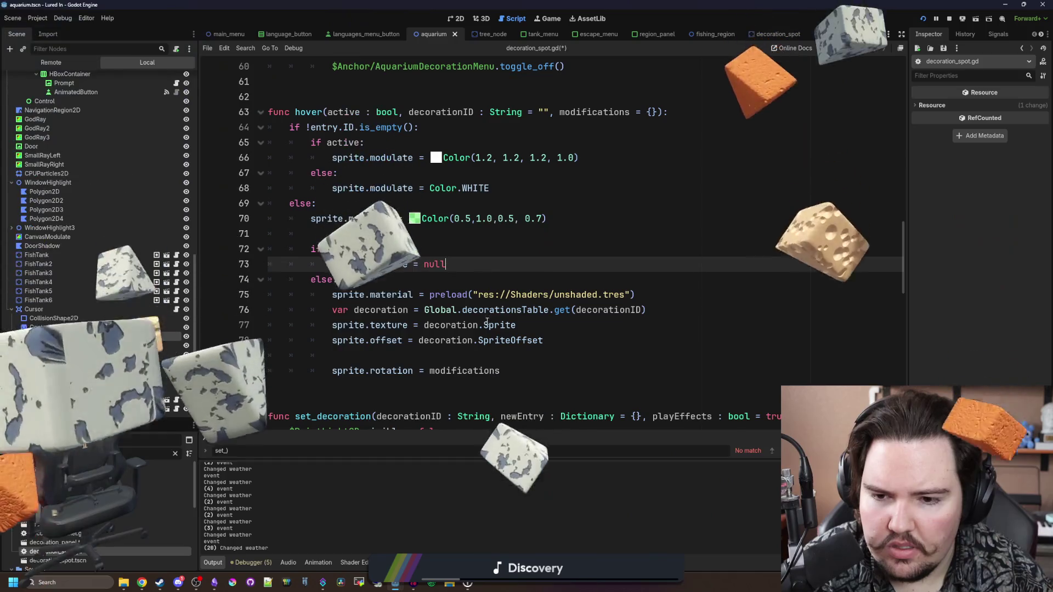
click(542, 374)
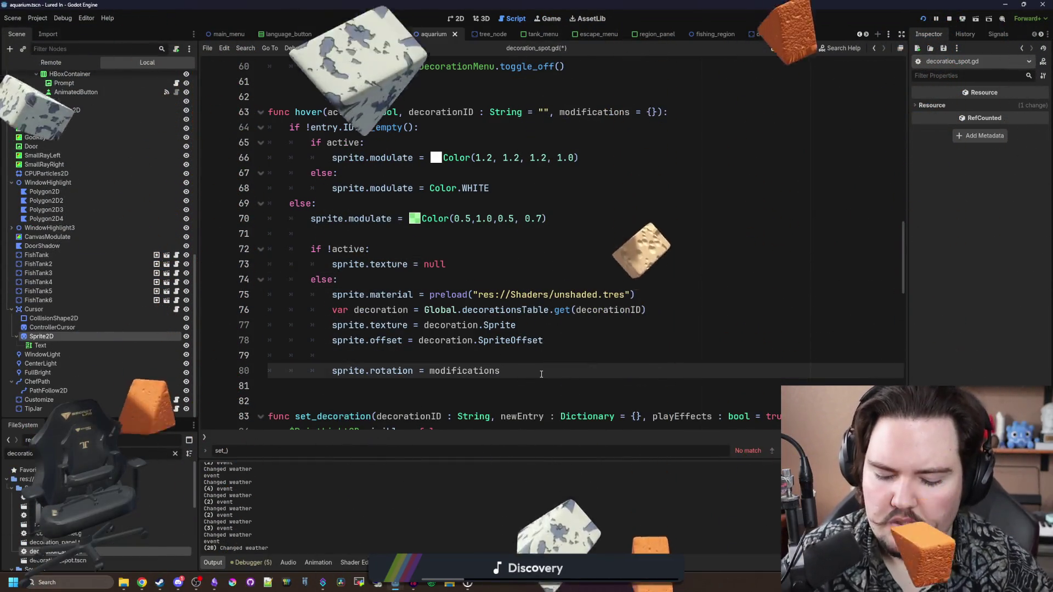
text(.get("Rot)
text(ation", 0.0)
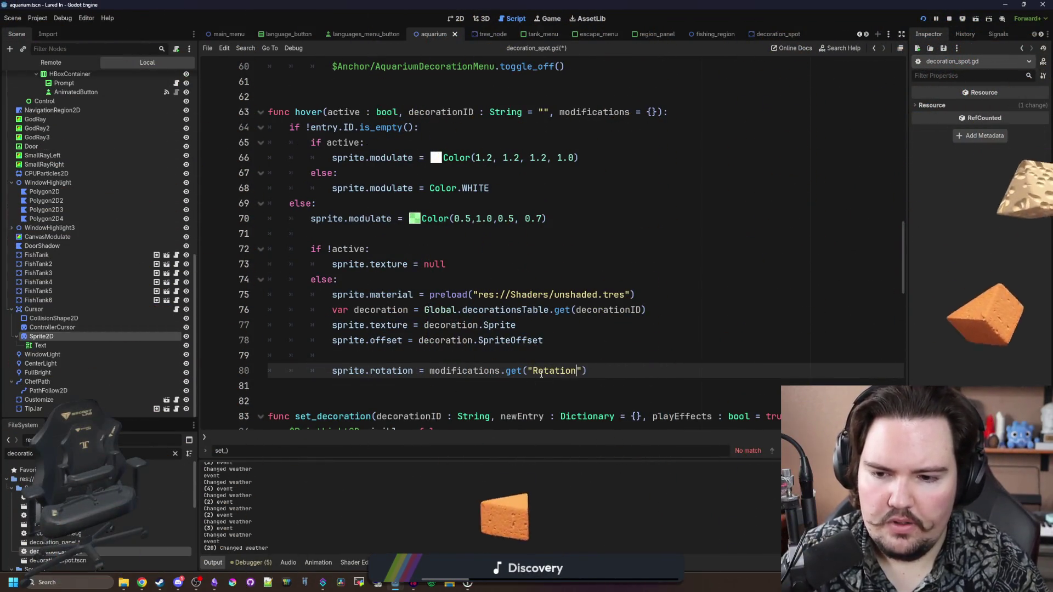
key(End)
Step: Add sprite.scale = modifications.get("Scale", Vector2.ONE) and save decoration_spot.gd
key(Return)
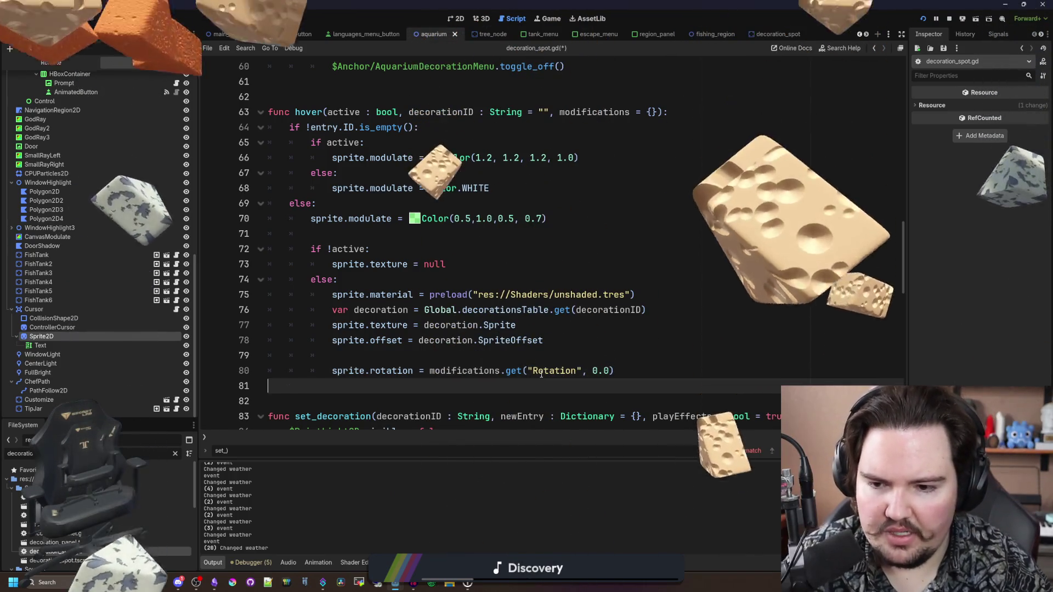
text(sprite/s)
key(BackSpace)
key(BackSpace)
text(.scale = )
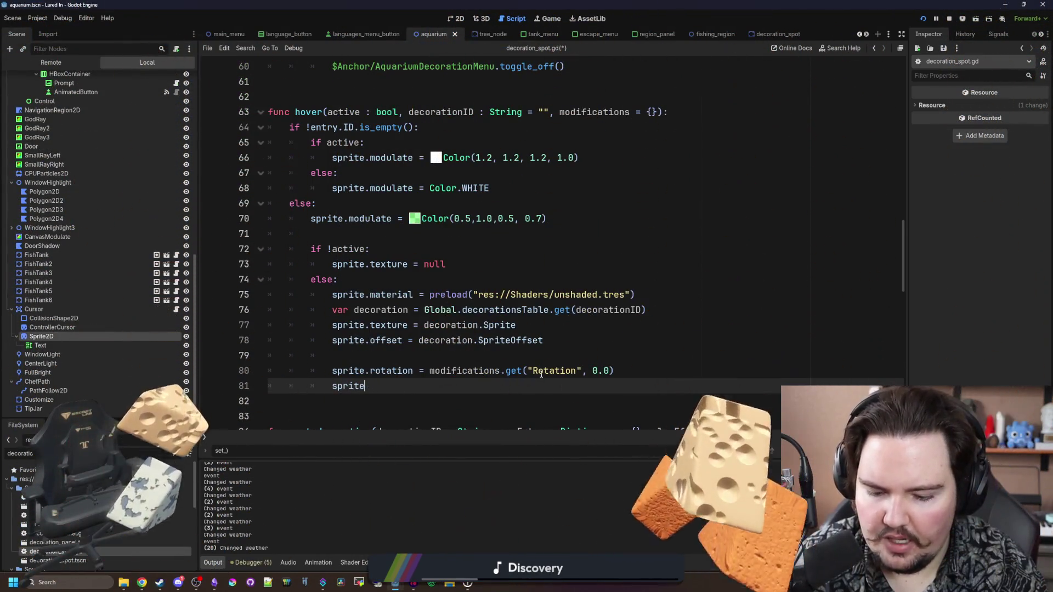
text(modifica)
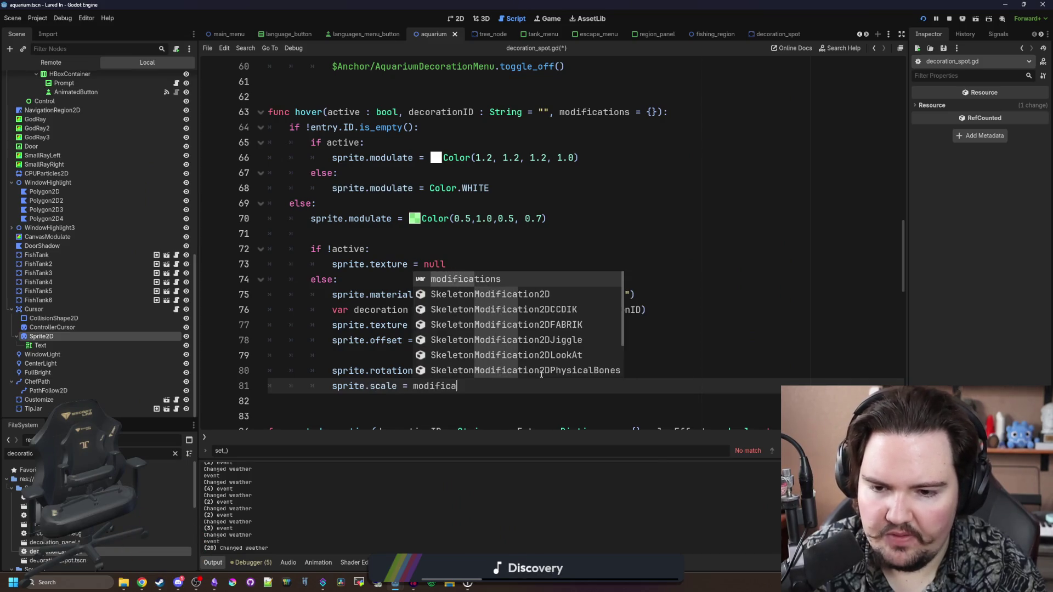
text(tions.get("Scale")
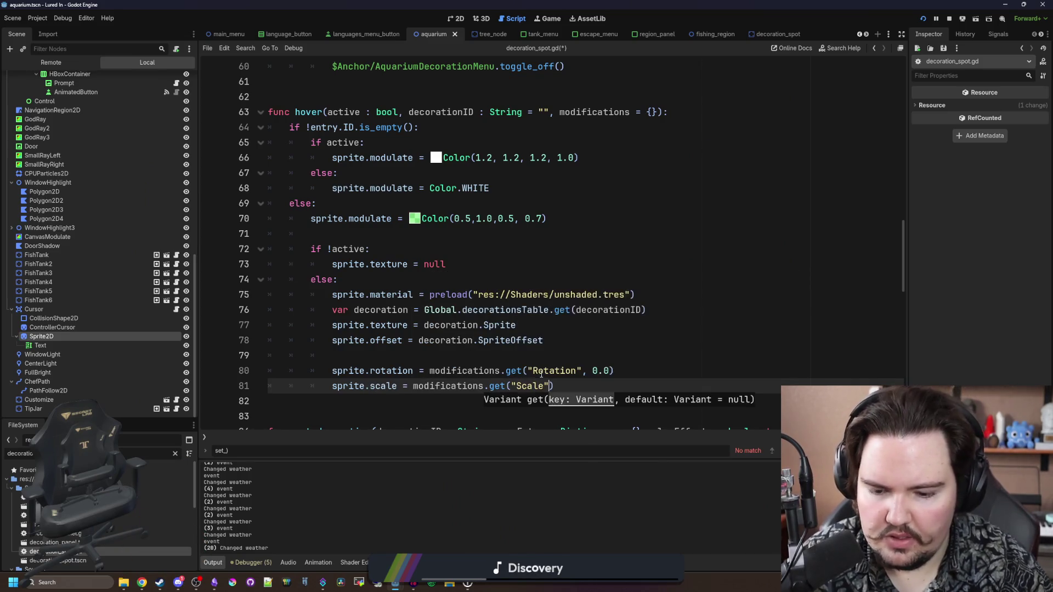
key(BackSpace)
key(BackSpace)
key(BackSpace)
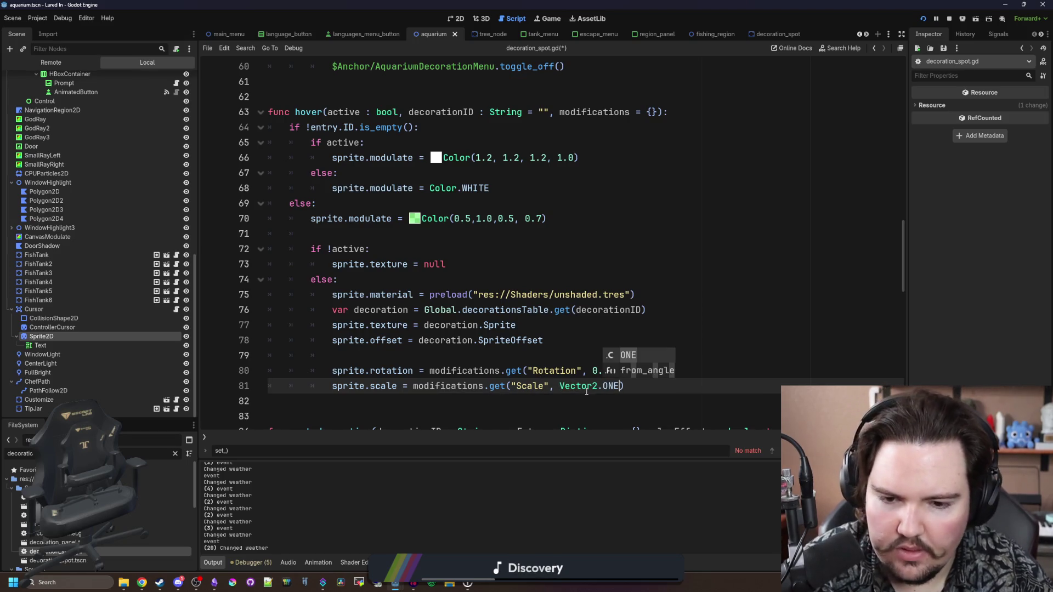
click(384, 401)
scroll(388, 369, down, 2)
key(ctrl+s)
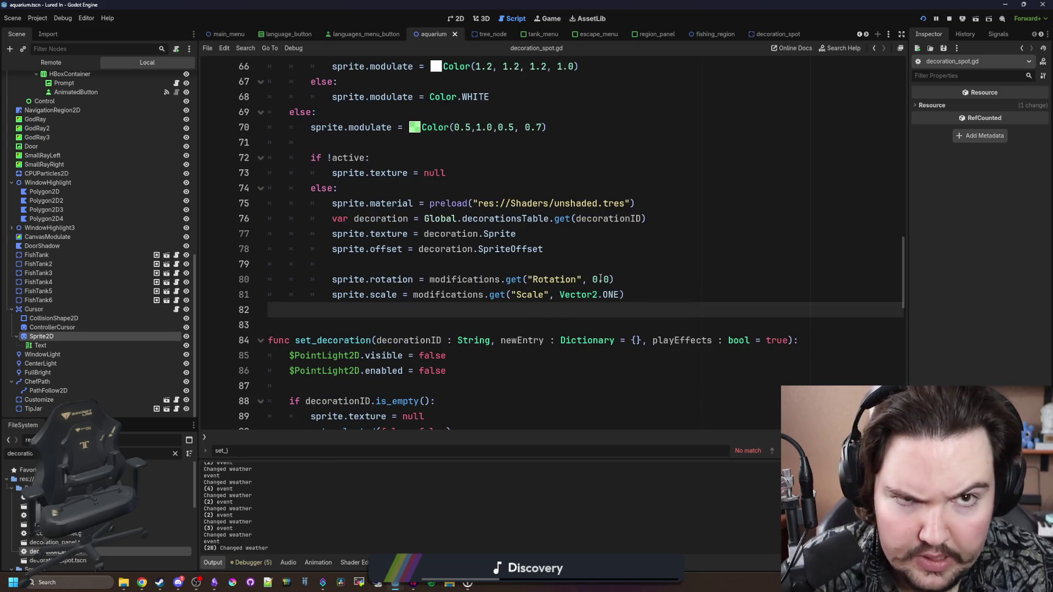
click(553, 21)
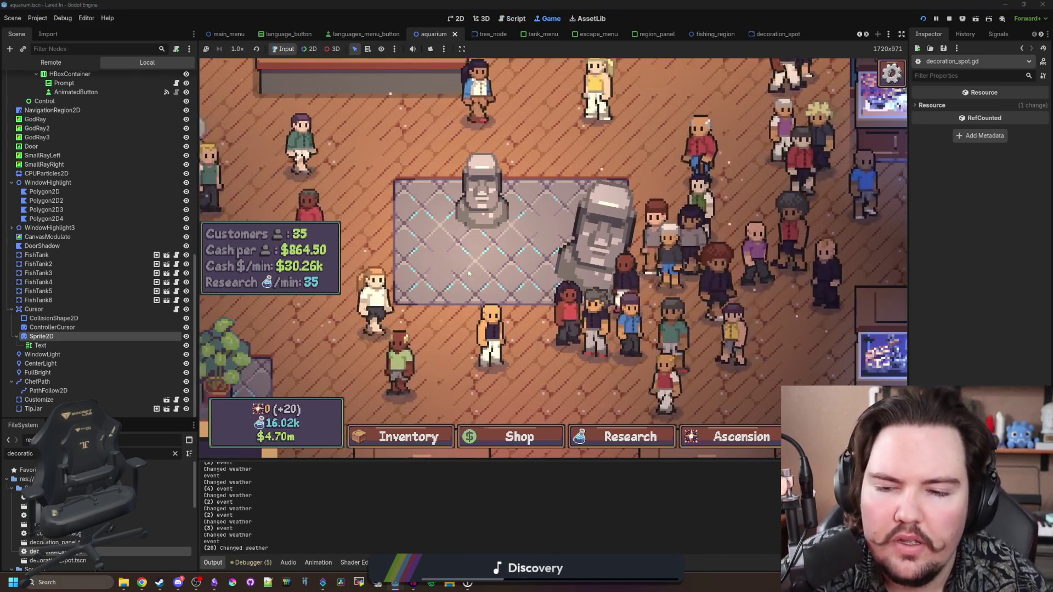
Step: In the running game, move the moai statue to a new spot, then move it again
click(618, 260)
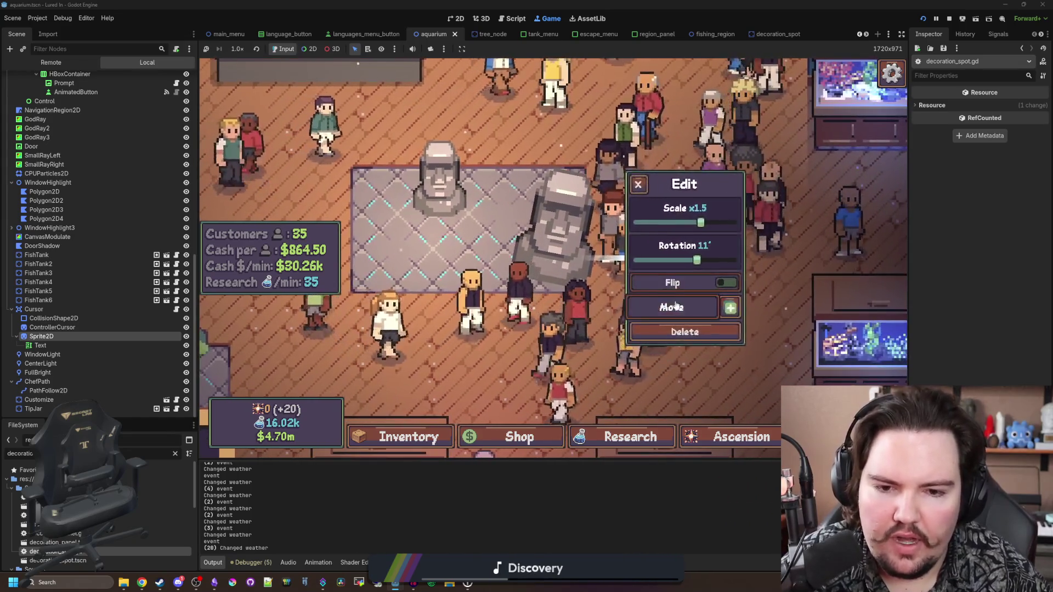
click(674, 304)
scroll(483, 236, down, 2)
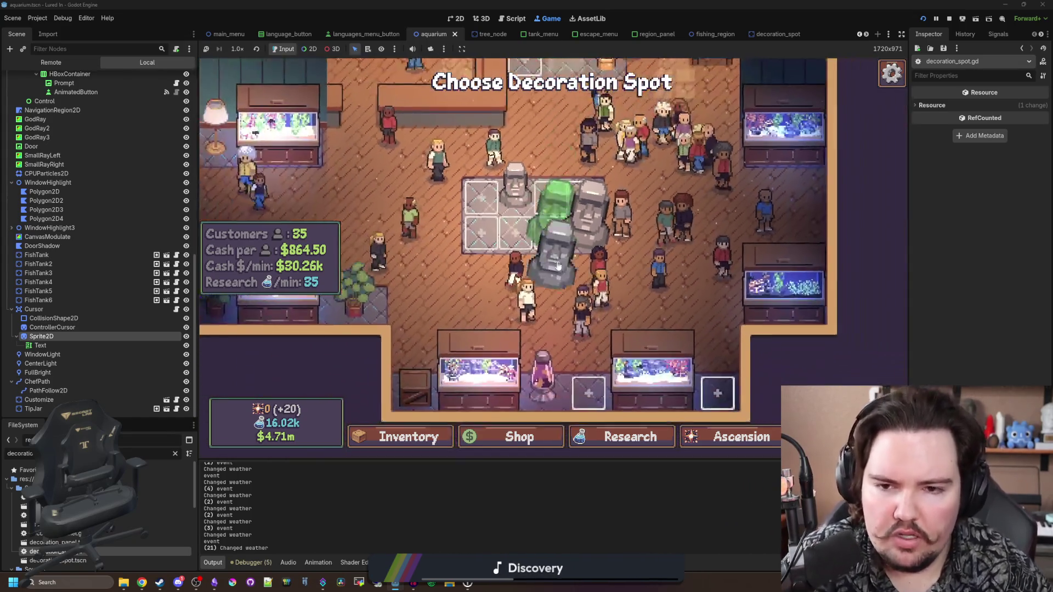
click(558, 266)
click(558, 258)
scroll(626, 247, up, 2)
click(636, 300)
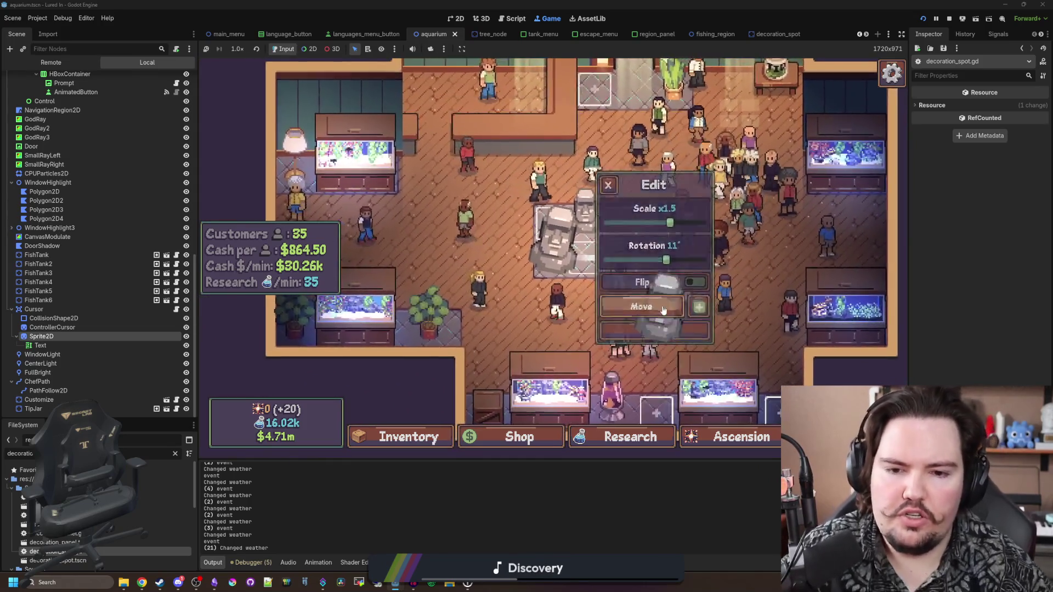
click(656, 220)
Step: Move the small moai and the large moai to new spots
click(590, 261)
click(658, 306)
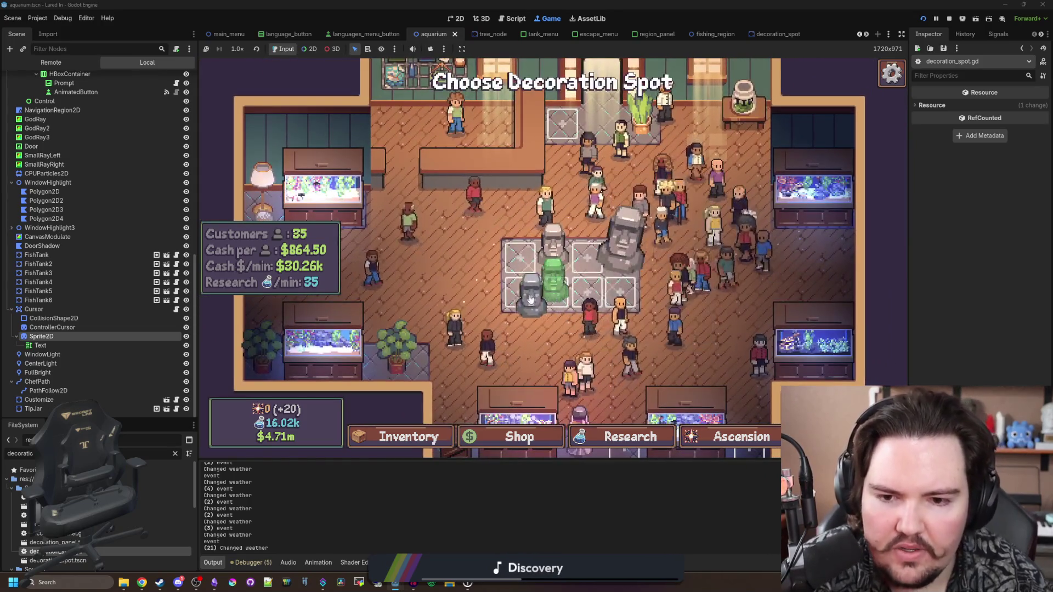
click(547, 283)
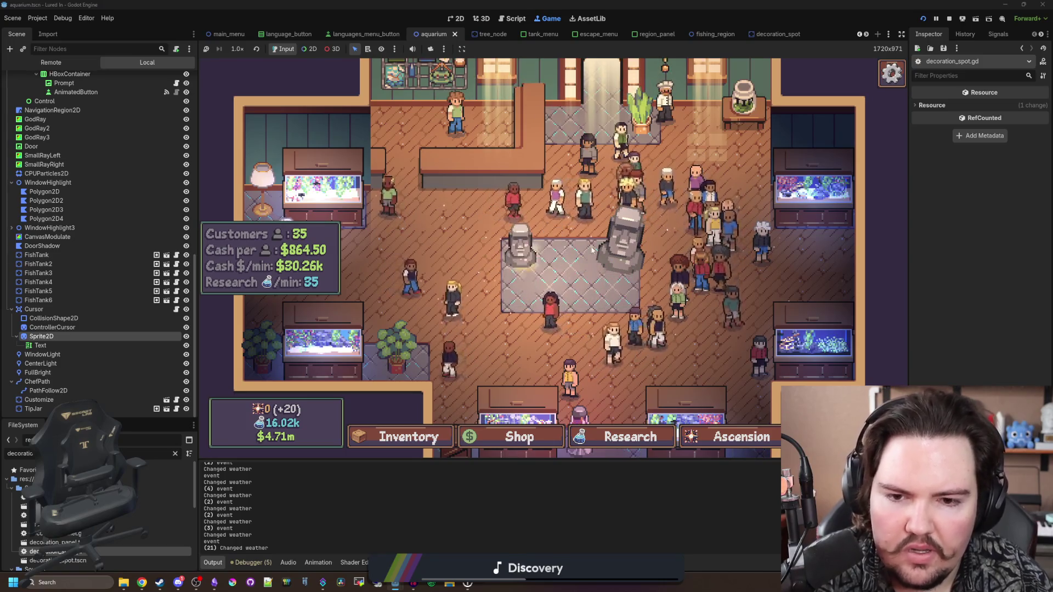
click(622, 244)
click(639, 305)
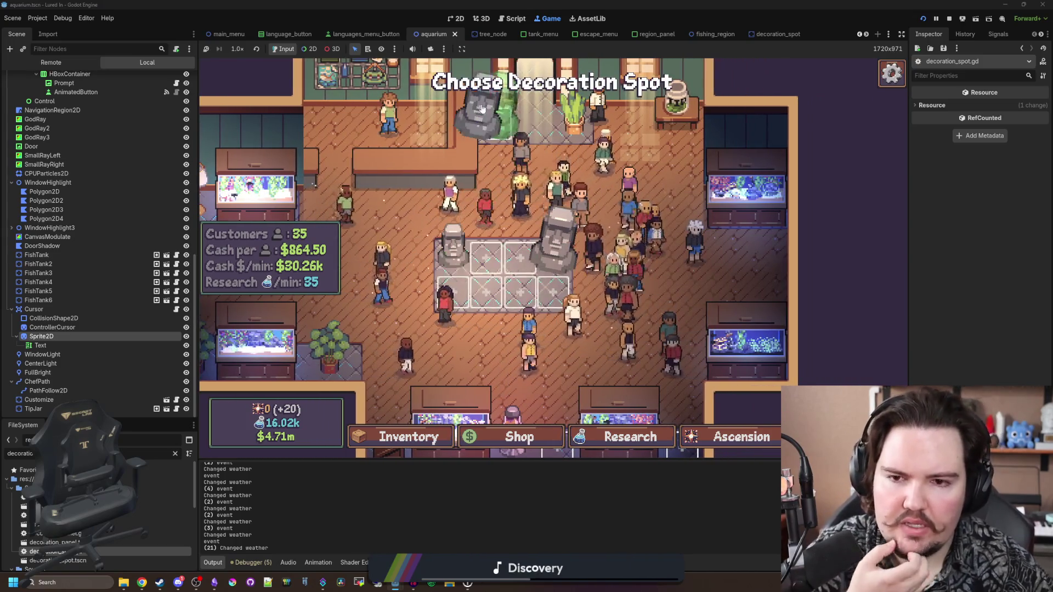
click(490, 130)
scroll(549, 247, down, 3)
scroll(599, 274, up, 3)
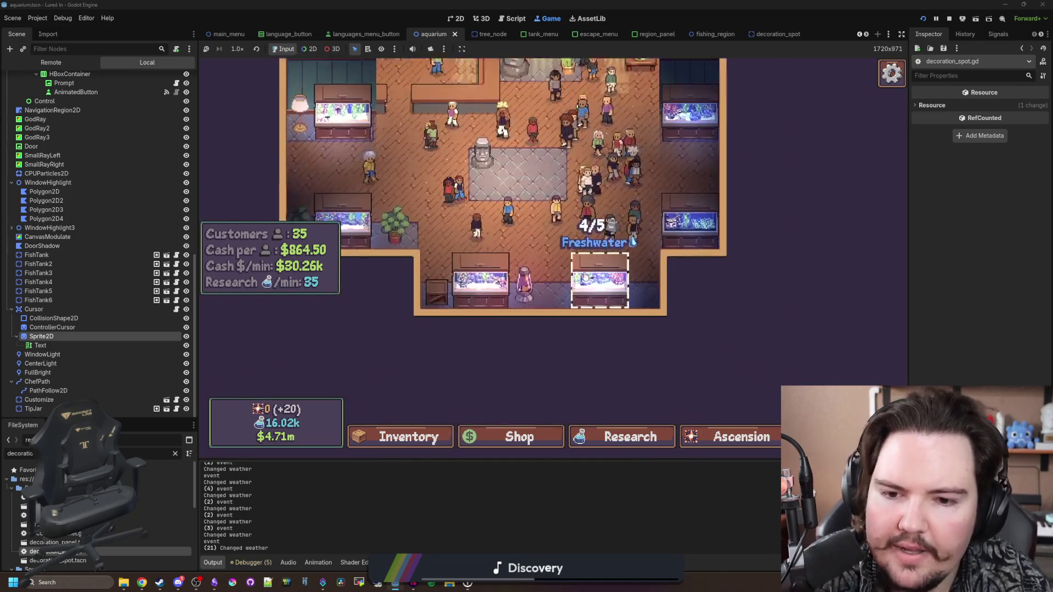
Step: Open Fish Tank 6 and select its Anchor, then its Seagrass decoration
click(598, 293)
click(439, 297)
click(585, 321)
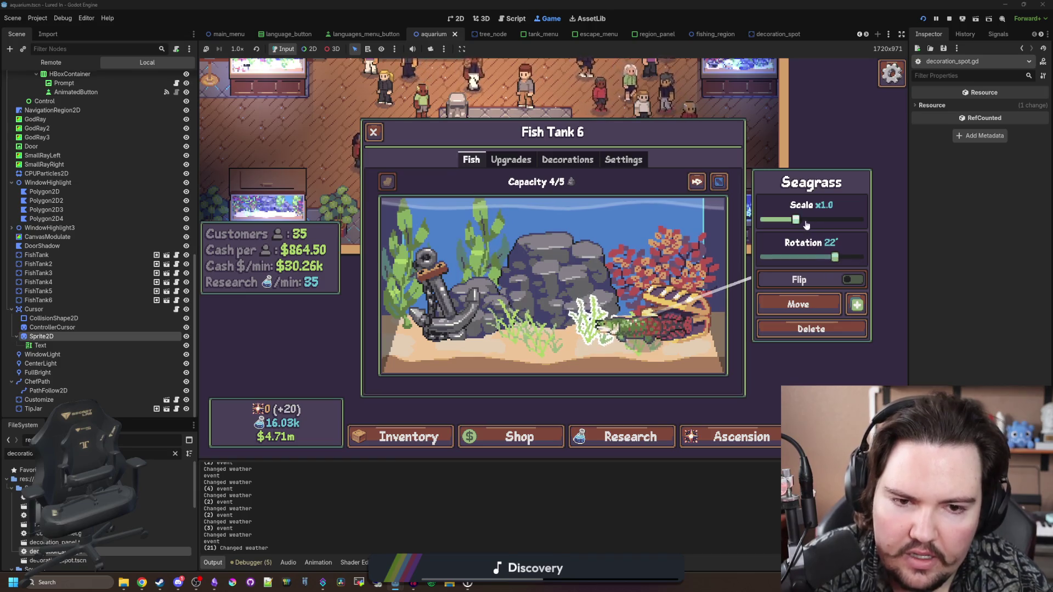
Step: Drag the central seagrass right, move it back to the tank centre, and close Fish Tank 6
click(735, 263)
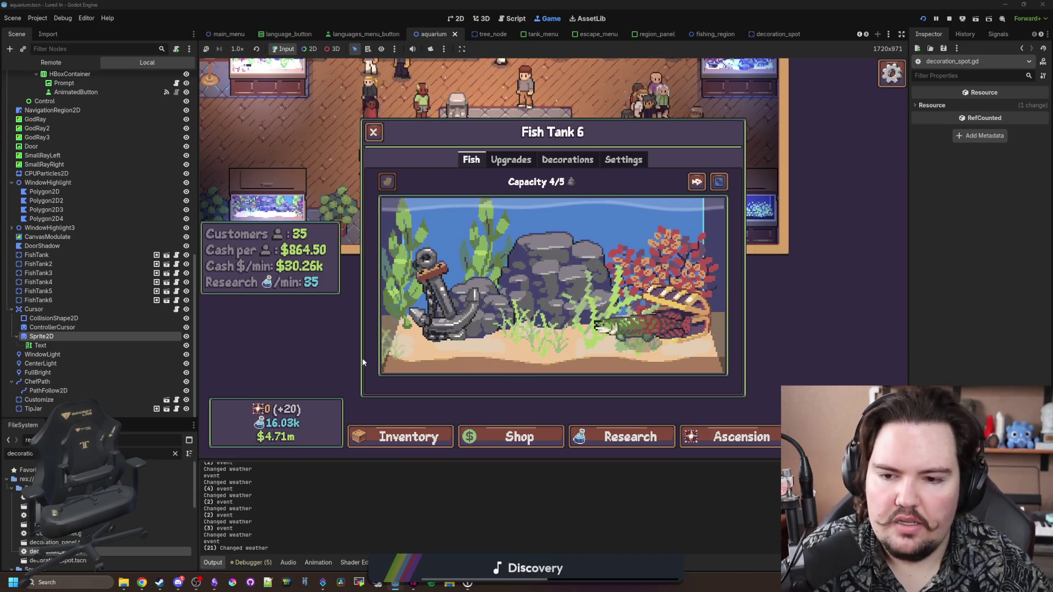
click(510, 359)
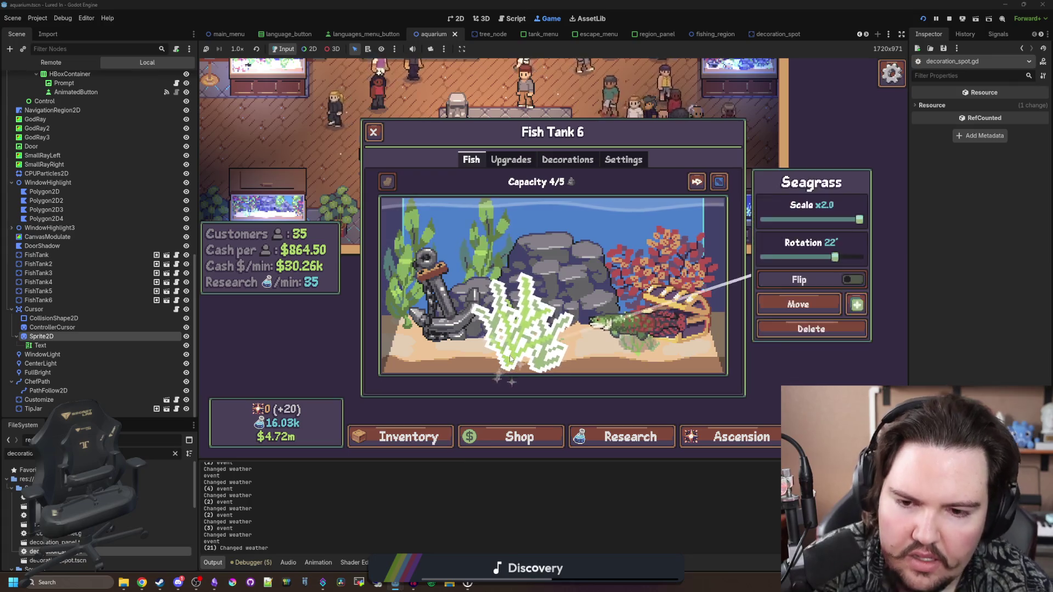
drag(510, 360, 593, 359)
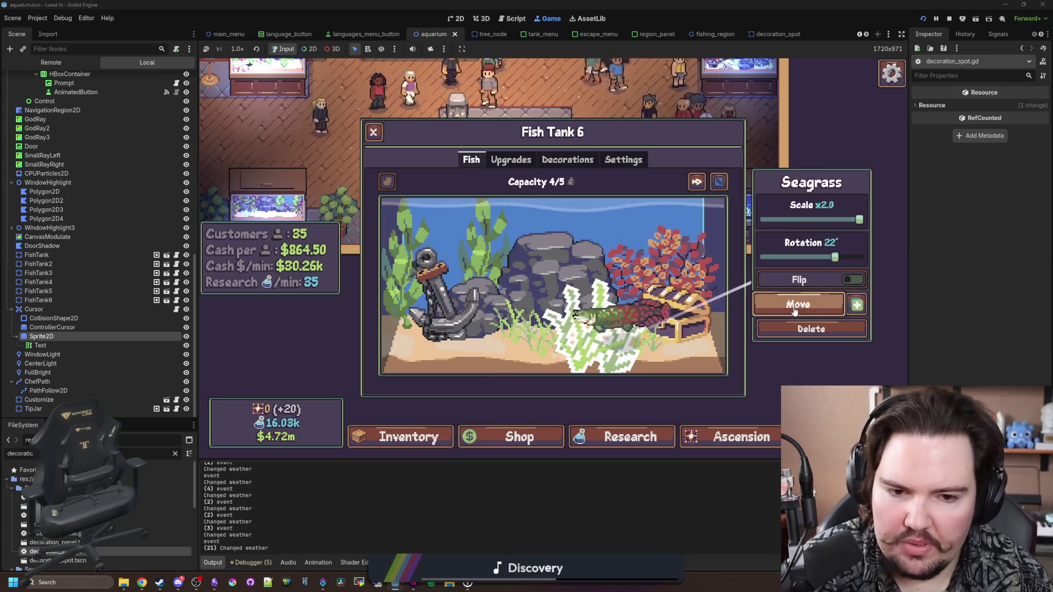
click(795, 311)
click(492, 383)
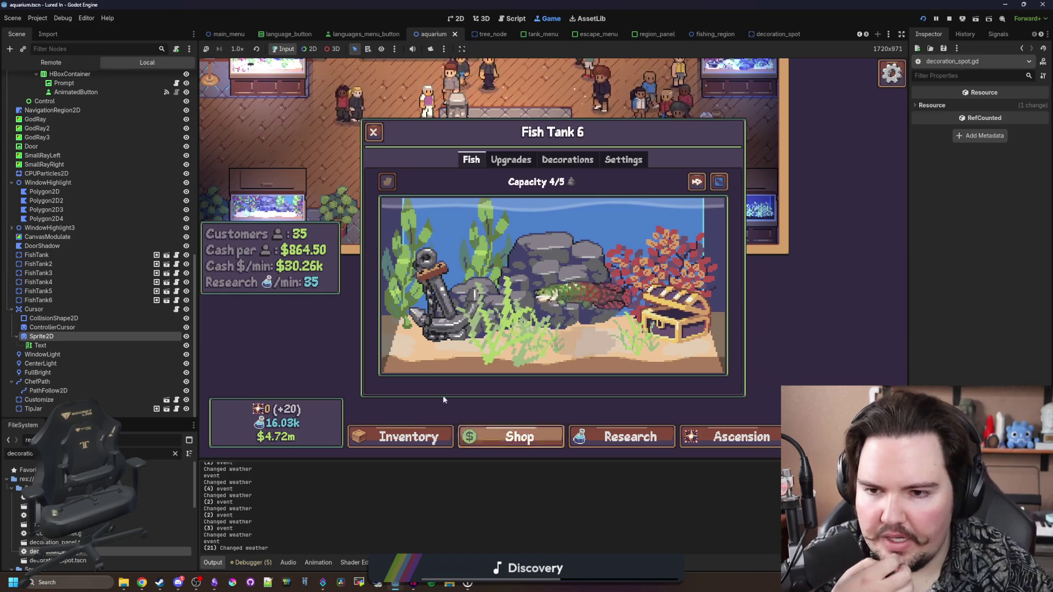
click(374, 132)
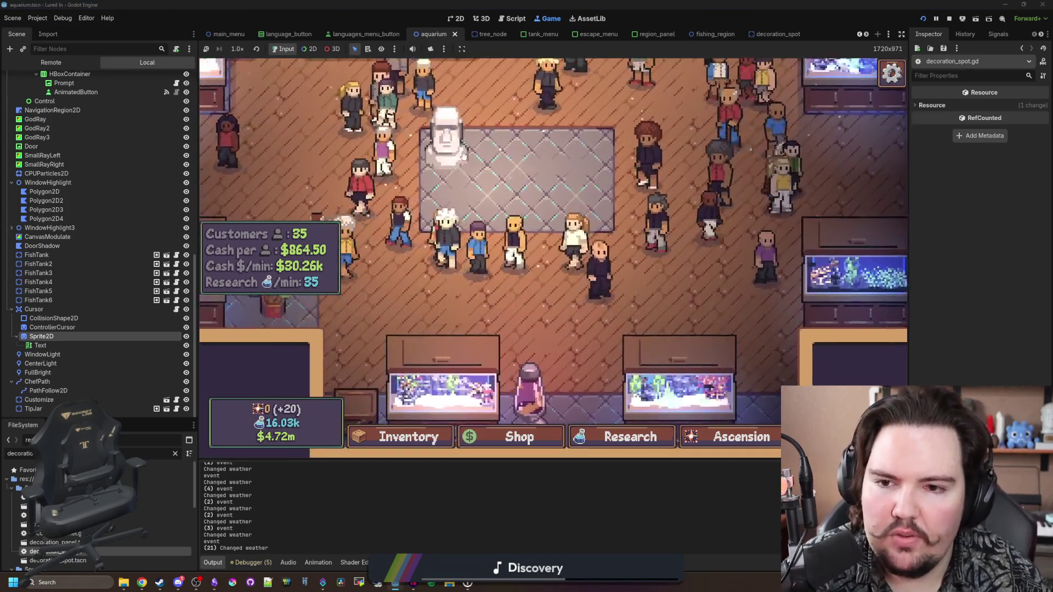
Step: Move the floor statue, rescale it from x0.7 upward, rotate it, and place it on the central spot
click(463, 156)
click(666, 299)
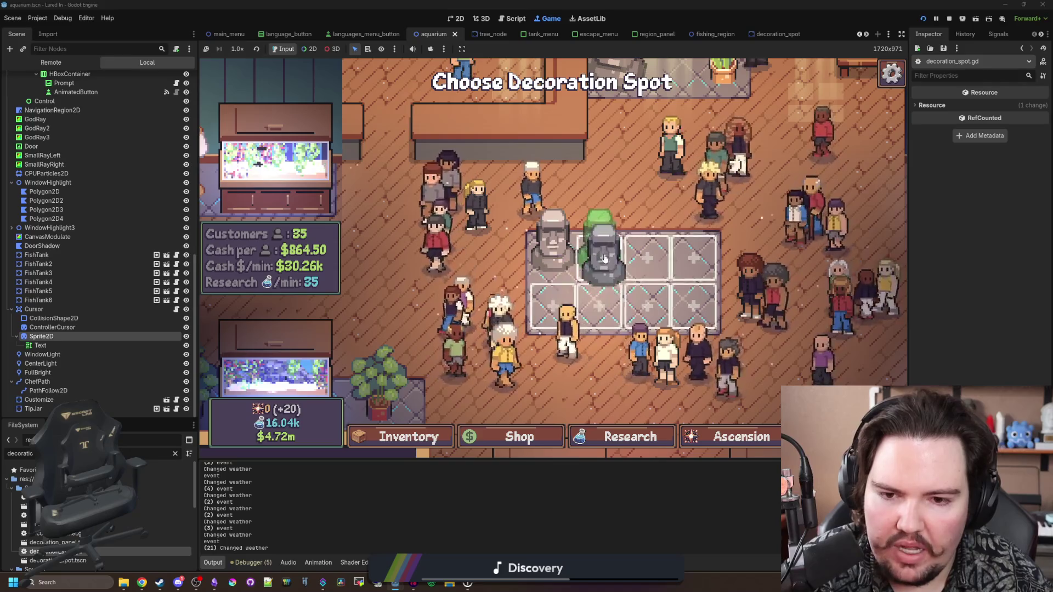
click(605, 258)
click(638, 223)
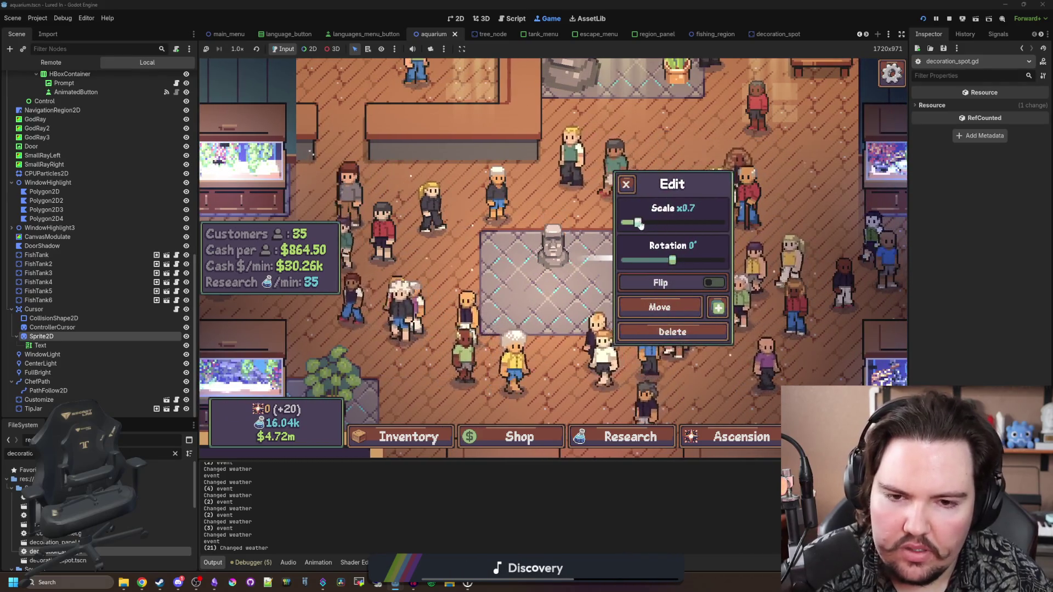
drag(639, 222, 664, 223)
drag(672, 260, 692, 260)
click(660, 307)
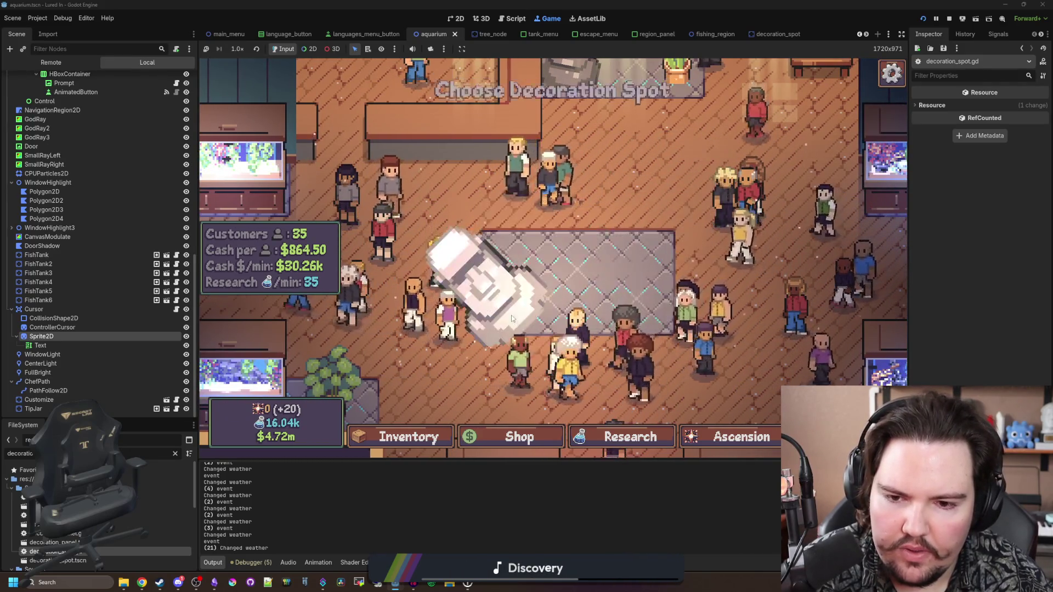
click(512, 319)
key(Escape)
key(Escape)
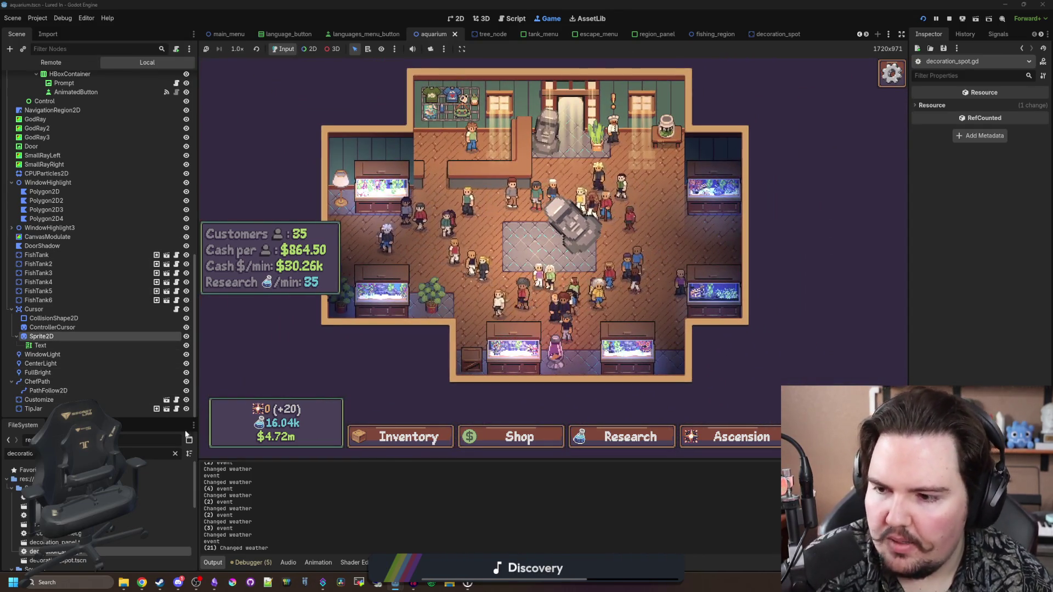
Step: Filter the FileSystem for 'tank_cur' and open tank_cursor.gd
double_click(152, 454)
text(aqua)
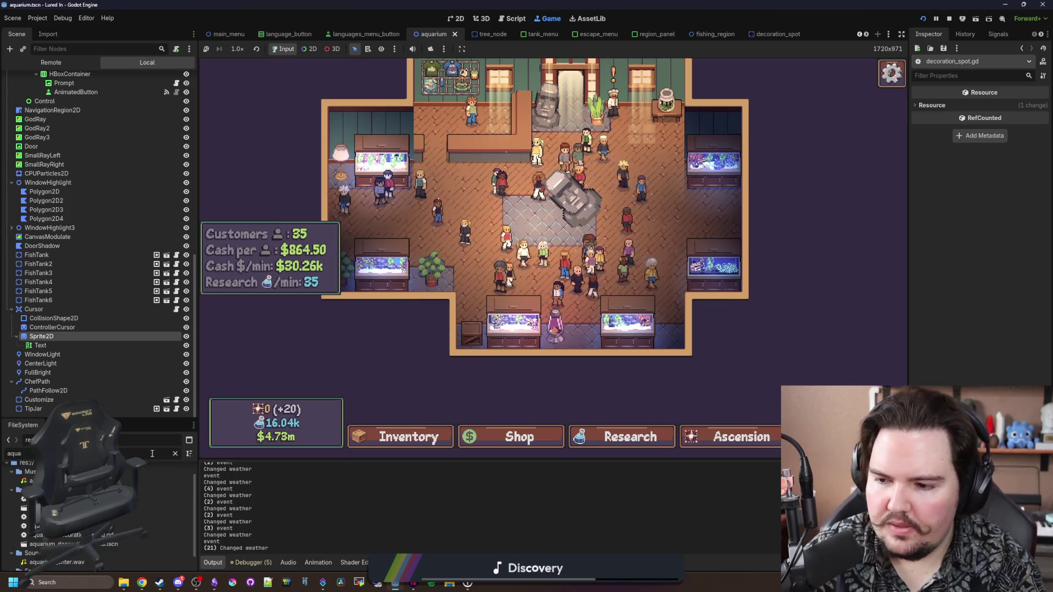
key(BackSpace)
key(BackSpace)
key(BackSpace)
text(tank_cur)
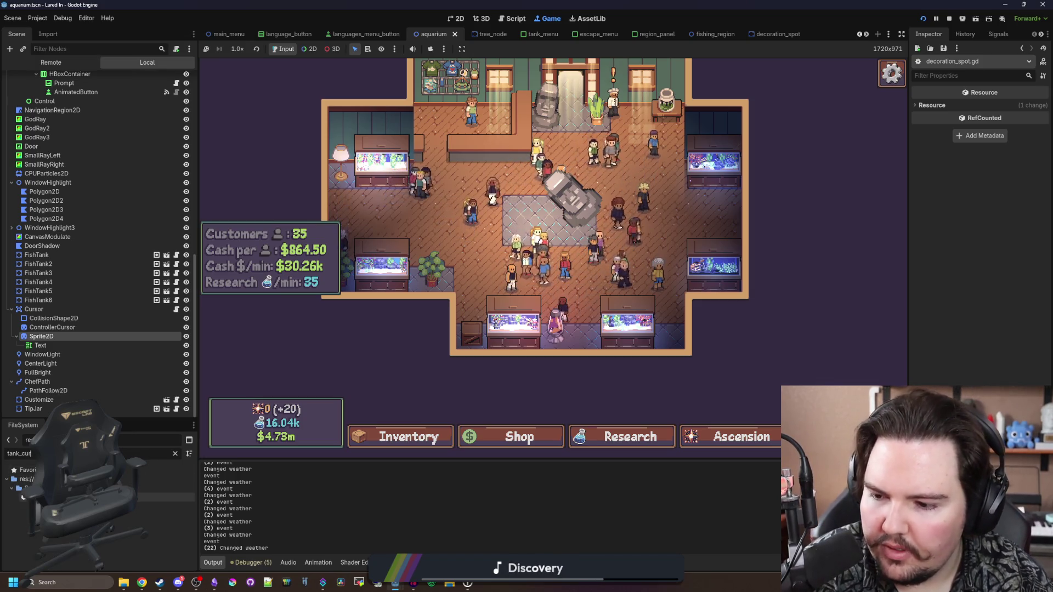
double_click(23, 498)
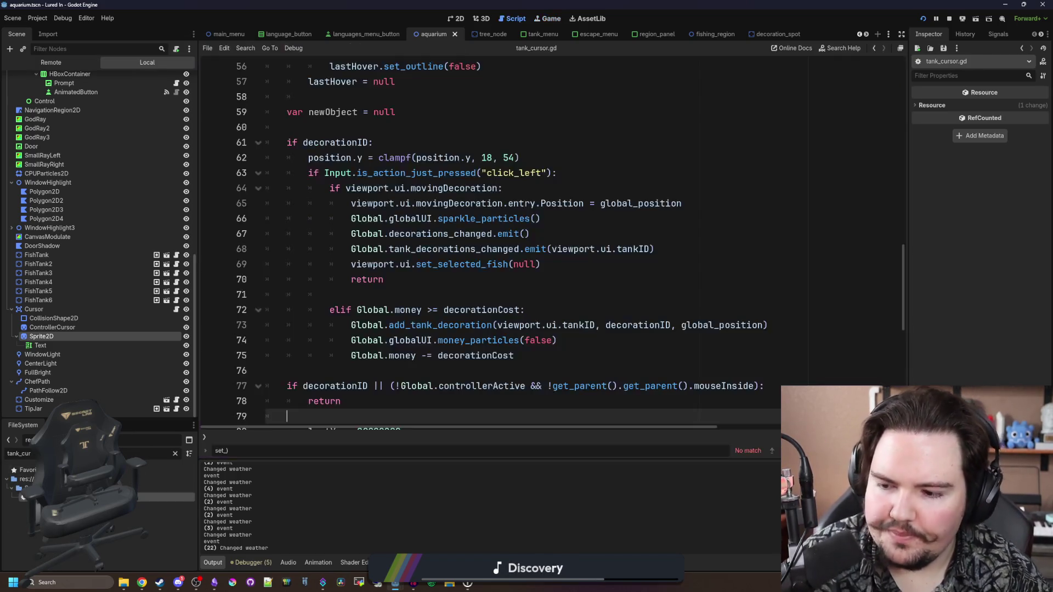
Step: Review the moving-decoration branch on lines 64–70 of tank_cursor.gd
scroll(489, 293, up, 4)
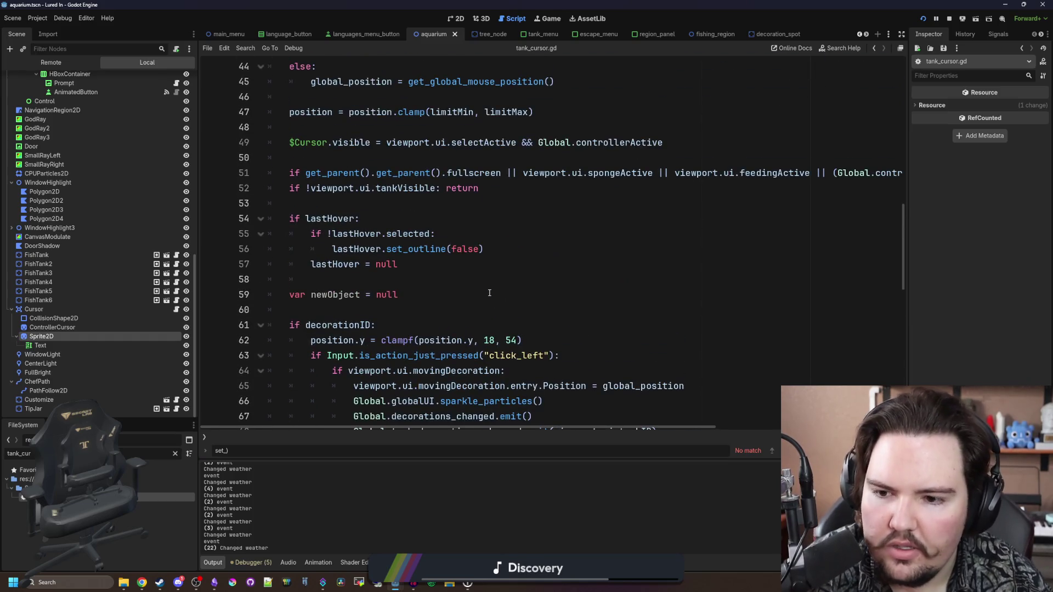
scroll(489, 293, up, 6)
scroll(362, 260, down, 9)
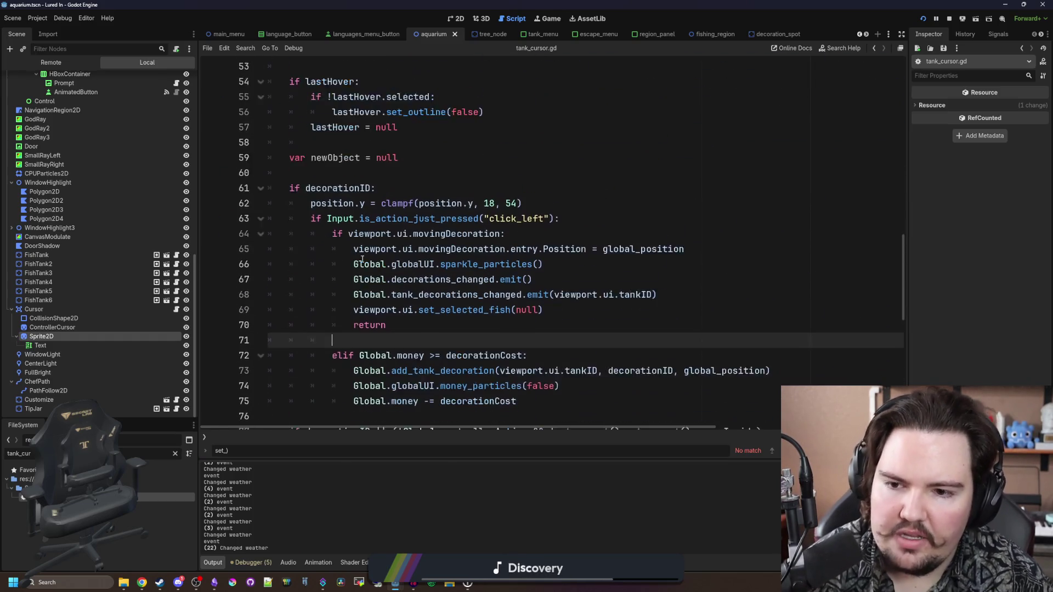
scroll(362, 260, down, 1)
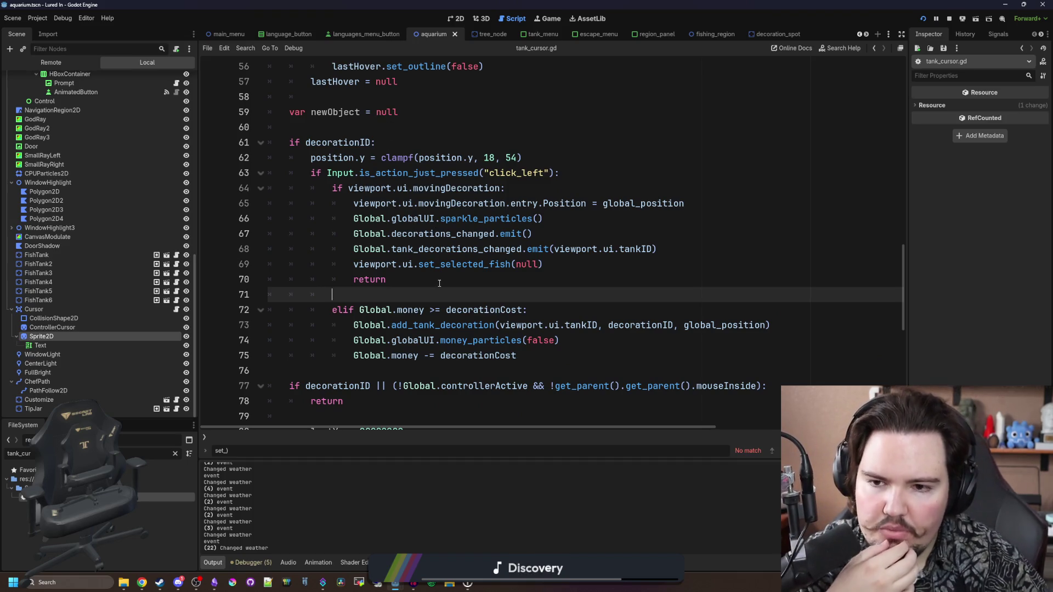
drag(439, 283, 232, 190)
click(558, 189)
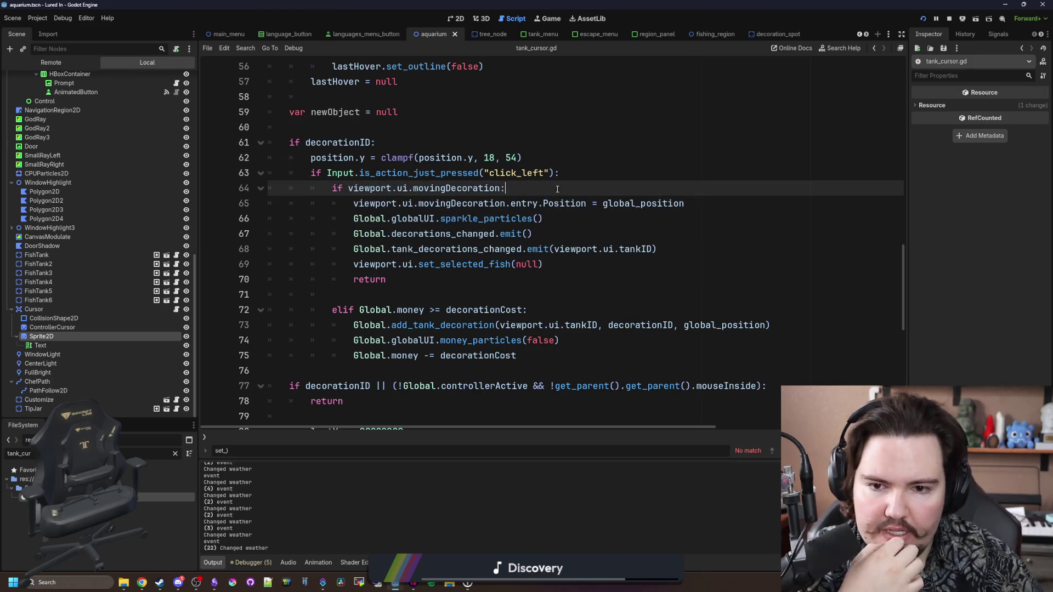
click(730, 198)
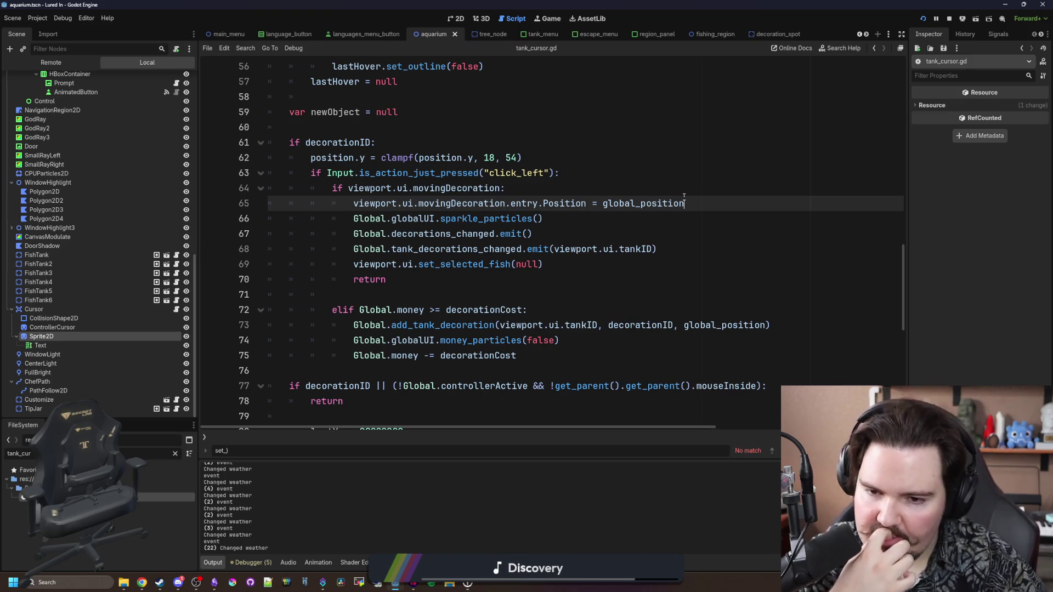
mouse_move(684, 196)
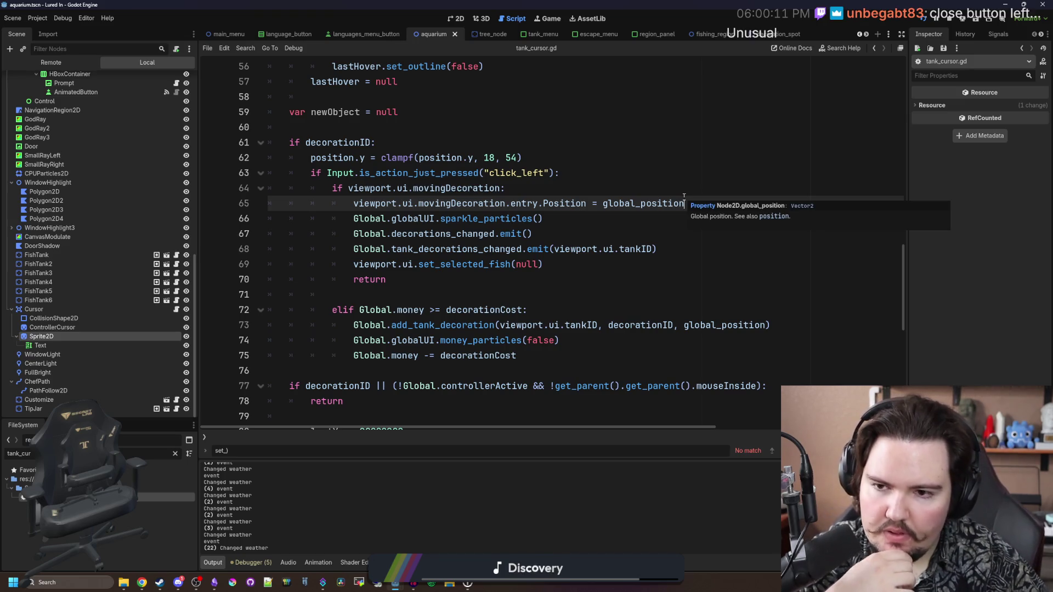
scroll(364, 167, up, 9)
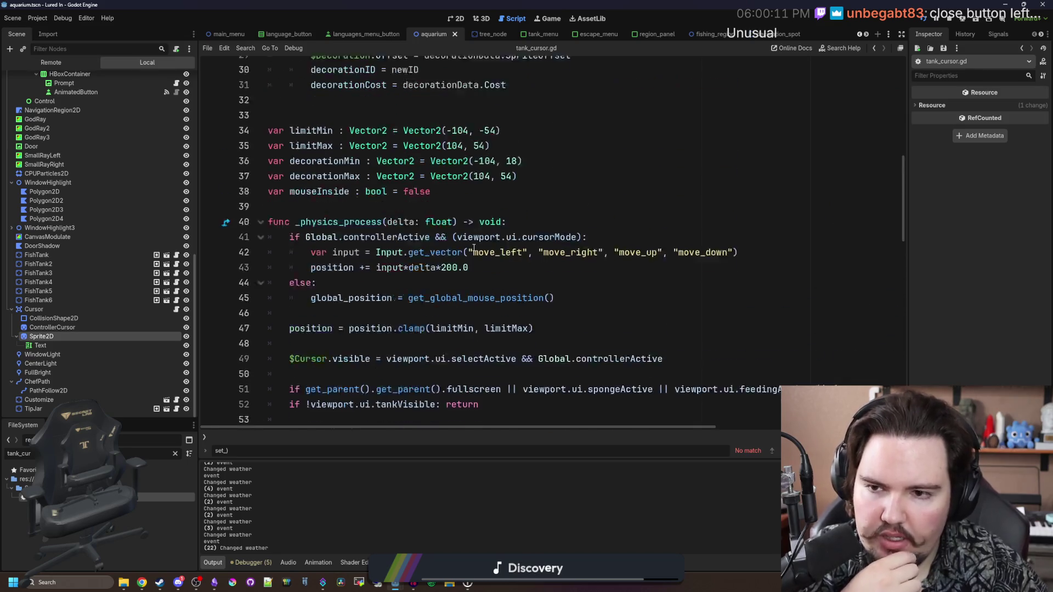
scroll(503, 234, up, 8)
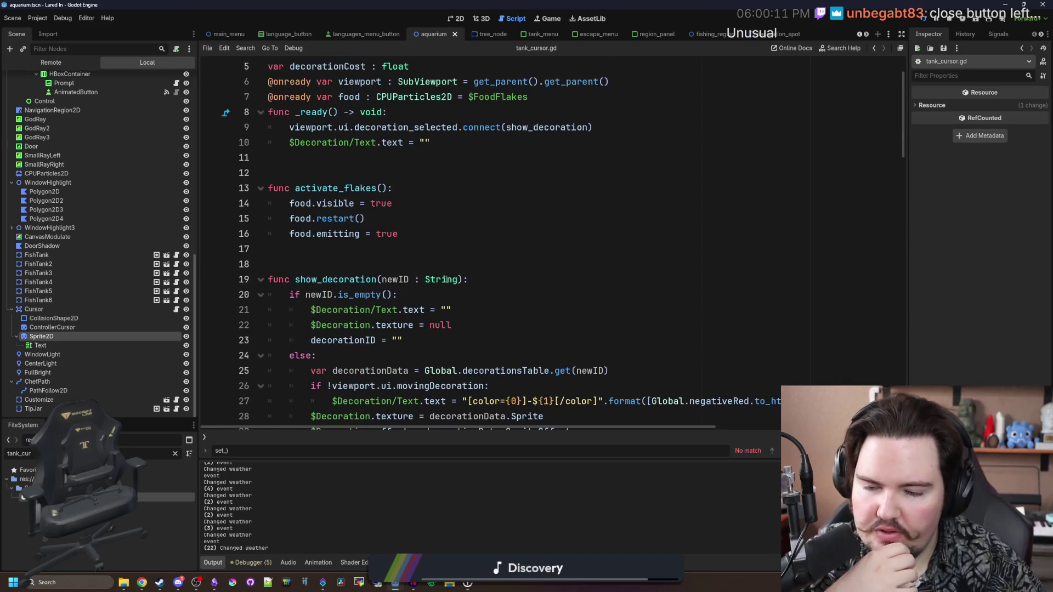
scroll(446, 280, down, 2)
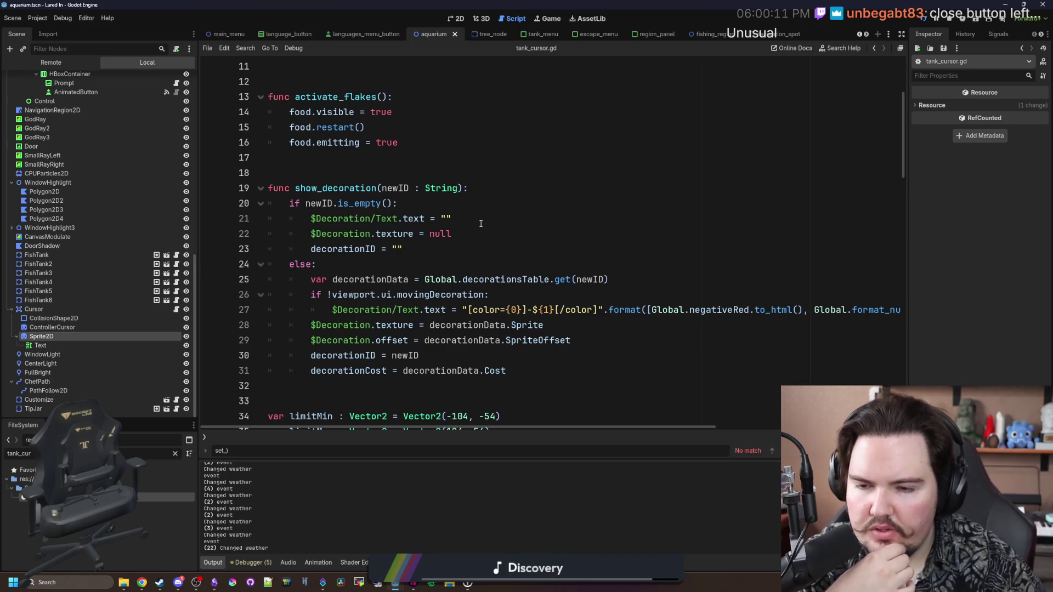
scroll(450, 216, down, 1)
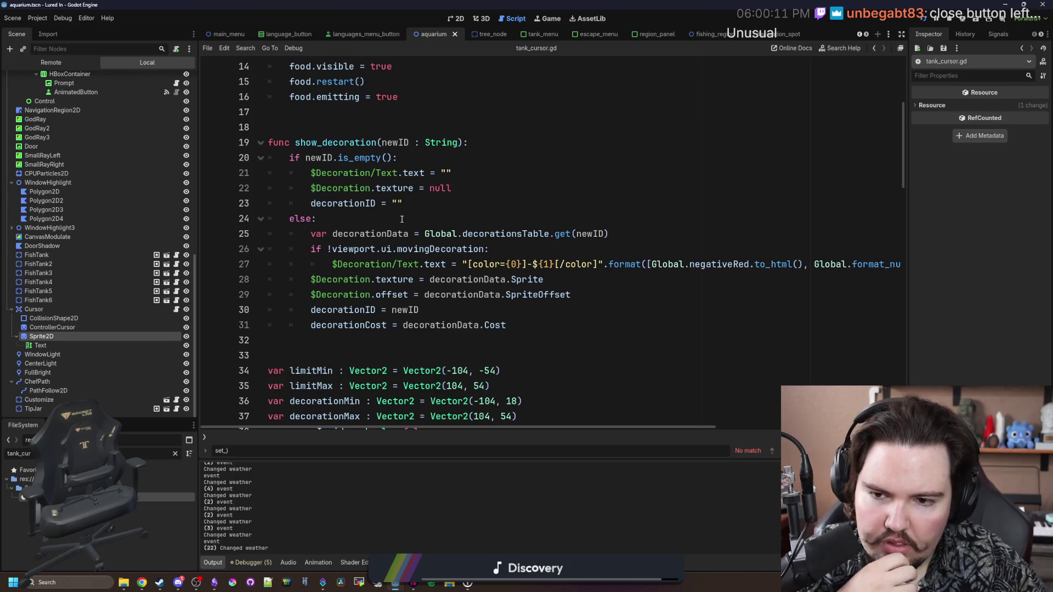
Step: Widen the code editing area and place the cursor at the start of line 28 in show_decoration
drag(907, 302, 1015, 283)
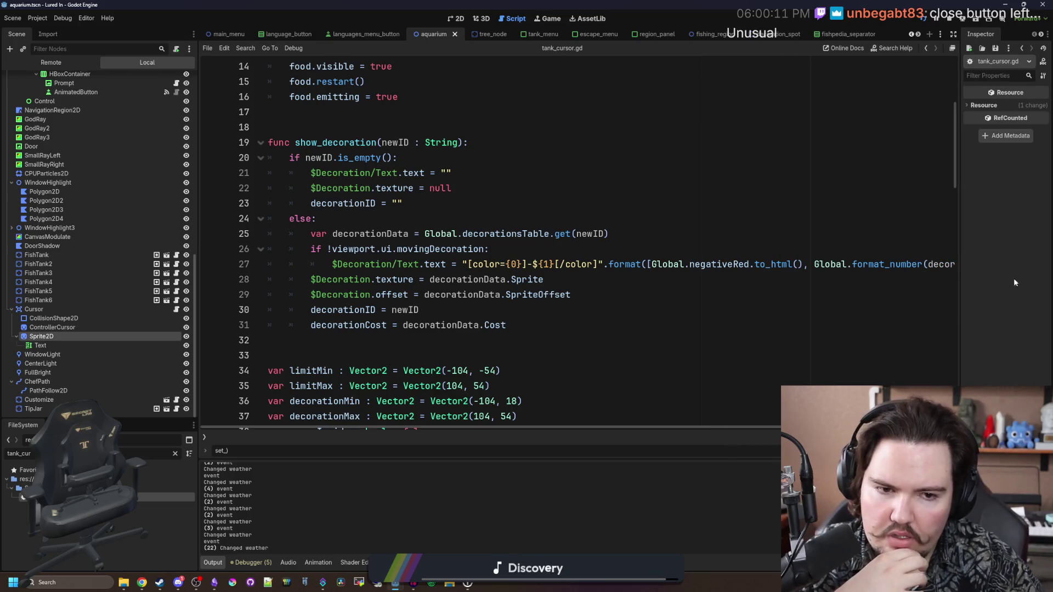
click(521, 234)
click(312, 272)
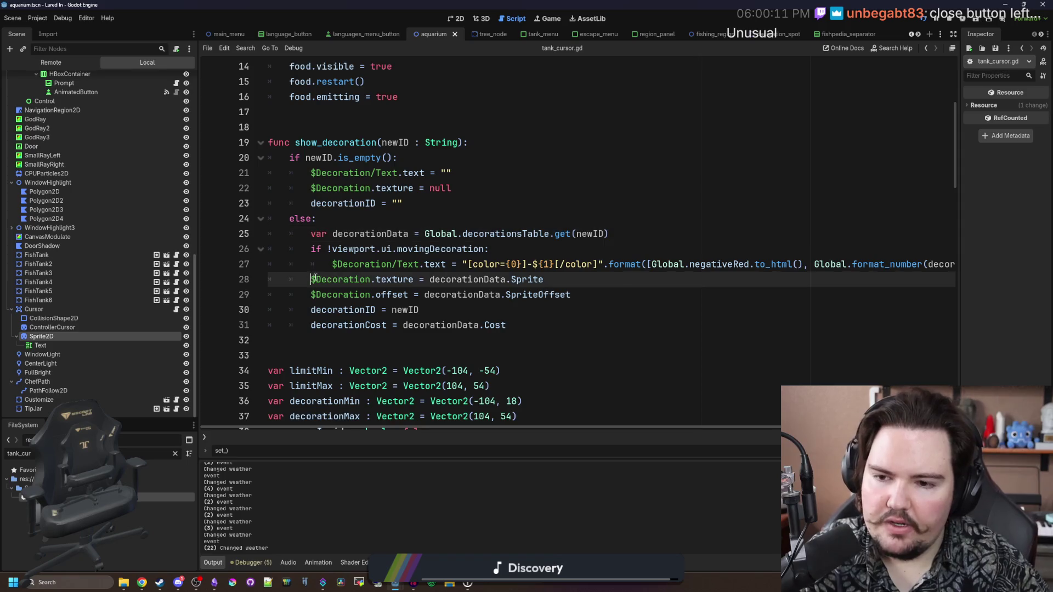
Step: Add an else: branch setting $Decoration.rotation from viewport.ui.movingDecoration's rotation
key(Return)
key(Up)
text(se:)
key(Return)
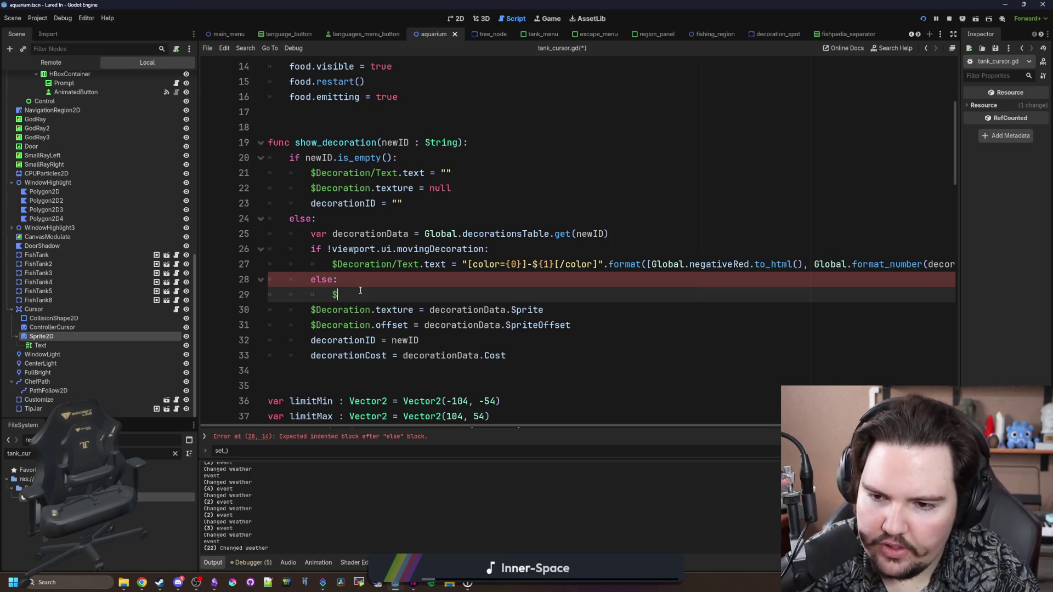
text(.)
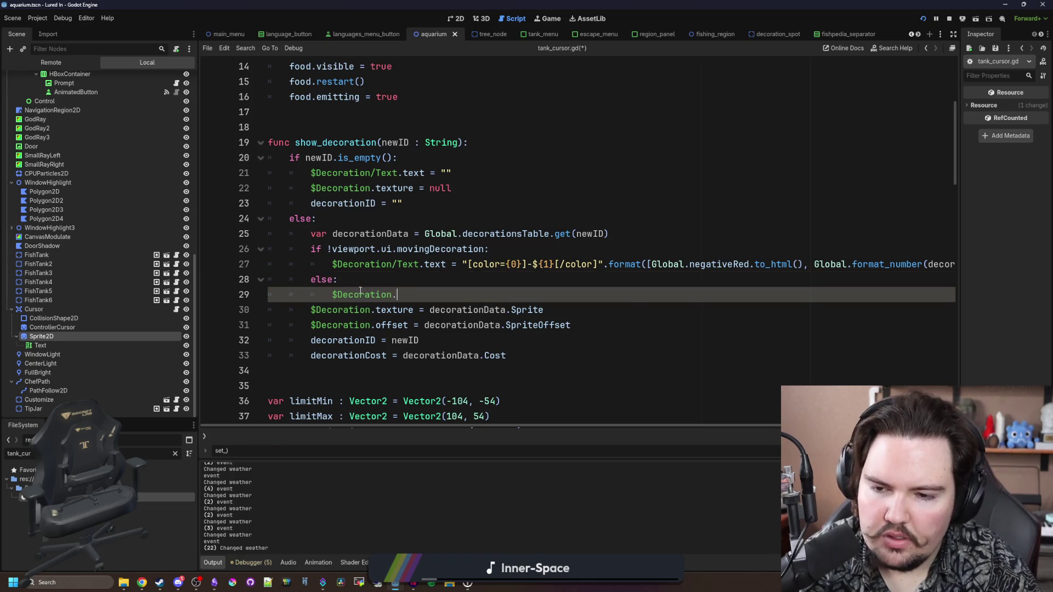
text(rotation = )
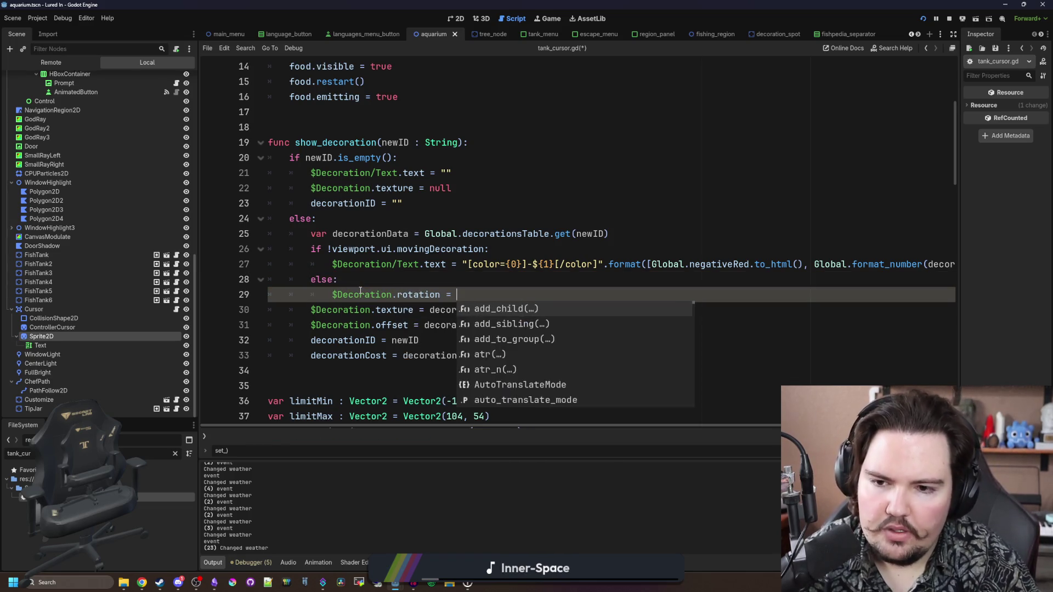
text(viewport.ui.movingDecoration.rotation)
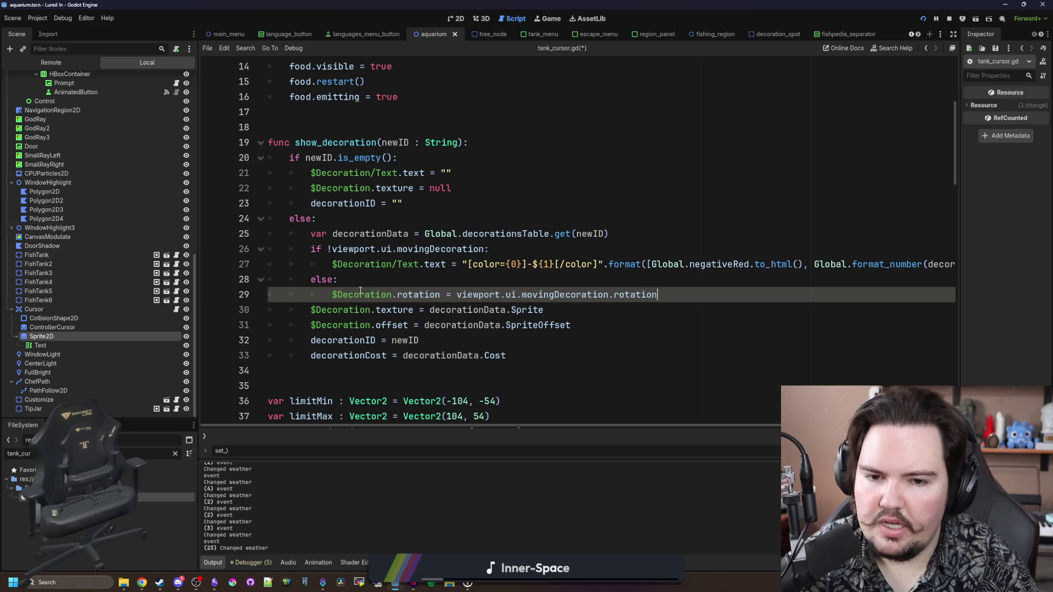
key(Return)
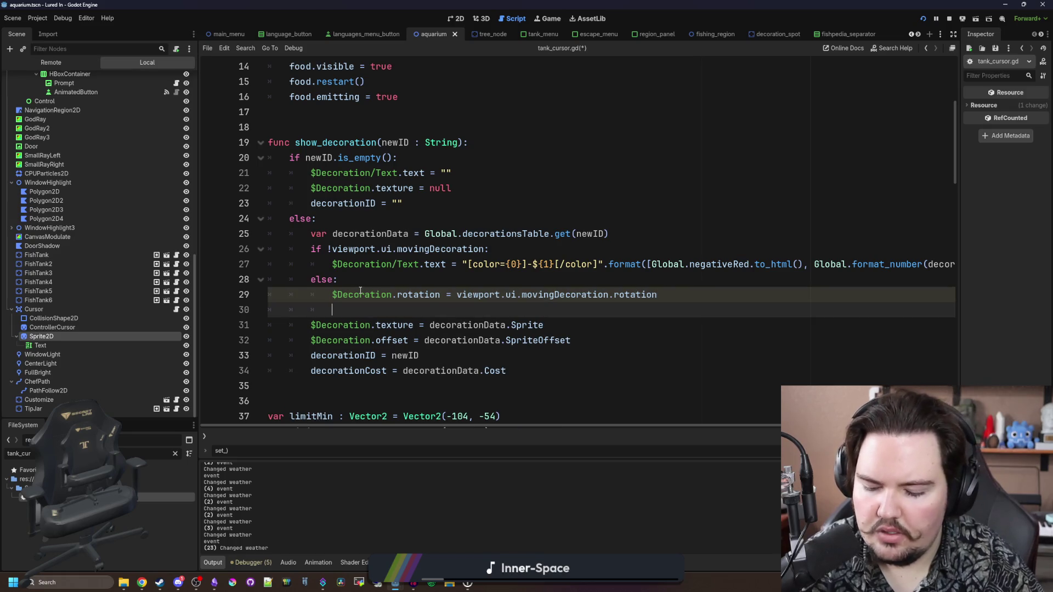
Step: Add a $Decoration.scale line copying the moving decoration's scale, and save the script
text(.)
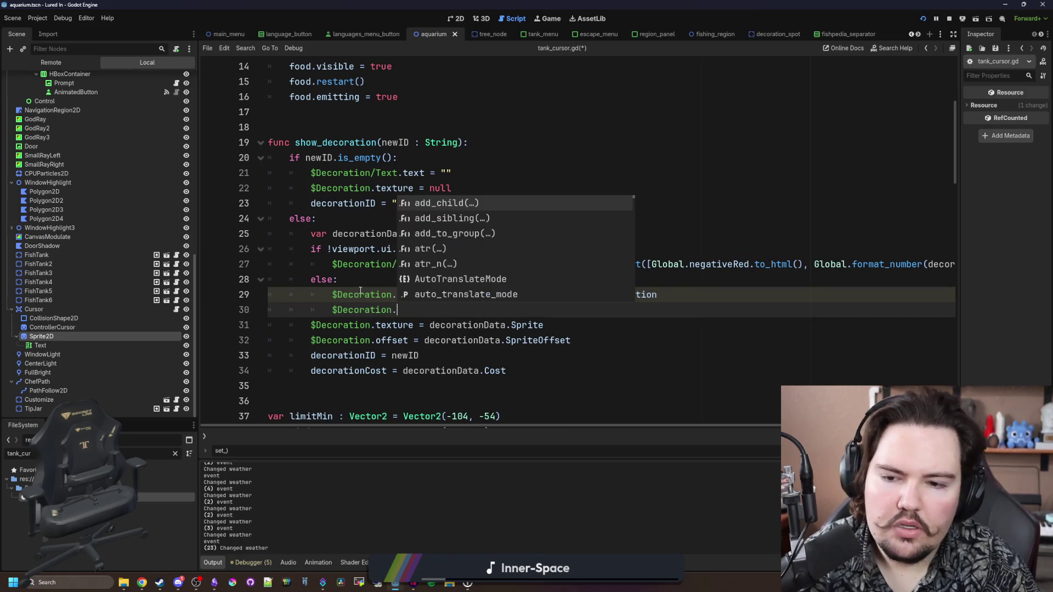
text(scale =)
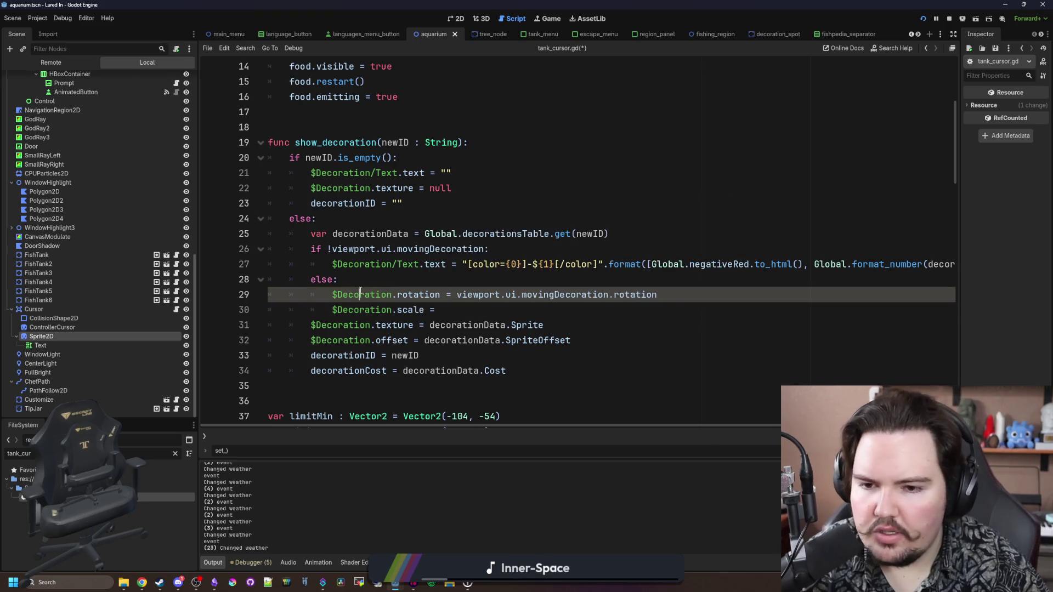
drag(674, 293, 452, 294)
key(ctrl+c)
click(453, 312)
key(ctrl+v)
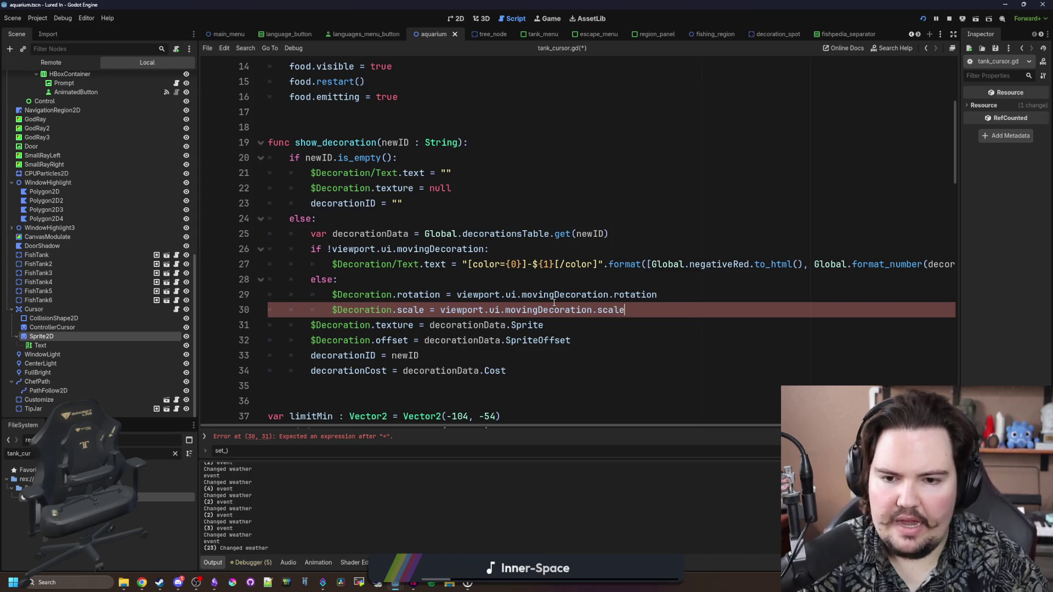
click(527, 265)
click(480, 220)
key(ctrl+s)
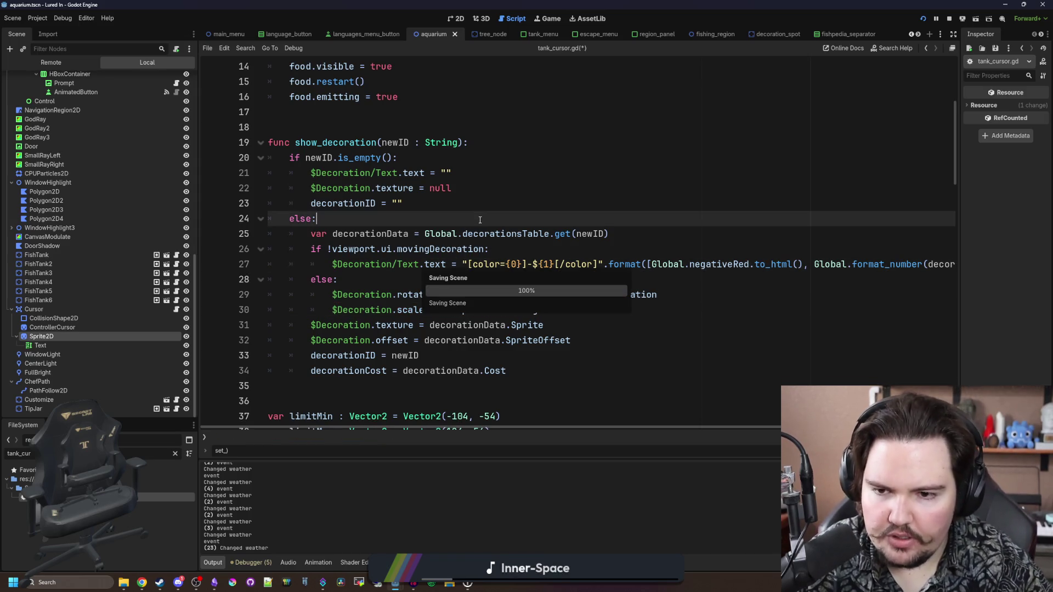
Step: In the running game's Fish Tank 5, rotate the Medium Rock to 45° and shrink it to x0.5
click(547, 18)
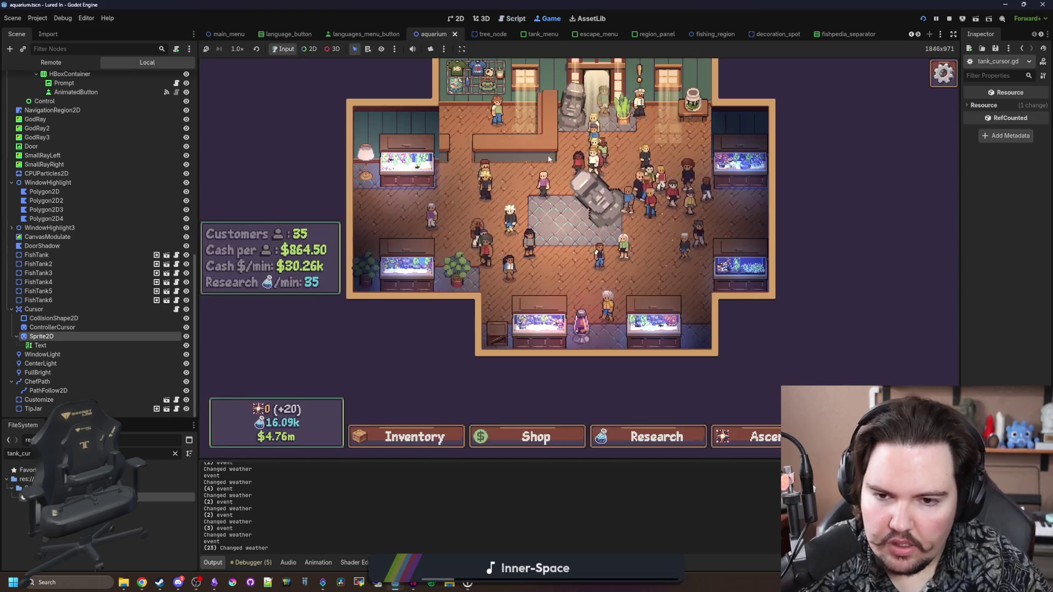
click(528, 337)
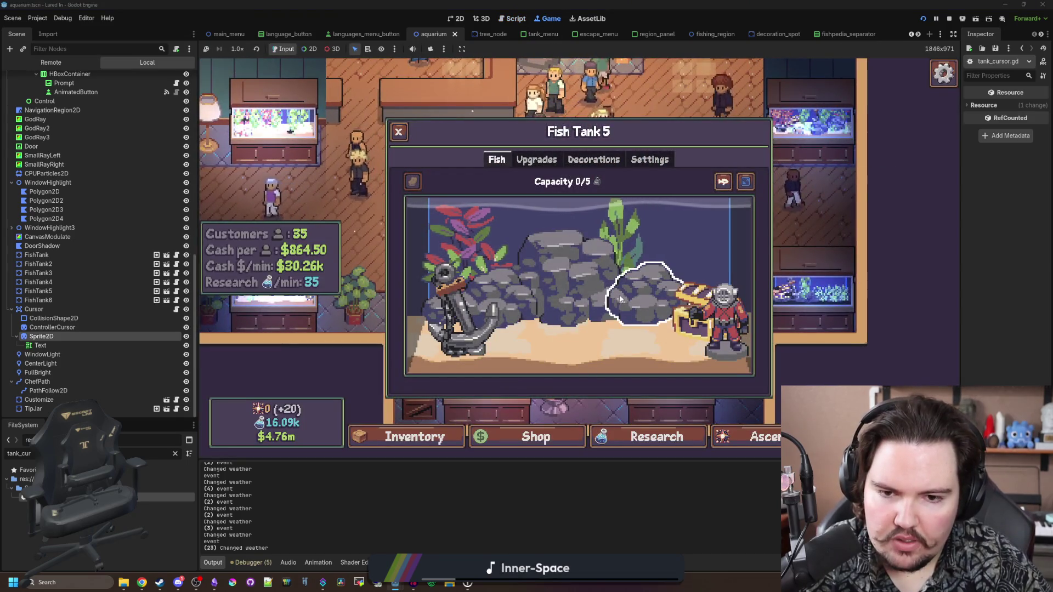
click(644, 294)
drag(798, 256, 889, 256)
drag(823, 219, 788, 219)
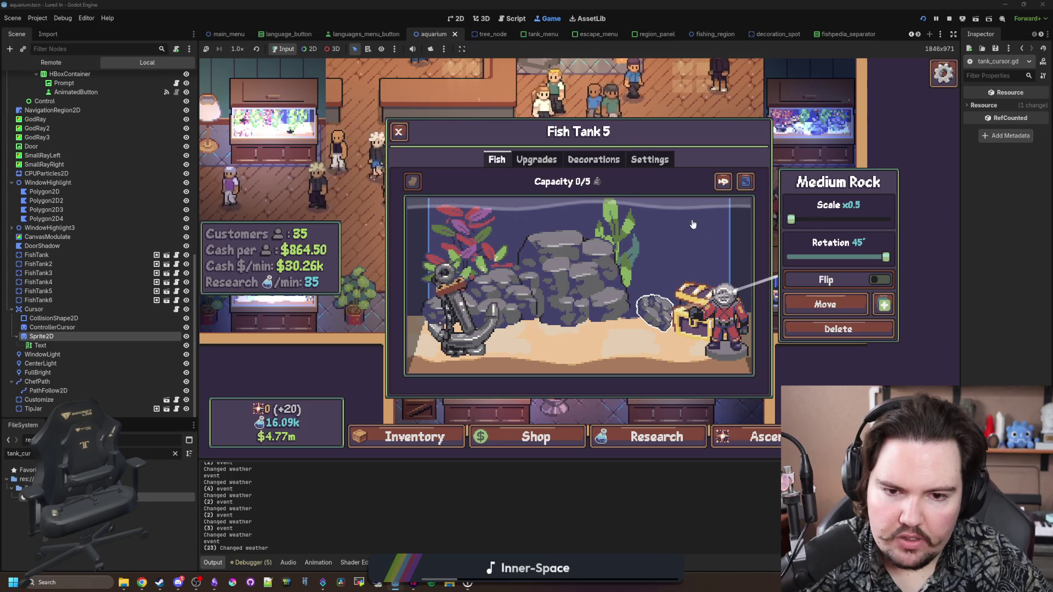
Step: Move the transformed rock onto the sand by the anchor, and the small rock beside it
click(803, 306)
click(511, 334)
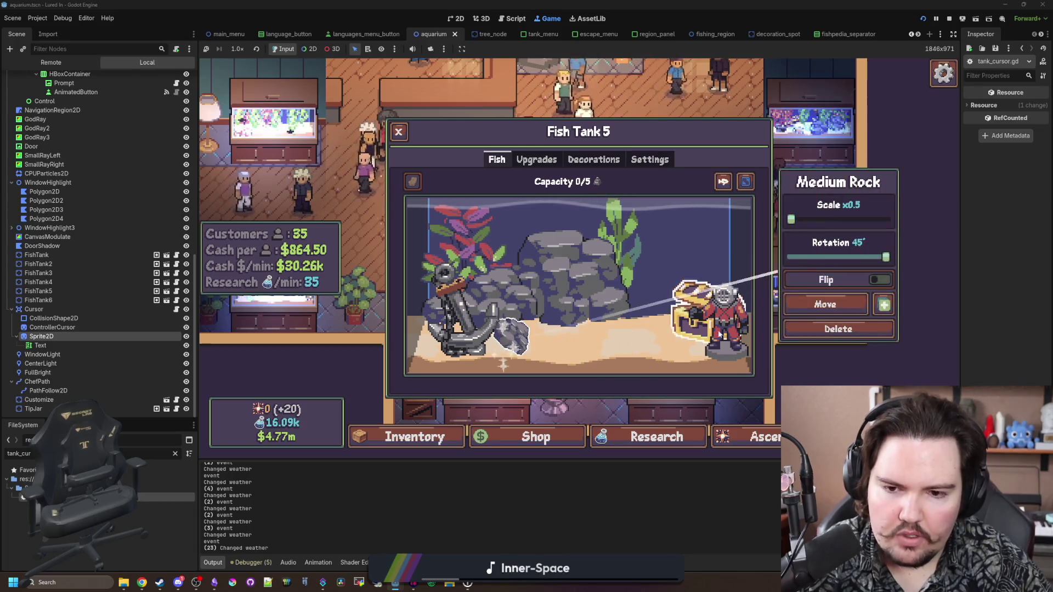
click(730, 311)
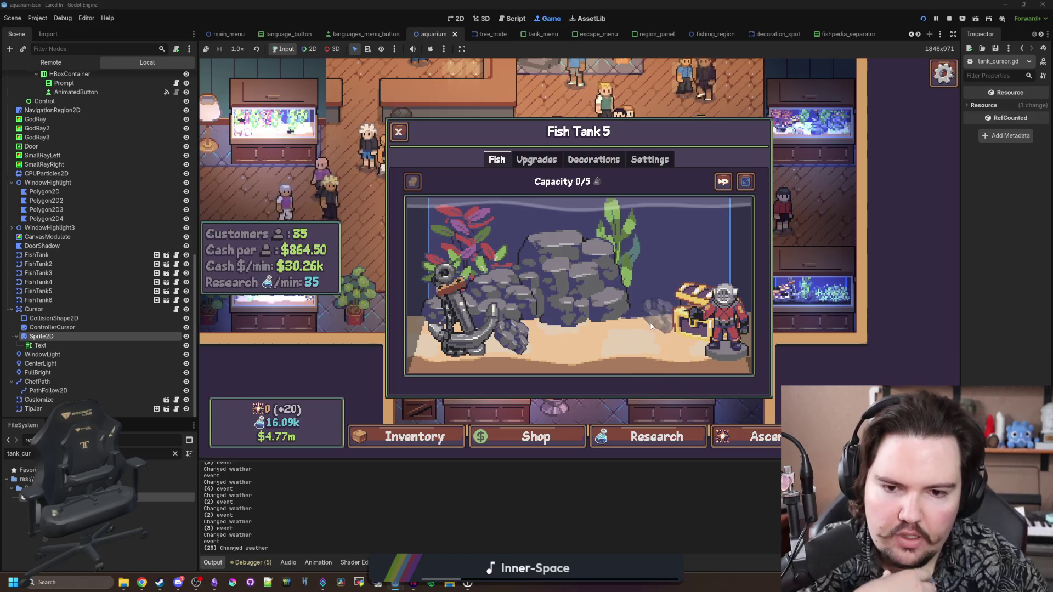
click(661, 316)
mouse_move(666, 319)
mouse_down()
mouse_move(631, 351)
mouse_move(522, 357)
mouse_up()
Step: Move the rock from the anchor back beside the chest twice to watch its move preview
click(522, 357)
click(803, 306)
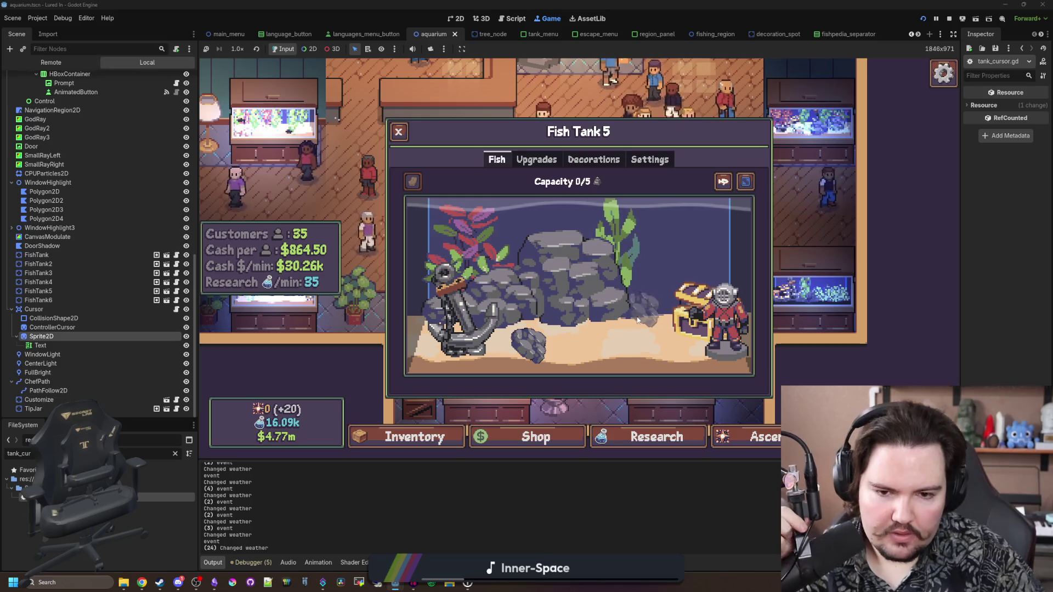
click(661, 316)
key(Escape)
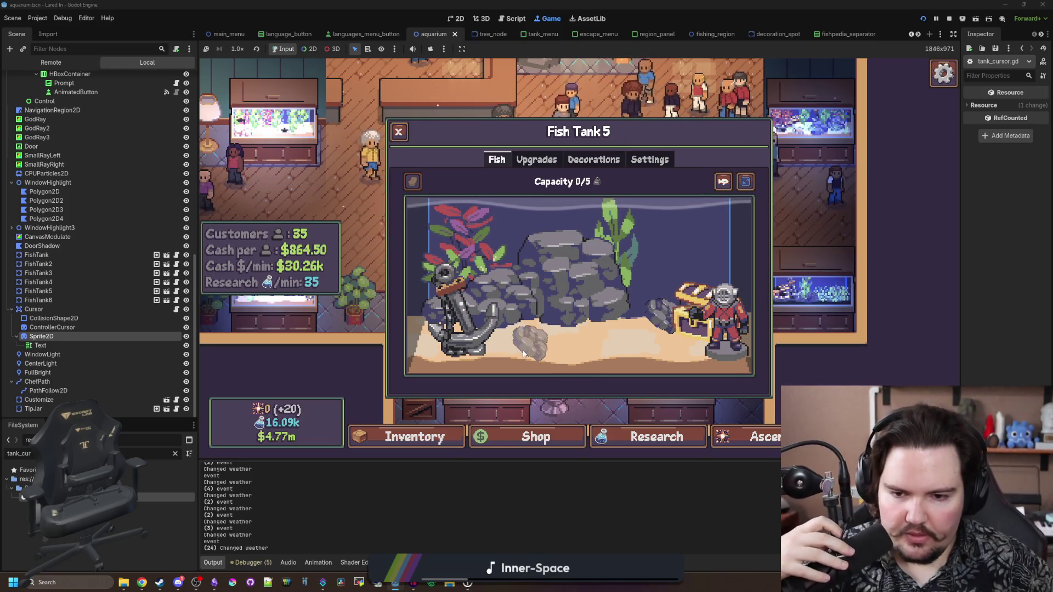
click(523, 353)
click(812, 302)
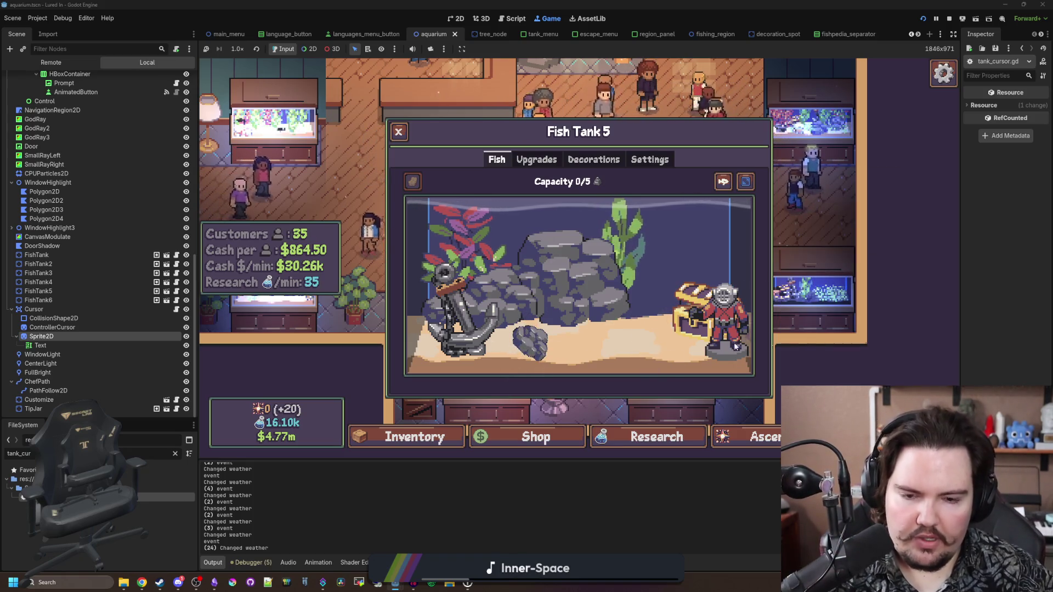
click(629, 344)
key(Escape)
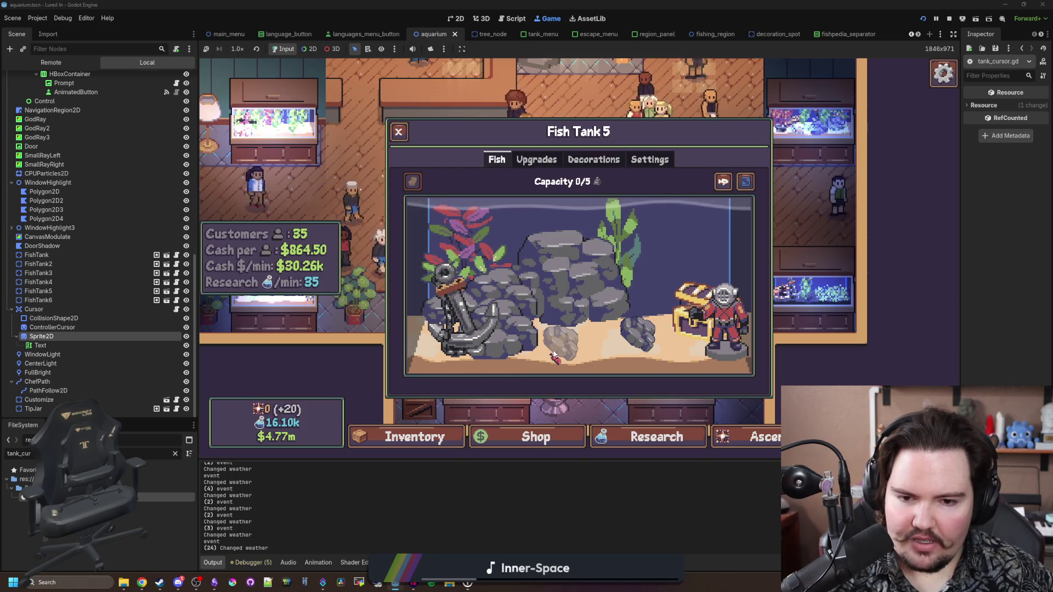
Step: Delete two rocks from the tank, leaving one remaining rock
click(591, 351)
click(838, 327)
click(502, 330)
click(839, 327)
click(639, 340)
click(622, 360)
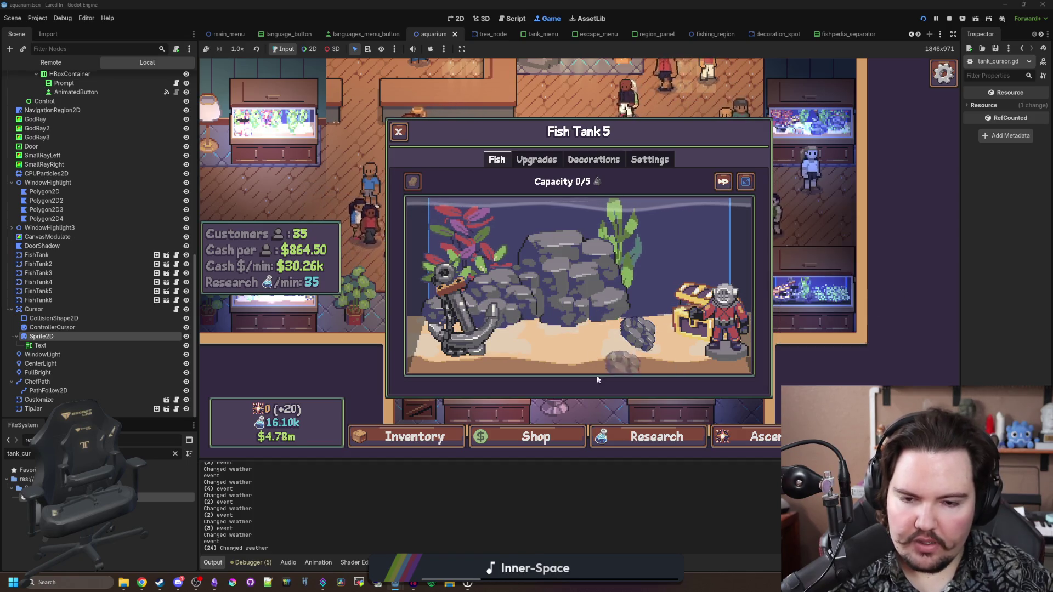
Step: Move the Large Rock to a new spot, then pick up the Medium Rock to move it
click(643, 343)
click(614, 307)
click(839, 300)
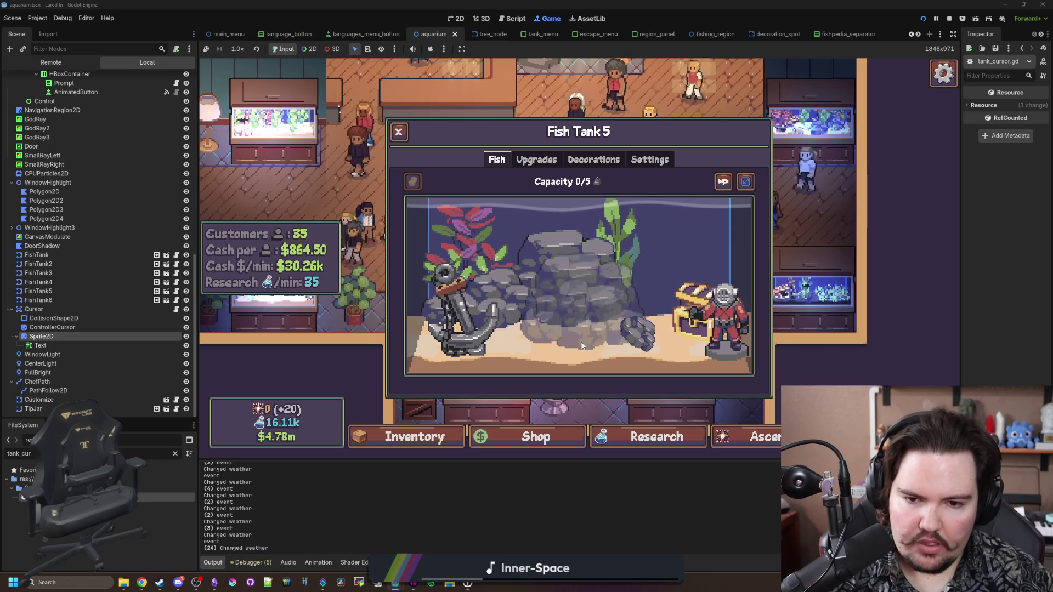
click(536, 388)
click(562, 351)
click(838, 301)
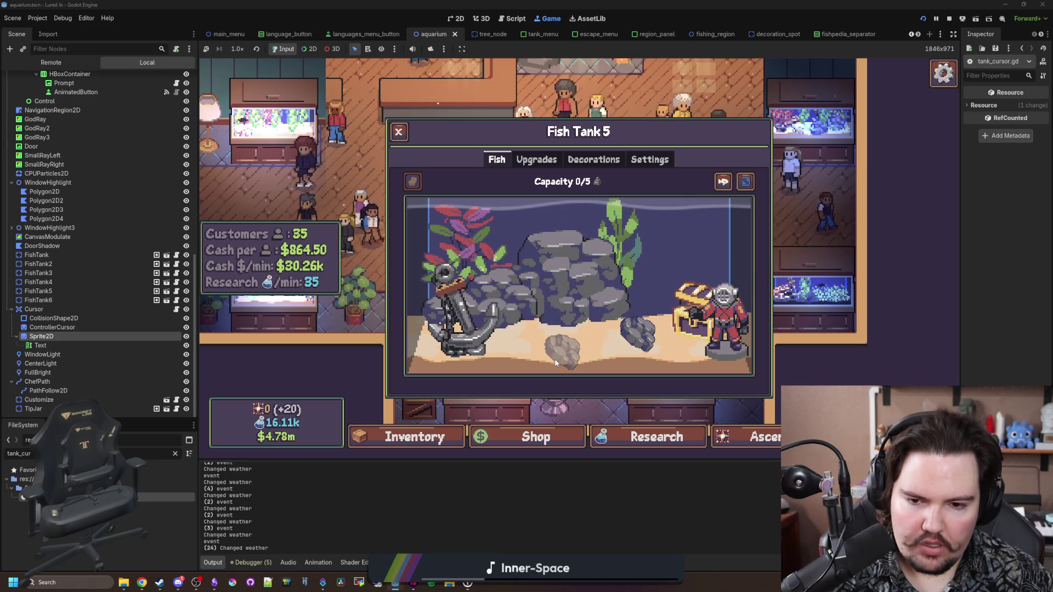
Step: Open the Aquarium root node's aquarium.gd script
scroll(145, 166, up, 10)
click(176, 79)
click(411, 277)
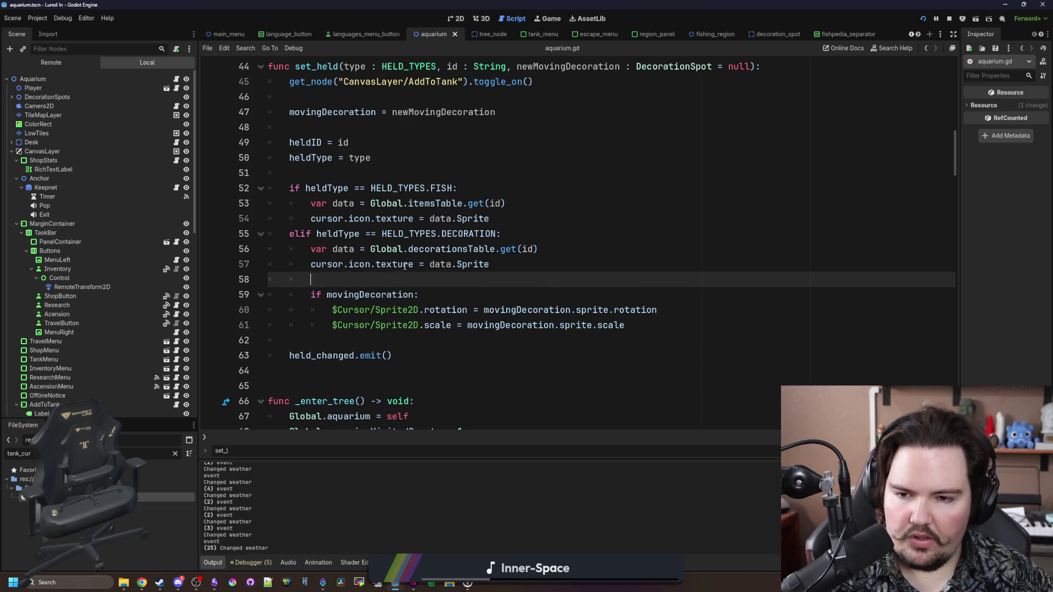
Step: Copy set_held's rotation and scale assignment lines into a new else: branch
scroll(427, 234, down, 1)
click(674, 276)
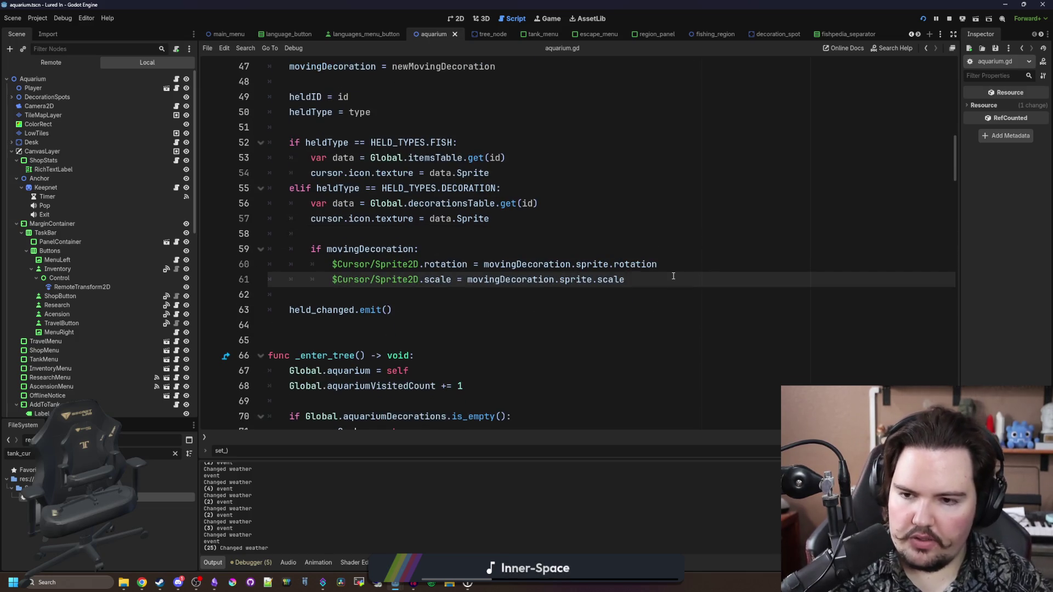
key(Return)
key(Return)
mouse_move(626, 279)
mouse_down()
mouse_move(315, 250)
mouse_move(255, 272)
mouse_up()
key(ctrl+c)
click(343, 310)
key(ctrl+v)
Step: Make the else branch set rotation to 0.0 and scale to Vector2.ONE, and save
click(395, 310)
key(BackSpace)
key(BackSpace)
key(BackSpace)
drag(657, 310, 483, 312)
text(0.0)
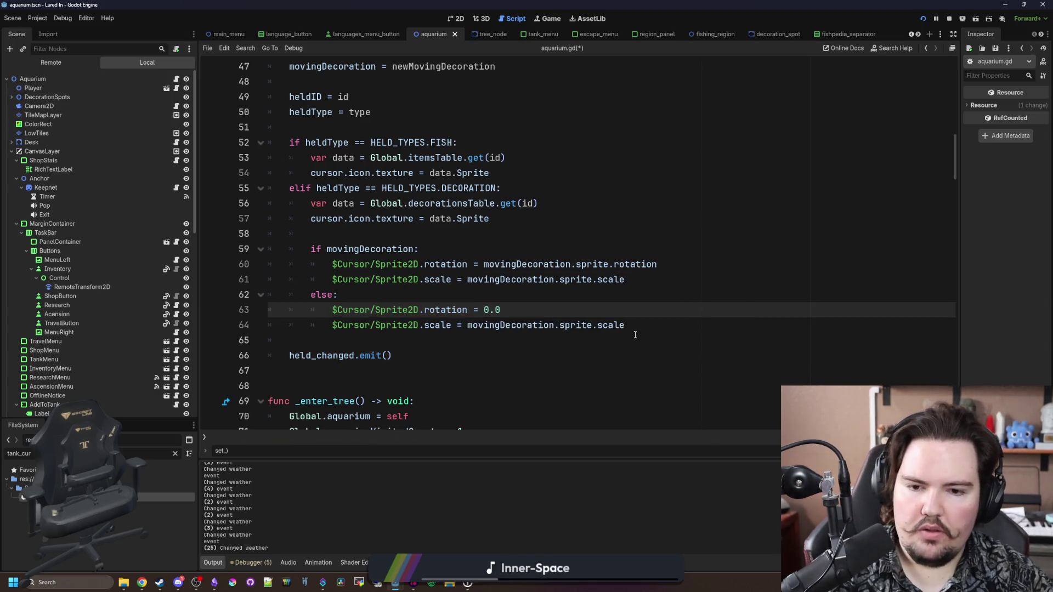
drag(628, 326, 506, 325)
text(Vector2)
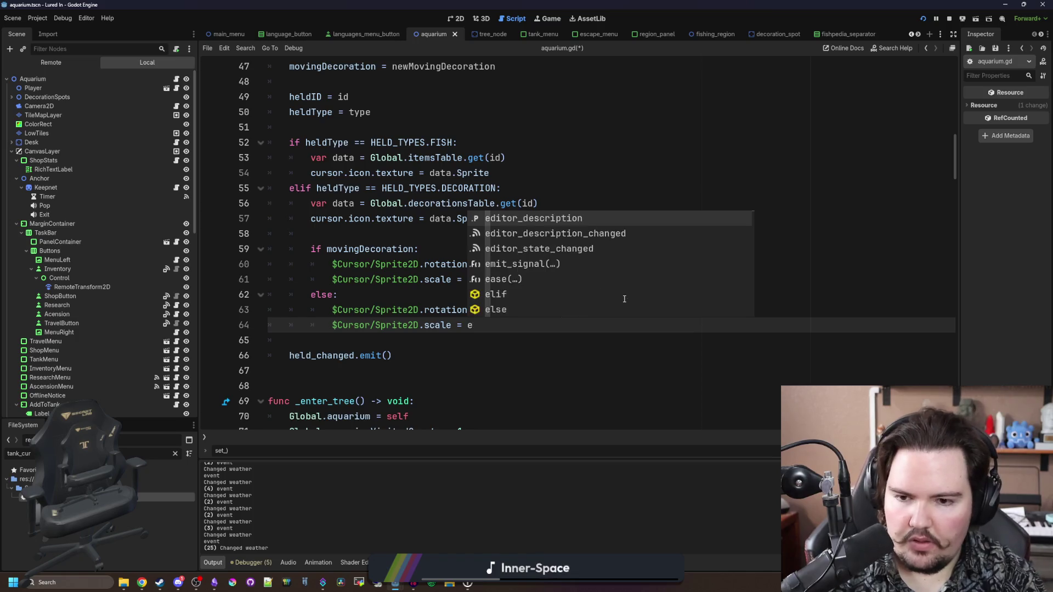
text(.ONE)
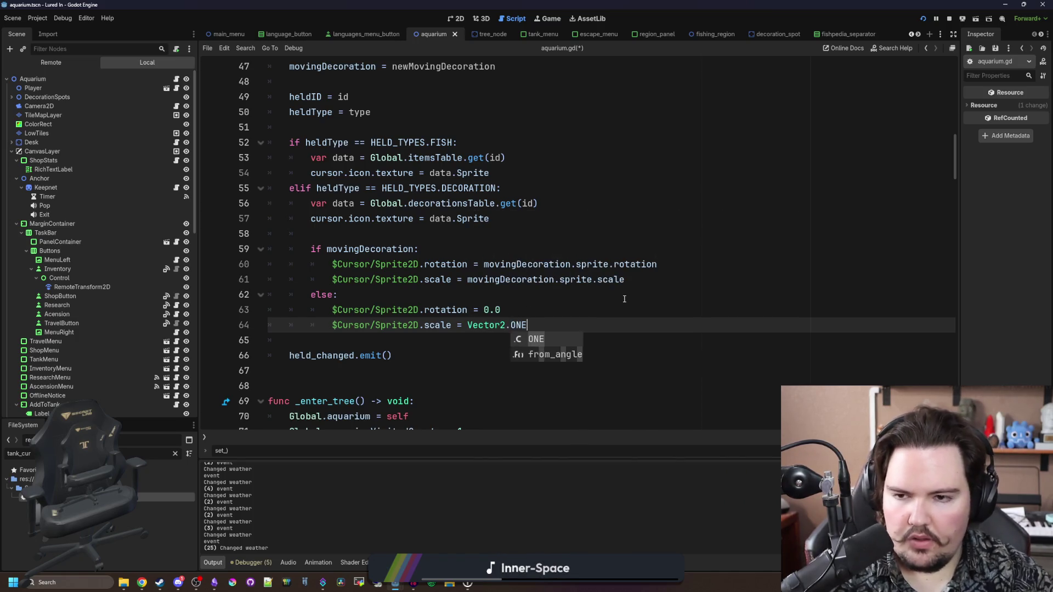
key(ctrl+s)
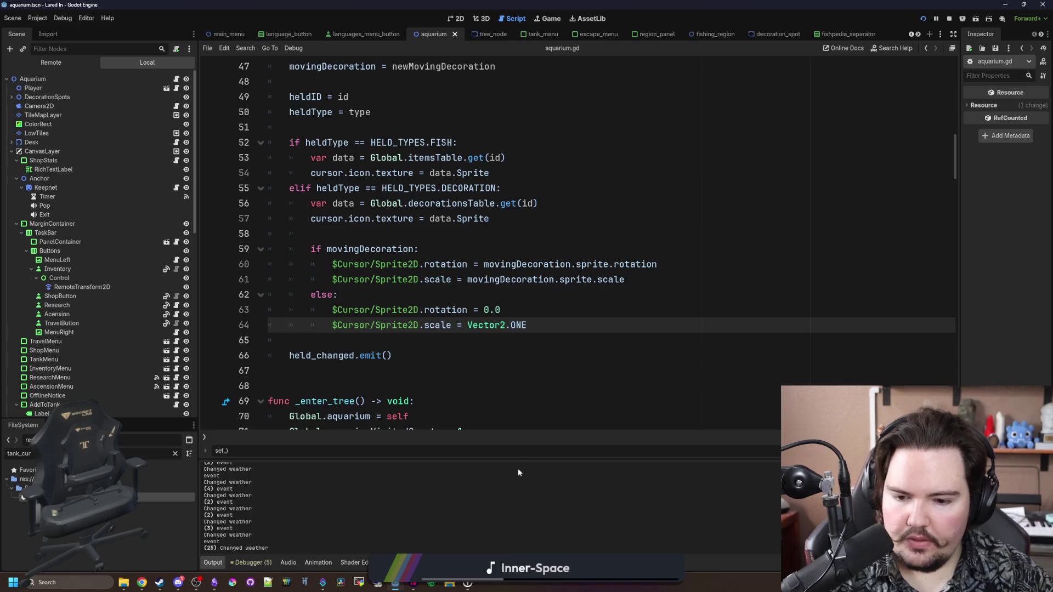
click(548, 18)
Step: Move the Medium Rock beside the chest twice to check its cursor preview
click(636, 335)
click(837, 303)
click(648, 337)
click(826, 304)
click(651, 341)
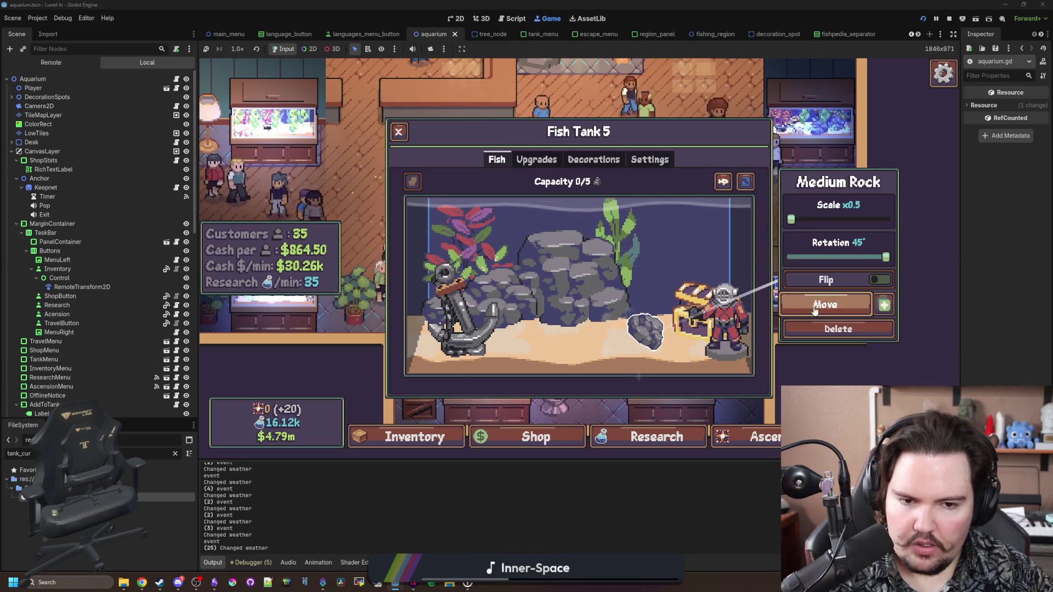
Step: Add another copy of the decoration and pick up the Large Rock to move it
click(884, 306)
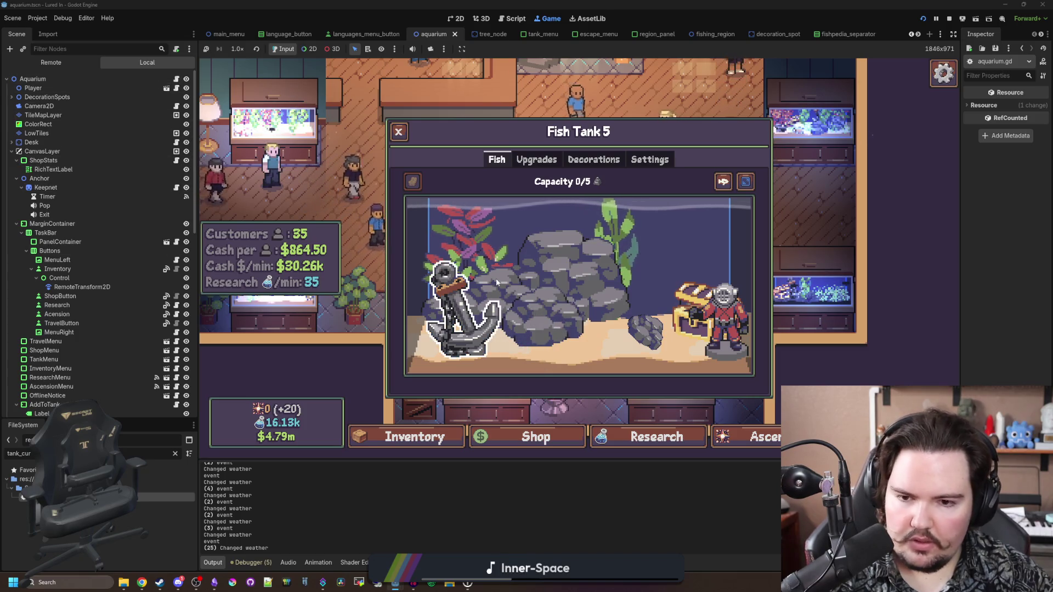
click(570, 269)
click(826, 302)
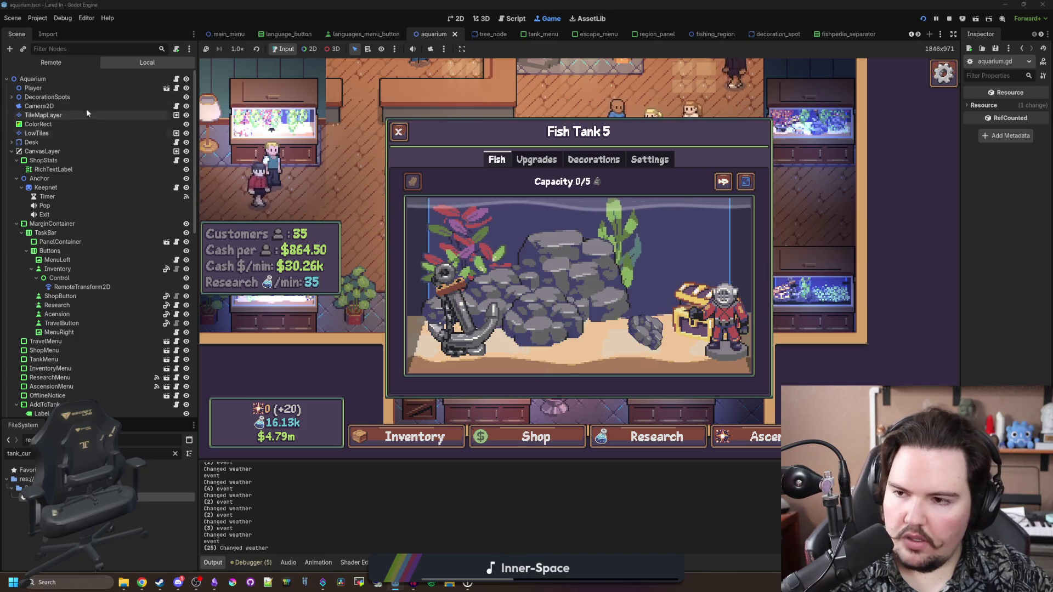
click(176, 79)
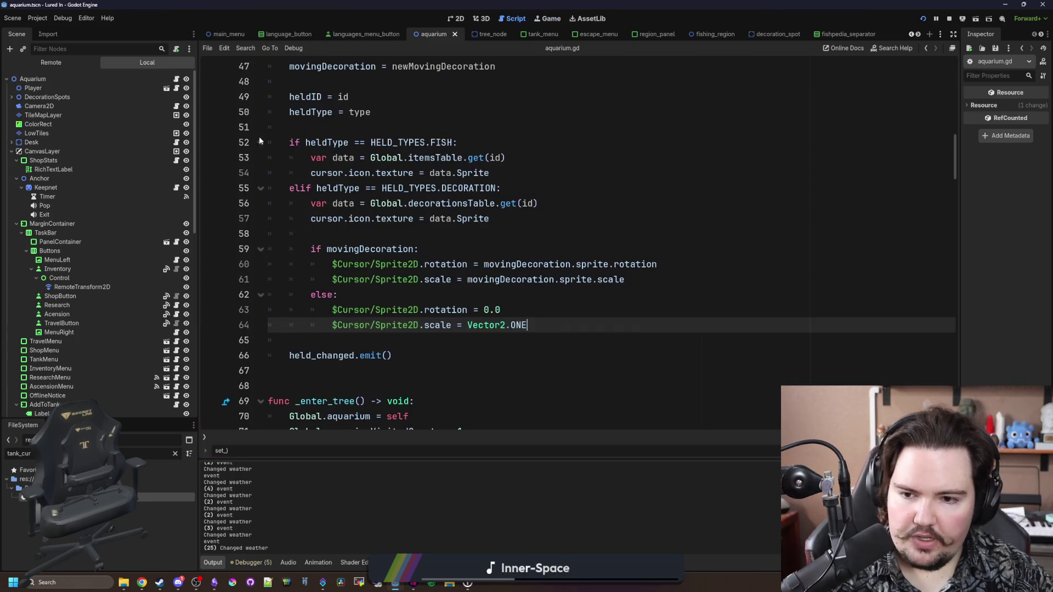
Step: Review set_held's if/else branches in aquarium.gd and save the script
click(527, 311)
click(502, 291)
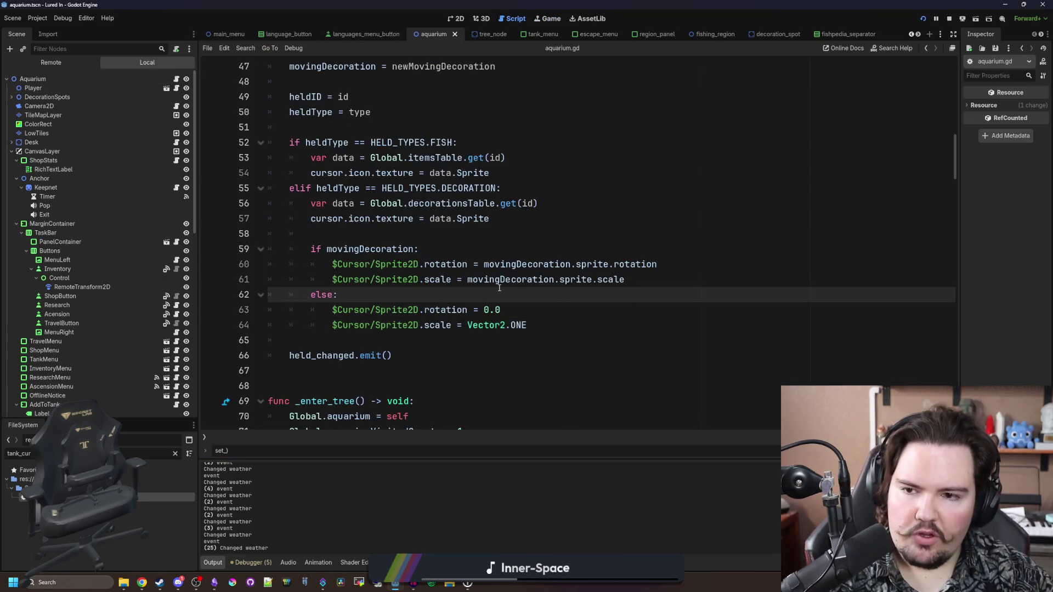
scroll(445, 311, up, 1)
click(408, 294)
click(402, 279)
key(ctrl+s)
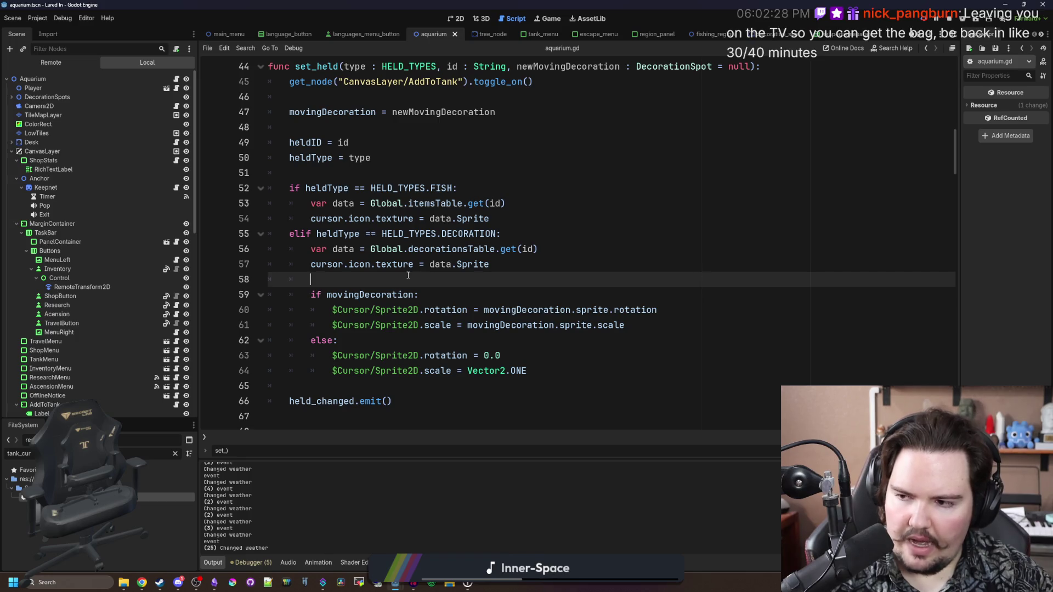
scroll(408, 275, up, 1)
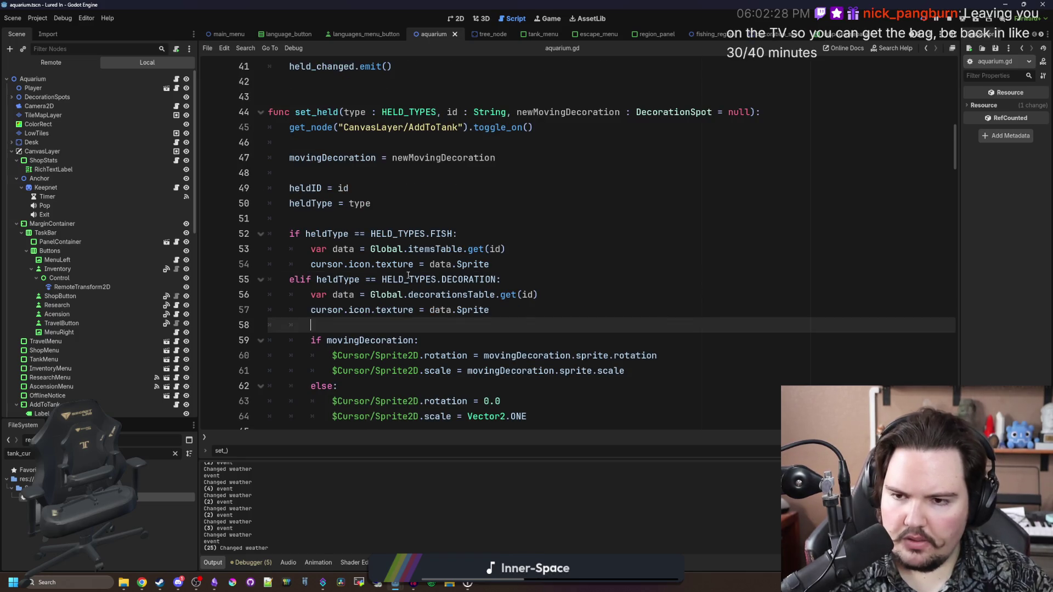
scroll(417, 267, down, 2)
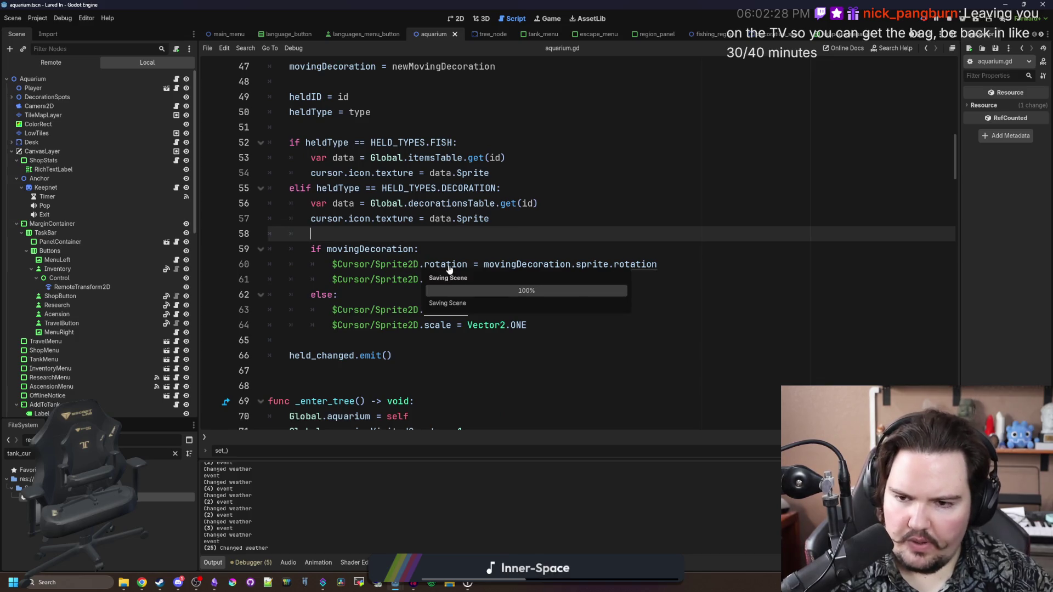
click(394, 296)
key(ctrl+s)
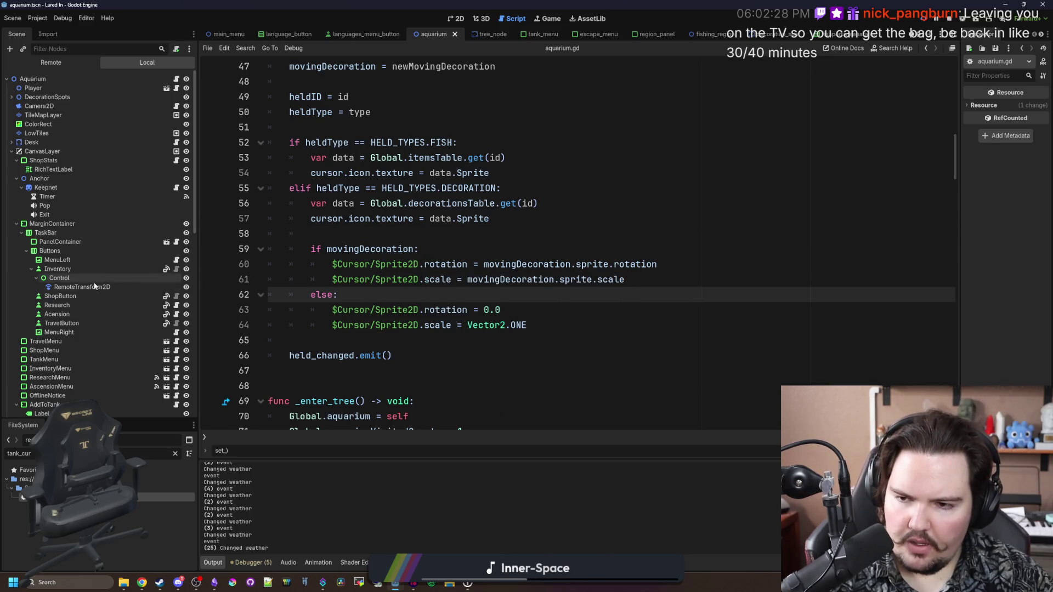
scroll(420, 272, up, 1)
scroll(412, 285, up, 1)
scroll(400, 302, down, 3)
scroll(386, 324, up, 2)
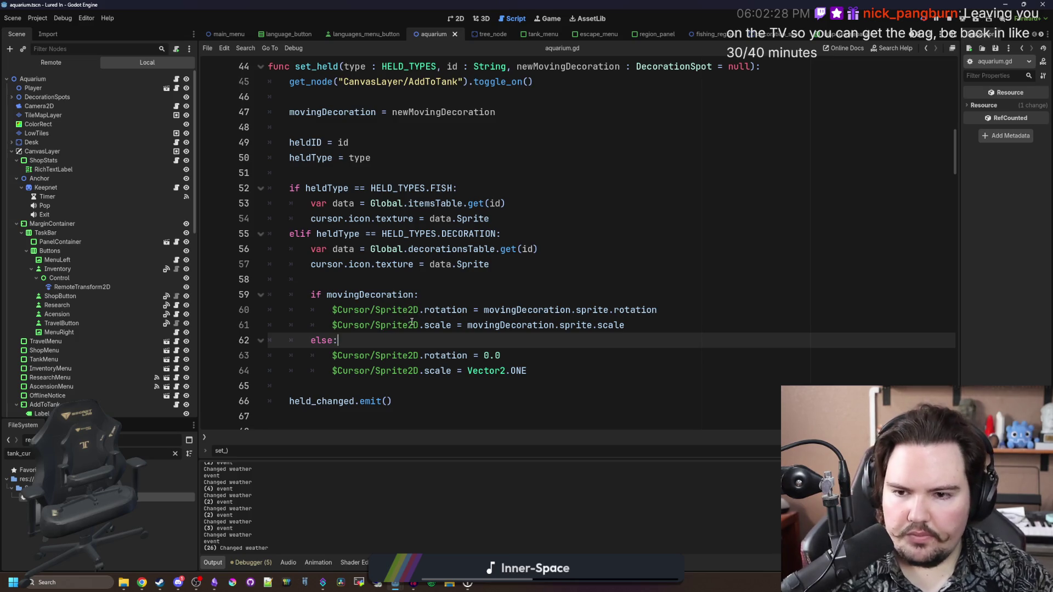
Step: Replace $Cursor/Sprite2D with cursor.icon on line 60
click(444, 283)
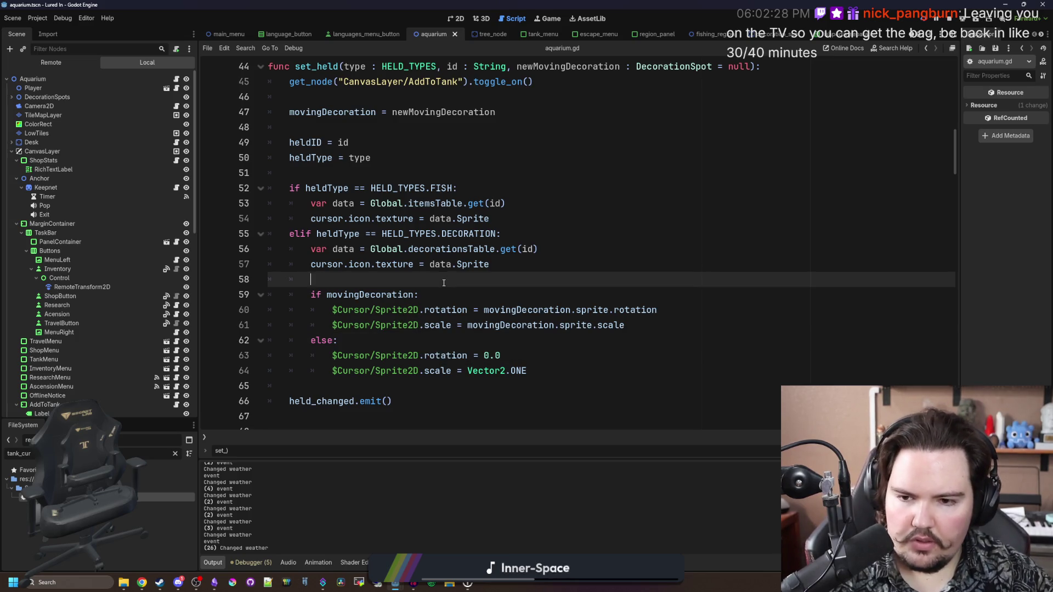
drag(419, 310, 329, 311)
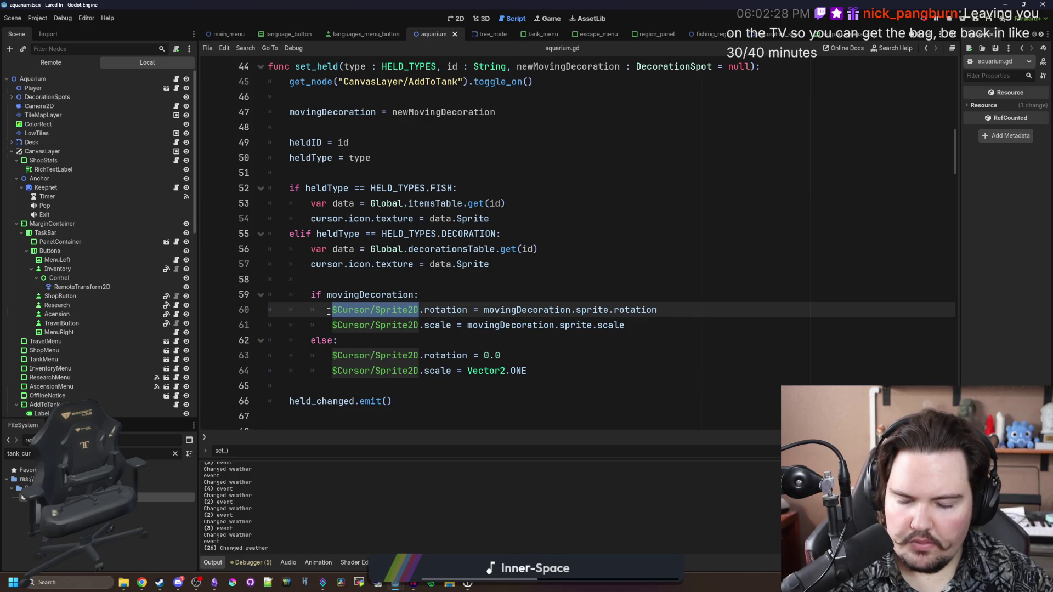
text(cursor.ic)
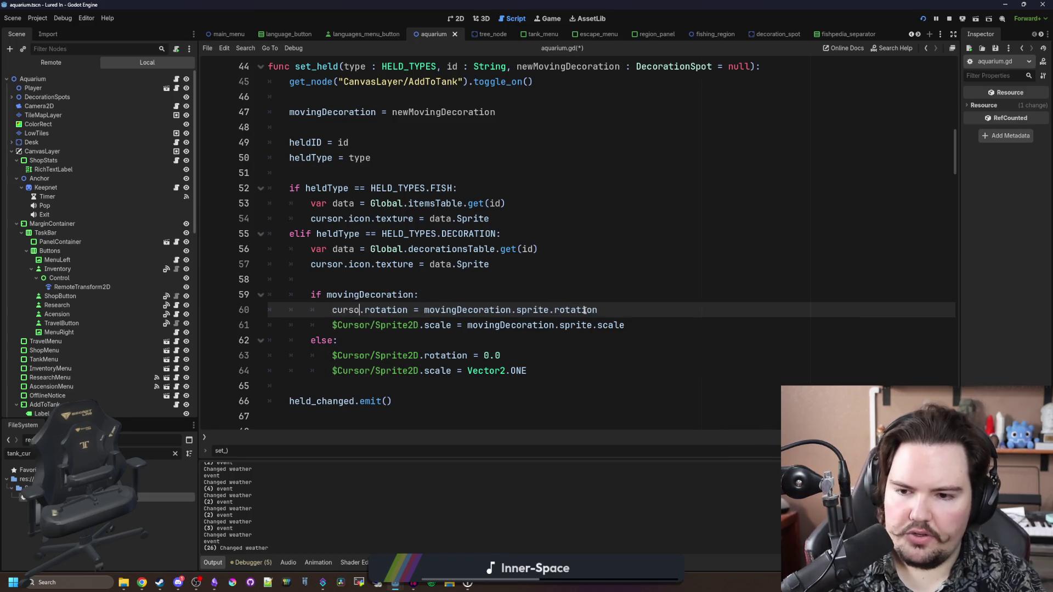
text(on)
click(369, 355)
click(389, 311)
drag(343, 310, 332, 310)
key(ctrl+c)
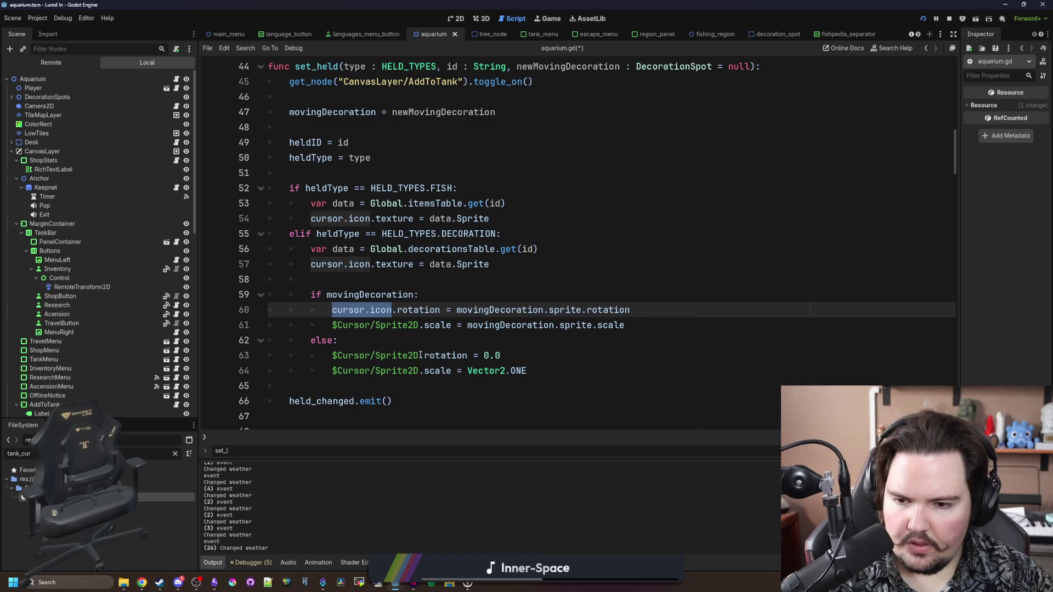
Step: Replace $Cursor/Sprite2D with cursor.icon on lines 63, 64 and 61, then save
drag(421, 356, 332, 355)
key(ctrl+v)
drag(420, 370, 324, 372)
key(ctrl+v)
drag(419, 326, 331, 325)
key(ctrl+v)
click(378, 342)
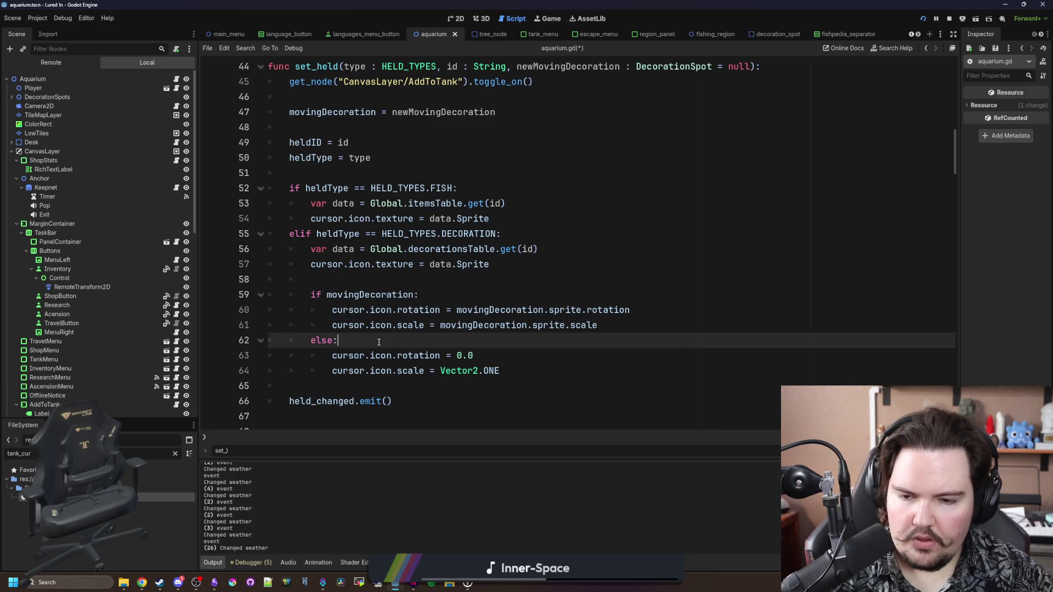
key(ctrl+s)
Step: Add a debug print line inside set_held's else branch and save
click(371, 283)
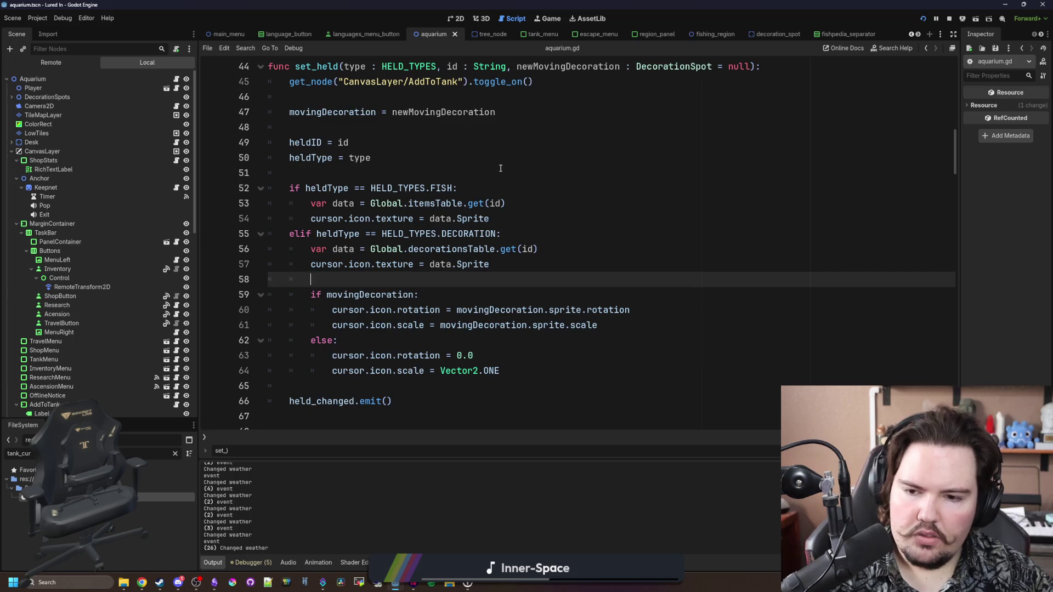
click(429, 294)
click(435, 343)
key(Return)
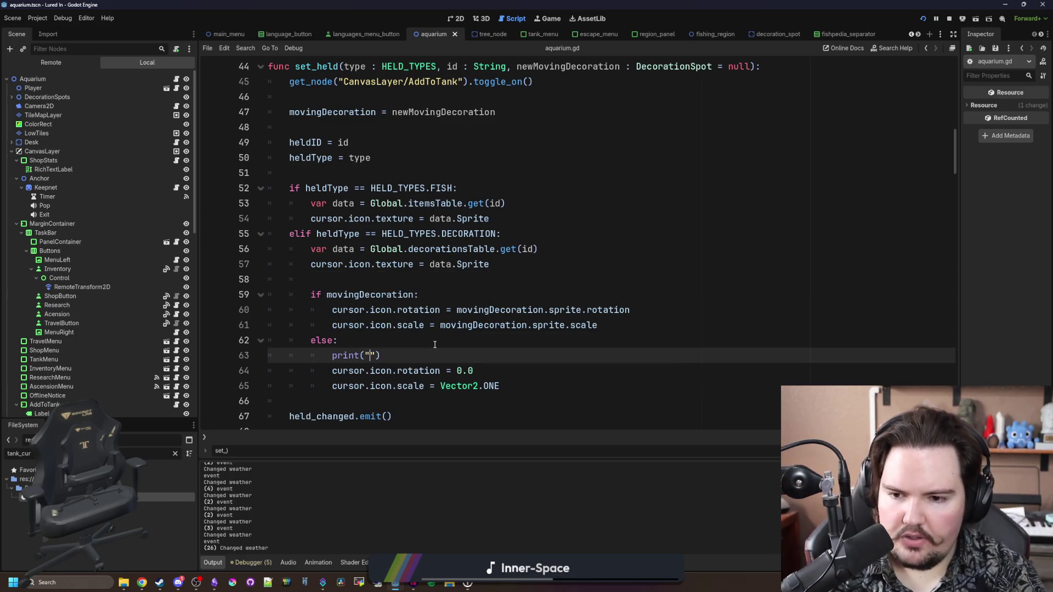
text(aa)
click(435, 345)
key(ctrl+s)
click(549, 18)
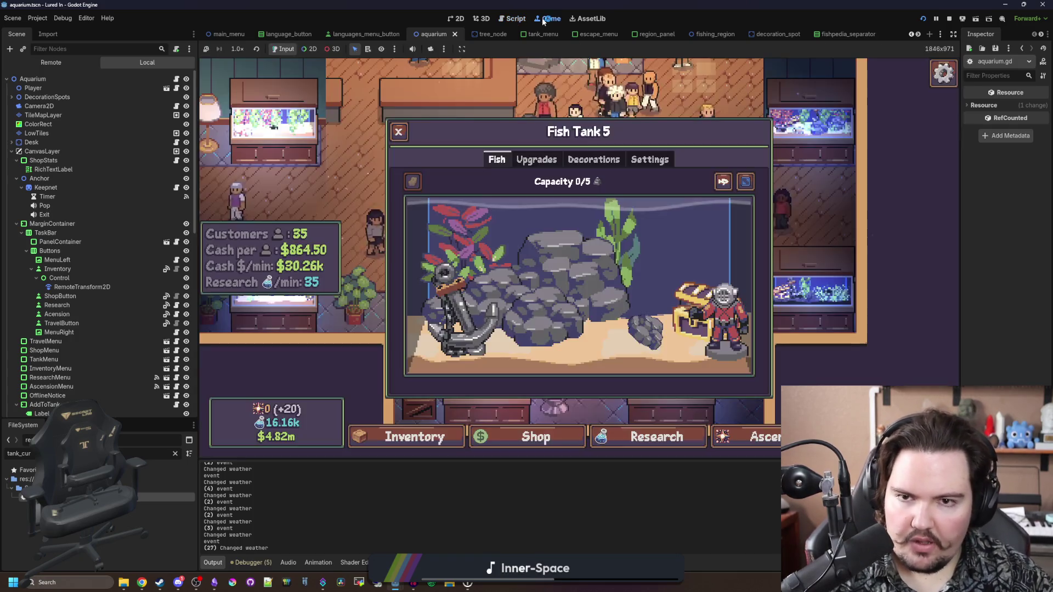
Step: Move the Medium Rock left along Fish Tank 5's floor and toggle its edit options
click(573, 269)
click(884, 304)
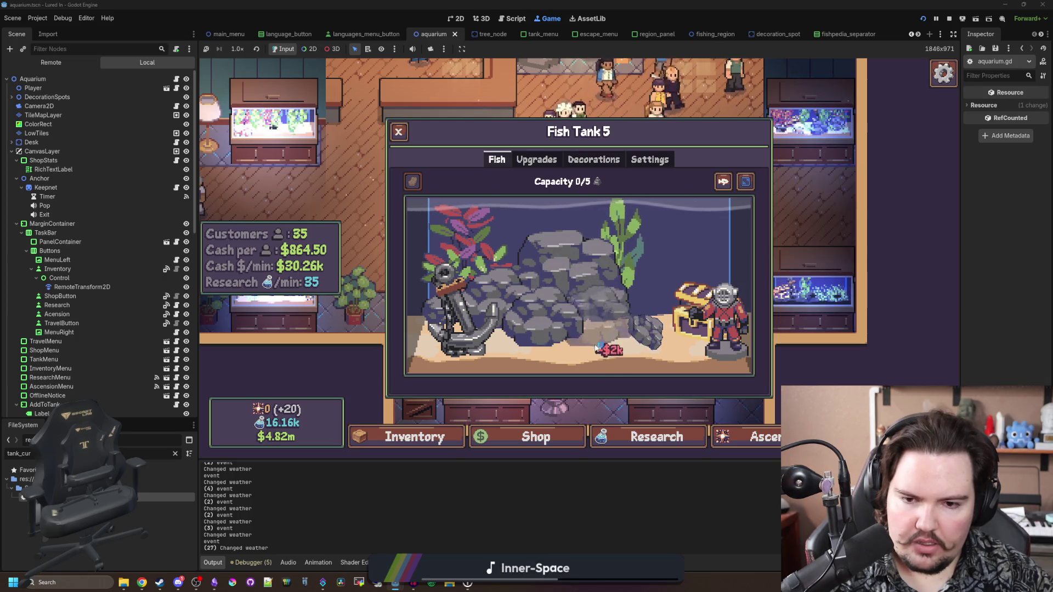
drag(679, 333, 646, 335)
click(750, 333)
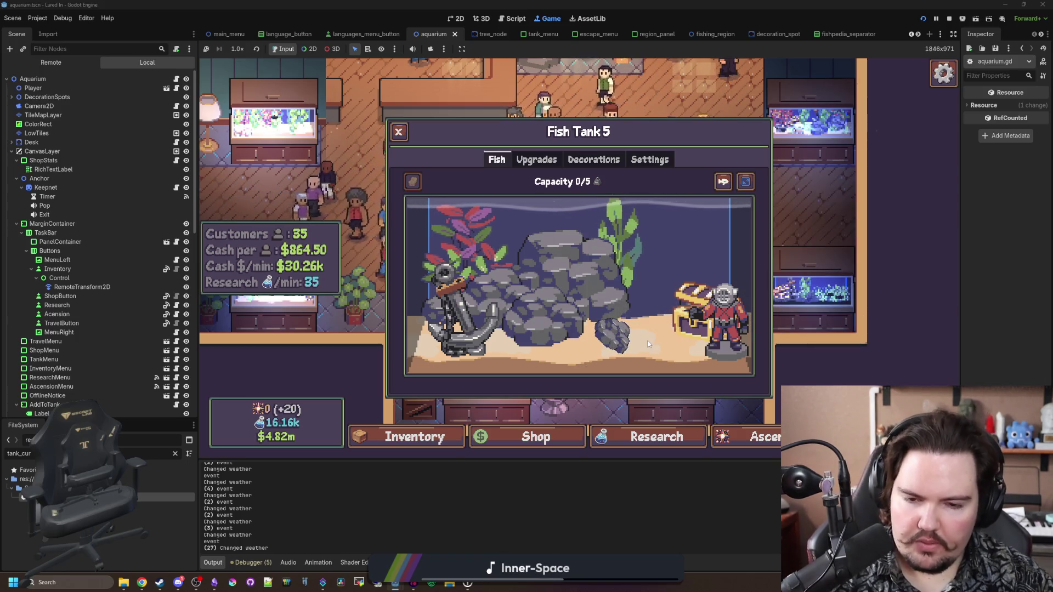
click(649, 347)
click(647, 349)
click(646, 349)
click(647, 349)
click(657, 329)
click(887, 306)
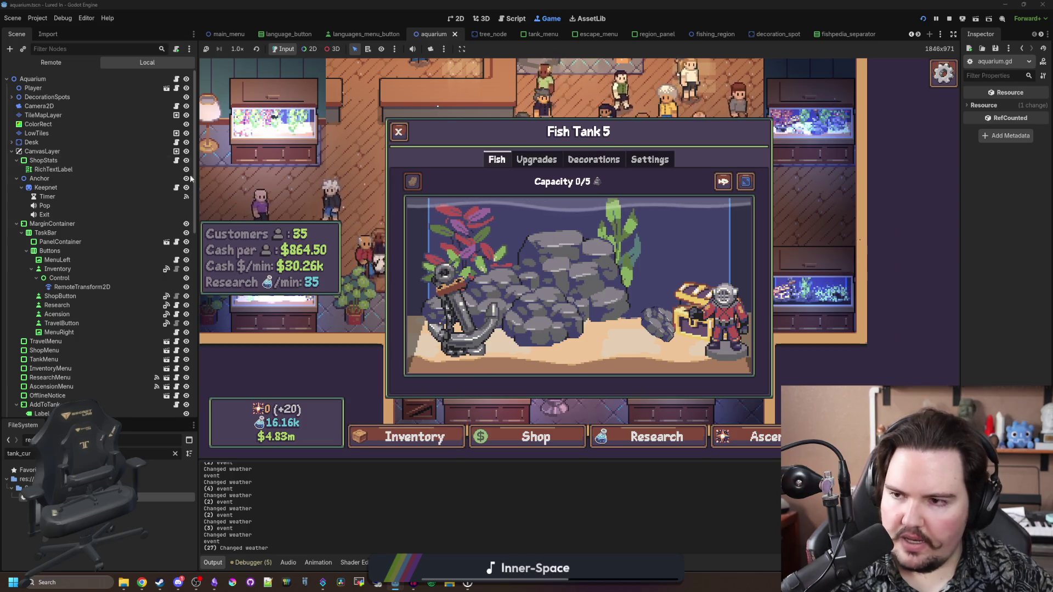
key(ctrl+F3)
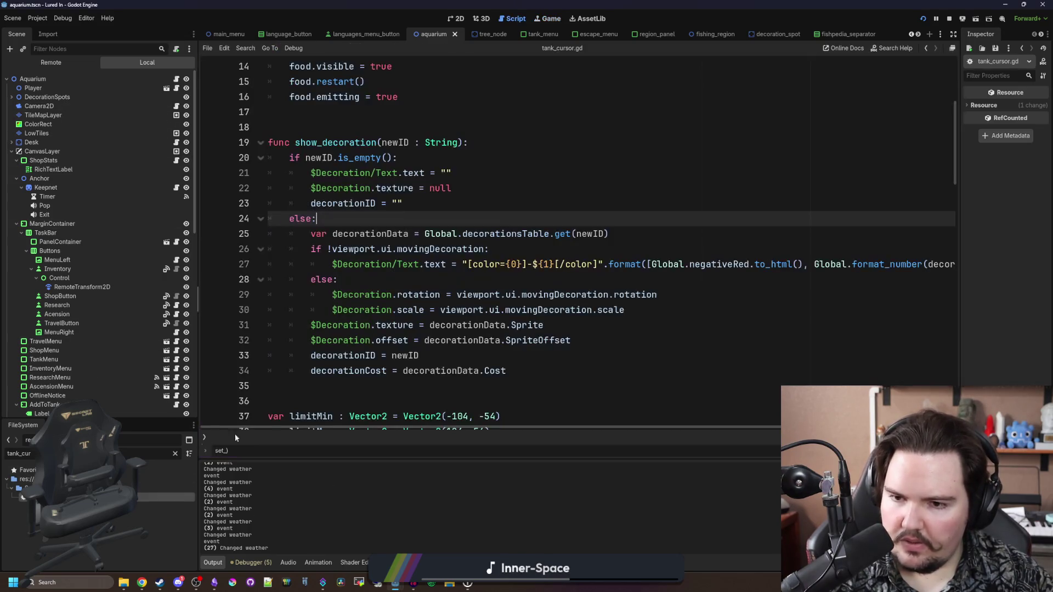
Step: Review show_decoration and set_held, then reopen tank_cursor.gd from the script list
click(370, 279)
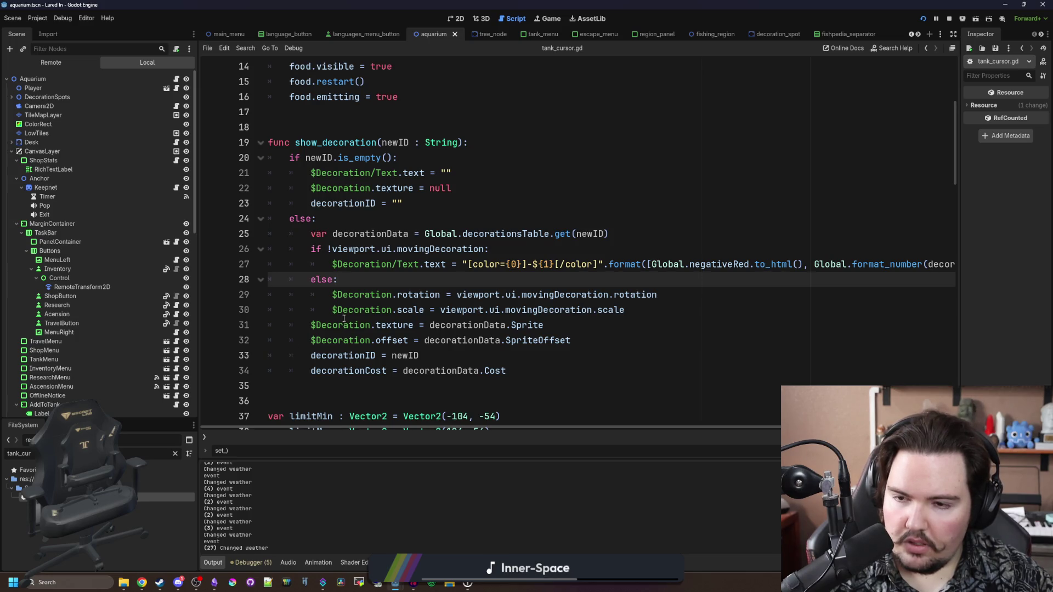
scroll(370, 275, down, 3)
scroll(371, 269, up, 7)
scroll(372, 260, down, 5)
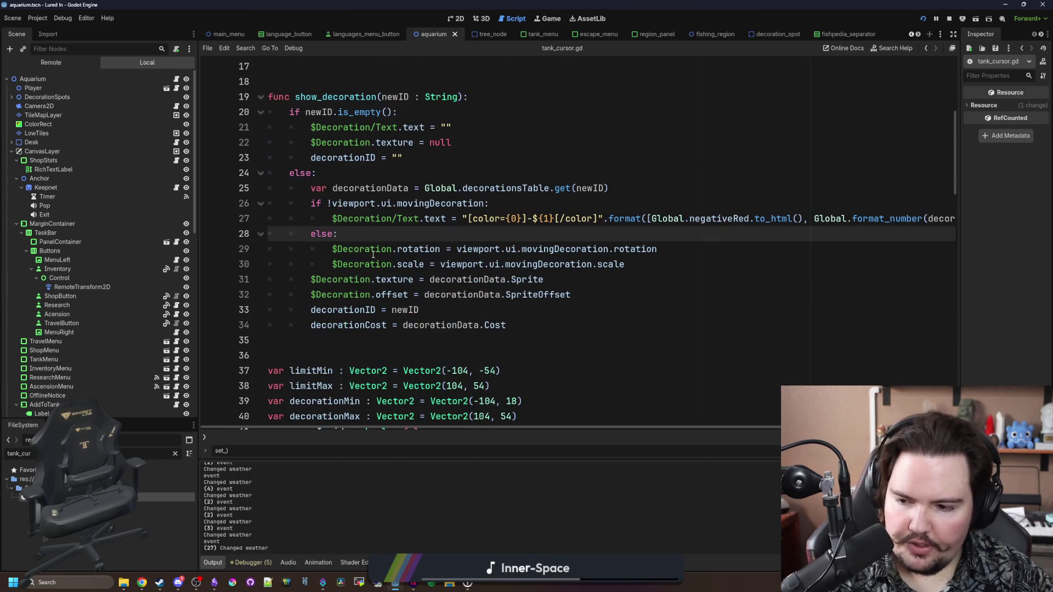
scroll(258, 324, up, 3)
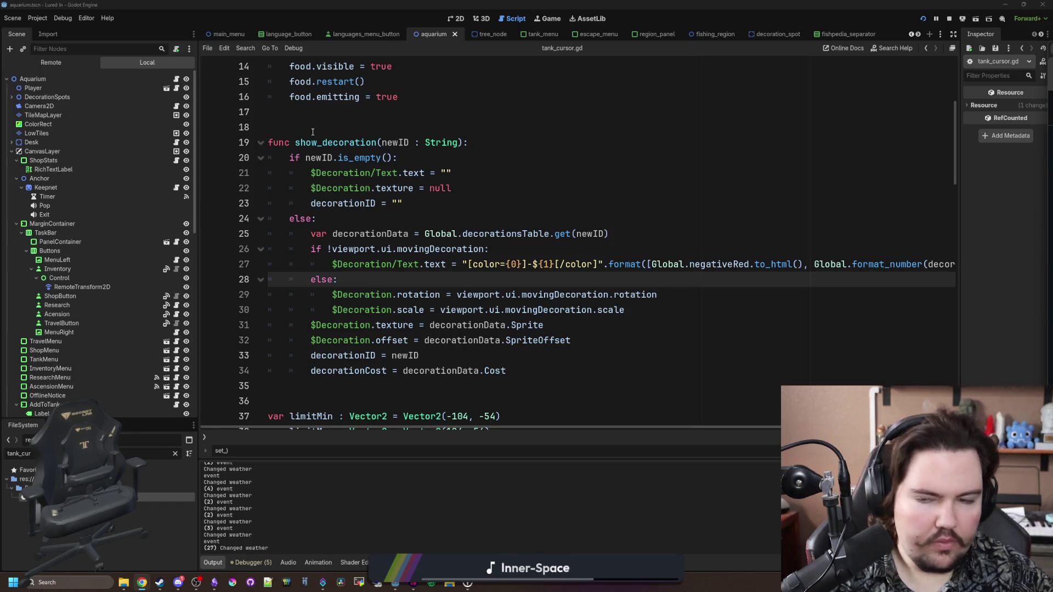
click(176, 79)
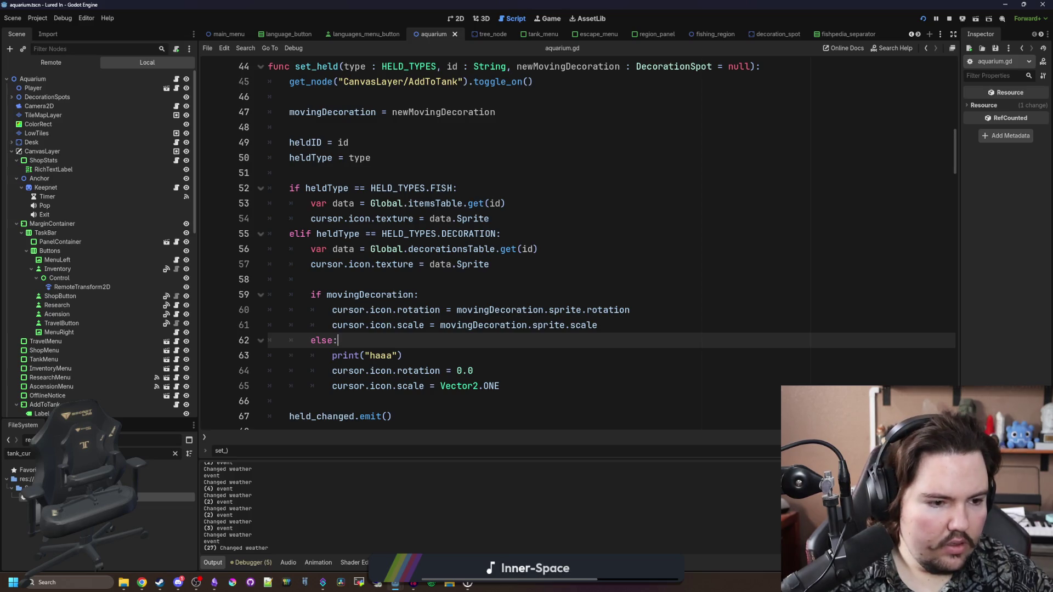
click(205, 437)
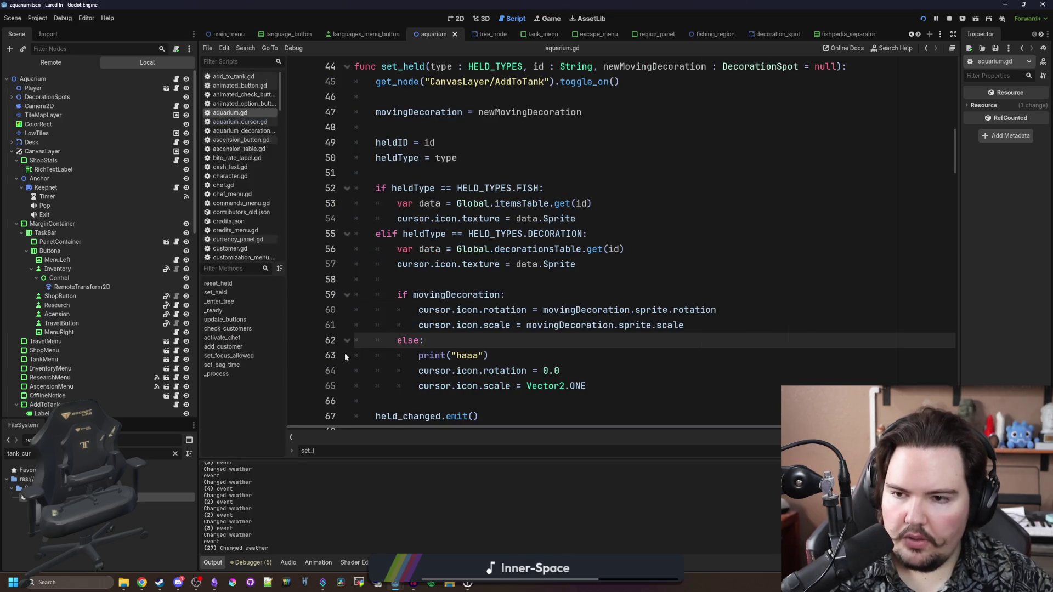
double_click(165, 497)
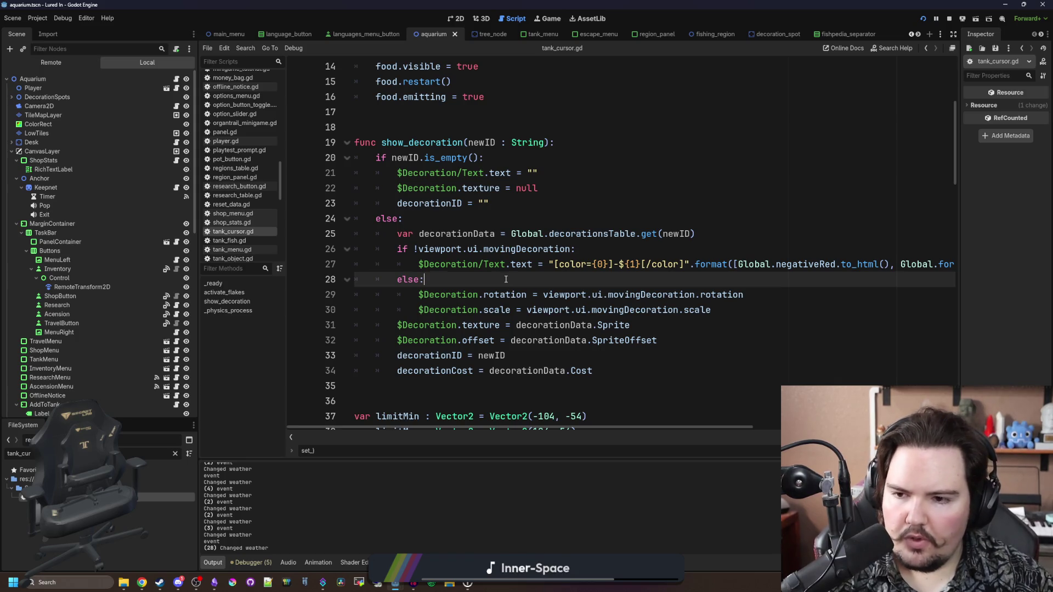
Step: Search the whole project for 'cursor.icon'
scroll(506, 279, up, 5)
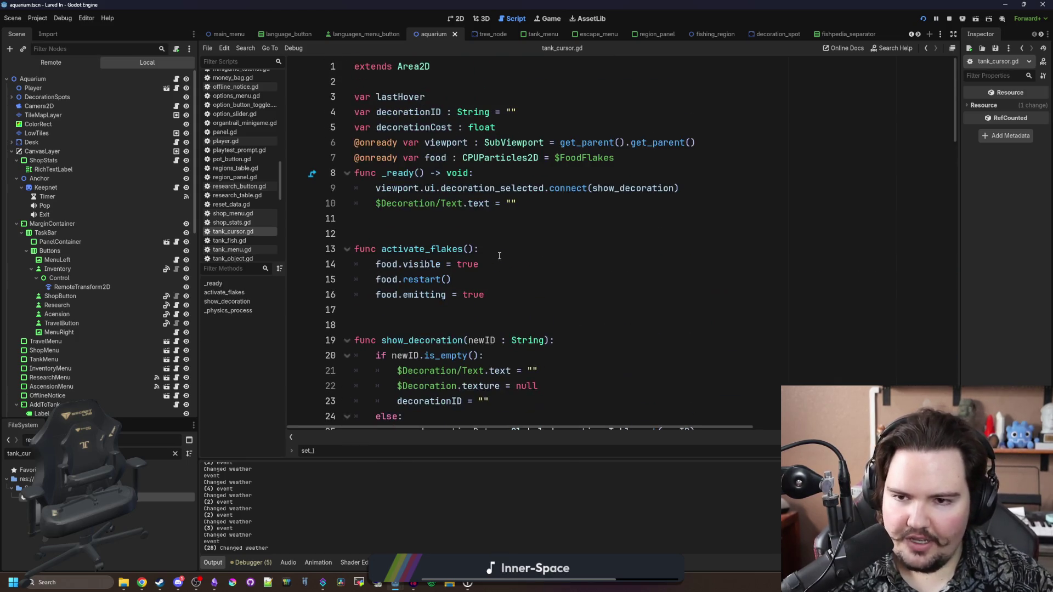
scroll(499, 256, down, 20)
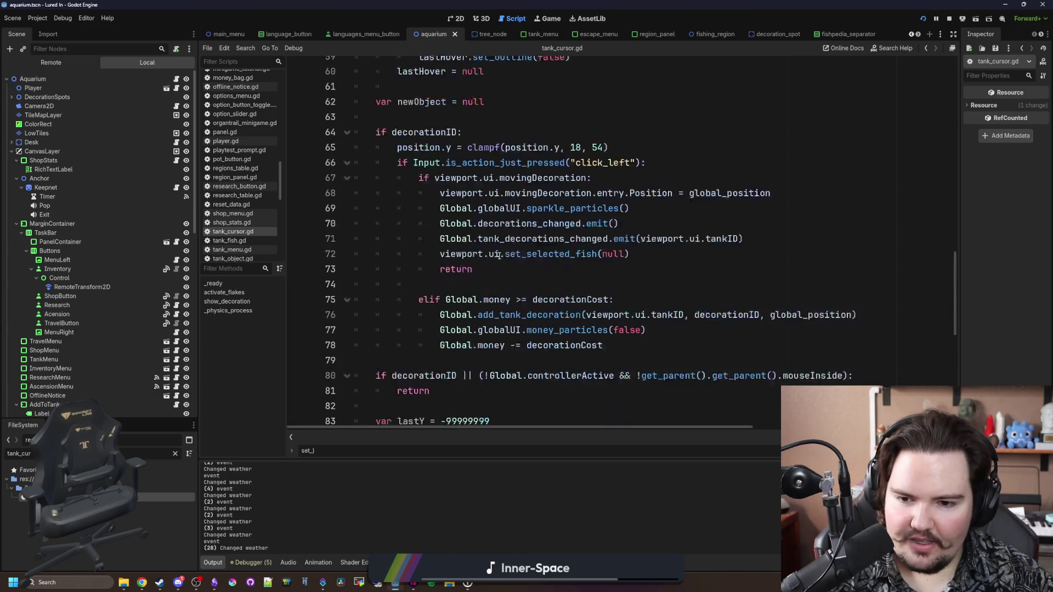
scroll(500, 256, down, 5)
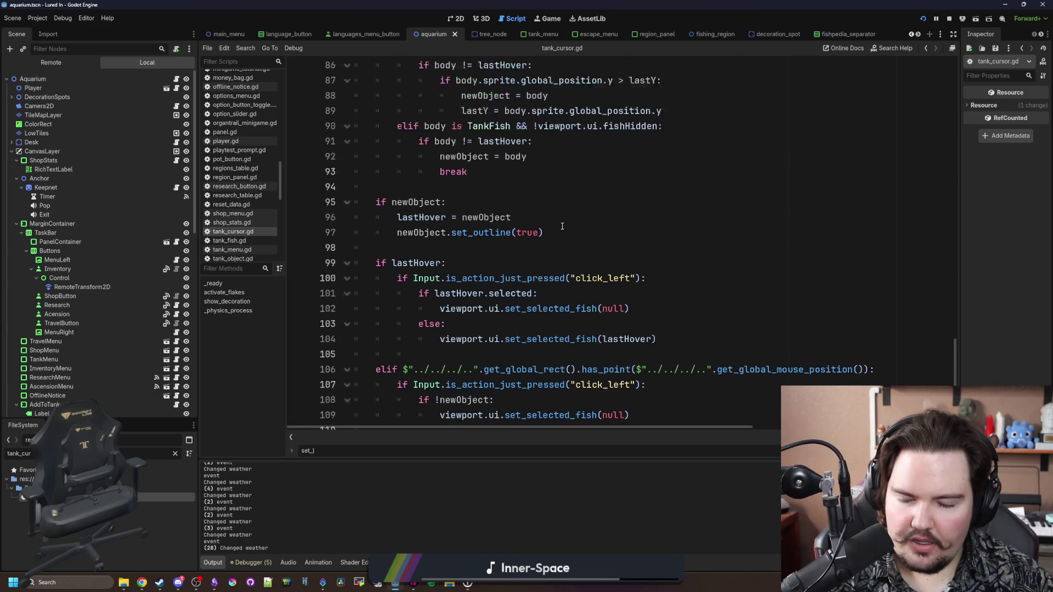
scroll(510, 282, up, 13)
scroll(510, 282, up, 14)
key(ctrl+shift+f)
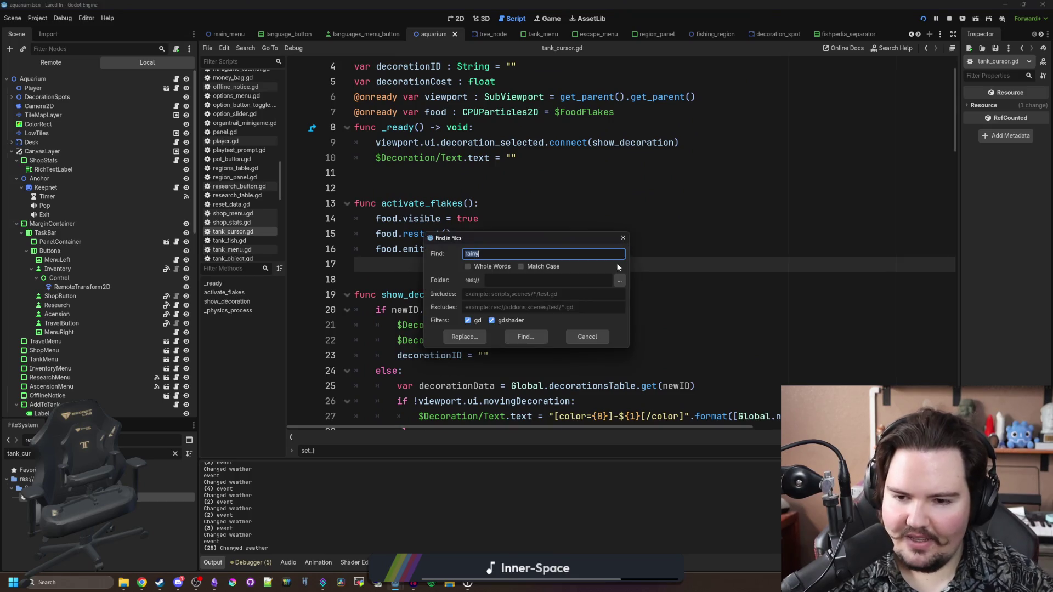
text(cursor.icon)
key(Return)
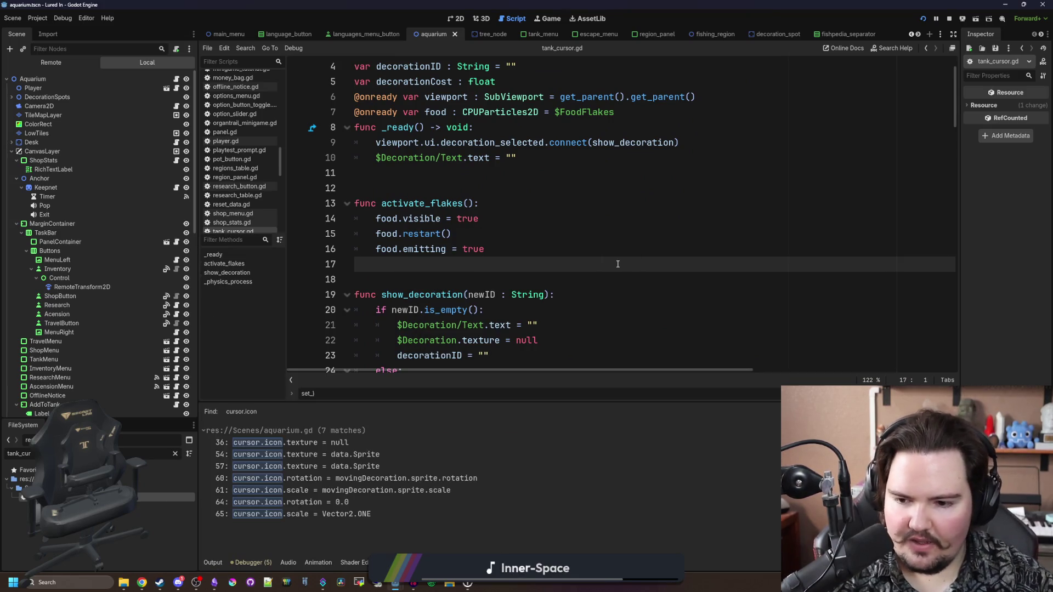
Step: Jump to the line 54 cursor.icon match and inspect set_held's else branch
click(324, 455)
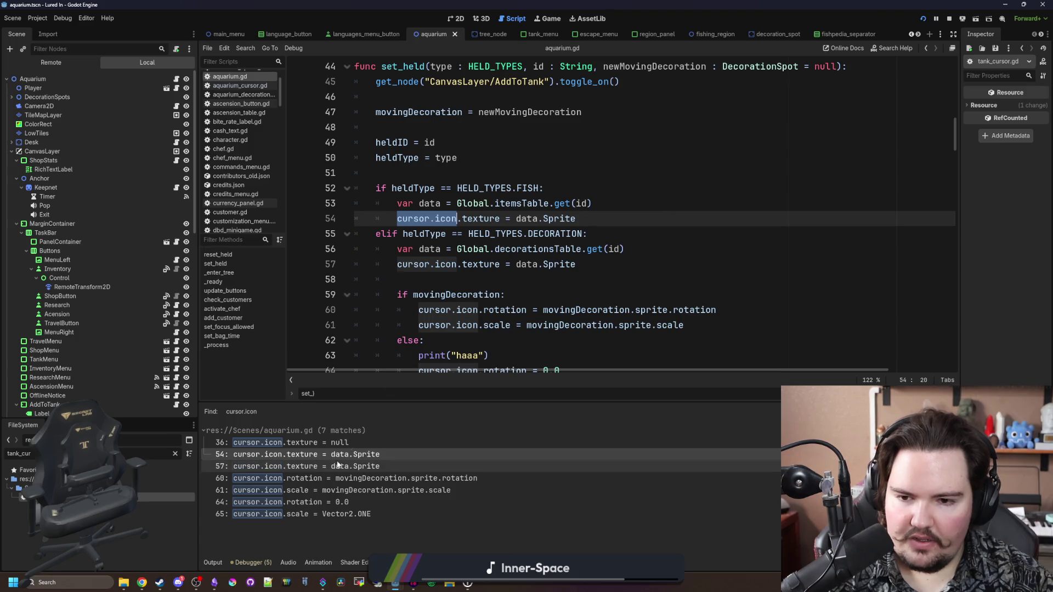
scroll(514, 245, up, 5)
scroll(515, 244, down, 7)
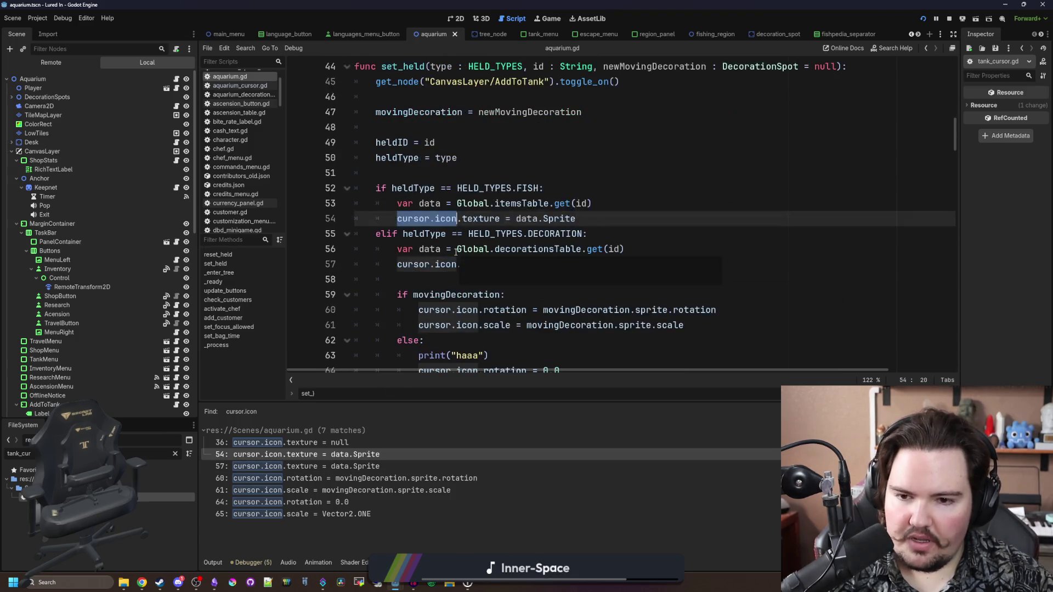
click(505, 204)
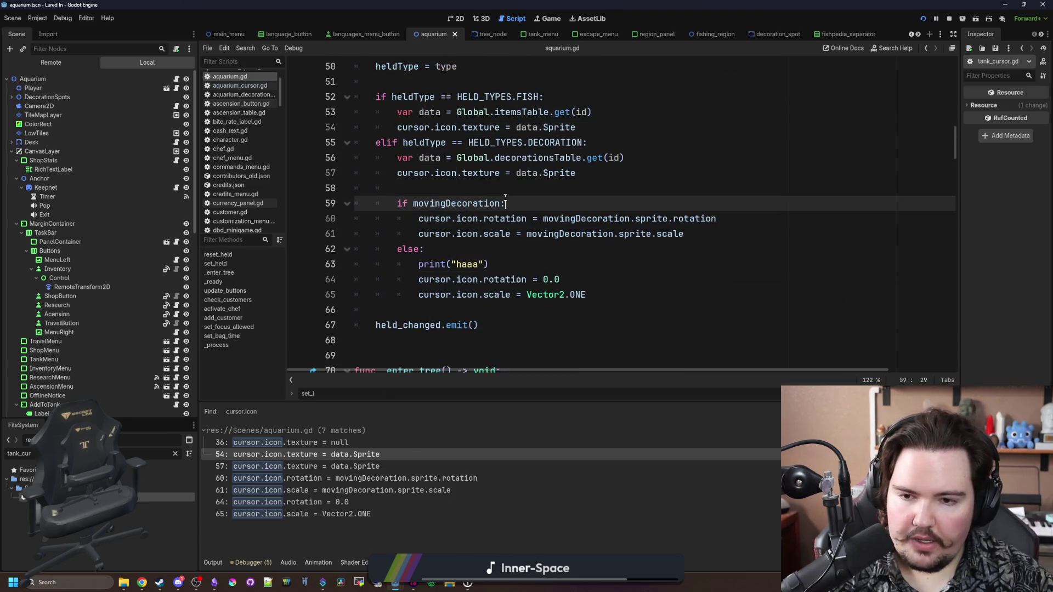
click(542, 244)
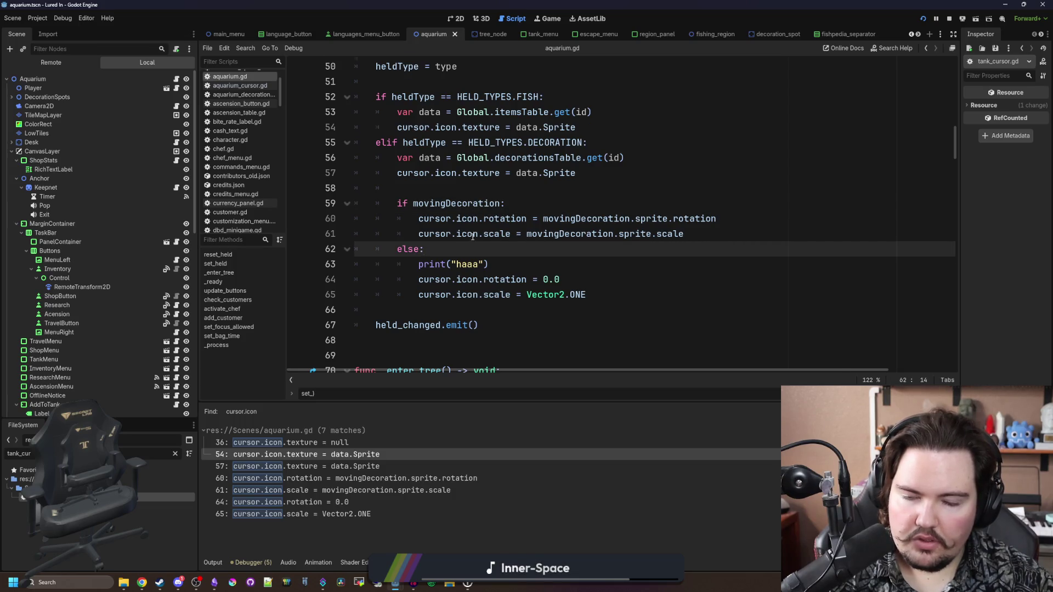
scroll(473, 236, up, 3)
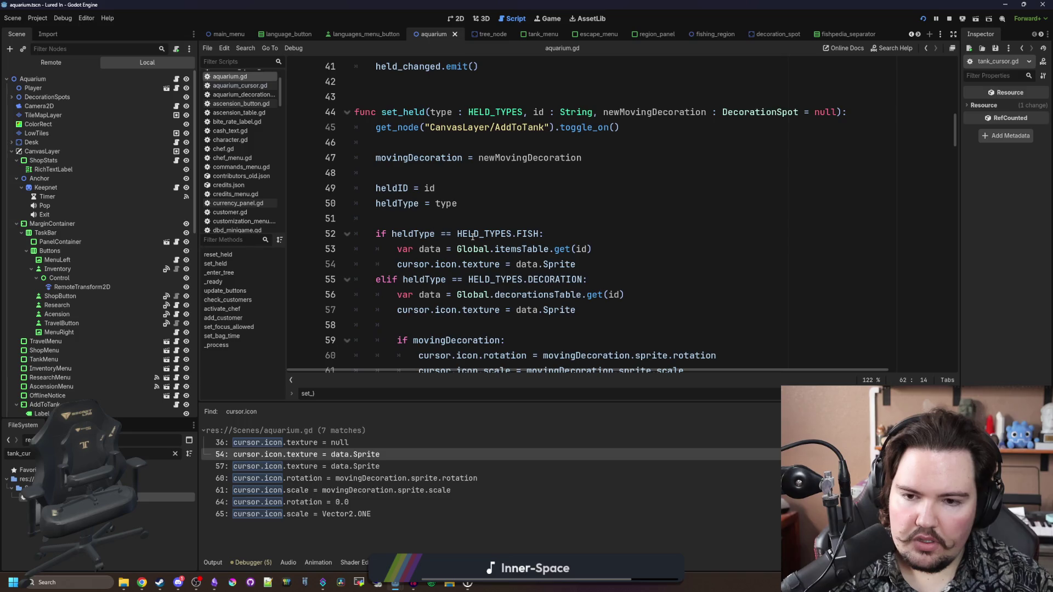
scroll(473, 237, down, 2)
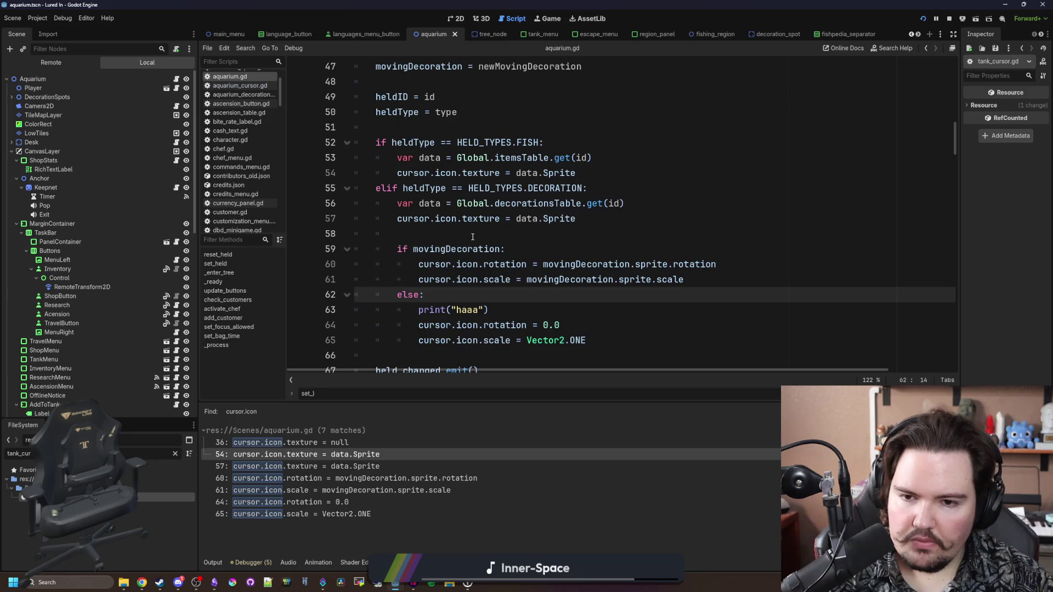
scroll(473, 236, down, 1)
Step: Delete the else block on lines 62–65, save, and reopen tank_cursor.gd
mouse_move(588, 295)
mouse_down()
mouse_move(351, 264)
mouse_move(323, 246)
mouse_up()
key(Delete)
click(417, 188)
key(ctrl+s)
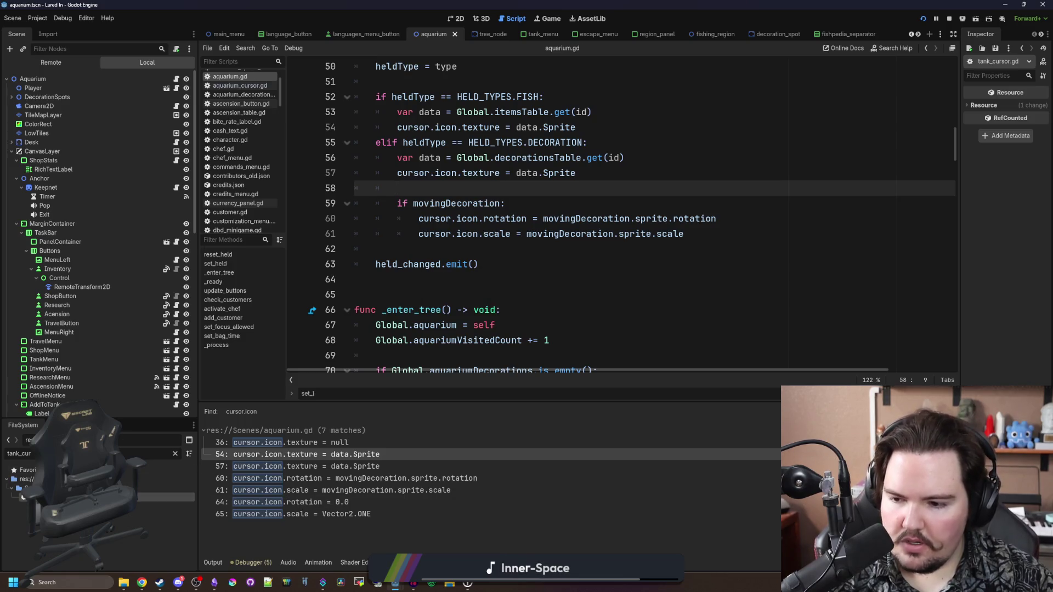
double_click(33, 497)
scroll(456, 280, down, 5)
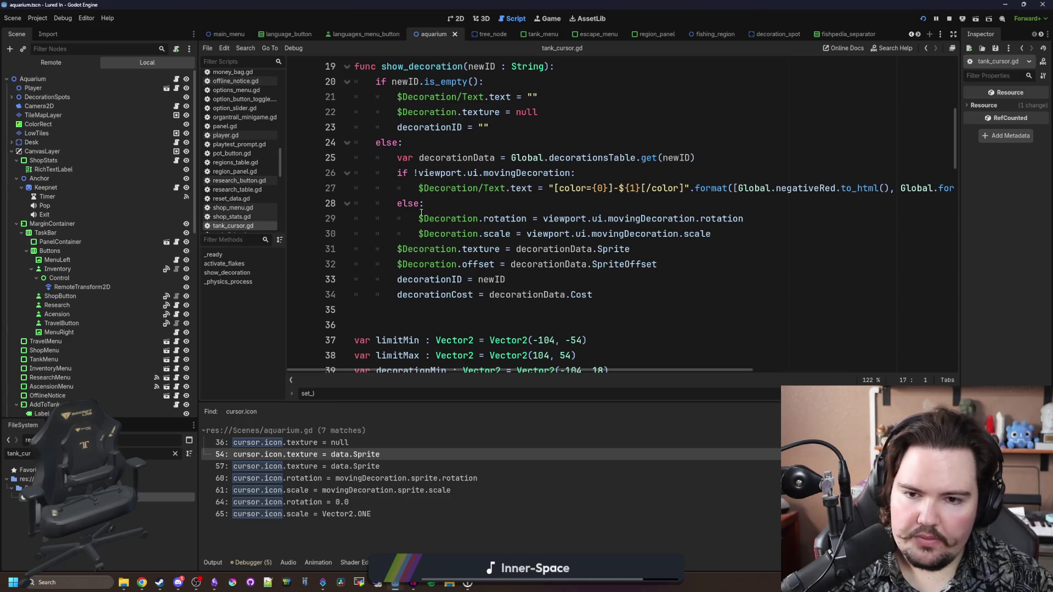
Step: Duplicate the $Decoration rotation and scale lines into the if !viewport.ui.movingDecoration branch
click(397, 203)
key(Return)
mouse_move(712, 249)
mouse_down()
mouse_move(384, 218)
mouse_move(355, 233)
mouse_up()
key(ctrl+c)
click(451, 206)
key(ctrl+v)
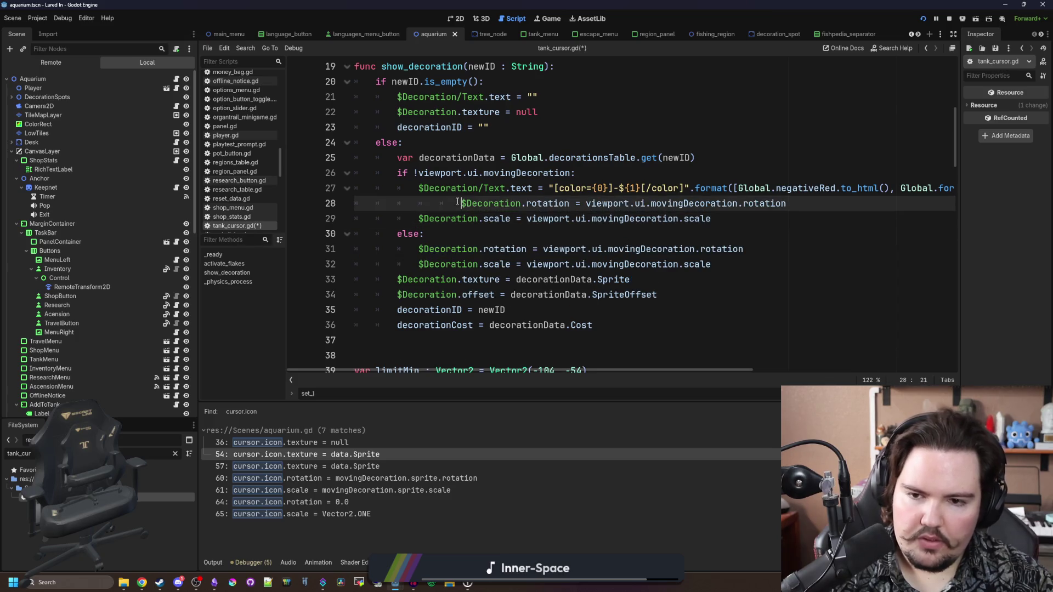
Step: Change the copied values to rotation 0.0 and scale Vector2.ONE, save, and return to the game
mouse_move(745, 203)
mouse_down()
mouse_move(594, 216)
mouse_move(543, 204)
mouse_up()
key(BackSpace)
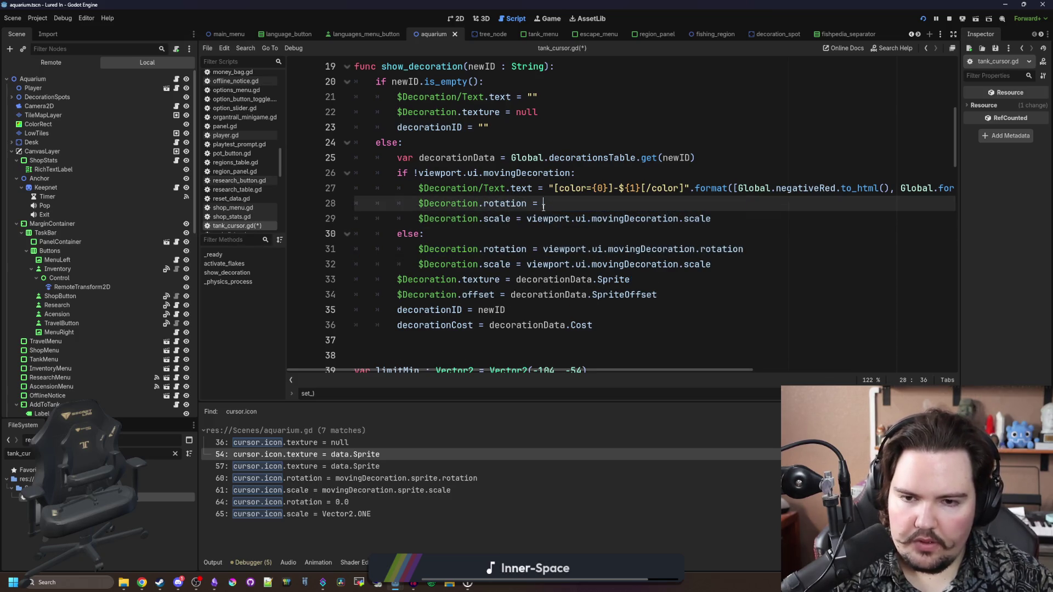
text(0.0)
drag(711, 219, 528, 218)
text(V)
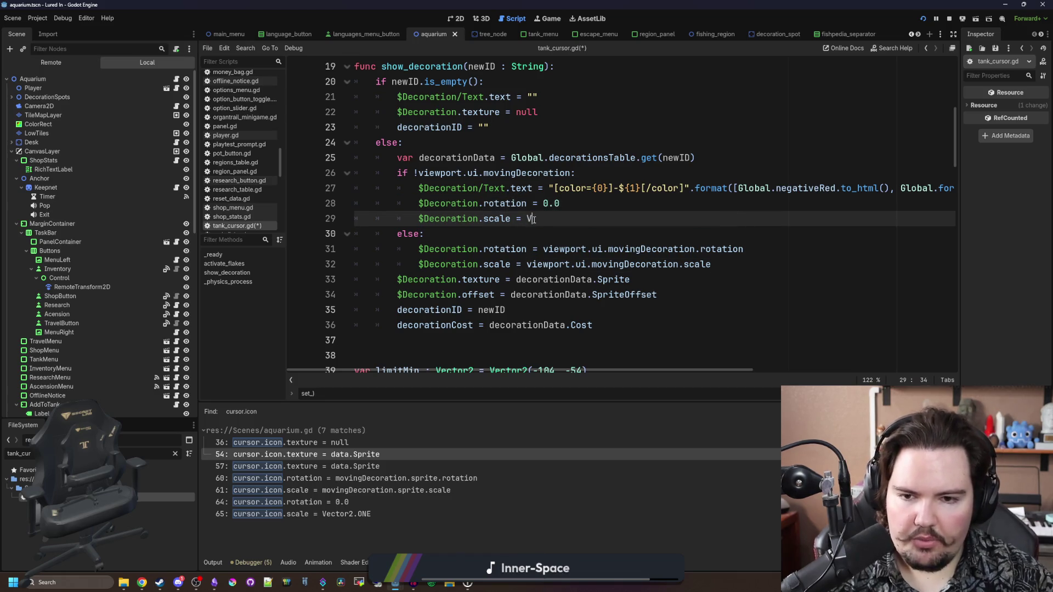
text(ector2.ONE)
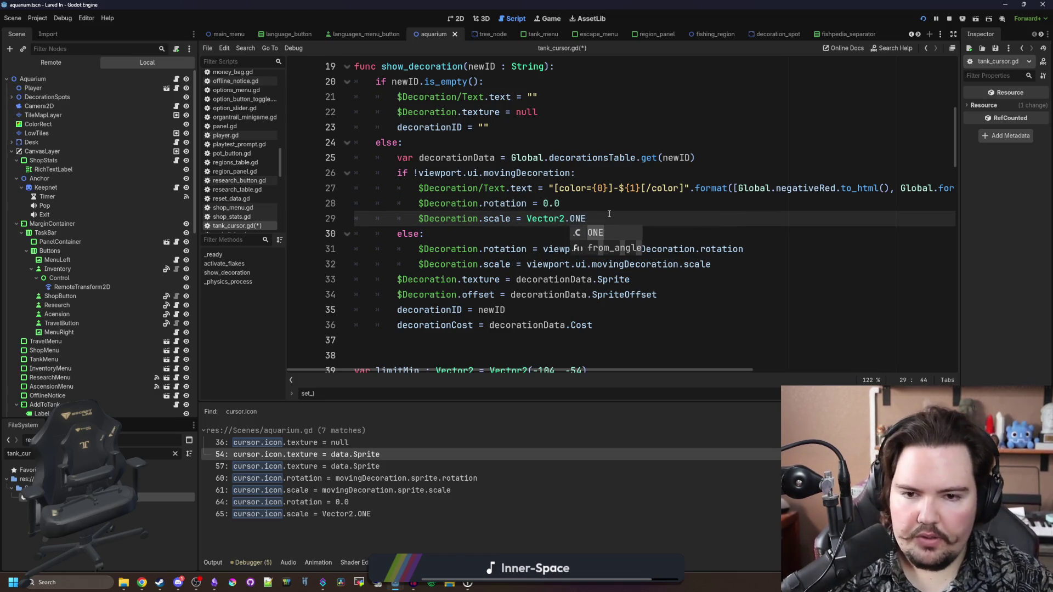
key(ctrl+s)
click(548, 18)
click(647, 286)
click(840, 271)
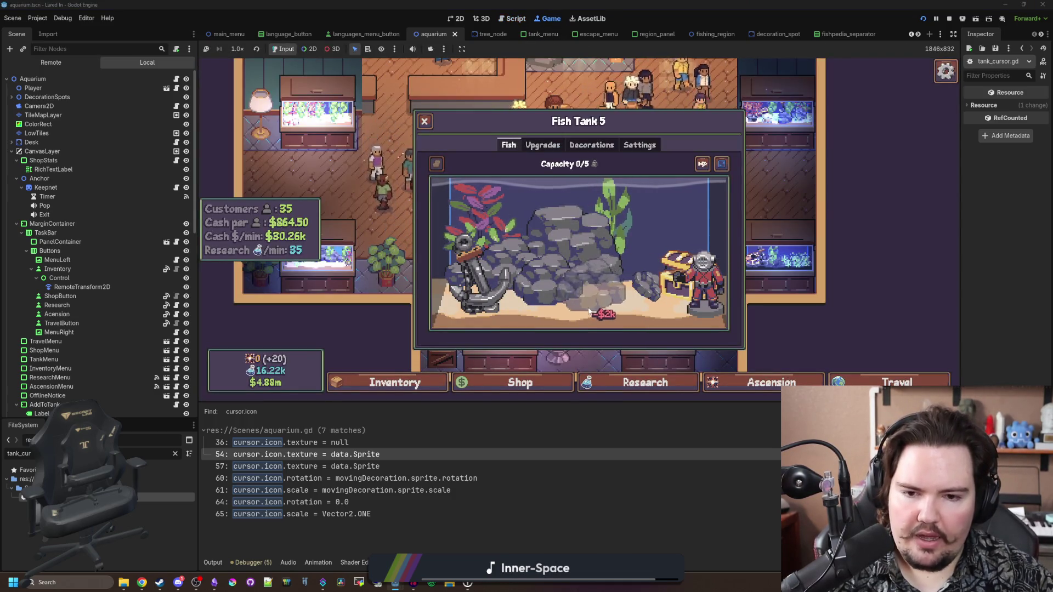
click(528, 295)
click(478, 275)
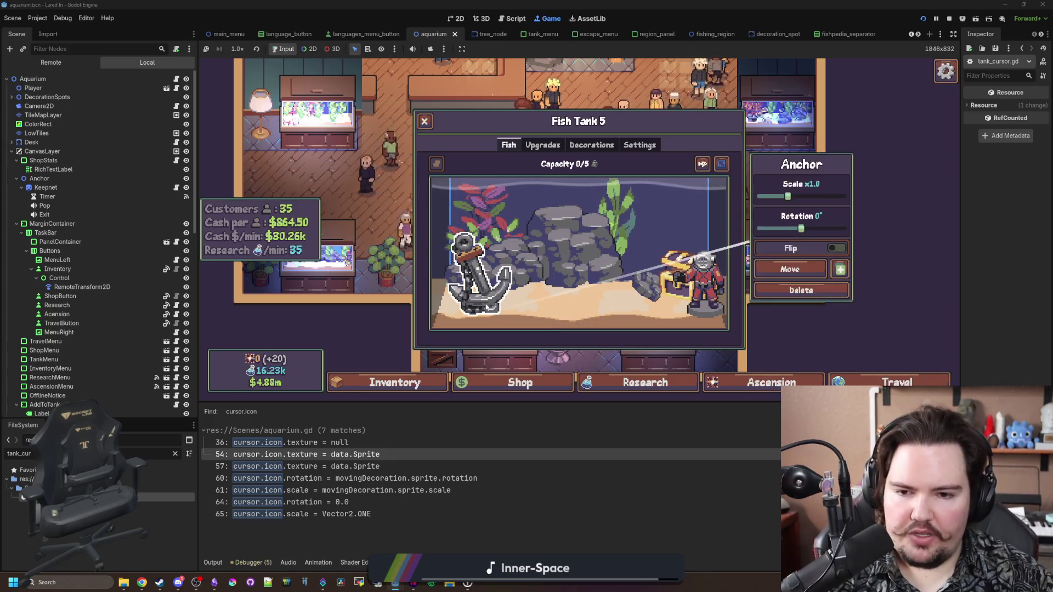
click(841, 269)
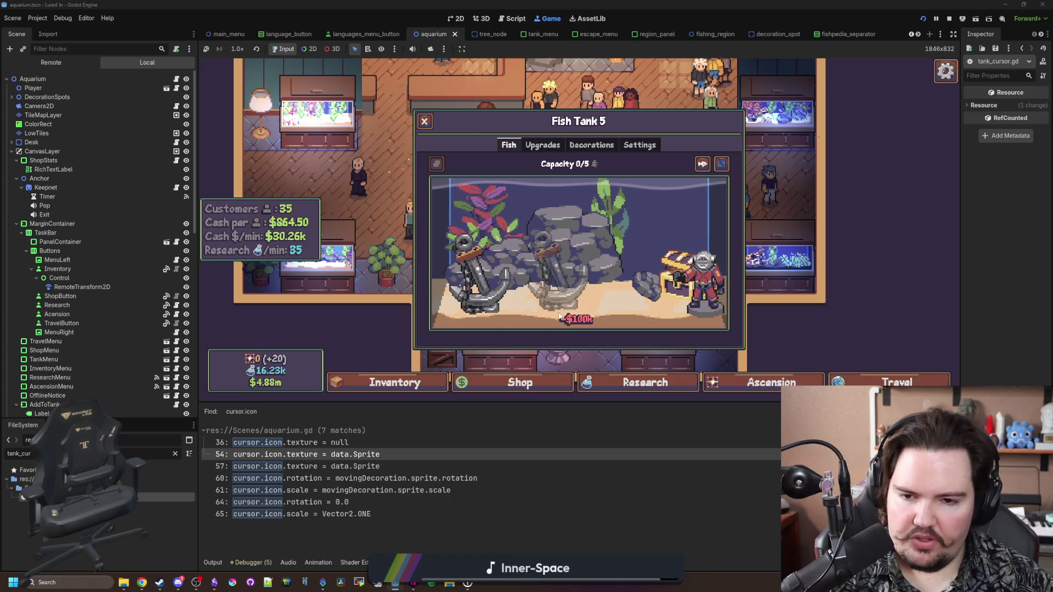
click(646, 286)
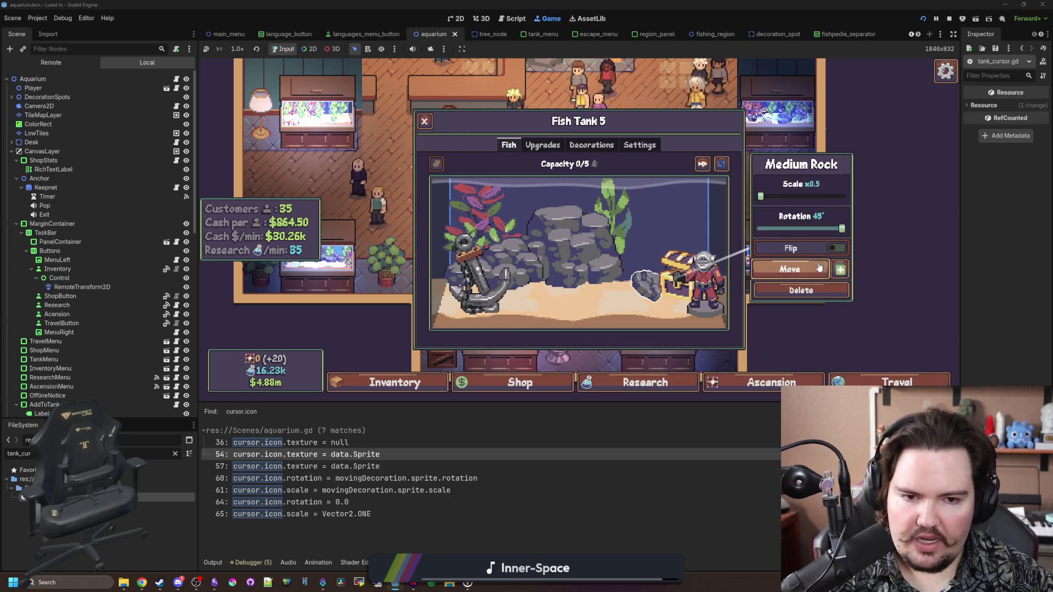
click(837, 268)
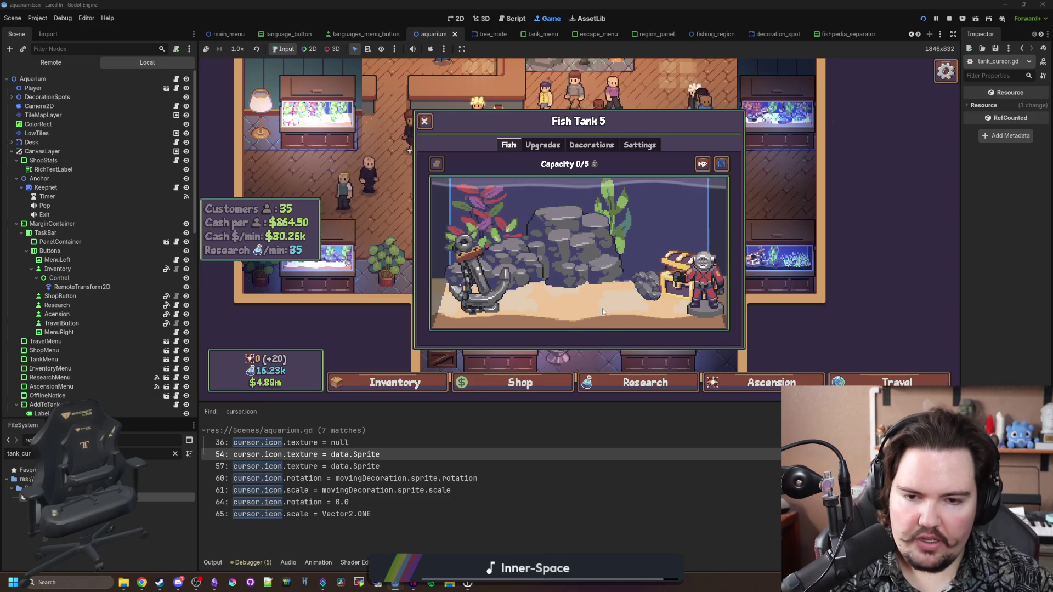
click(646, 285)
click(812, 269)
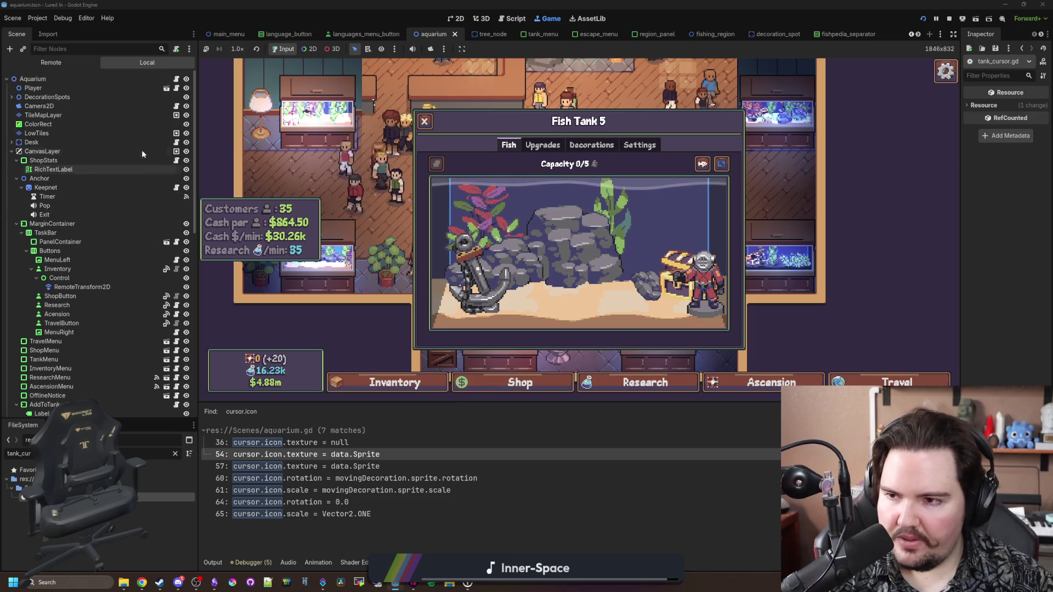
key(ctrl+F3)
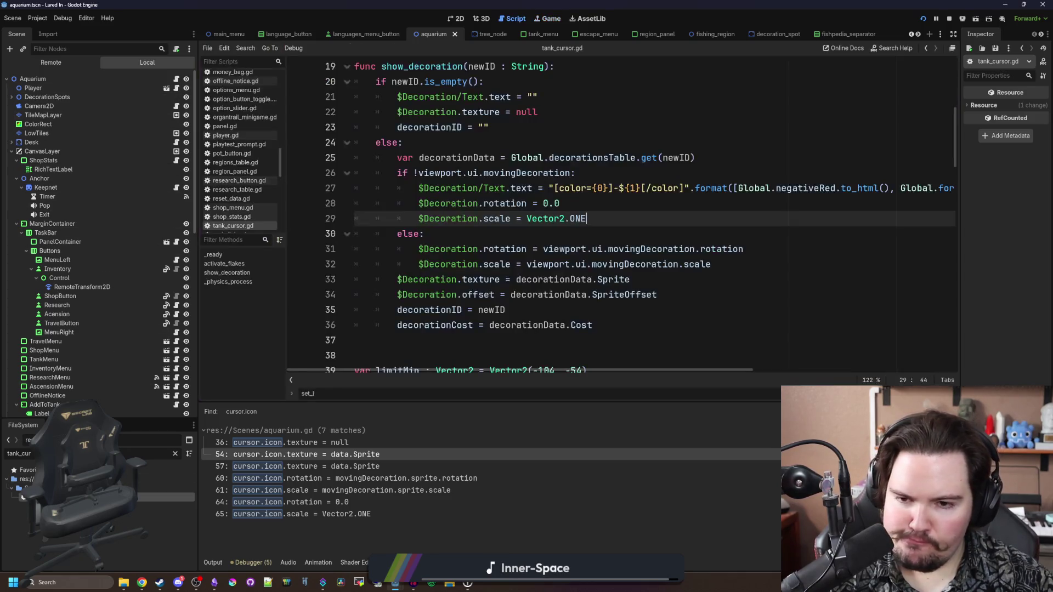
Step: Add a commented-out '#$Decoration.' placeholder on line 30 below the scale reset
key(Return)
text($)
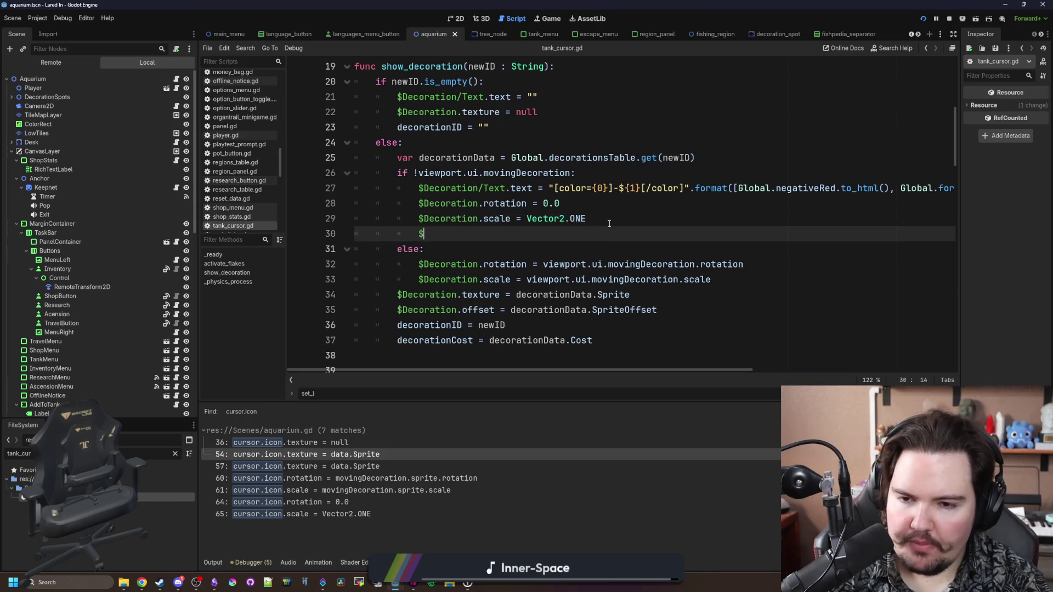
text(Decoration.)
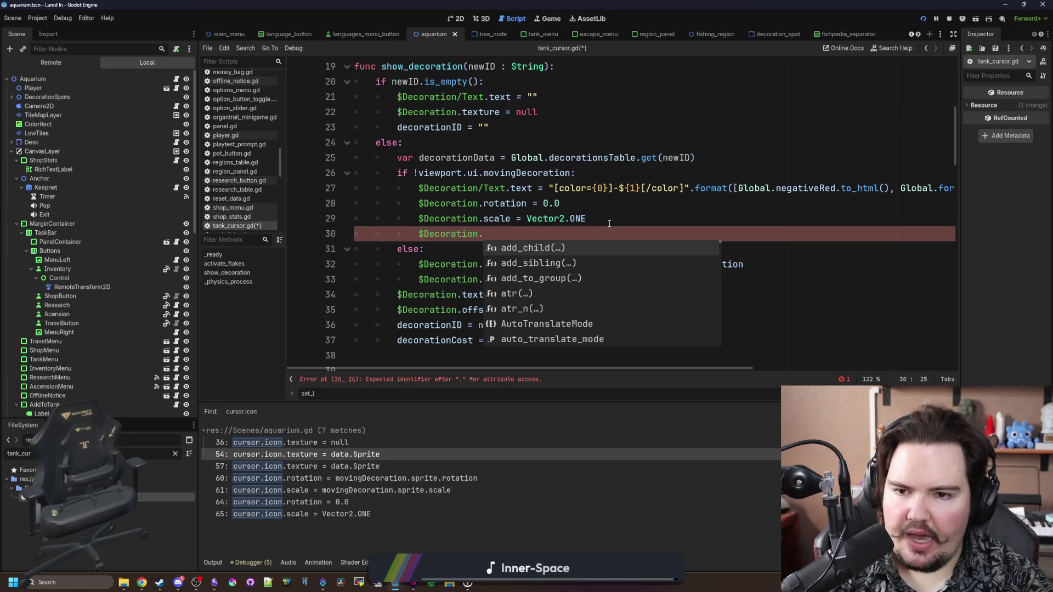
click(609, 223)
click(418, 235)
text(#)
scroll(494, 224, down, 2)
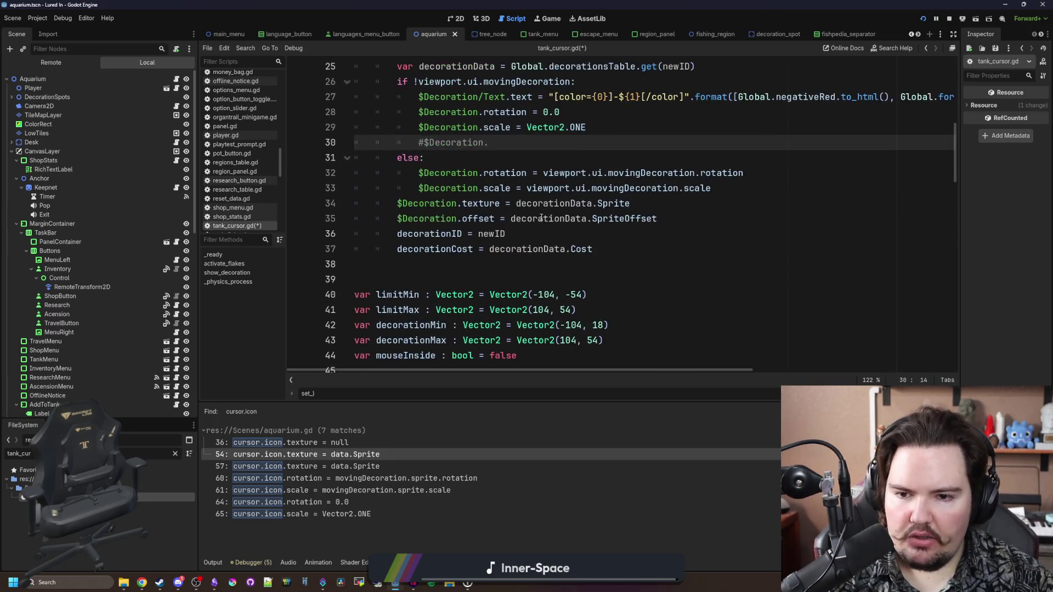
Step: Search tank_cursor.gd for 'flip_' and then 'scale = -1', then clear the search
key(ctrl+f)
text(flip_)
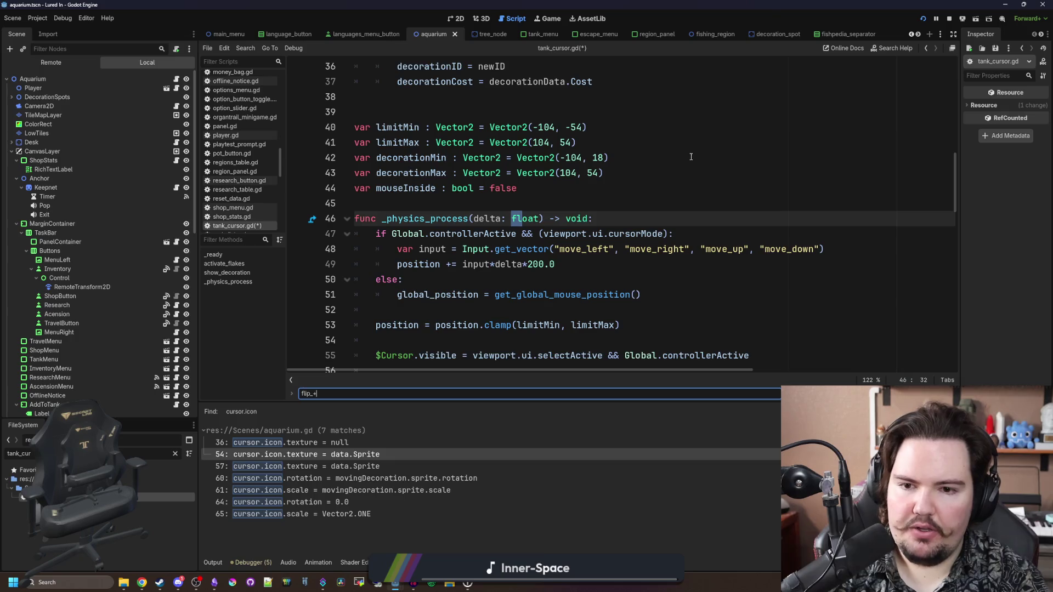
key(BackSpace)
key(BackSpace)
key(BackSpace)
text(sc)
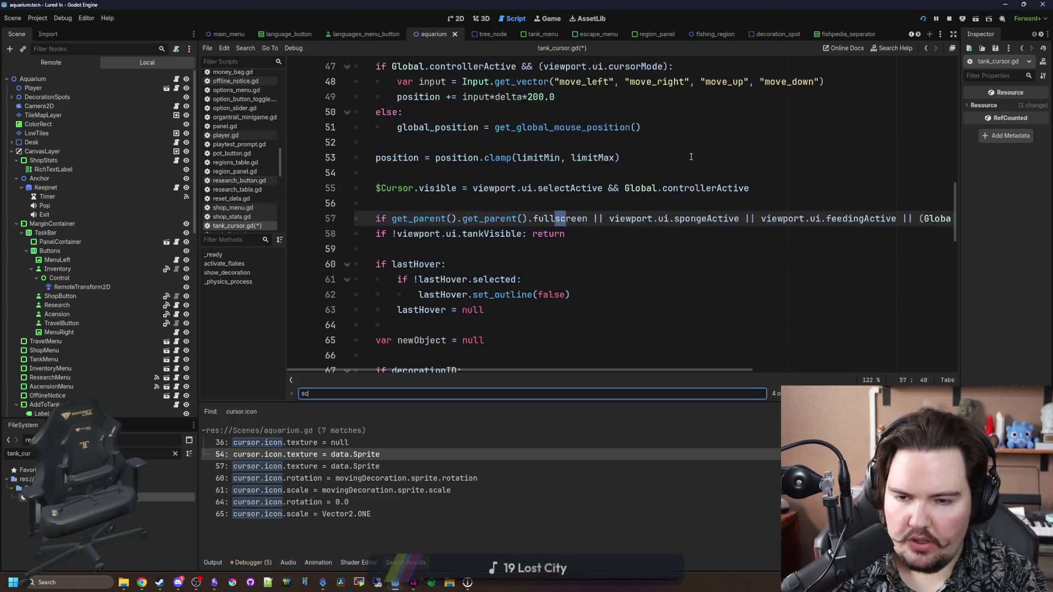
text(ale = -1)
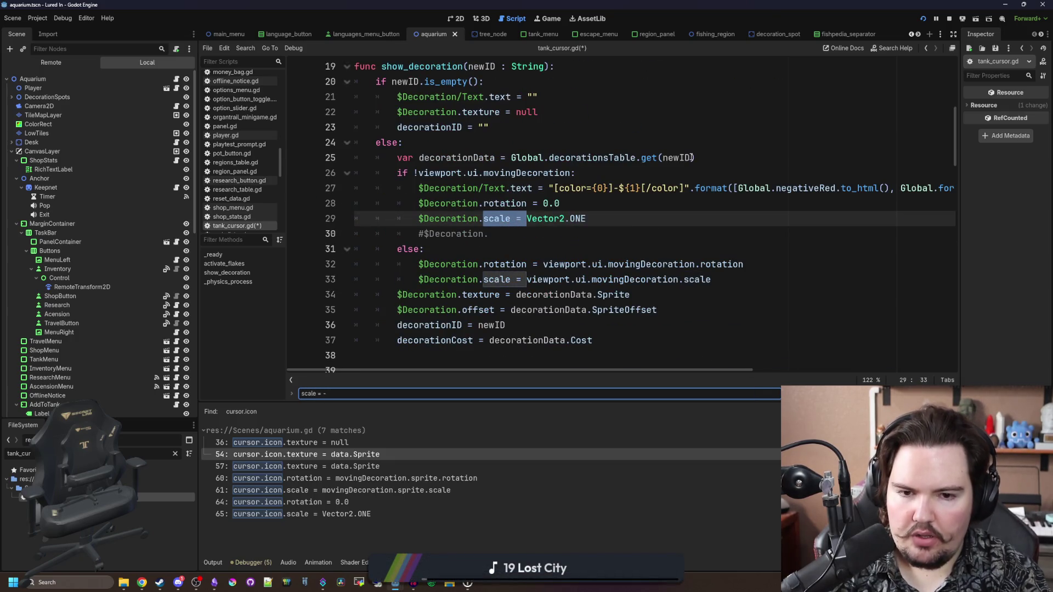
key(BackSpace)
key(BackSpace)
key(BackSpace)
Step: Save tank_cursor.gd and open the project-wide Find in Files search
scroll(692, 157, up, 6)
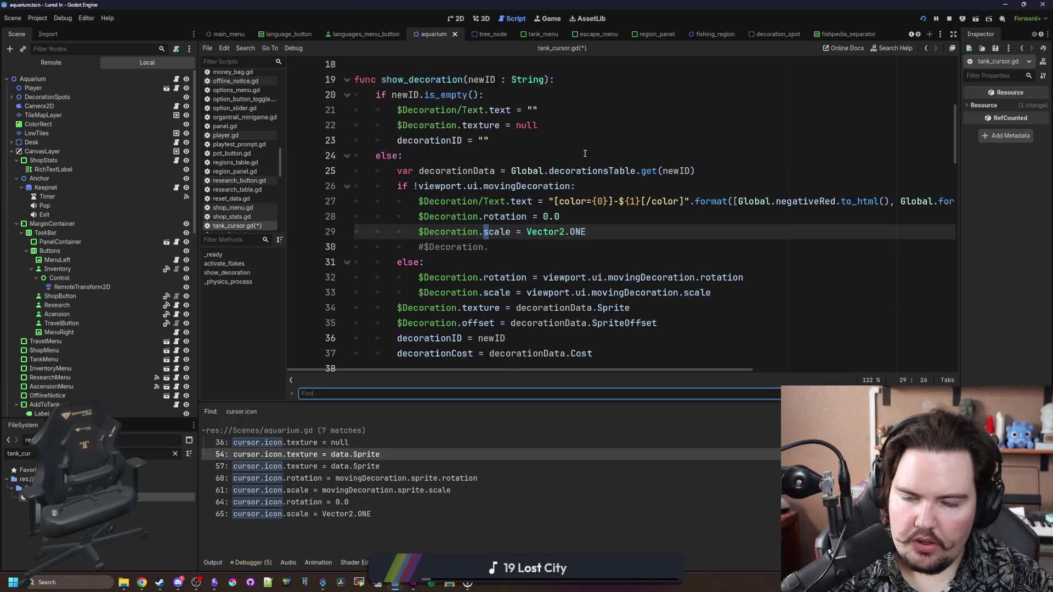
scroll(476, 195, down, 3)
scroll(476, 195, down, 2)
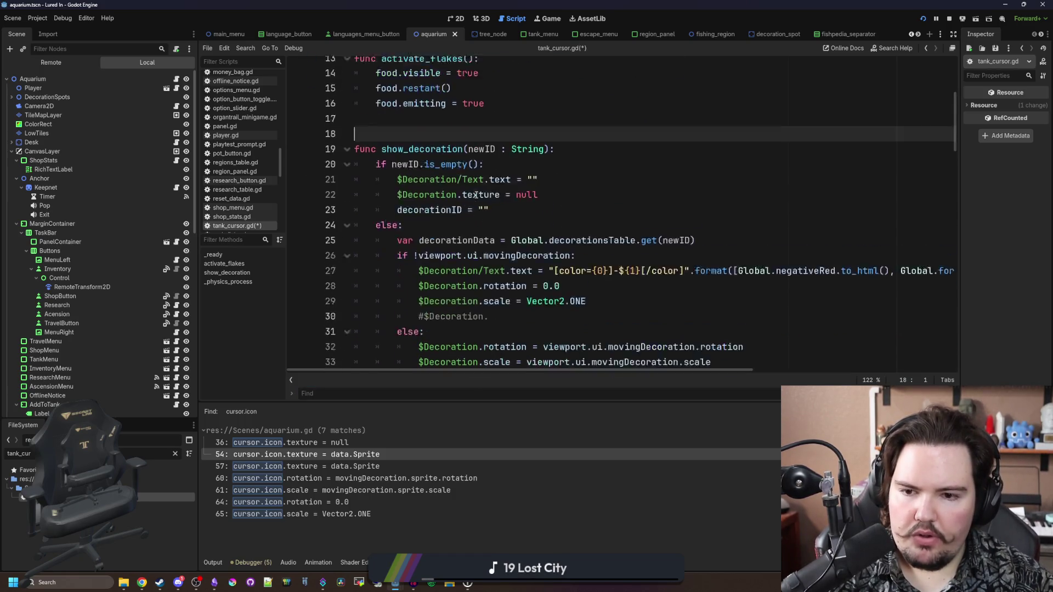
click(535, 172)
key(ctrl+s)
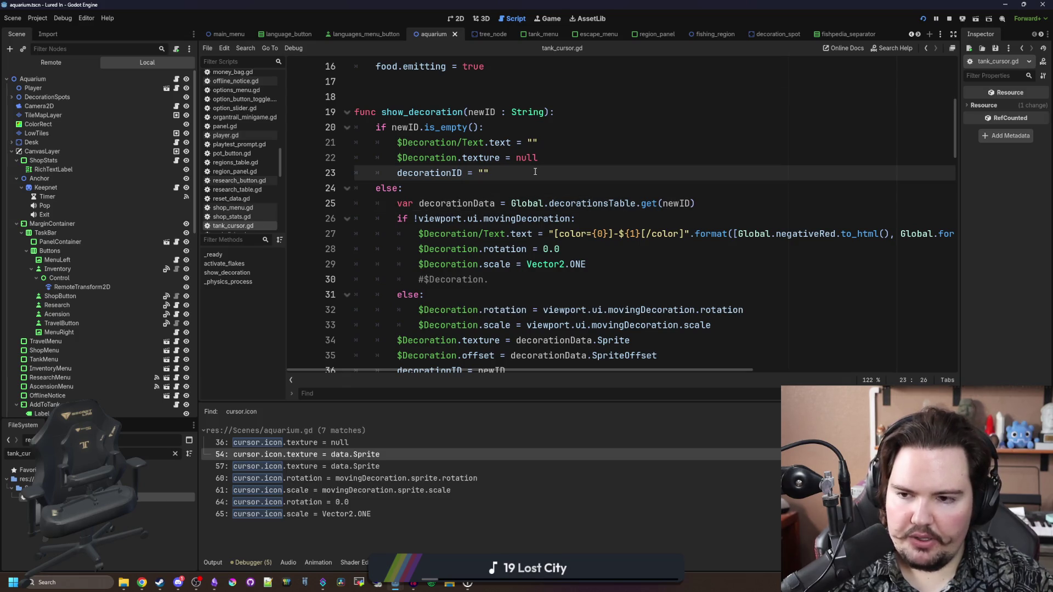
key(ctrl+shift+f)
Step: Check the flip_h match in decoration_spot.gd, then go back to tank_cursor.gd
text(dec)
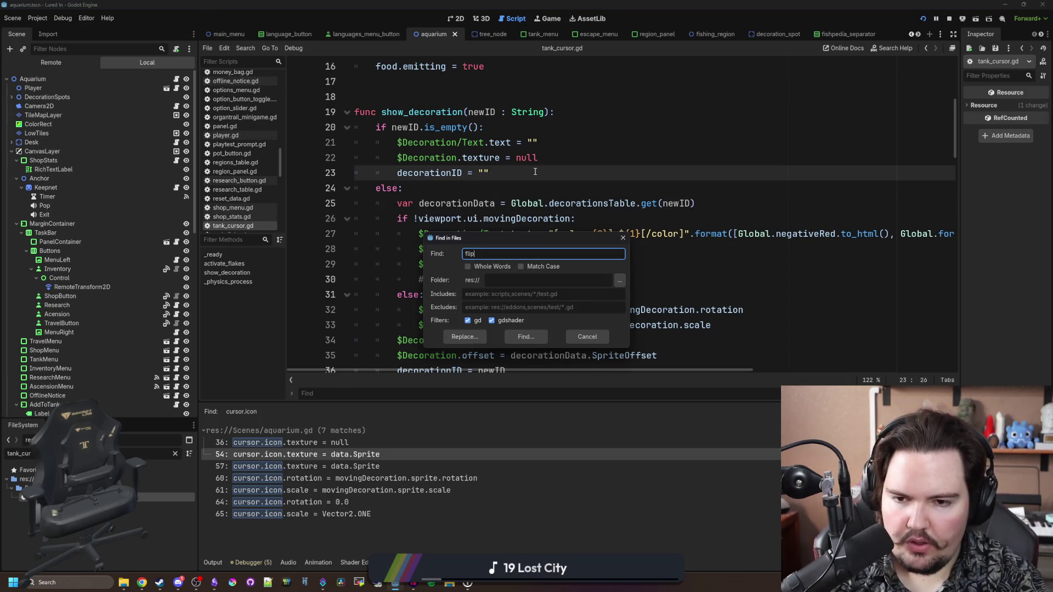
key(Escape)
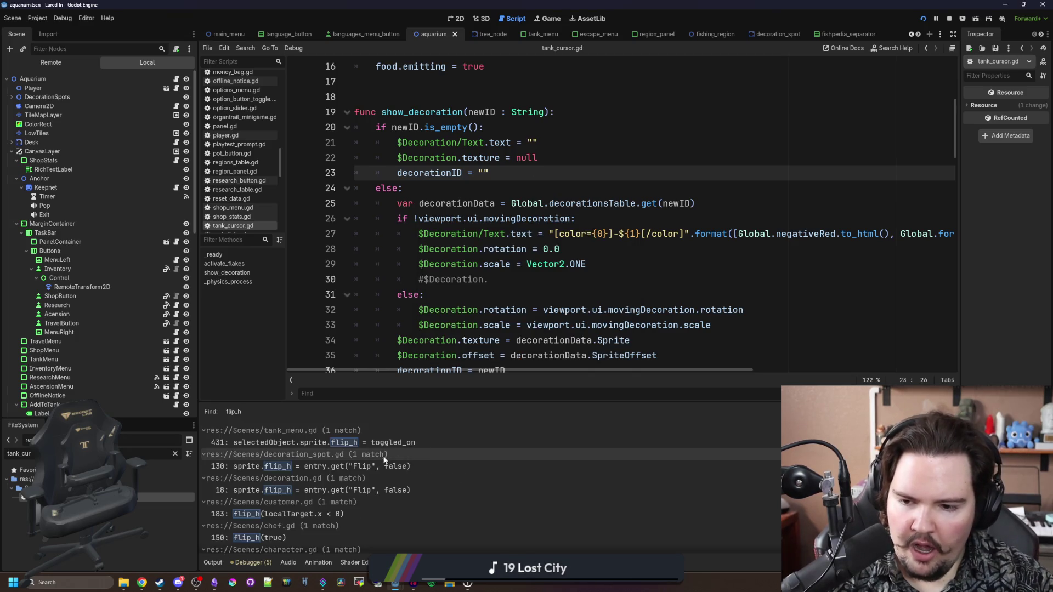
click(368, 467)
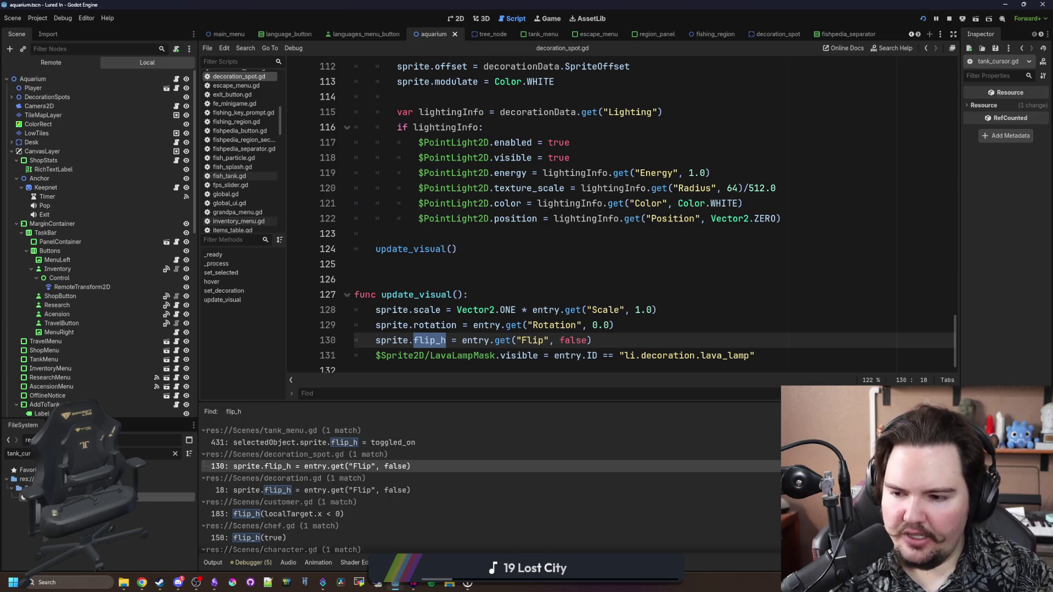
double_click(165, 497)
scroll(456, 229, down, 1)
Step: Turn line 30 into '$Decoration.flip_h = false' in the non-moving branch
click(490, 236)
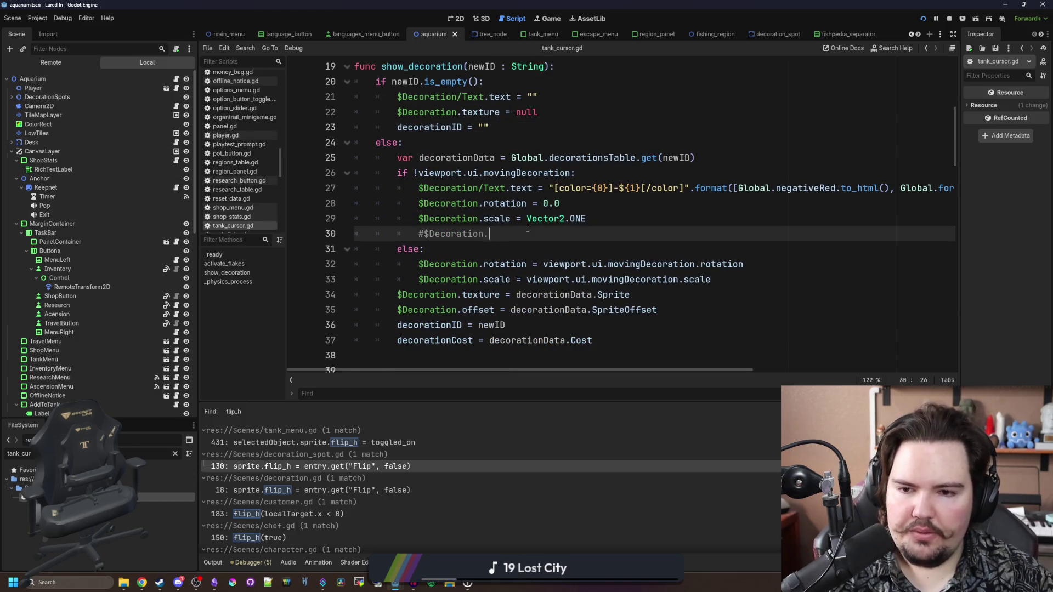
key(BackSpace)
click(540, 236)
text(flip-)
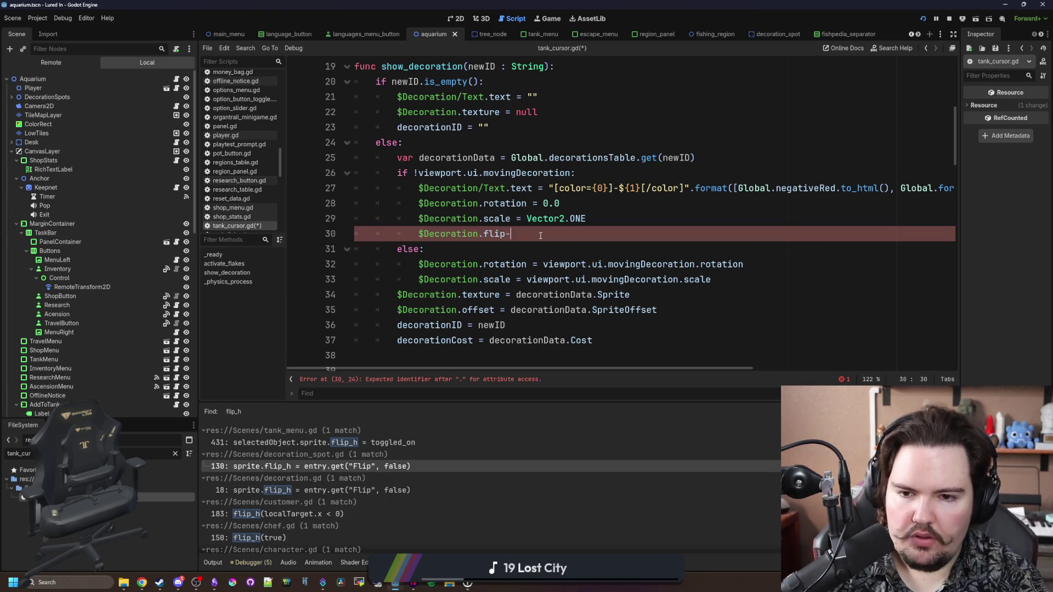
key(BackSpace)
text(_h )
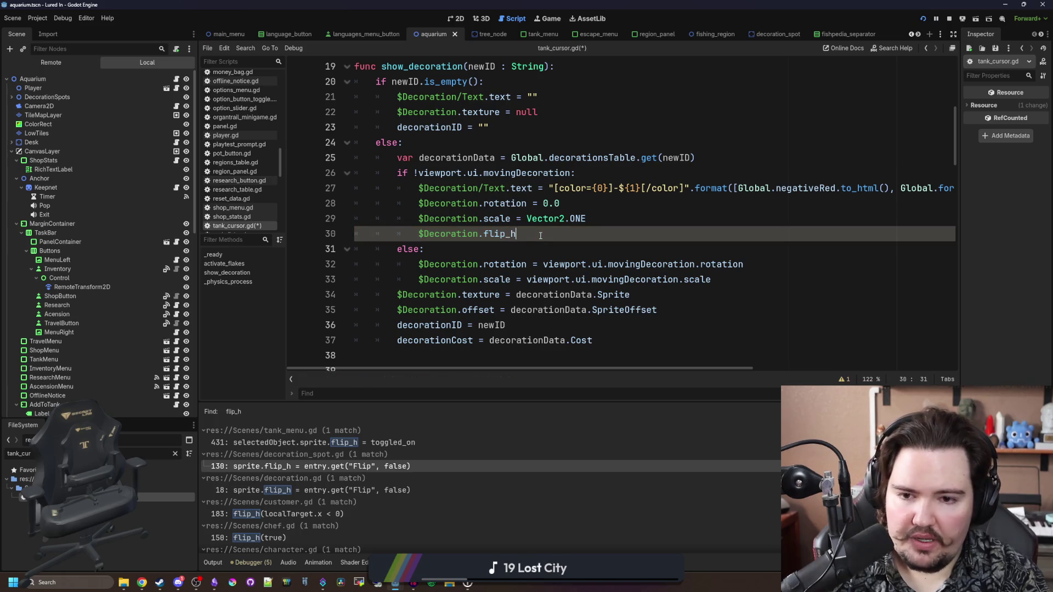
text(= false)
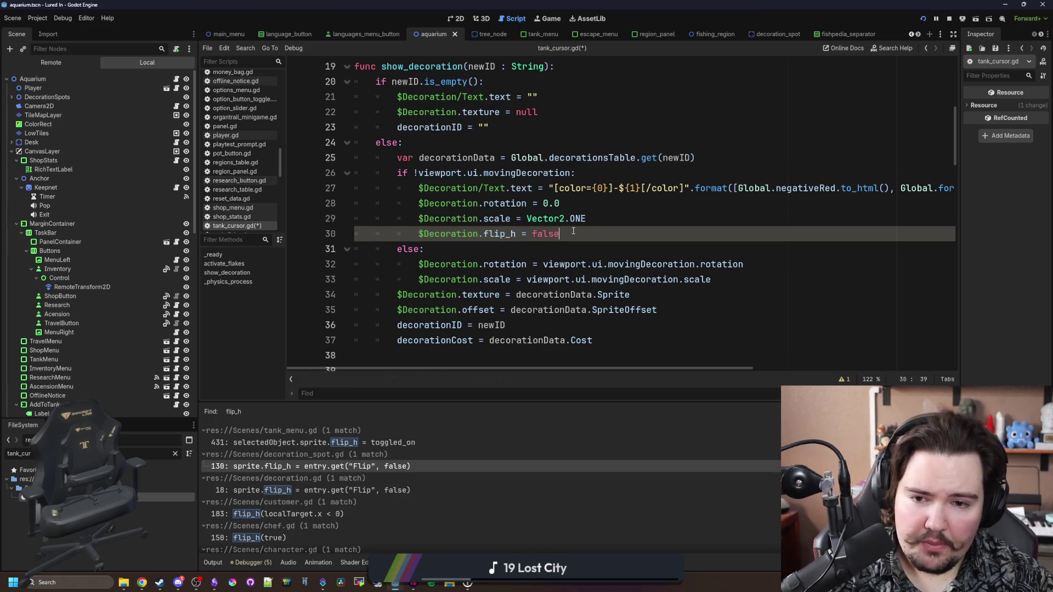
Step: Add '$Decoration.flip_h = viewport.ui.movingDecoration.flip_h' below line 33, save, and switch to the game
drag(560, 235, 415, 234)
key(ctrl+c)
click(718, 280)
key(Return)
key(ctrl+v)
key(BackSpace)
key(BackSpace)
key(BackSpace)
key(BackSpace)
key(BackSpace)
text(viewport.)
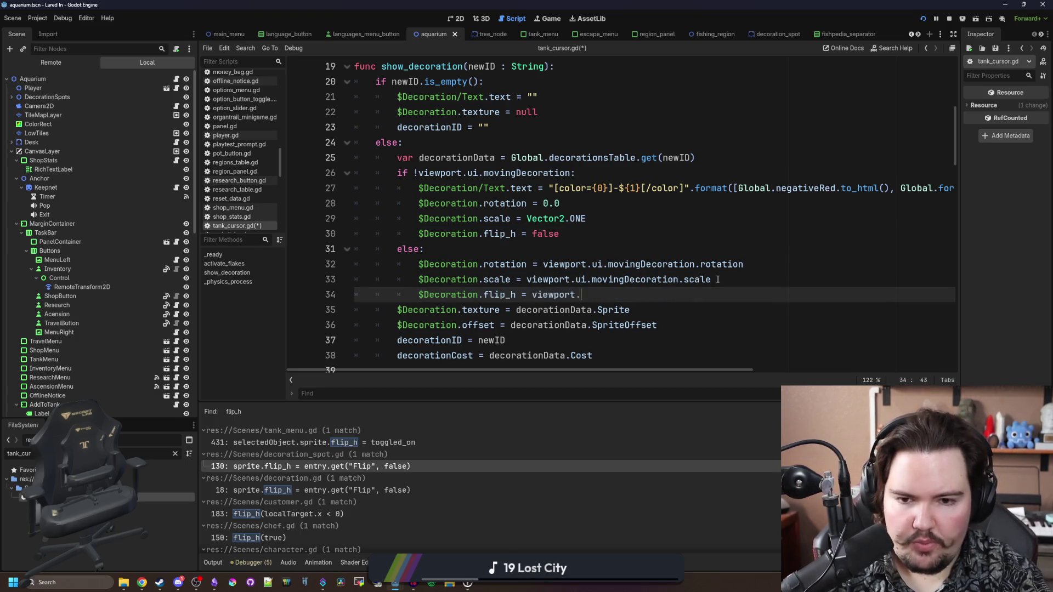
text(ui.movingDecora)
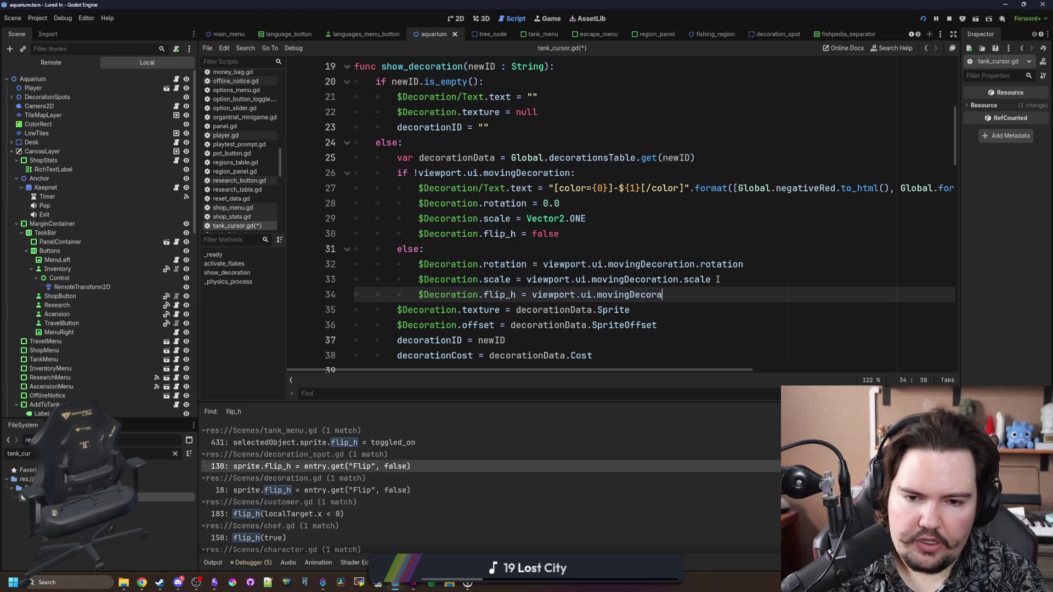
text(tion.flip_h)
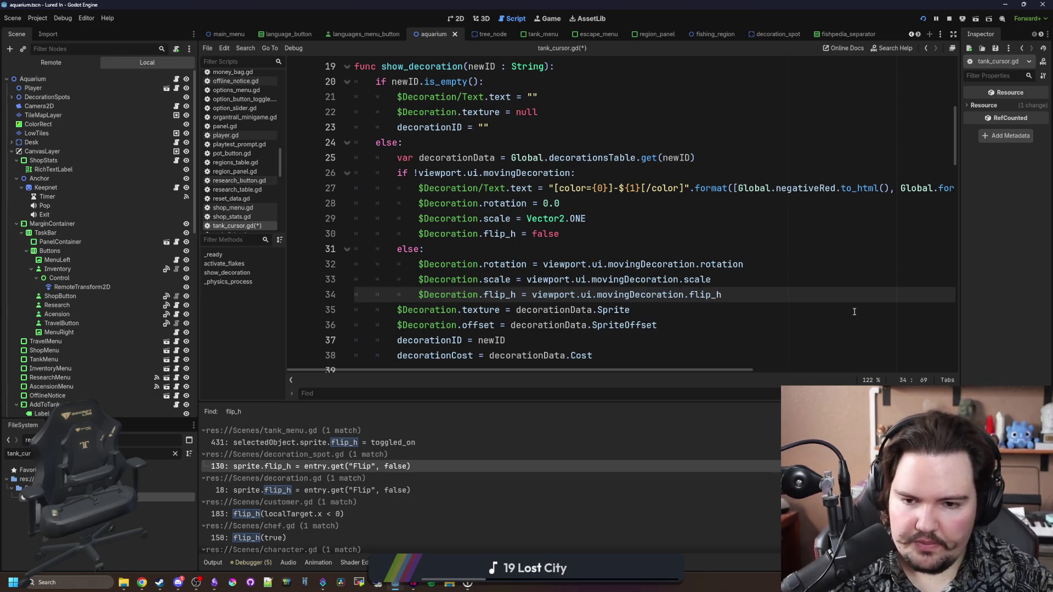
click(854, 311)
key(ctrl+s)
click(548, 18)
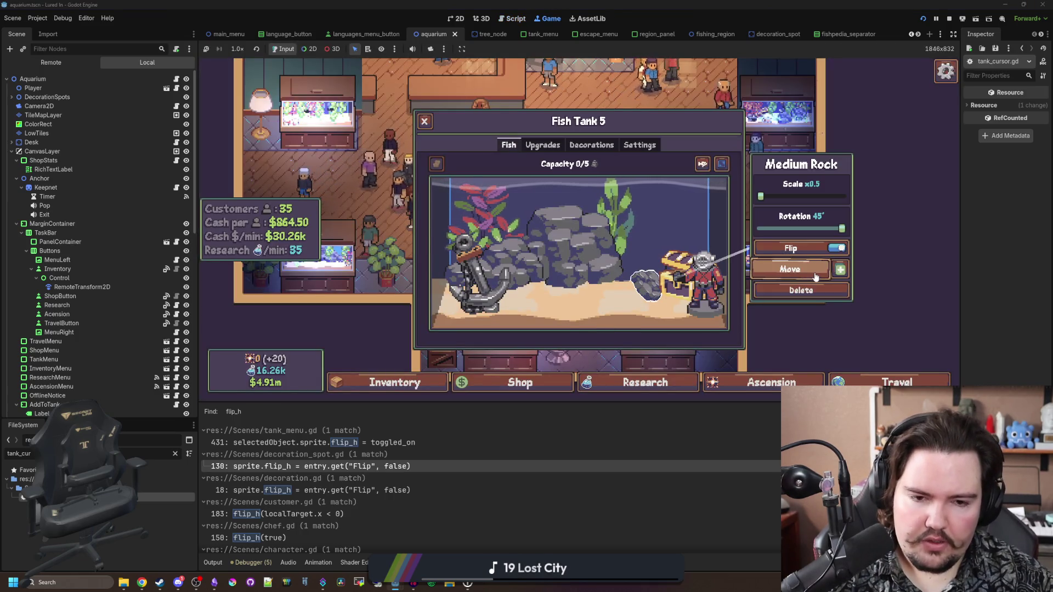
Step: Move the Medium Rock in Fish Tank 5, triggering the flip_h error, then focus the FileSystem filter
click(816, 277)
scroll(588, 309, up, 1)
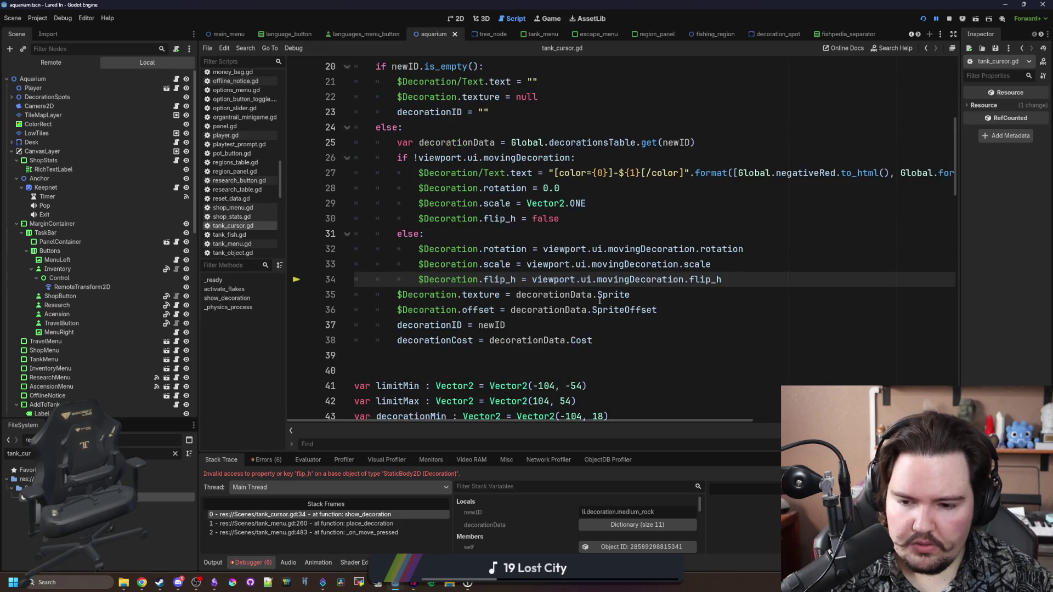
click(758, 268)
click(602, 231)
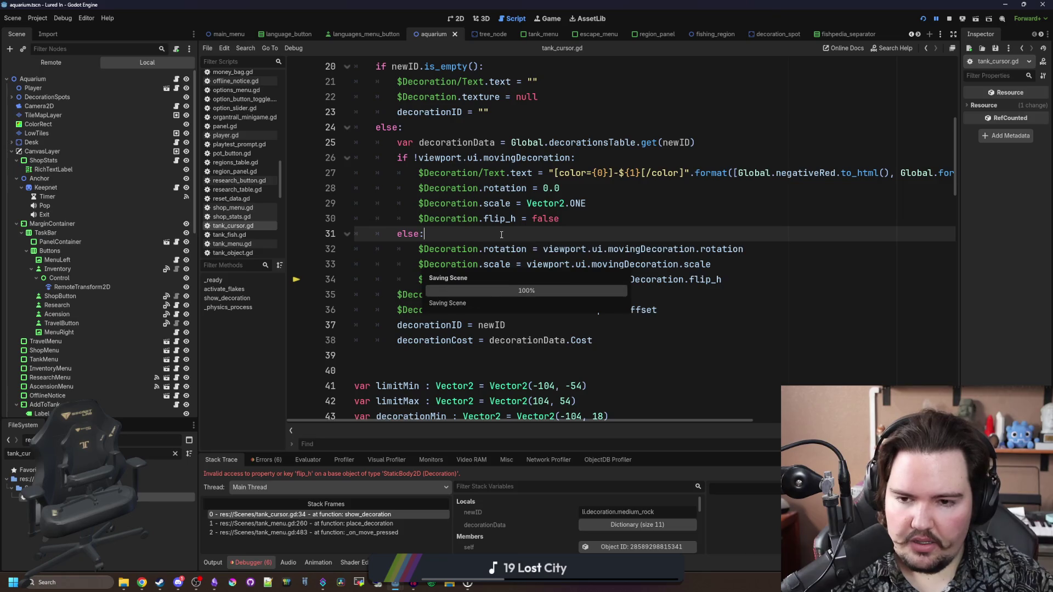
click(175, 453)
Step: Filter files by 'decoratio', open decoration.tscn and review decoration_spot.gd's sprite.flip_h code
text(decoratio)
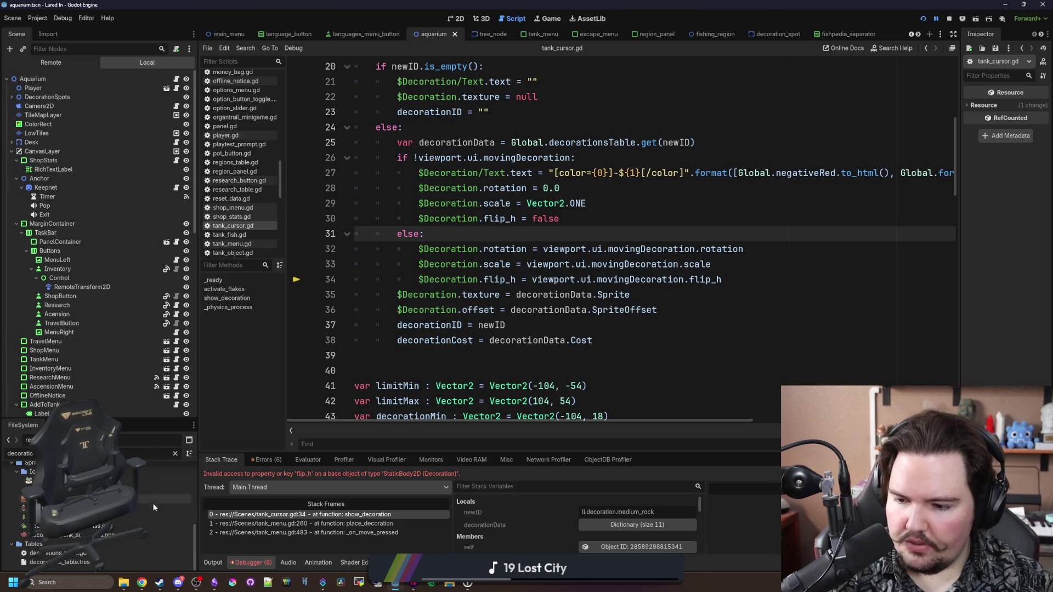
scroll(141, 516, up, 3)
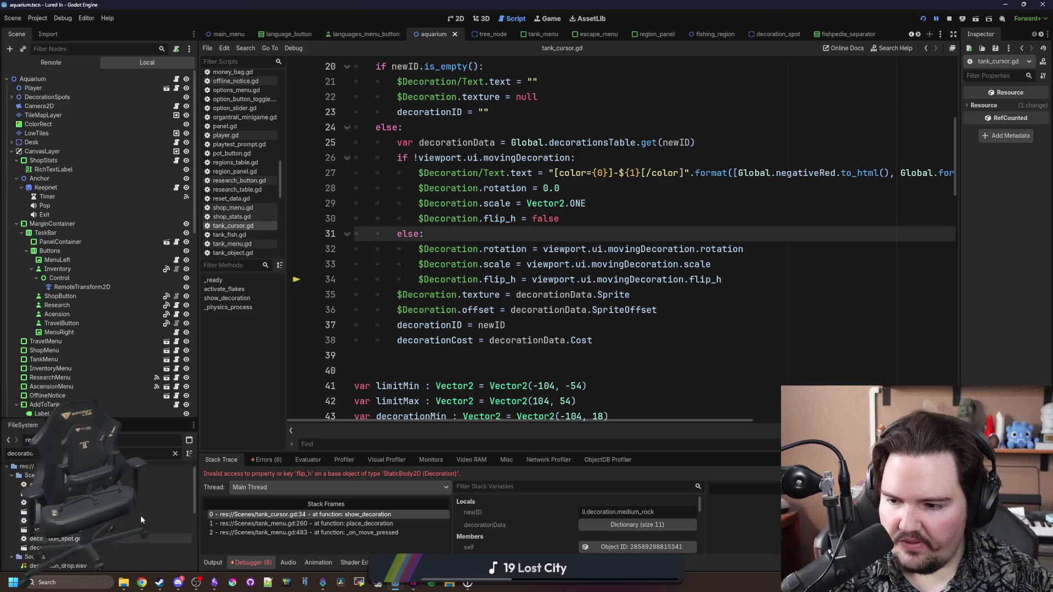
double_click(83, 525)
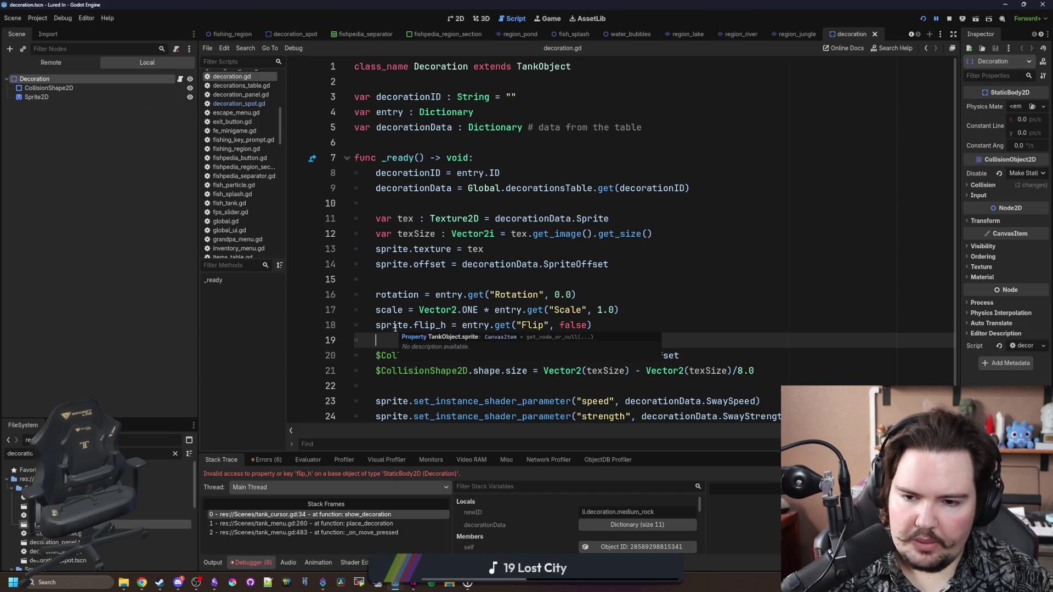
click(239, 104)
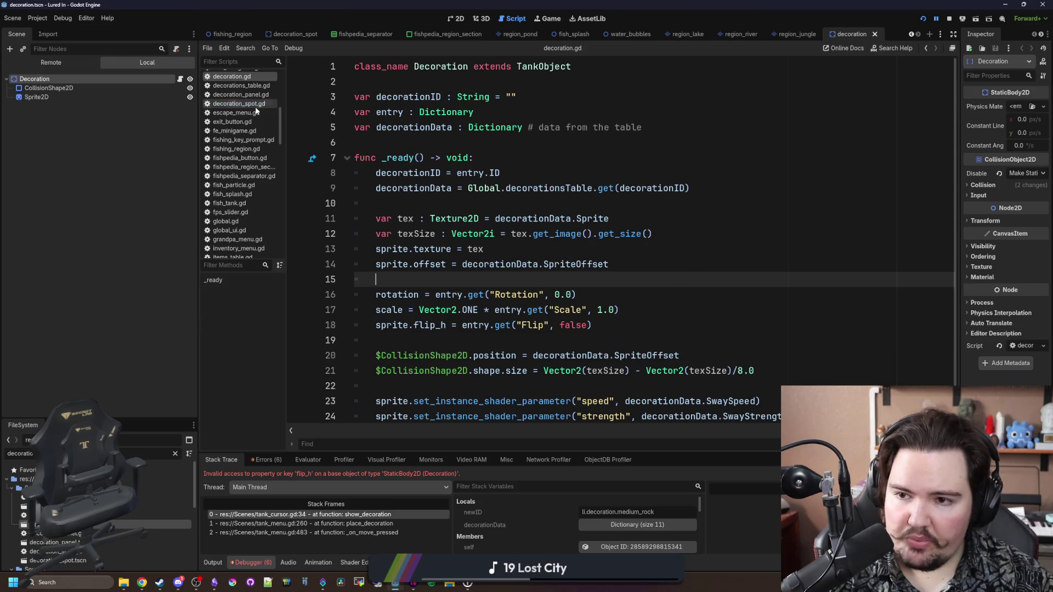
key(Up)
key(Up)
key(Up)
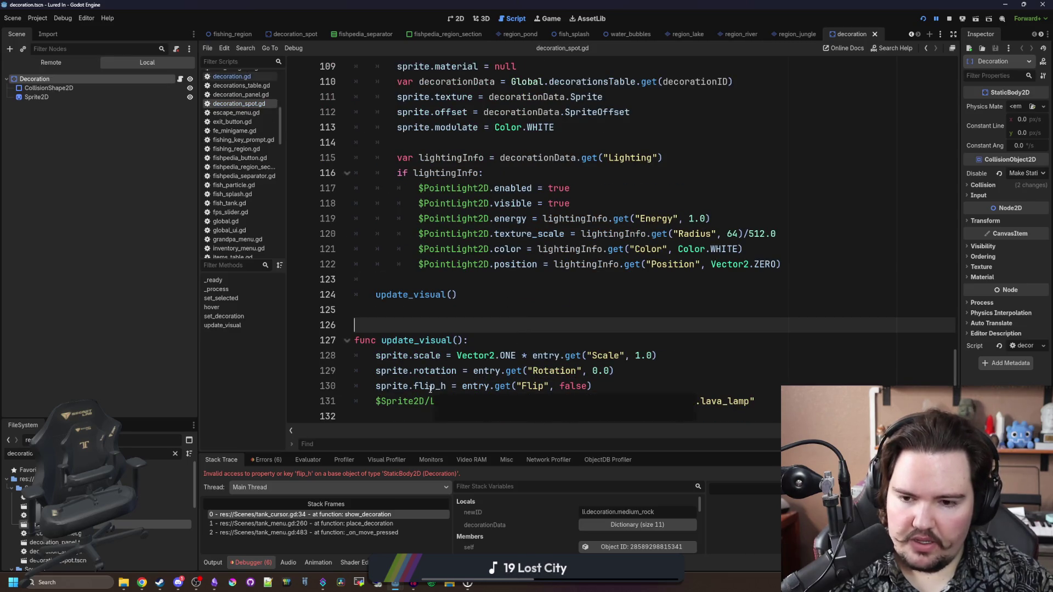
key(Up)
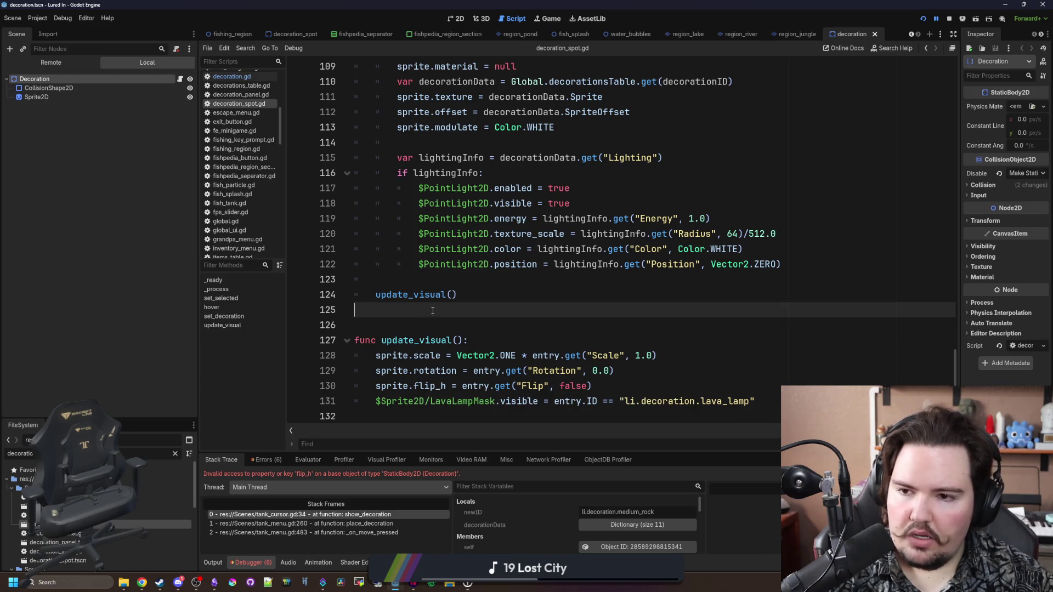
Step: Filter files by 'tank_cur' and reopen tank_cursor.gd
click(175, 455)
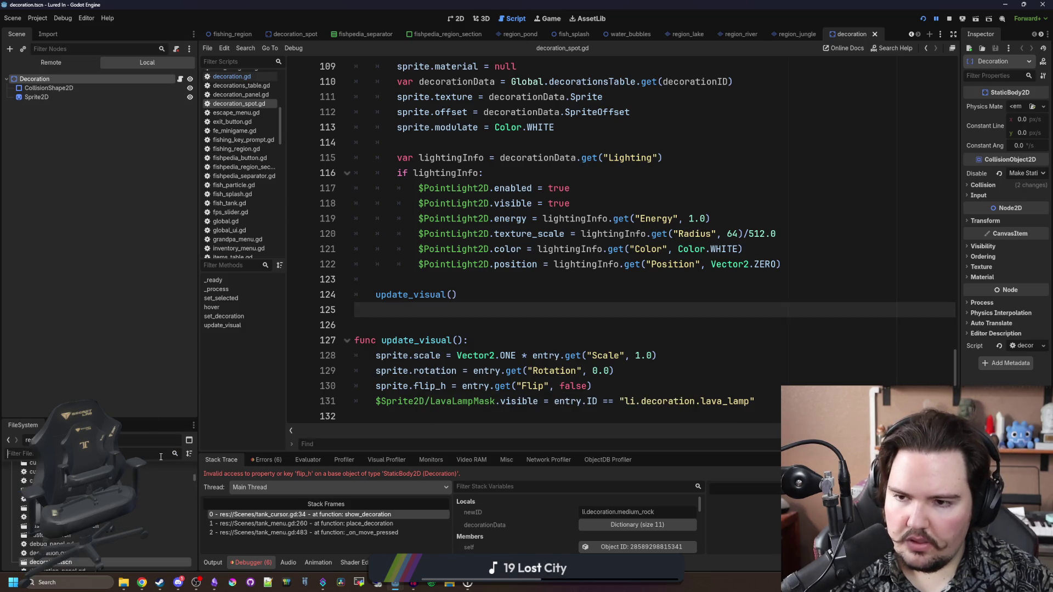
text(tank)
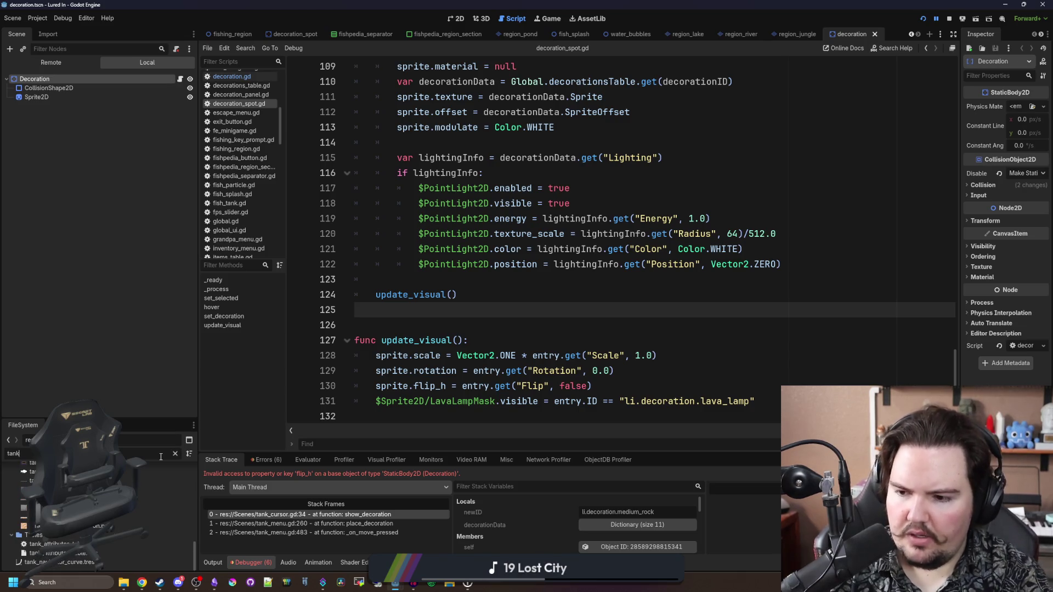
text(_cur)
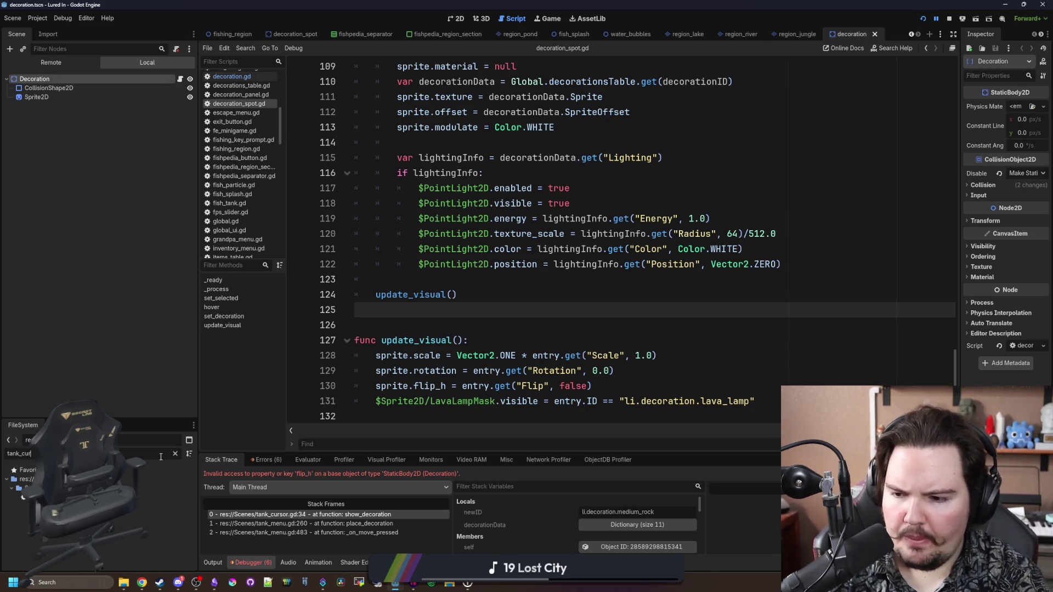
double_click(159, 497)
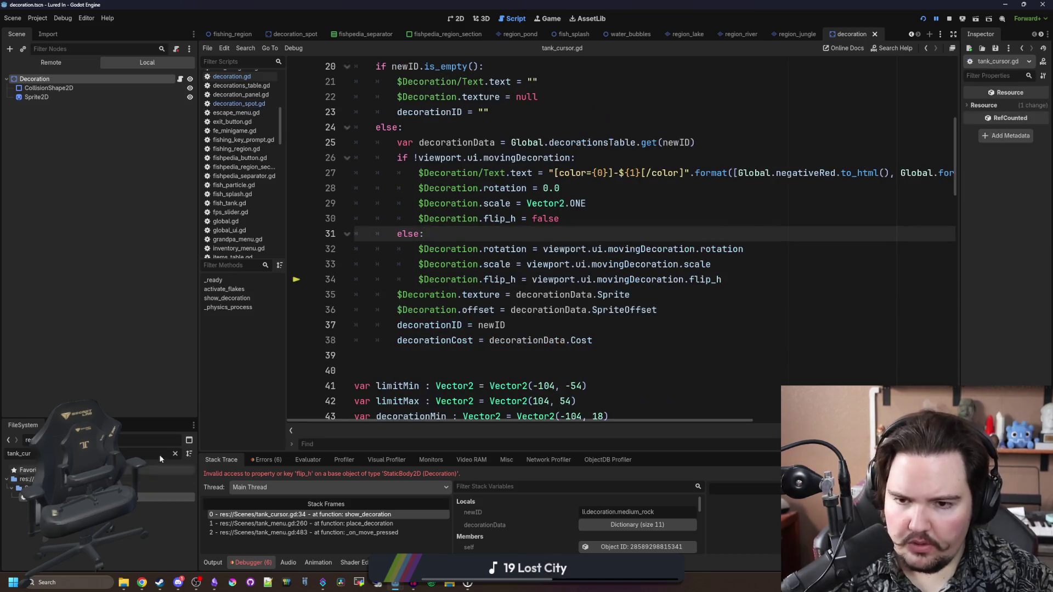
Step: Insert 'sprite.' before flip_h on line 34, undoing a stray edit on line 30
click(483, 280)
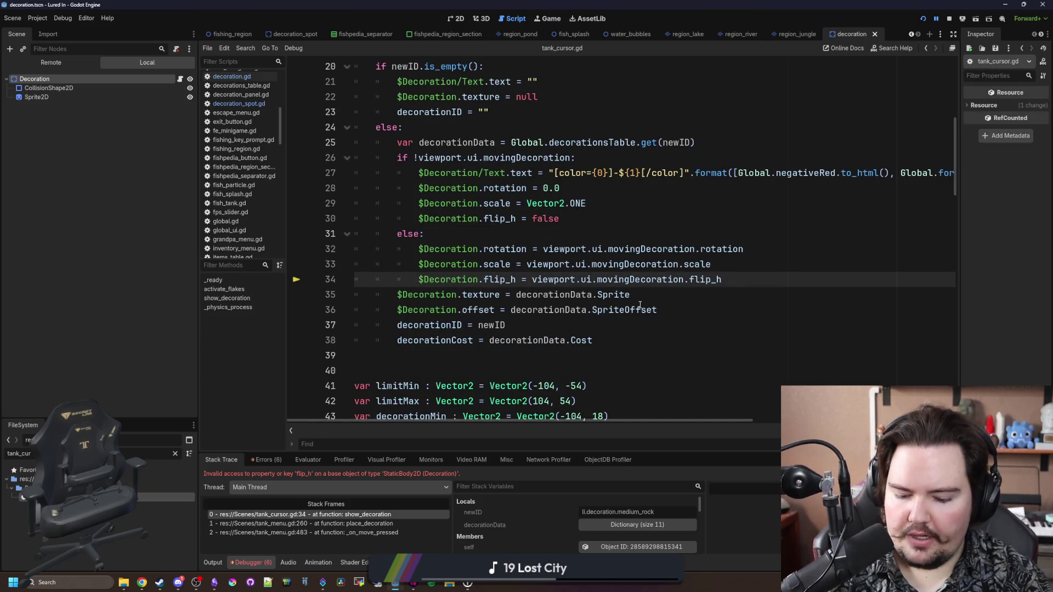
text(sprite.)
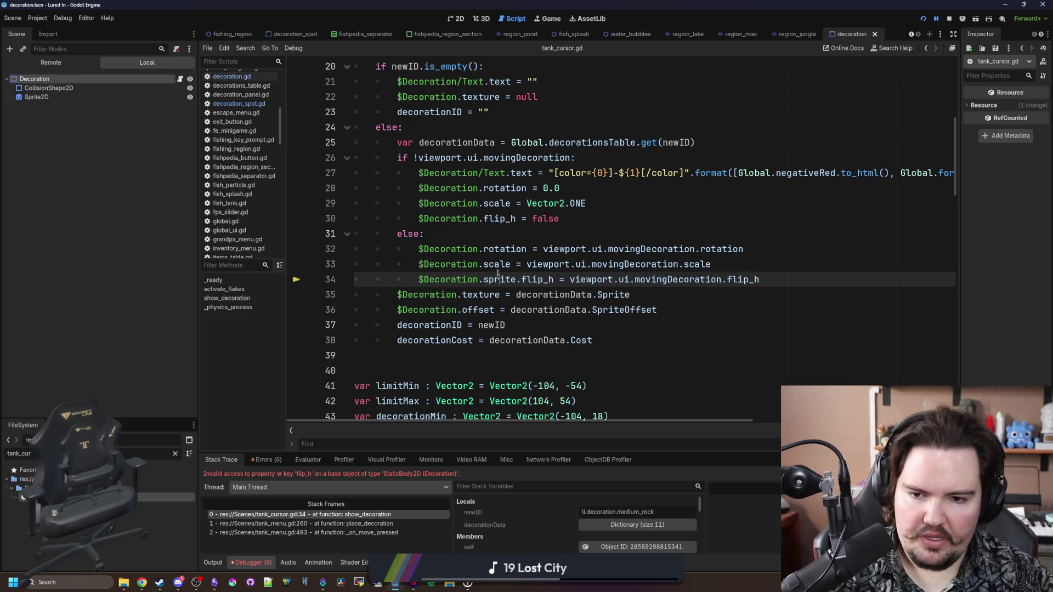
double_click(499, 280)
key(ctrl+c)
click(484, 219)
key(ctrl+v)
text(.)
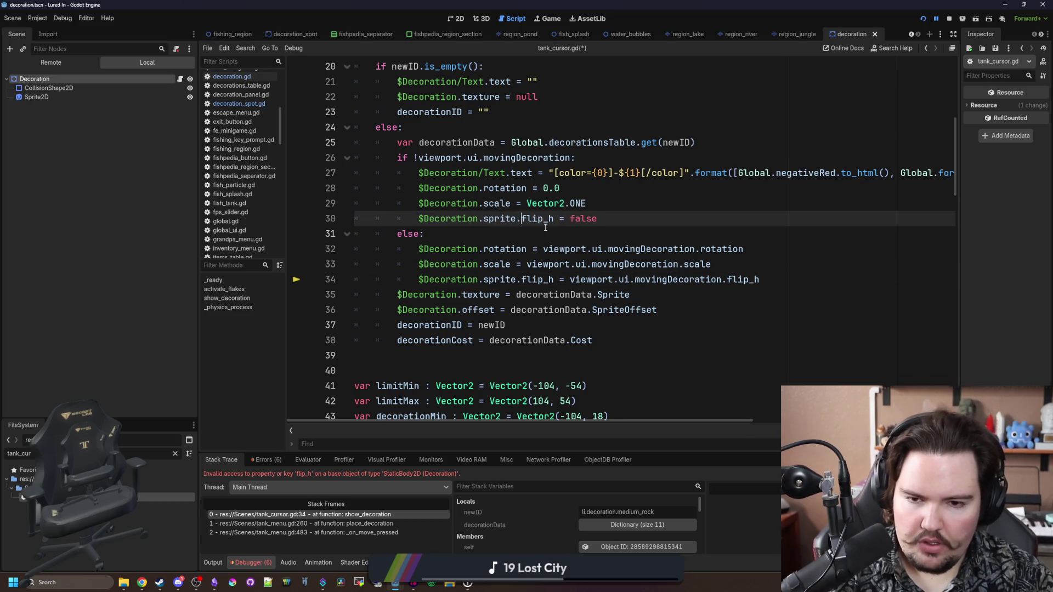
key(BackSpace)
key(BackSpace)
key(BackSpace)
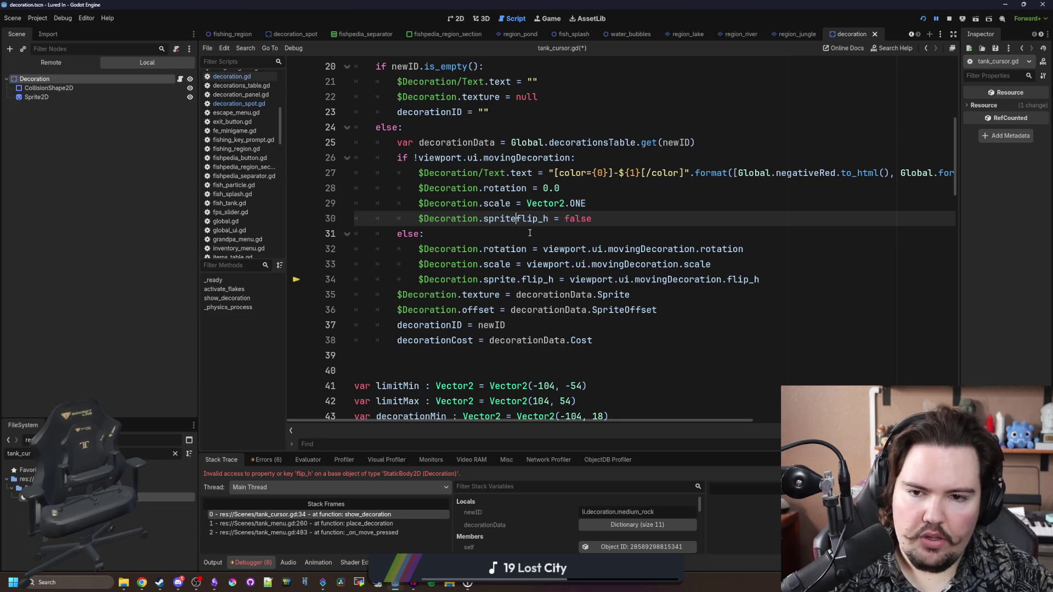
Step: Make line 34 read from viewport.ui.movingDecoration.sprite.flip_h, save, and resume the game with F12
drag(522, 280, 484, 280)
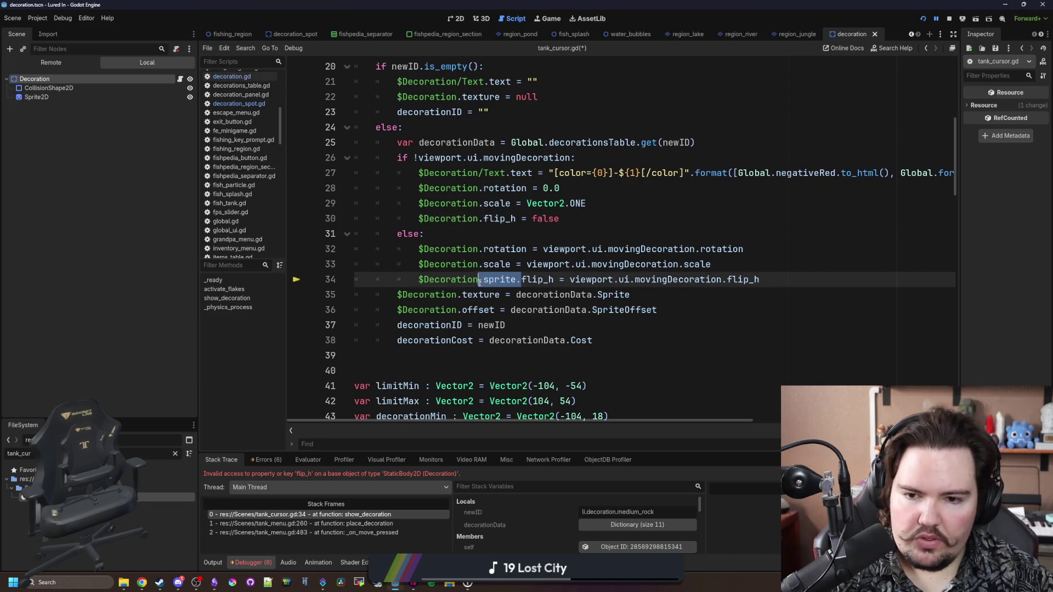
key(BackSpace)
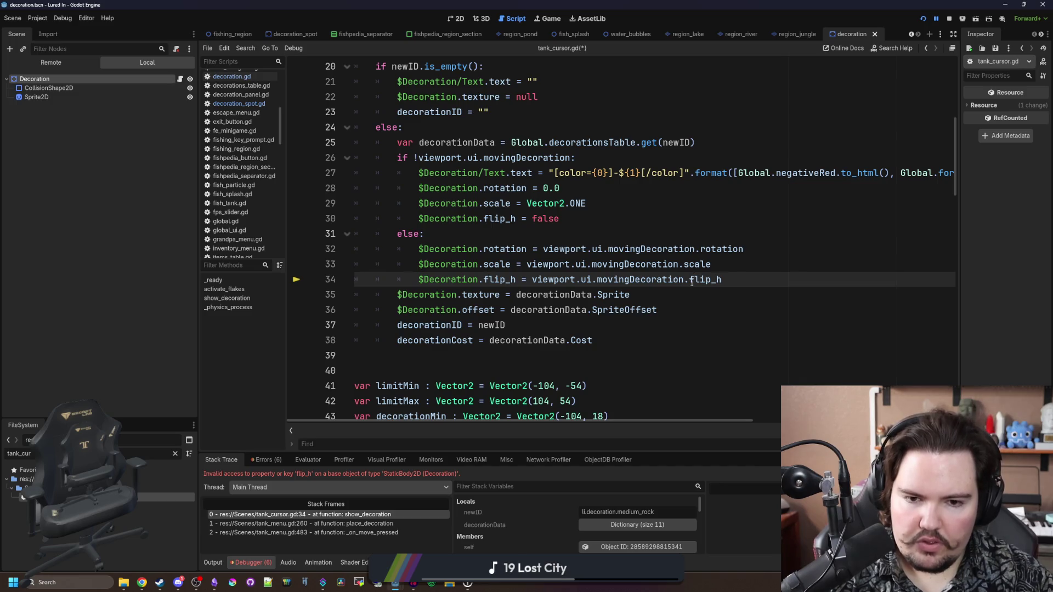
text(sprite.)
click(776, 248)
key(ctrl+s)
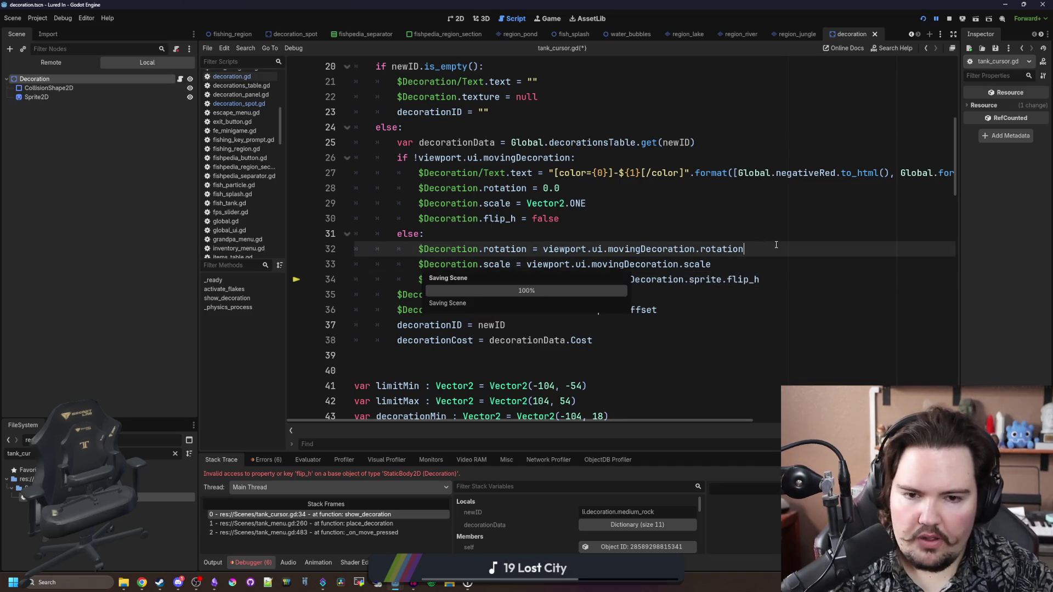
key(F12)
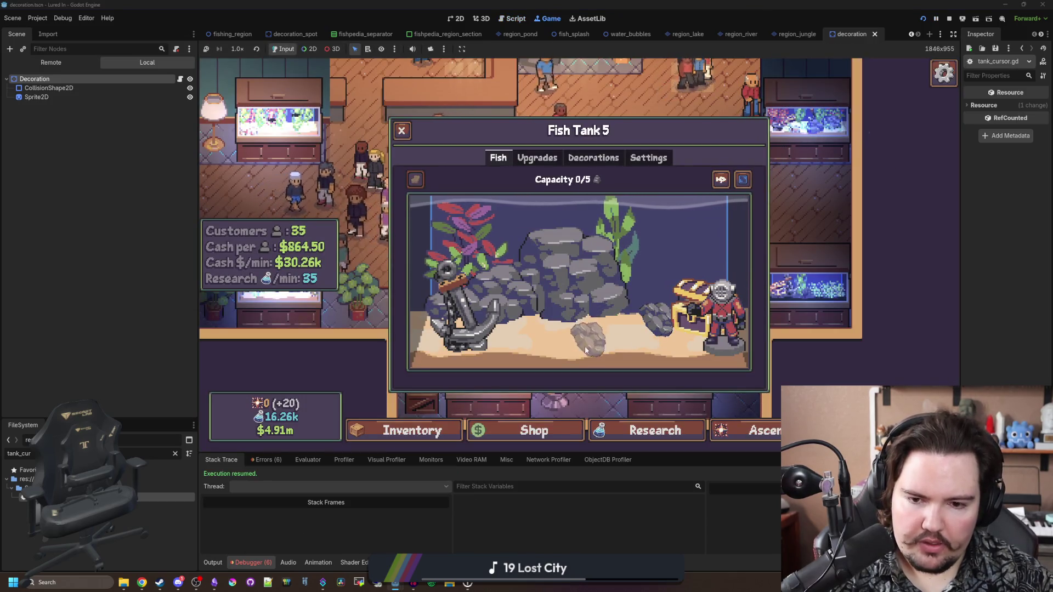
Step: Drop the rock back, close Fish Tank 5, and start then cancel moving the stone statue
click(615, 334)
click(419, 187)
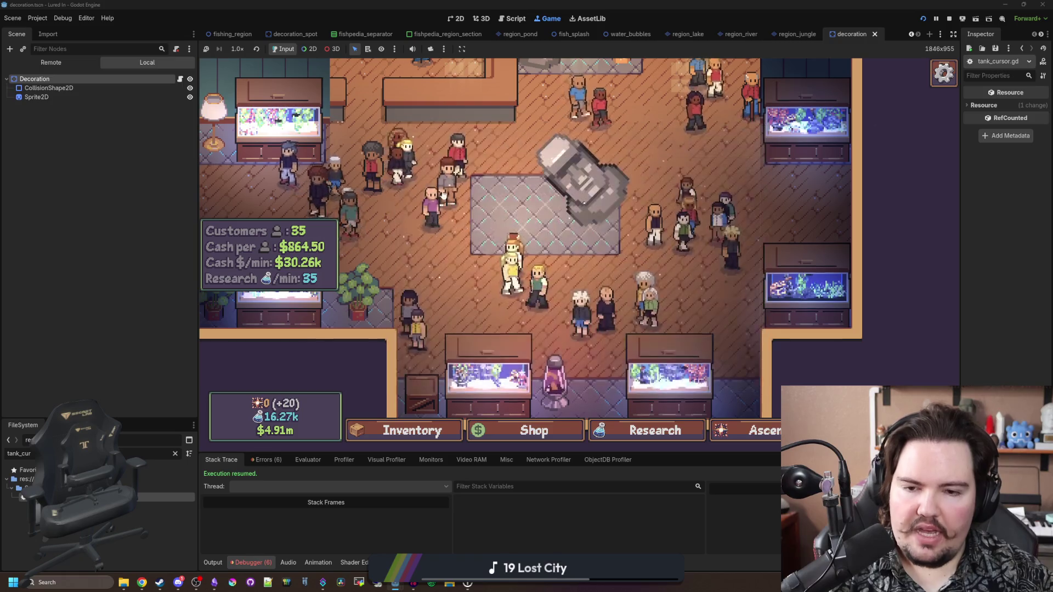
click(554, 236)
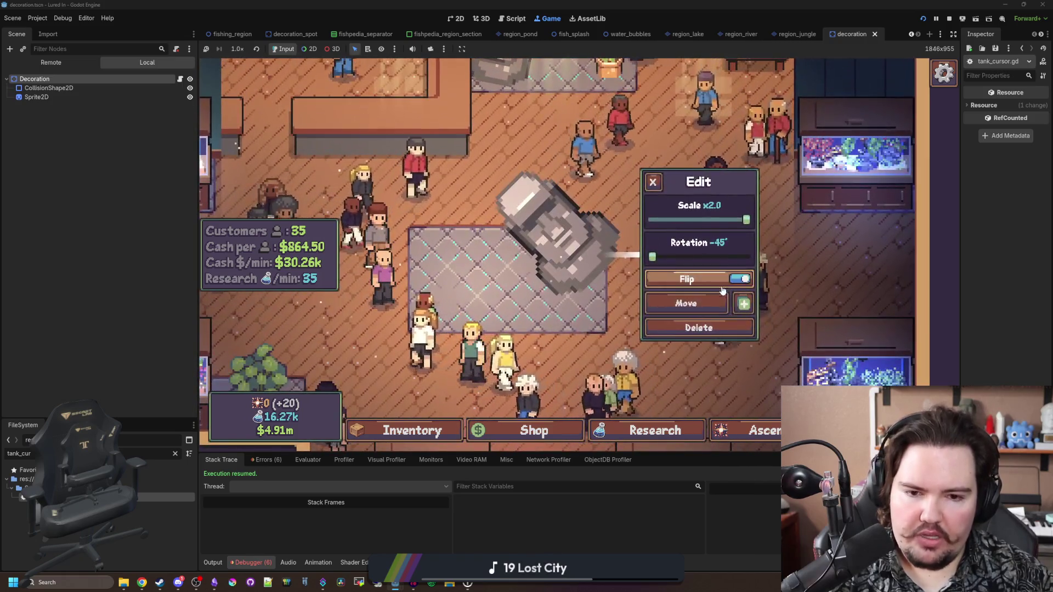
click(713, 303)
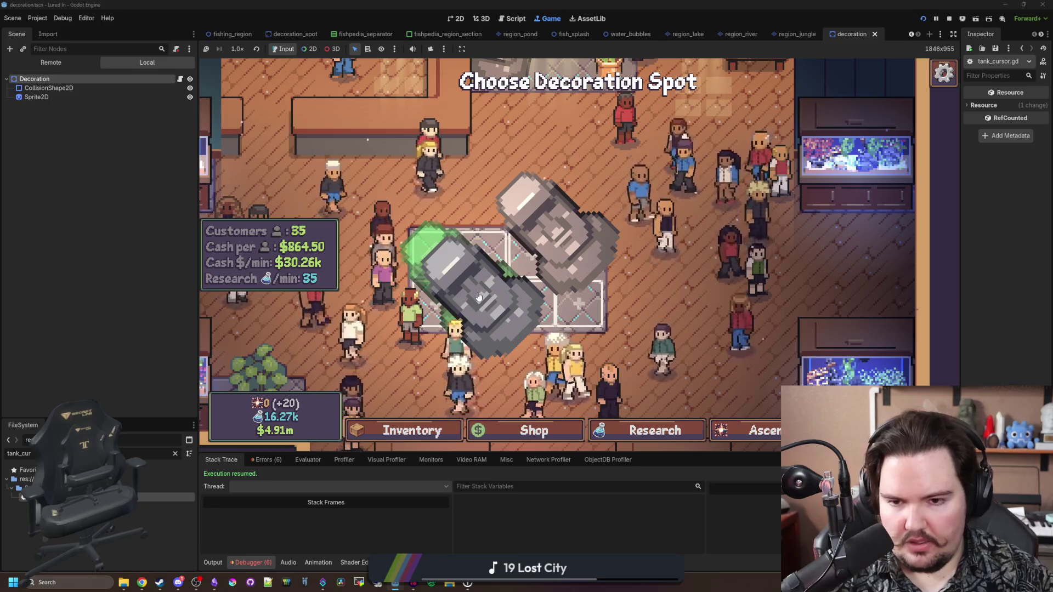
right_click(478, 296)
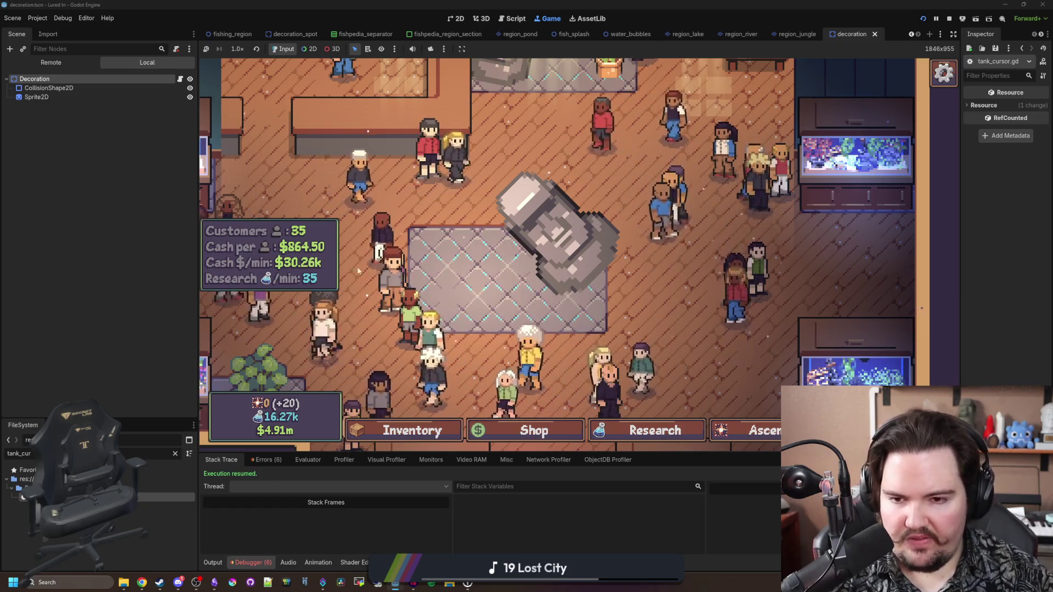
Step: Filter the FileSystem for 'decoration_s' and open decoration_spot.gd
double_click(154, 453)
text(decoratio)
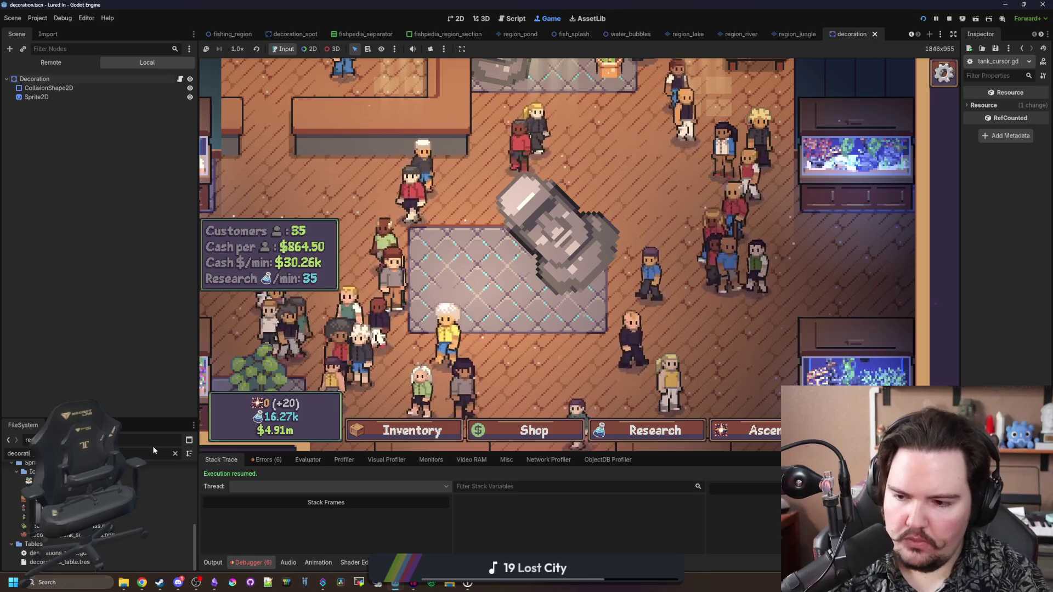
text(n_s)
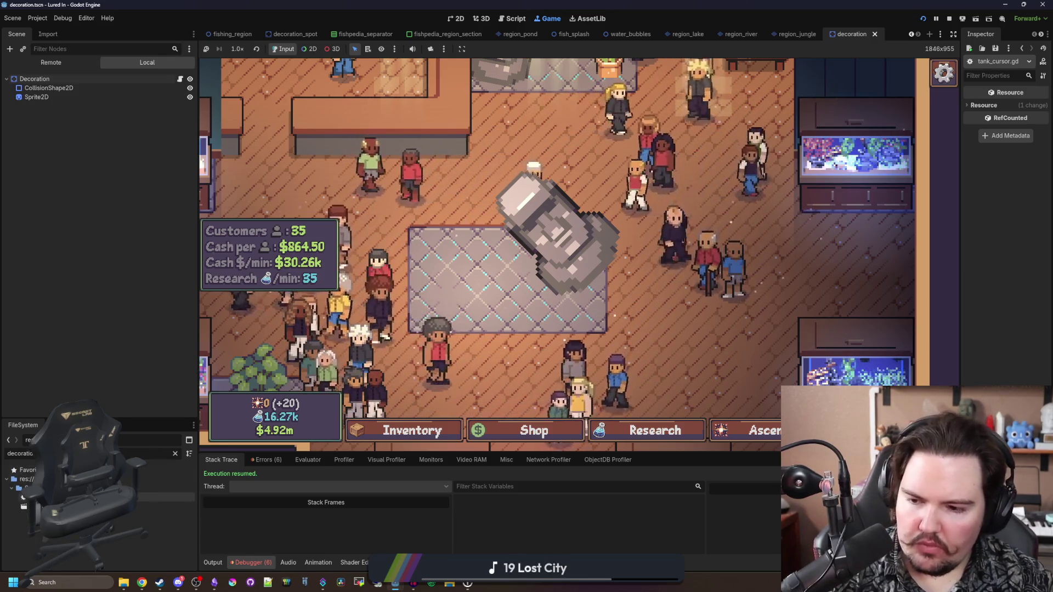
double_click(82, 498)
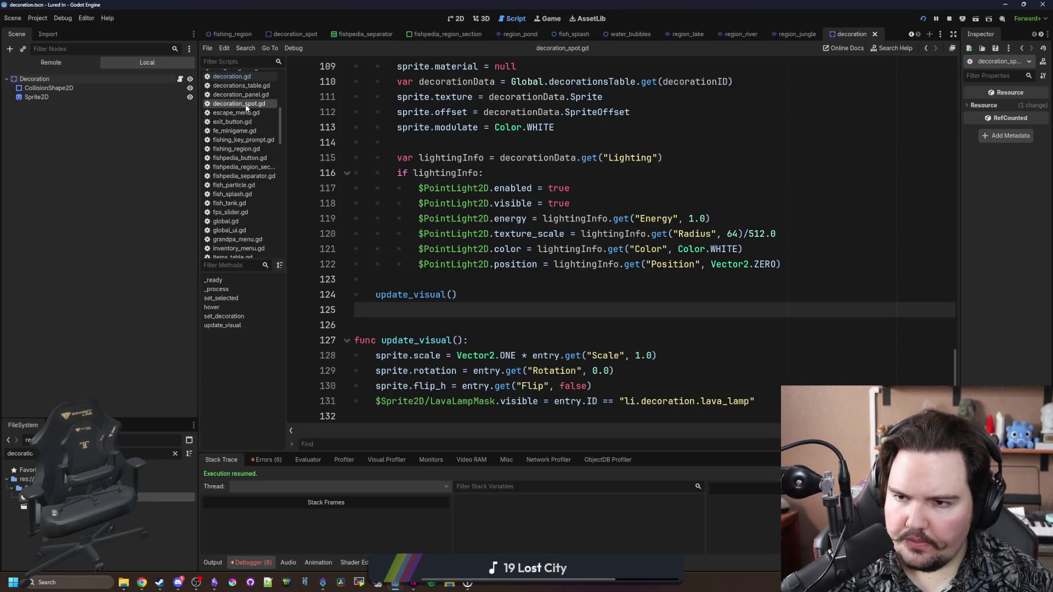
Step: Filter files by 'cursor' and open aquarium_cursor.gd
scroll(258, 107, up, 4)
click(175, 455)
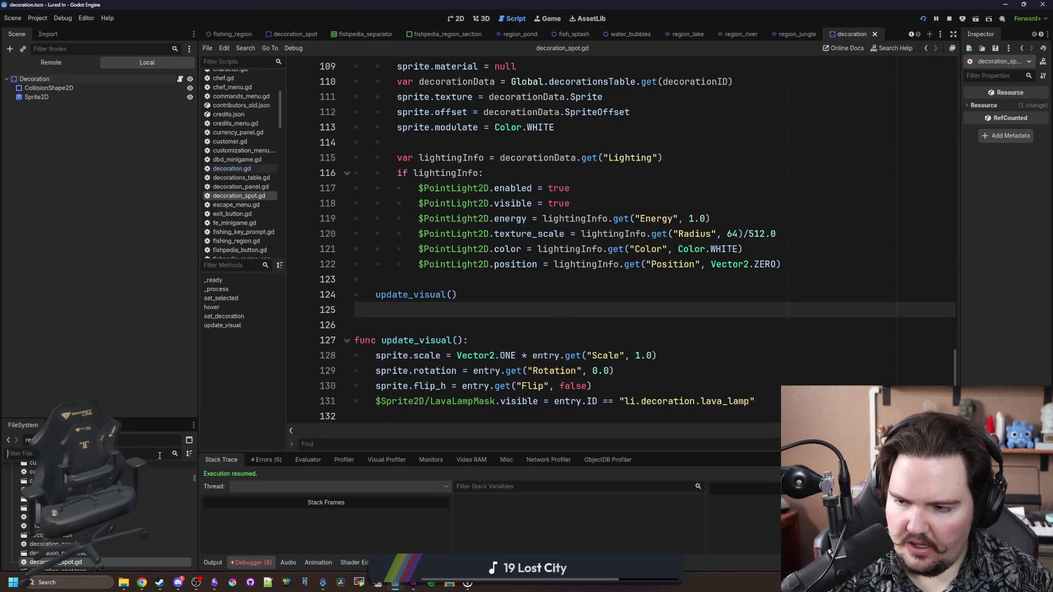
text(cursor)
double_click(109, 497)
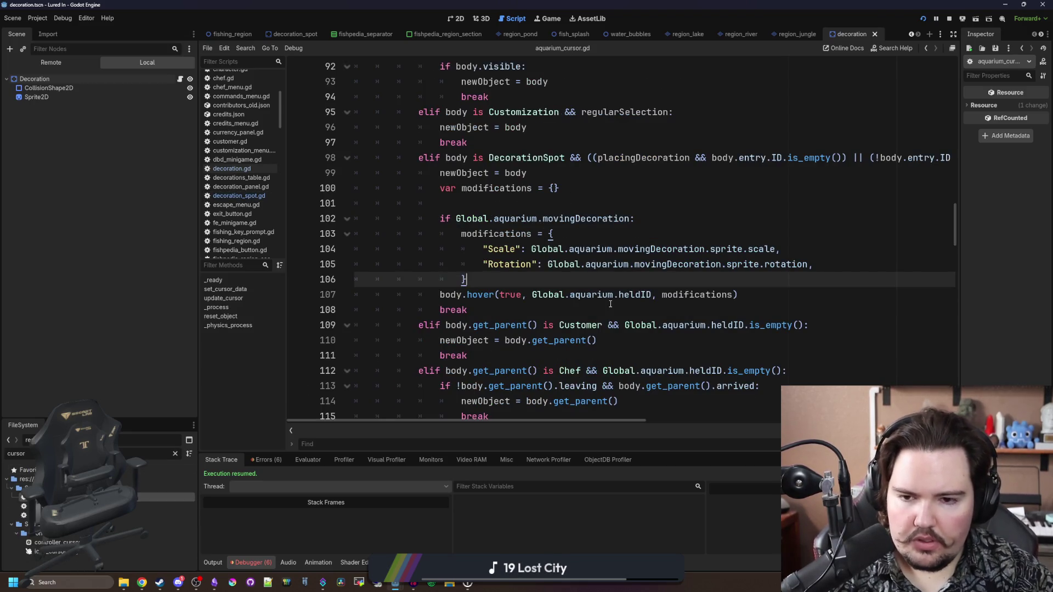
Step: Add a "Flip" entry to the modifications dictionary using Global.aquarium.movingDecoration.entry
click(815, 270)
key(Return)
text("Flip)
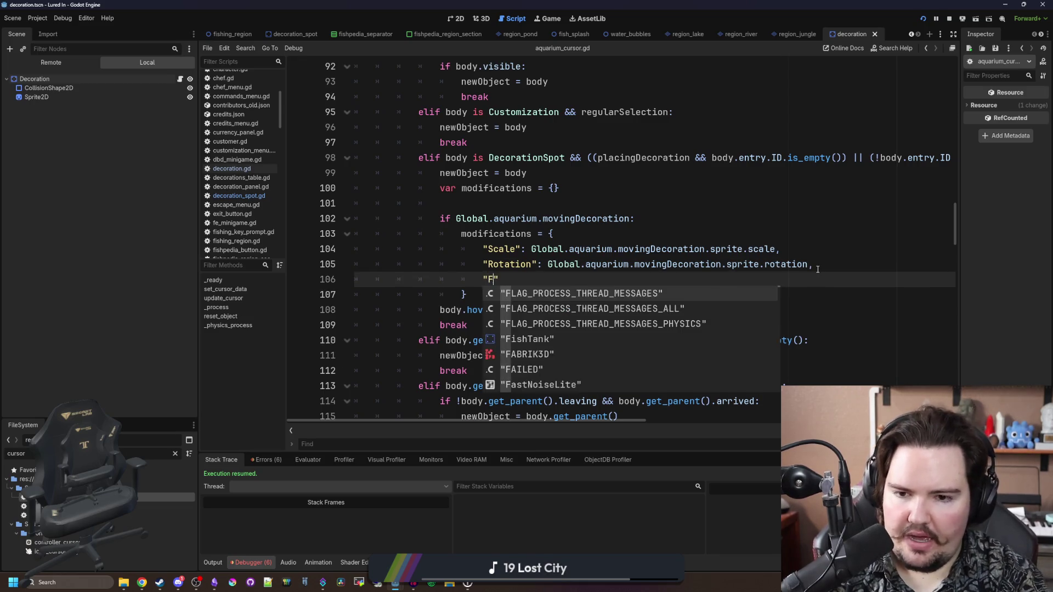
key(Escape)
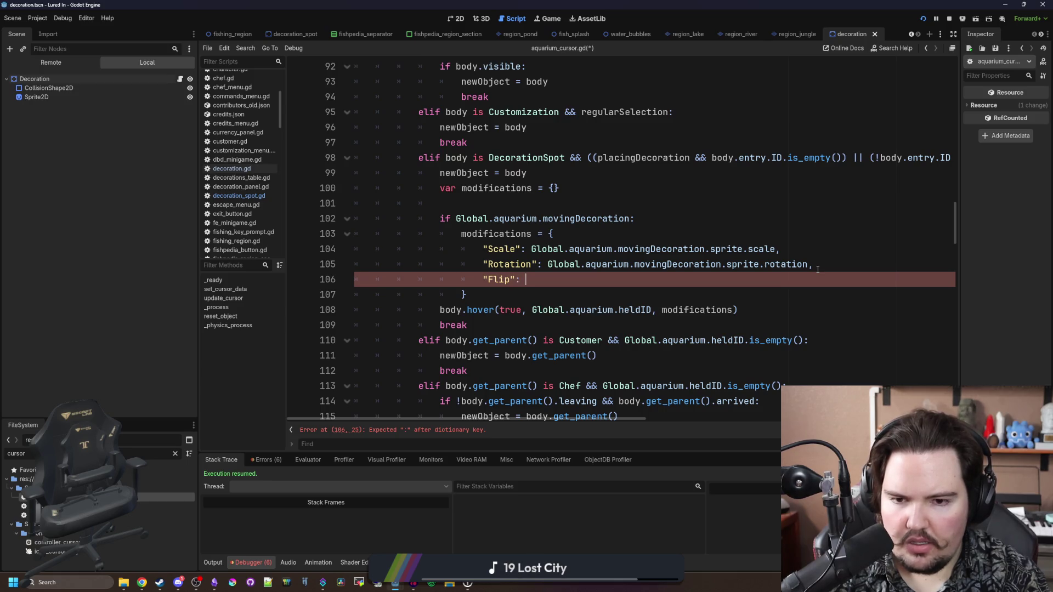
text(.movingDecoration.ent)
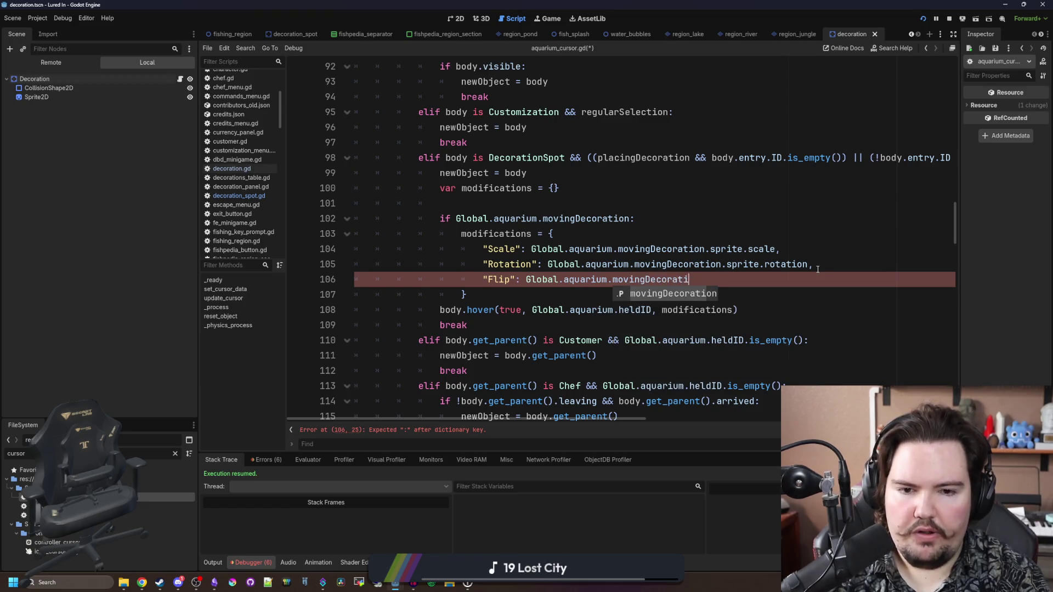
key(Return)
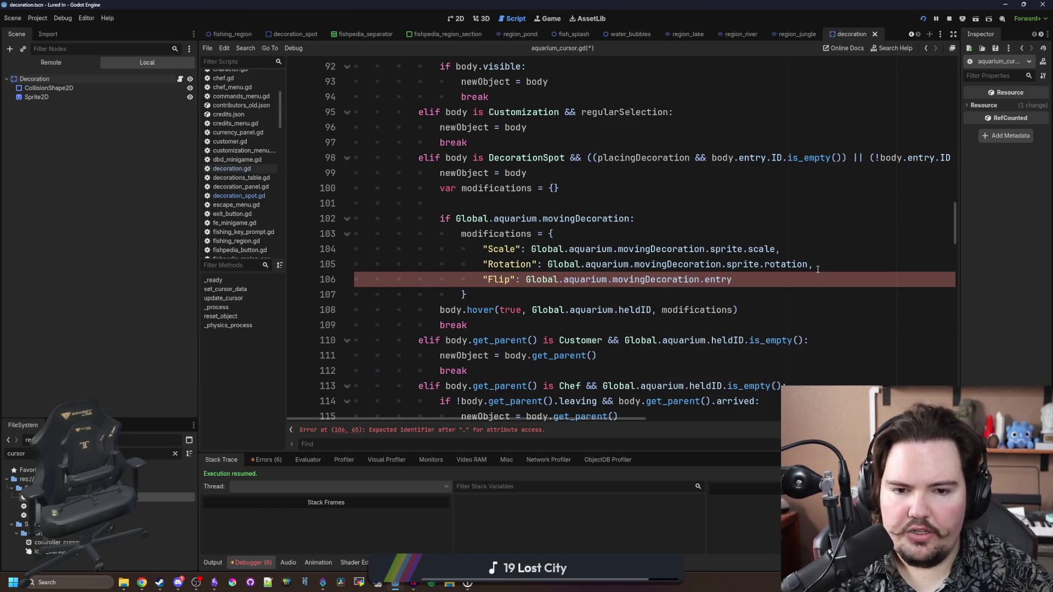
Step: Replace the whole modifications dictionary with Global.aquarium.movingDecoration.entry and save aquarium_cursor.gd
drag(758, 273, 521, 279)
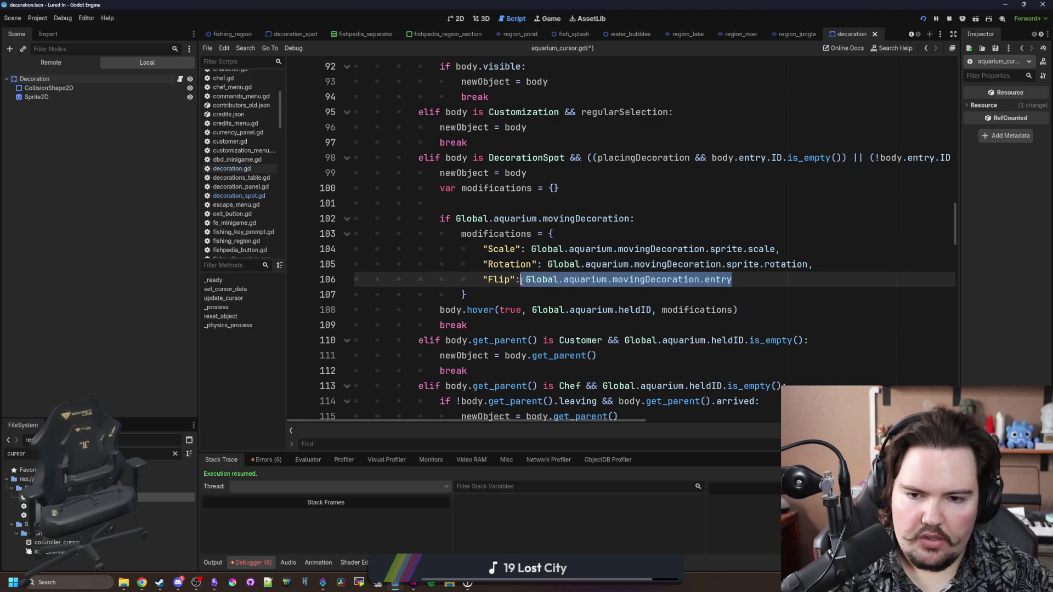
key(ctrl+x)
double_click(699, 310)
key(ctrl+v)
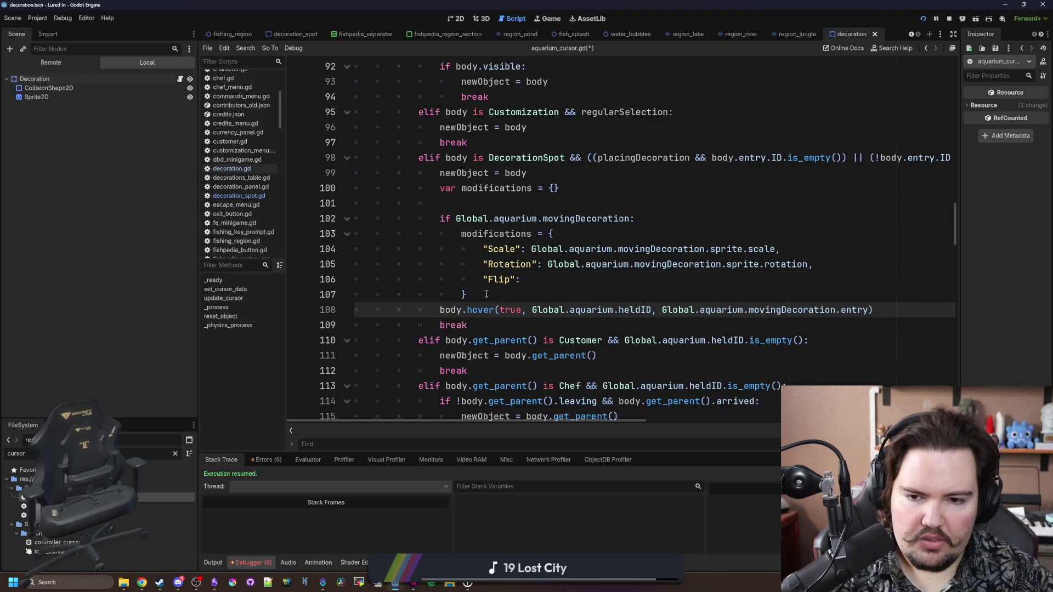
key(ctrl+z)
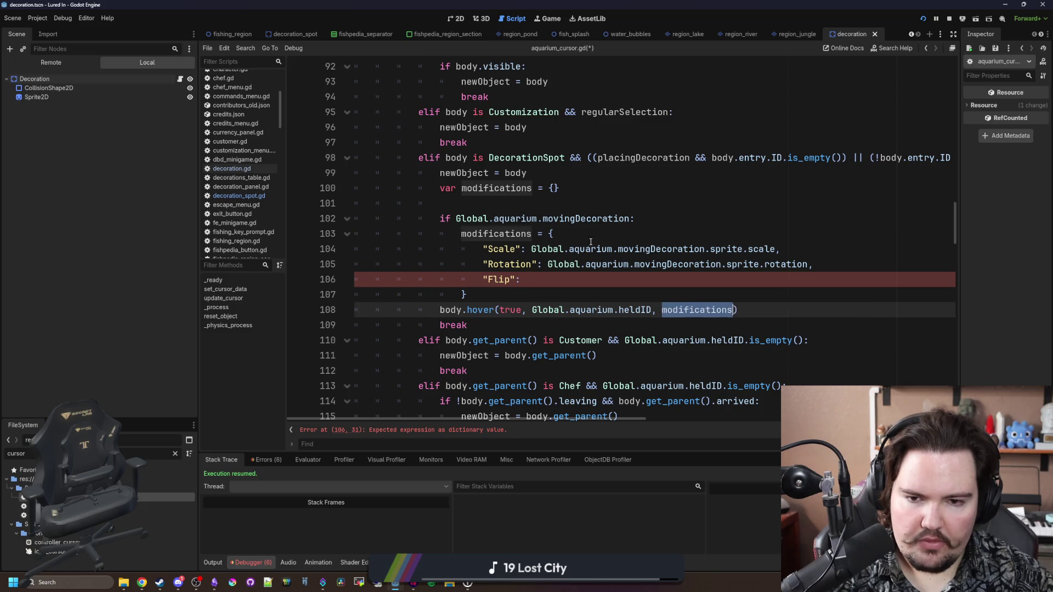
click(480, 295)
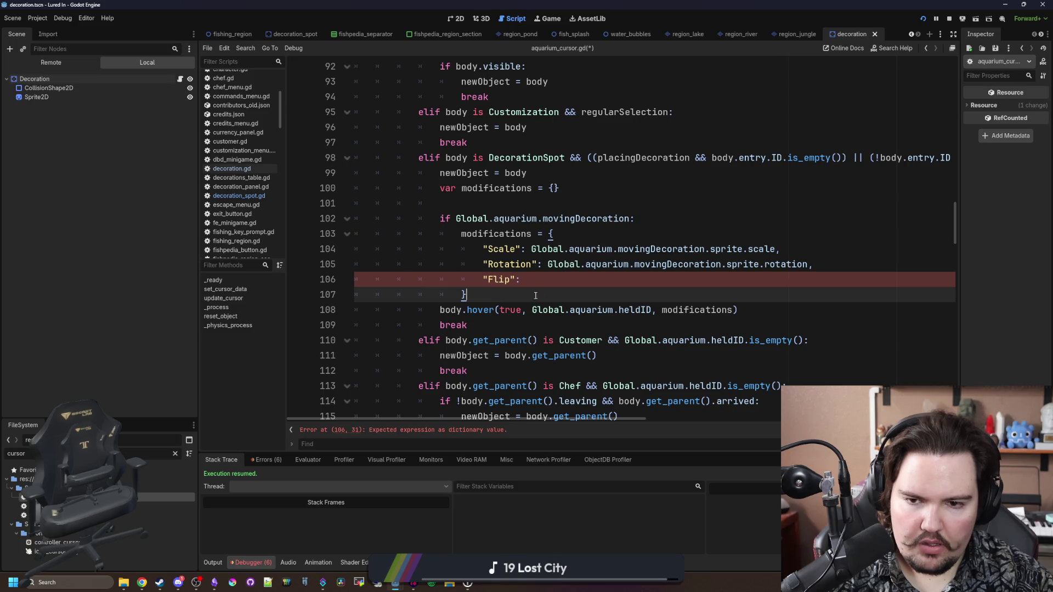
drag(535, 296, 548, 233)
key(ctrl+v)
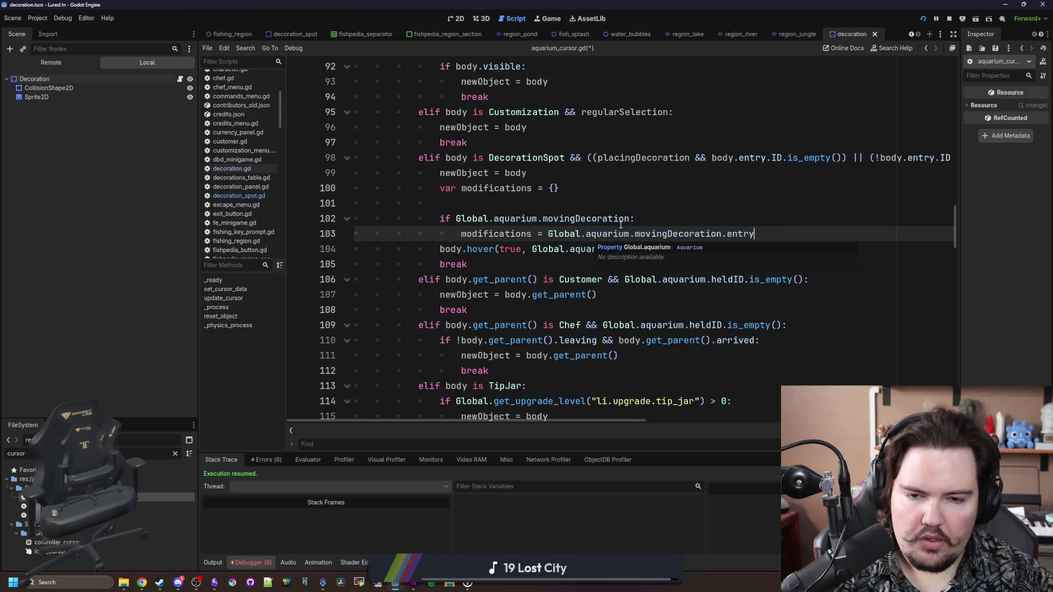
key(Up)
key(Up)
key(ctrl+s)
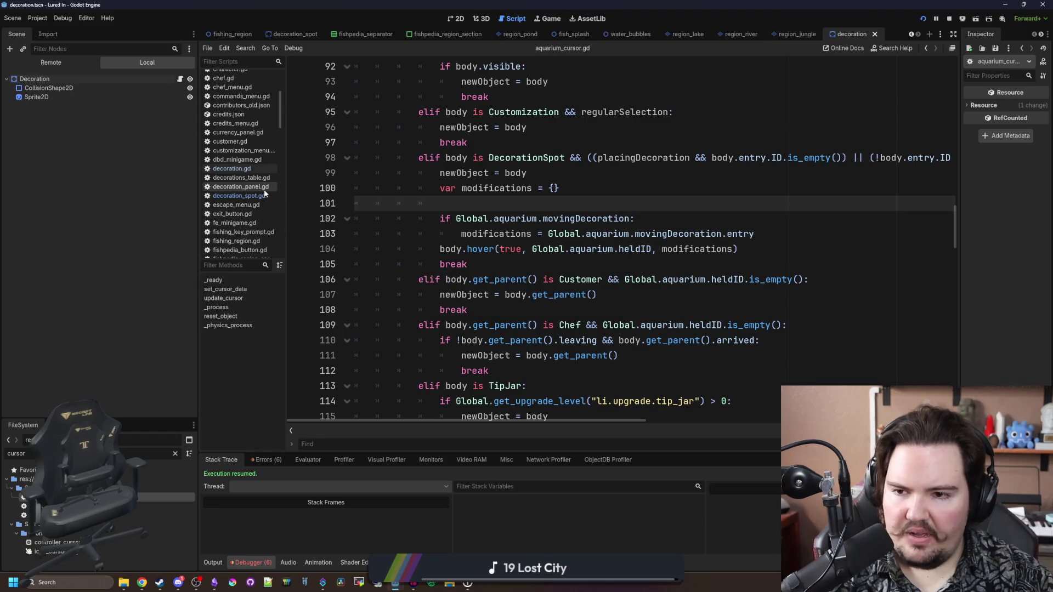
click(240, 196)
scroll(575, 297, up, 5)
Step: Add 'sprite.flip_h = modifications.get("Flip", false)' below the Scale line in hover(), then open Find in Files
scroll(575, 297, up, 14)
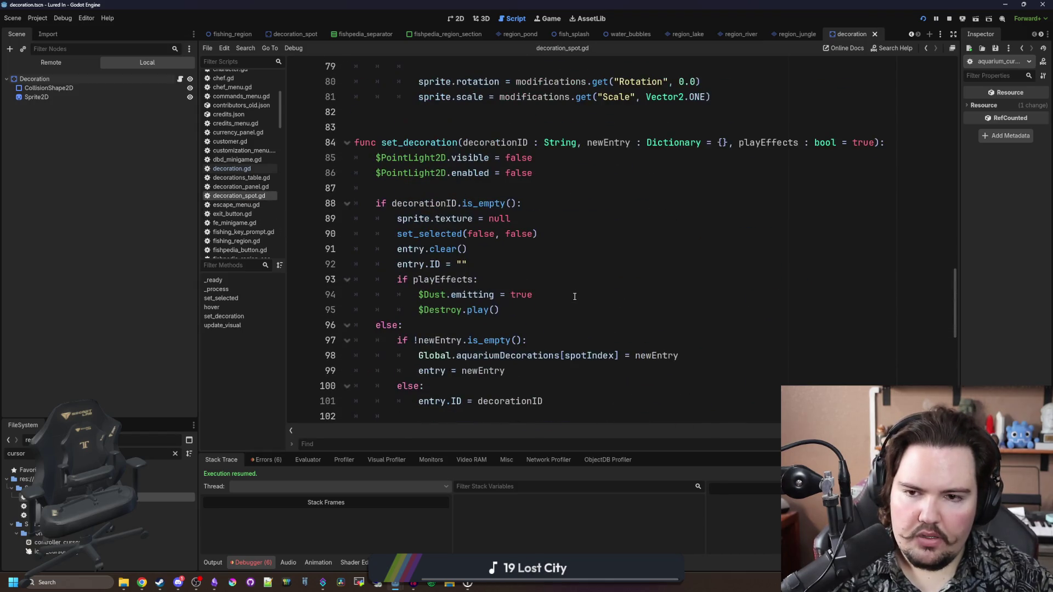
scroll(575, 296, down, 3)
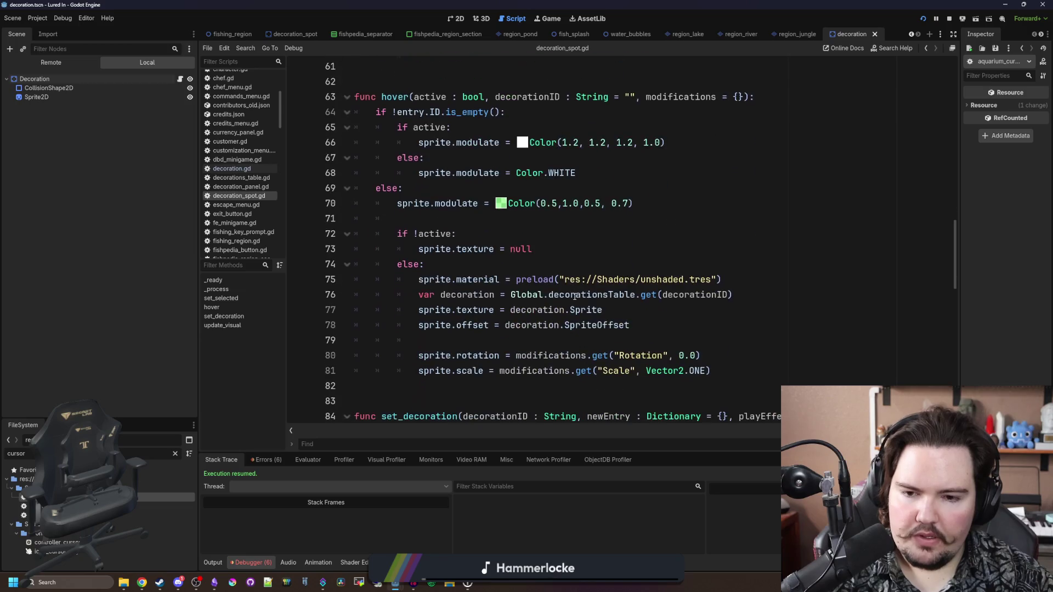
click(532, 243)
click(737, 371)
key(Return)
text(.flip_h = modifications.get()
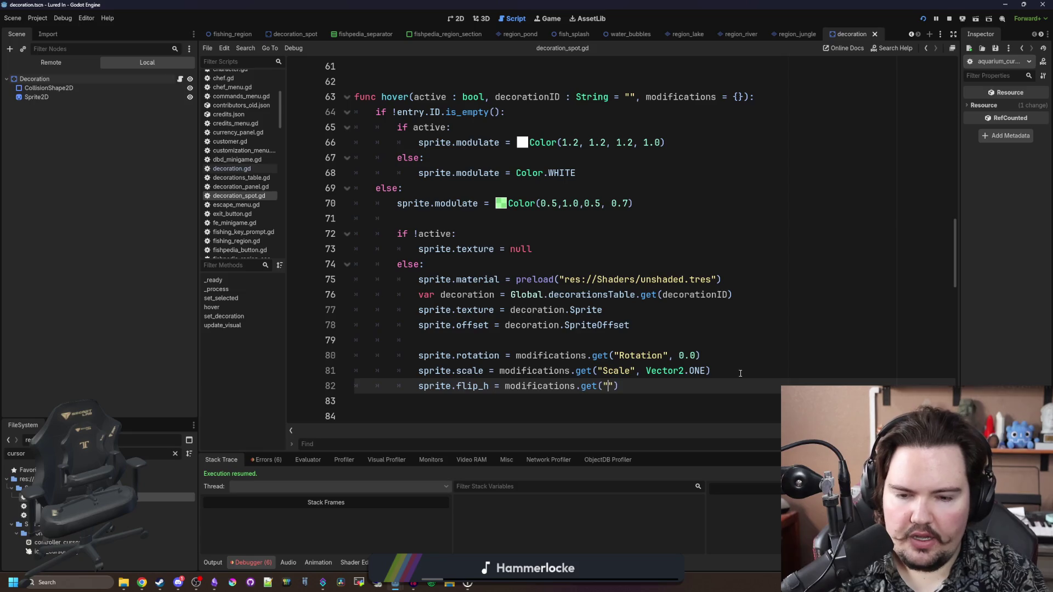
text(Fl)
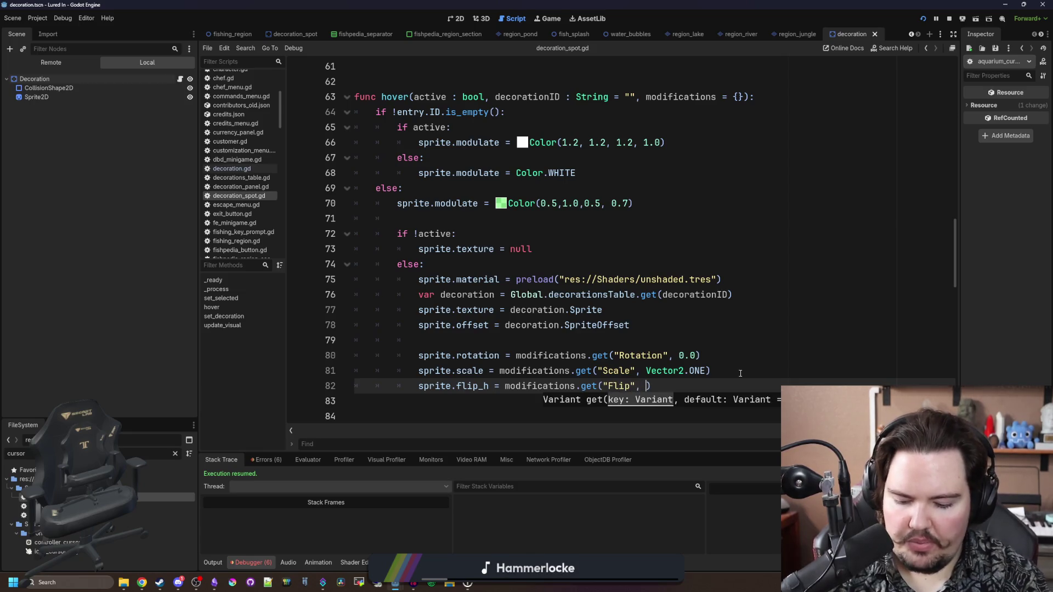
text(fa)
text())
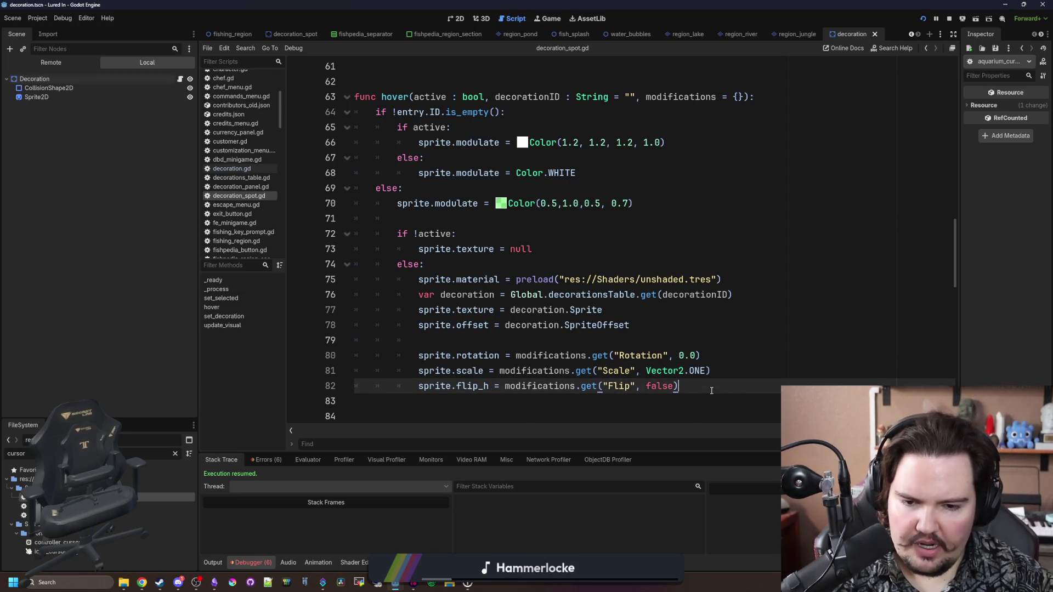
click(666, 262)
key(ctrl+shift+f)
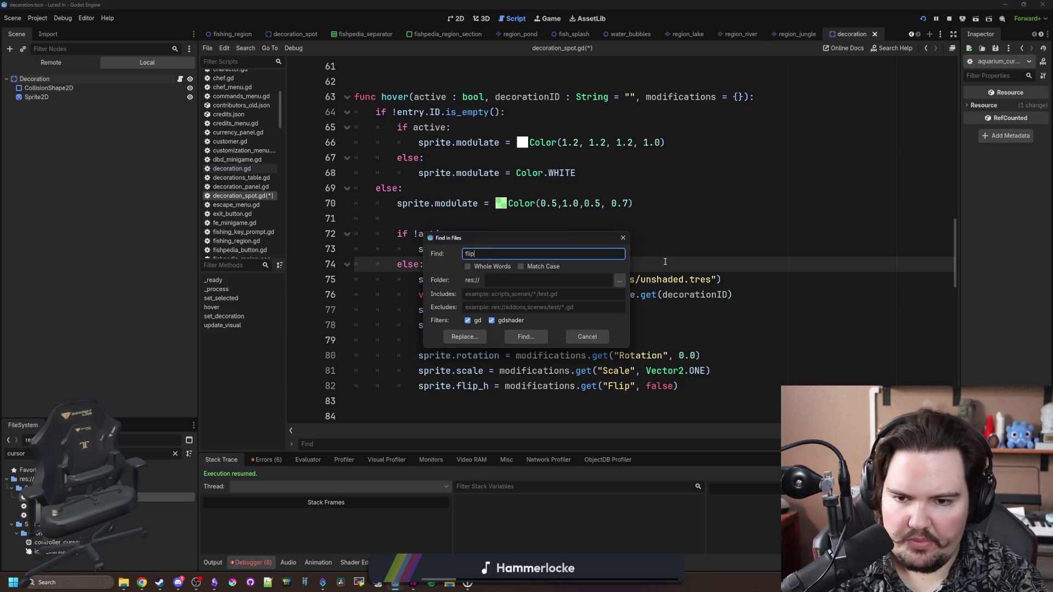
Step: Search the whole project for 'flipped' and then 'flip' to list every use
text(ped)
key(Return)
key(ctrl+shift+f)
text(flip)
key(Return)
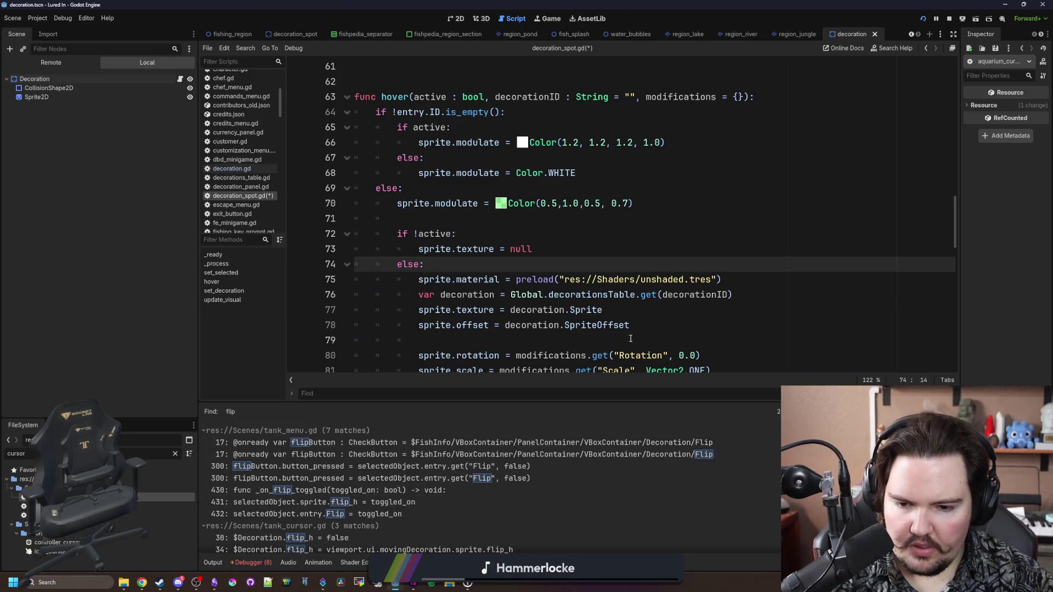
scroll(691, 258, down, 2)
Step: Save decoration_spot.gd with its new flip_h line and reopen aquarium_cursor.gd
click(717, 255)
key(ctrl+s)
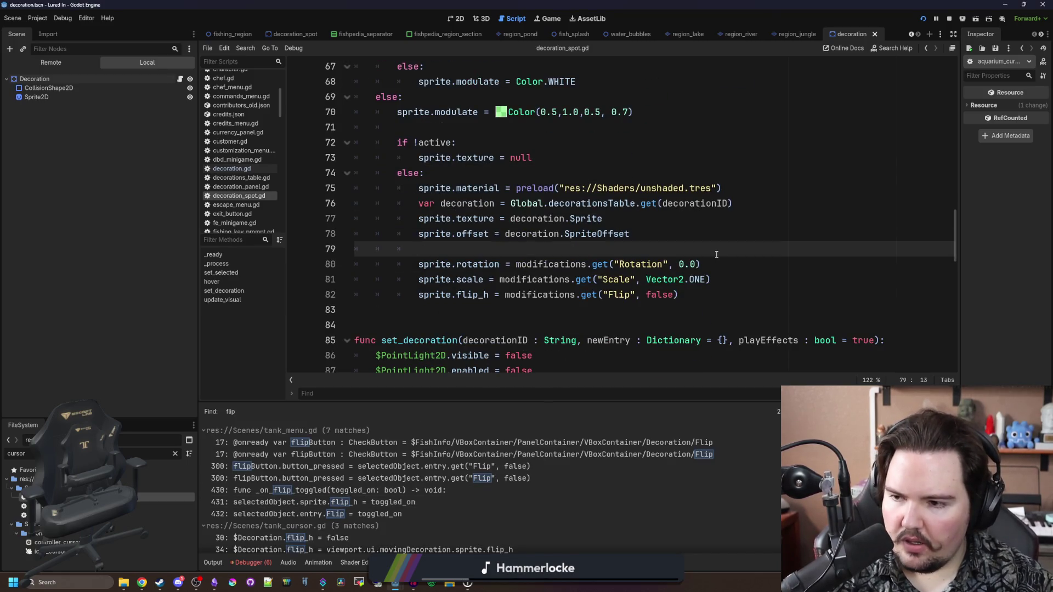
click(693, 303)
drag(440, 305, 419, 296)
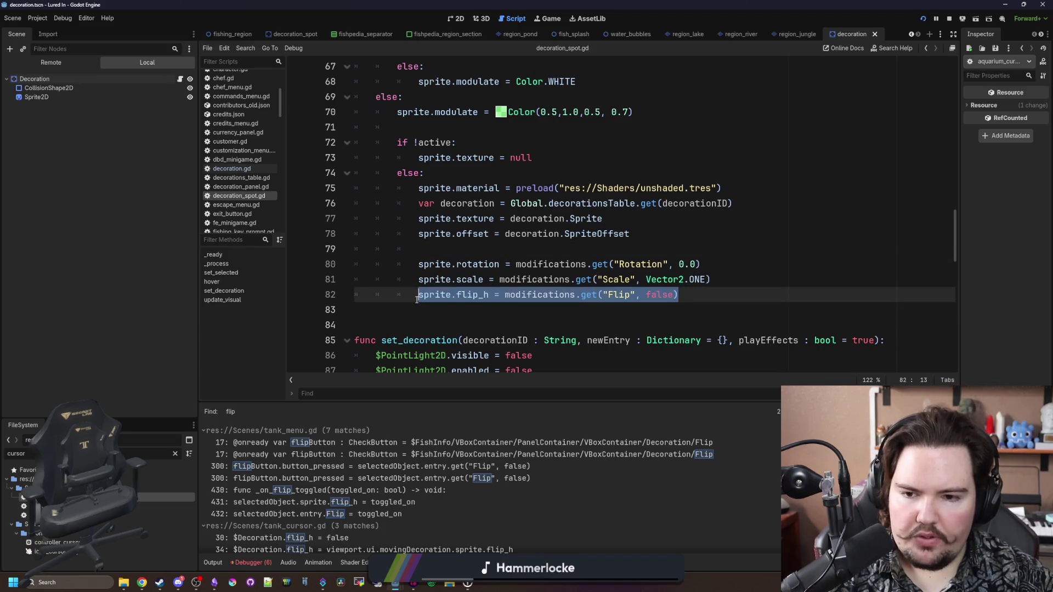
click(494, 249)
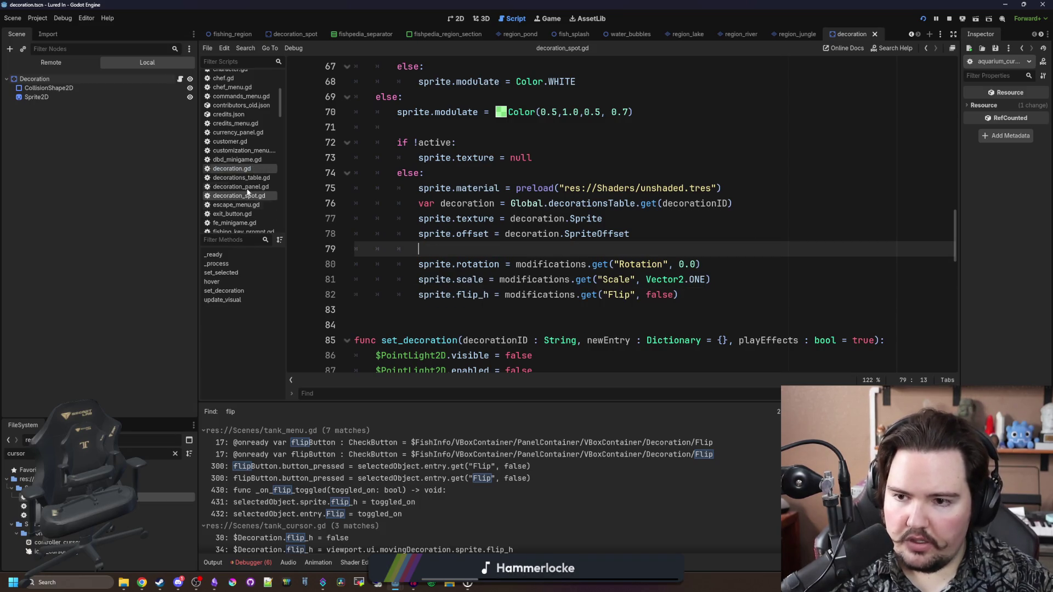
double_click(55, 497)
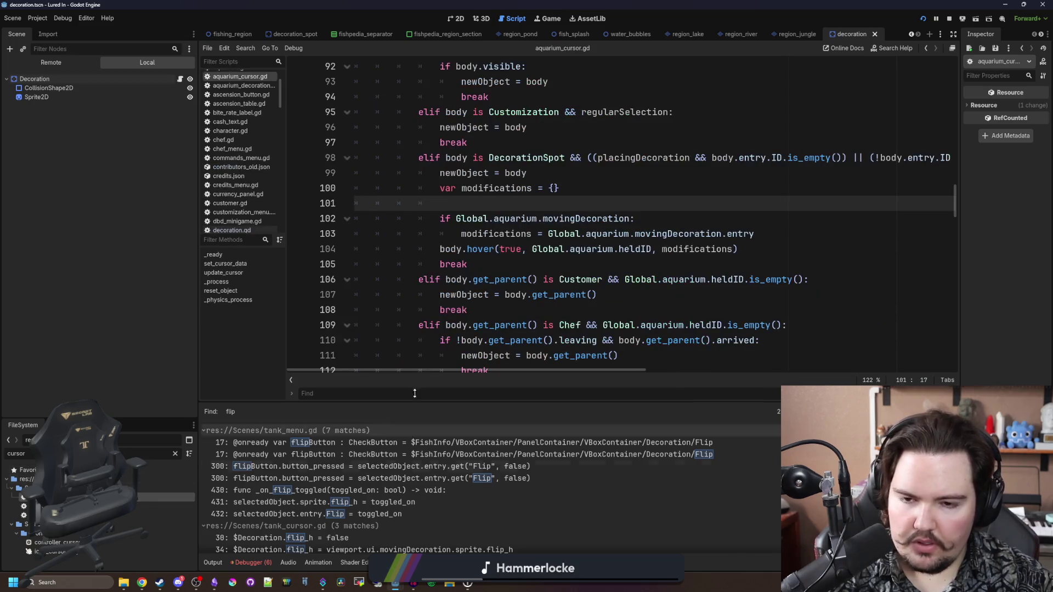
scroll(533, 279, up, 15)
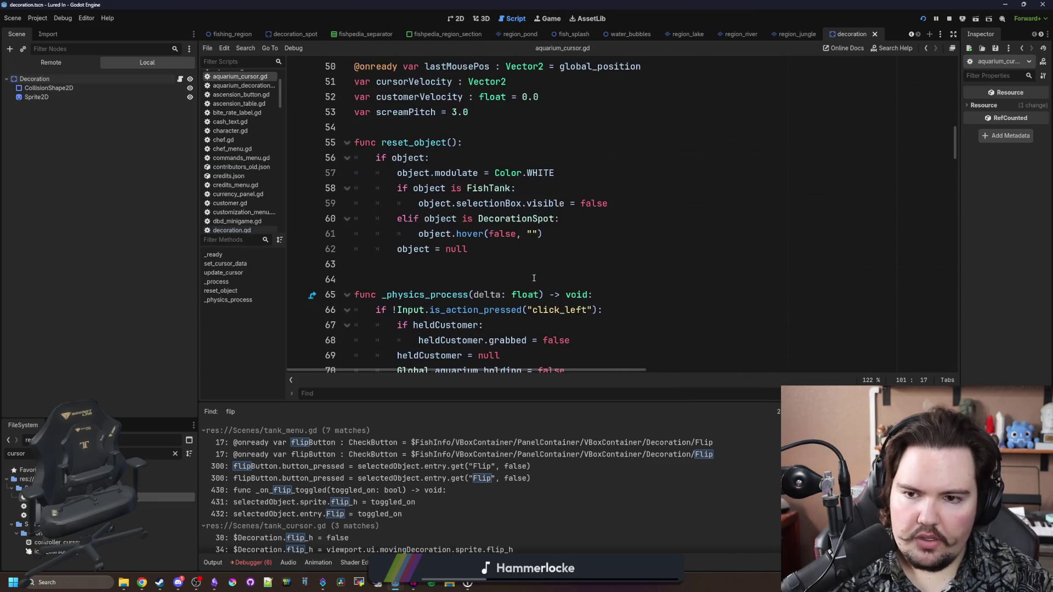
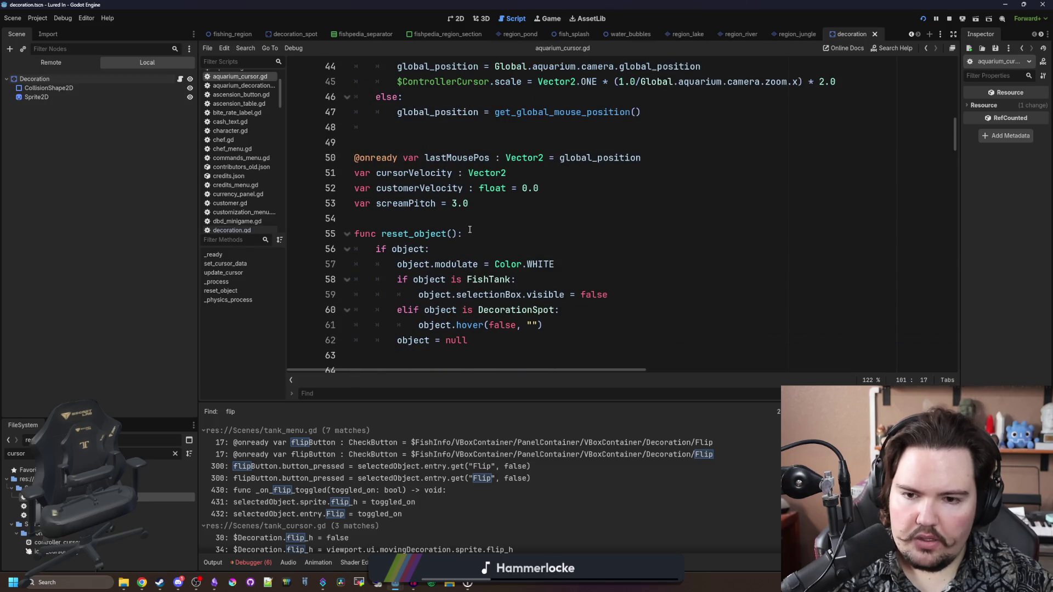
Step: Search aquarium_cursor.gd for 'rotation =' to find where the held customer's rotation is clamped
scroll(469, 229, down, 2)
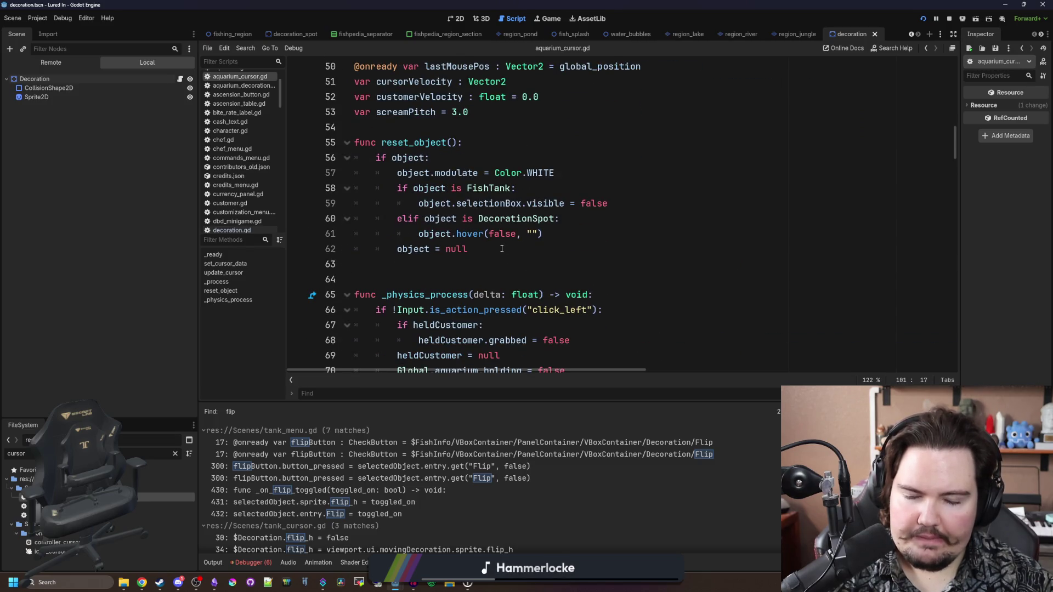
scroll(502, 248, up, 13)
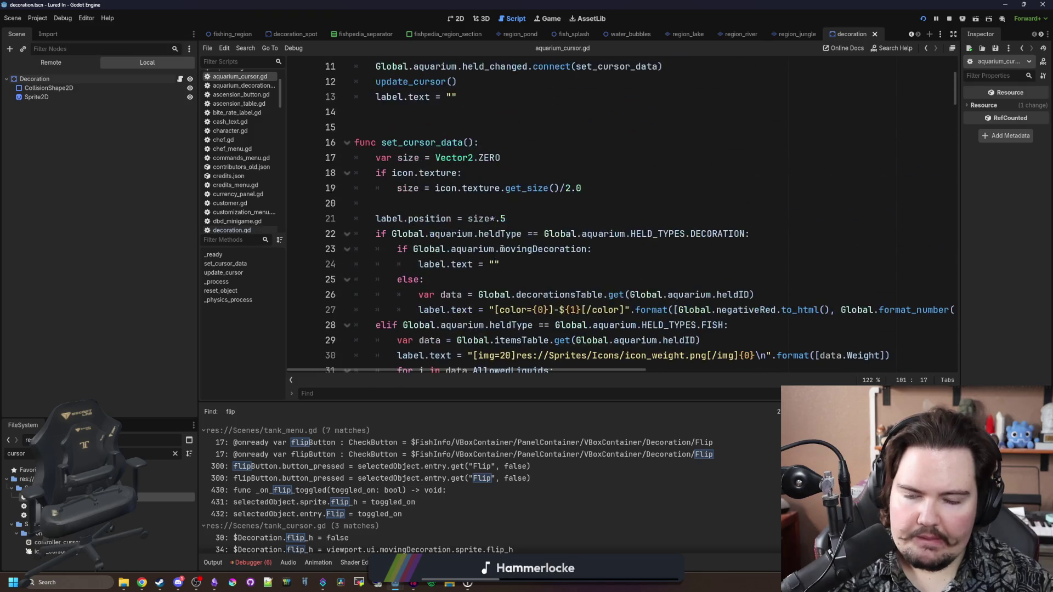
scroll(502, 248, up, 3)
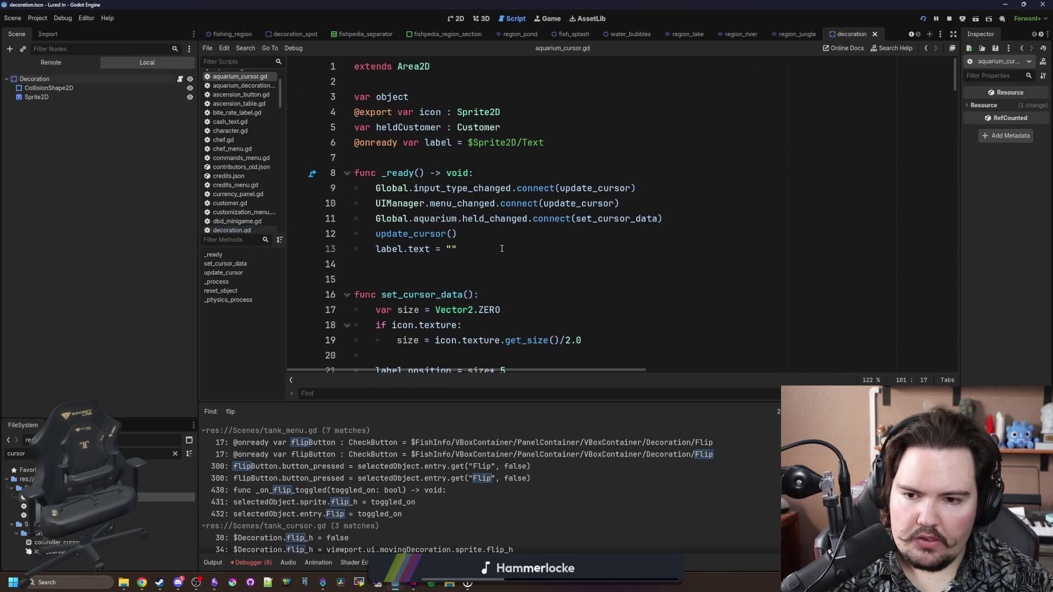
scroll(502, 248, down, 6)
scroll(491, 267, up, 2)
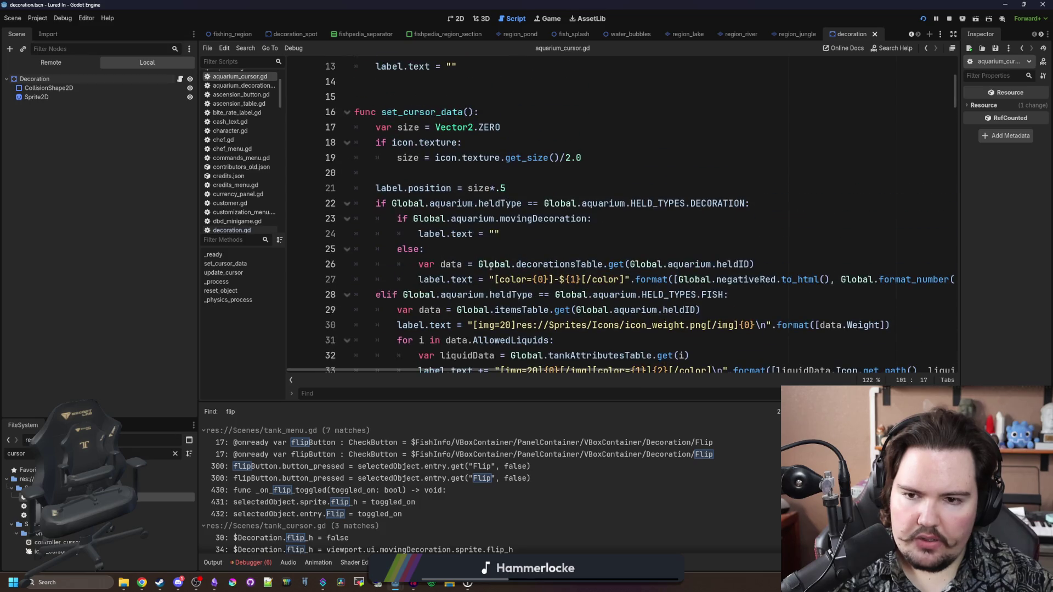
scroll(479, 243, down, 6)
click(599, 156)
key(ctrl+f)
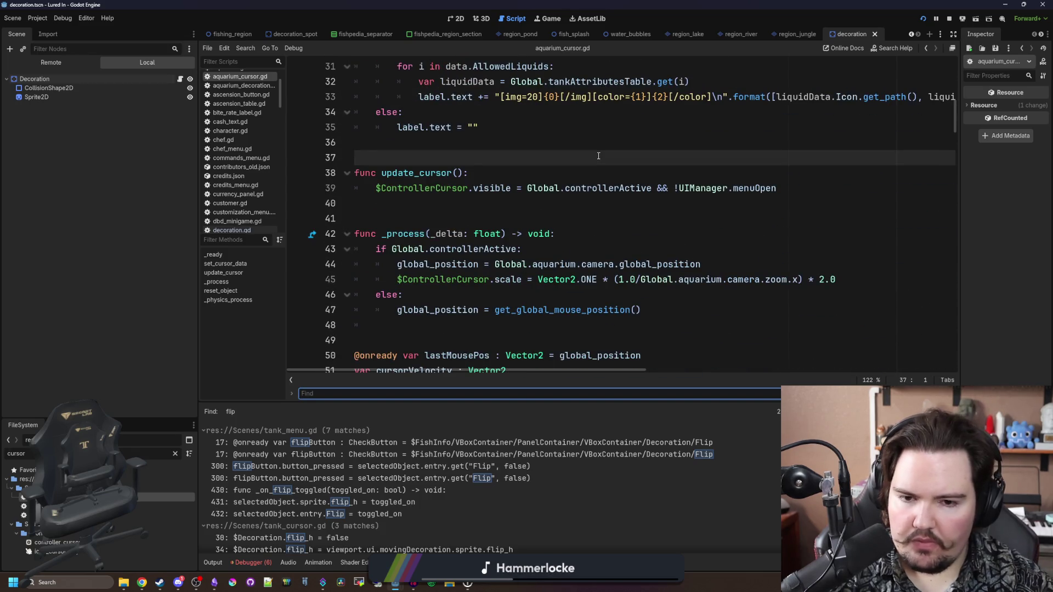
text(rotation =)
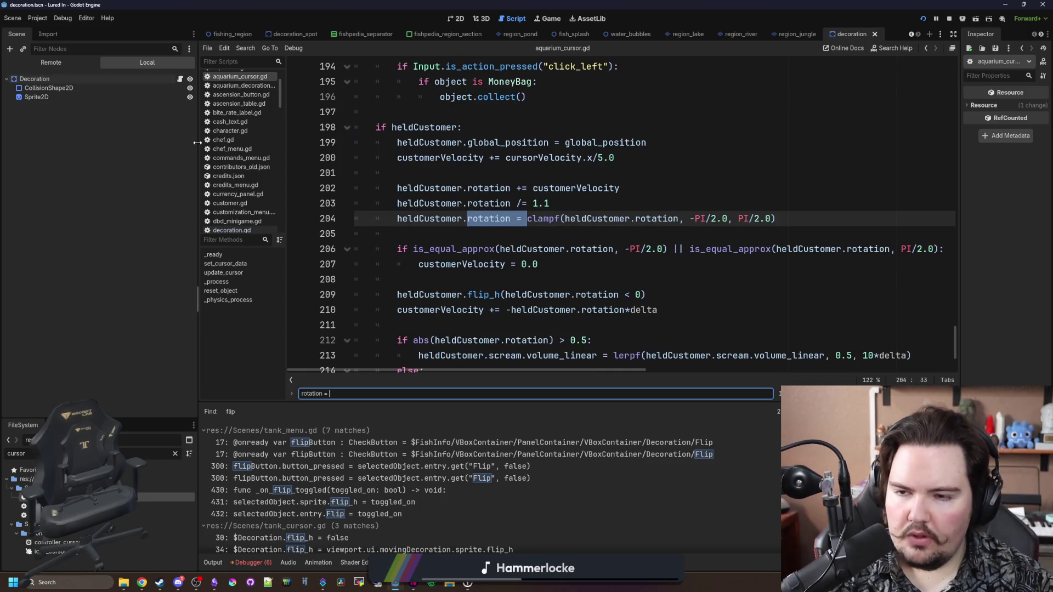
Step: Filter the FileSystem dock with 'quar' and open the aquarium.gd script
click(175, 454)
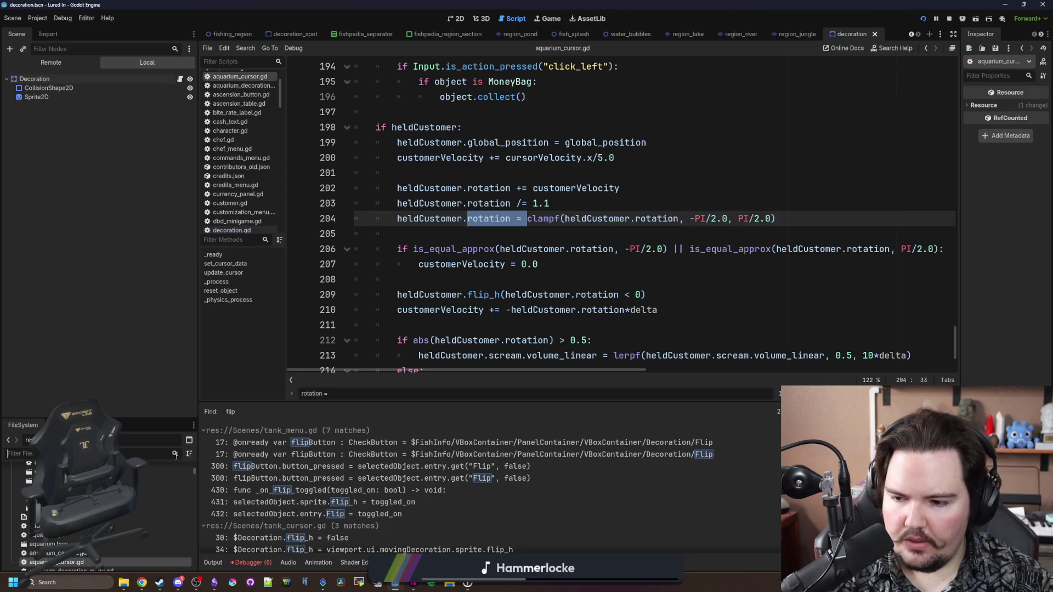
text(quar)
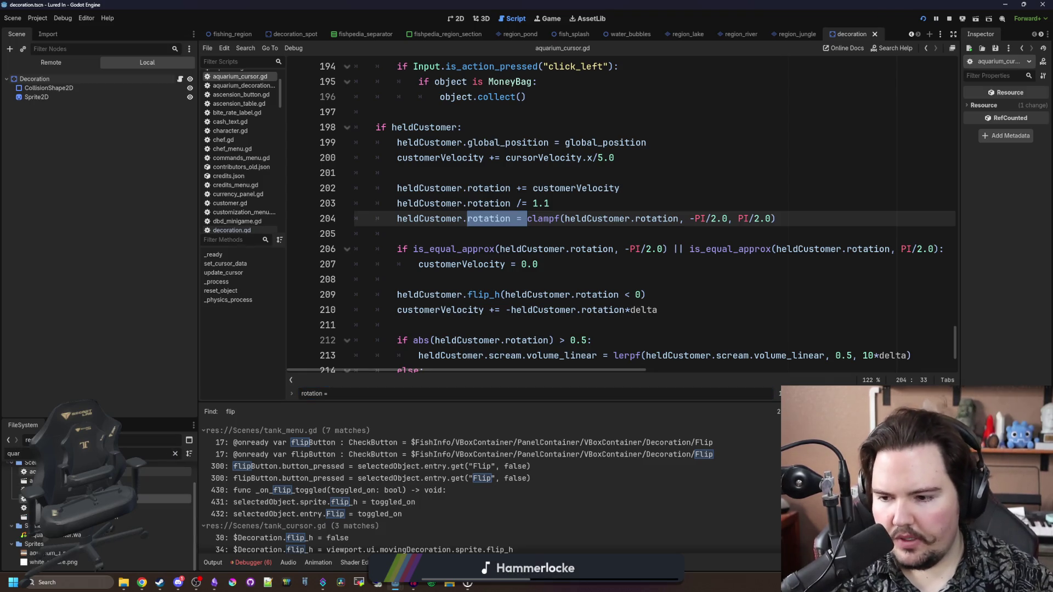
key(Return)
scroll(604, 263, up, 2)
scroll(658, 274, down, 1)
Step: Add line 62 in set_held: cursor.icon.flip_h = movingDecoration.sprite.flip_h
click(713, 280)
key(Return)
text(sprite.flip_h = modifications.get("Flip", false))
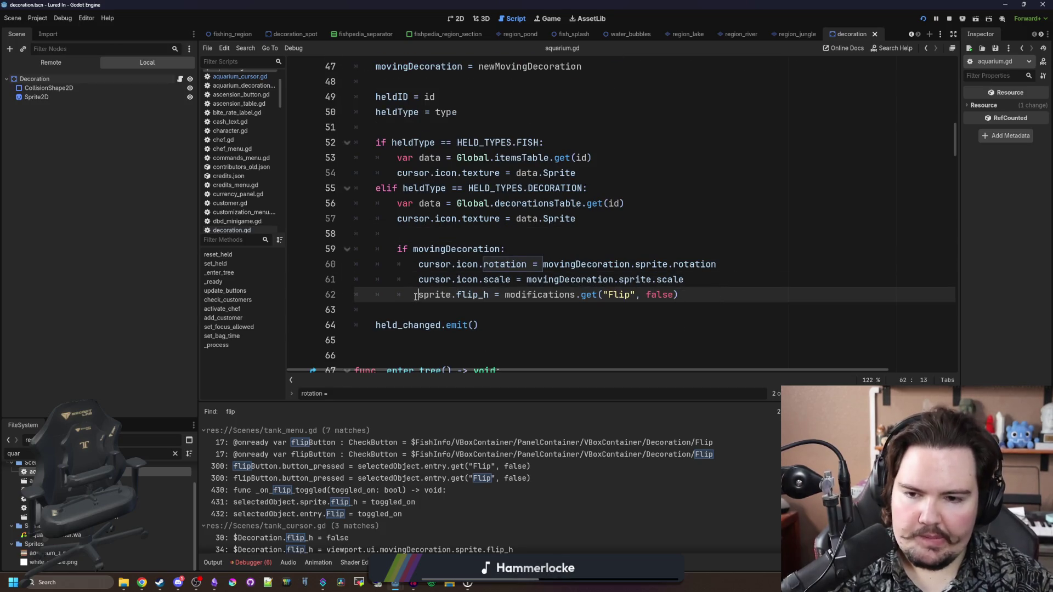
text(cursor.icon)
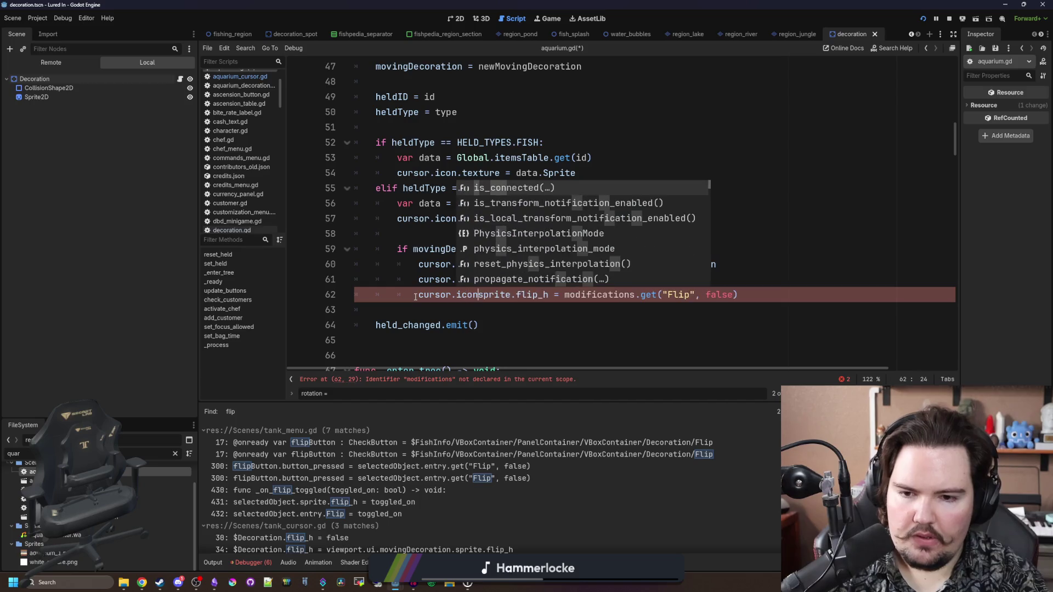
key(BackSpace)
key(Delete)
key(Delete)
key(Delete)
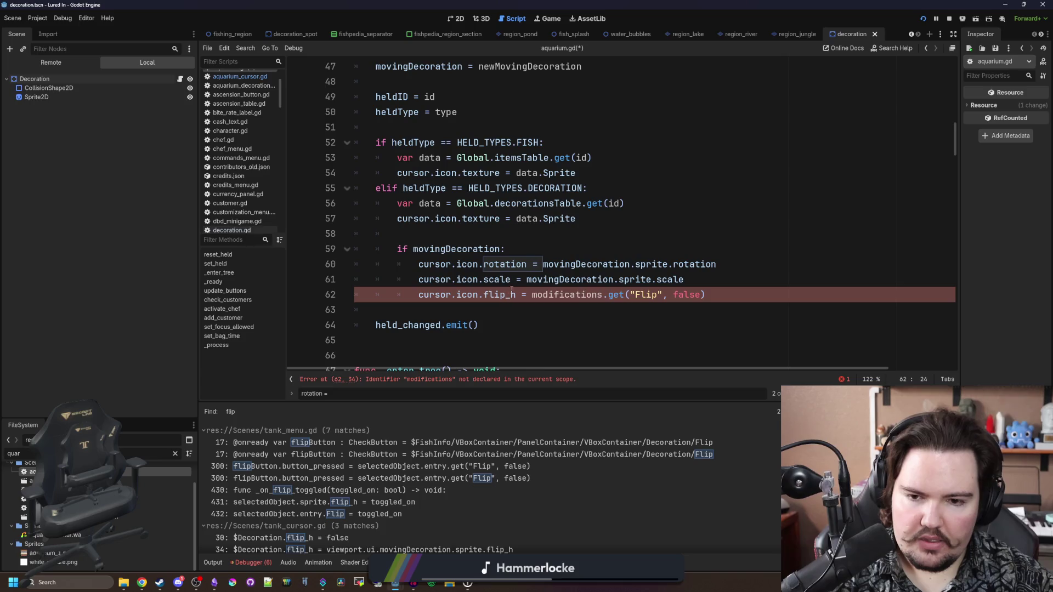
double_click(577, 294)
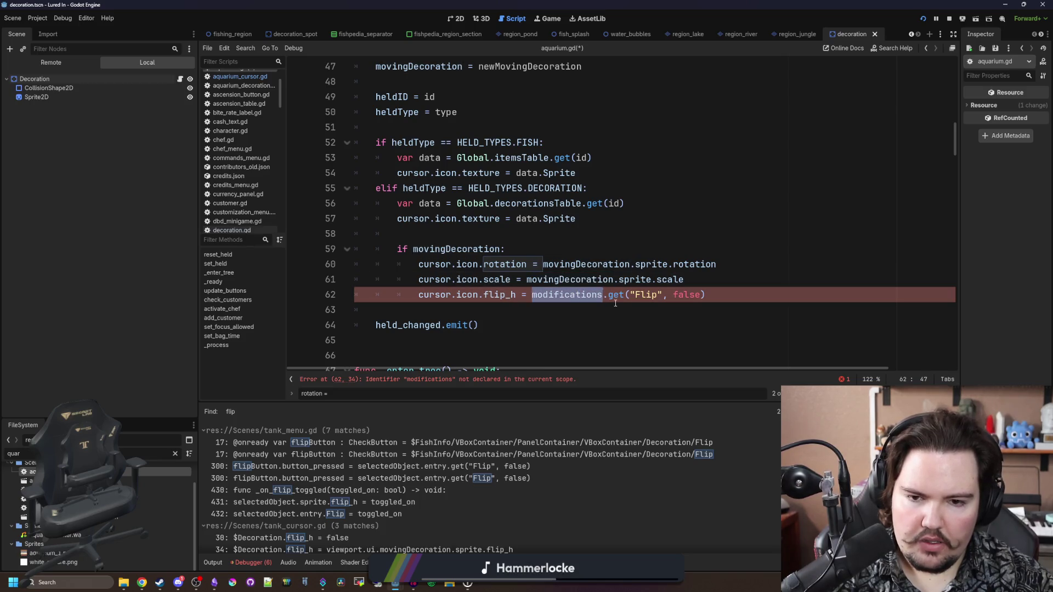
text(movingDecoration.)
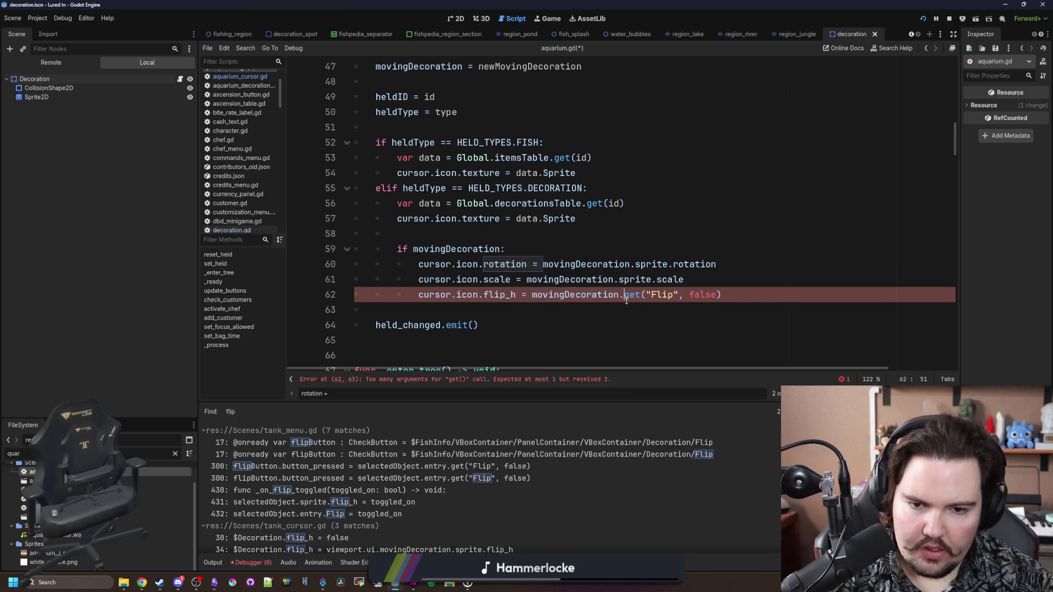
text(sprite.)
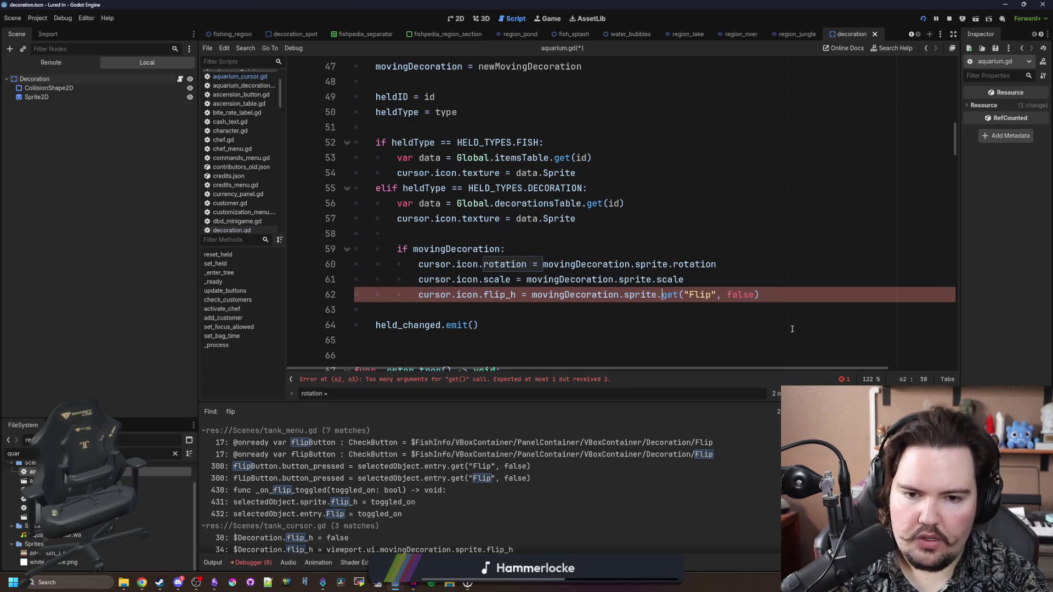
drag(791, 296, 665, 299)
text(fl)
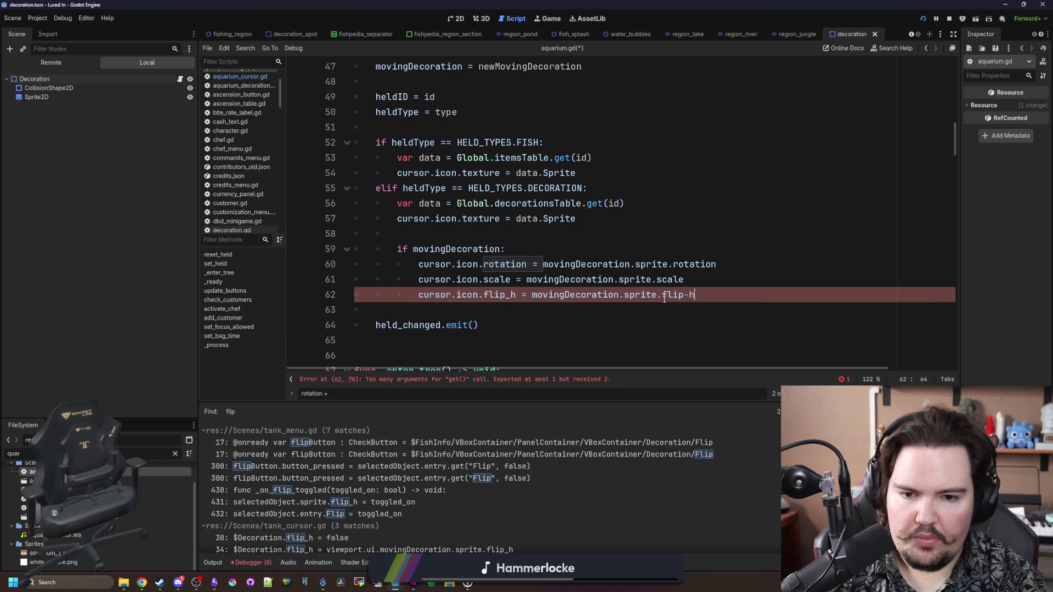
key(BackSpace)
key(BackSpace)
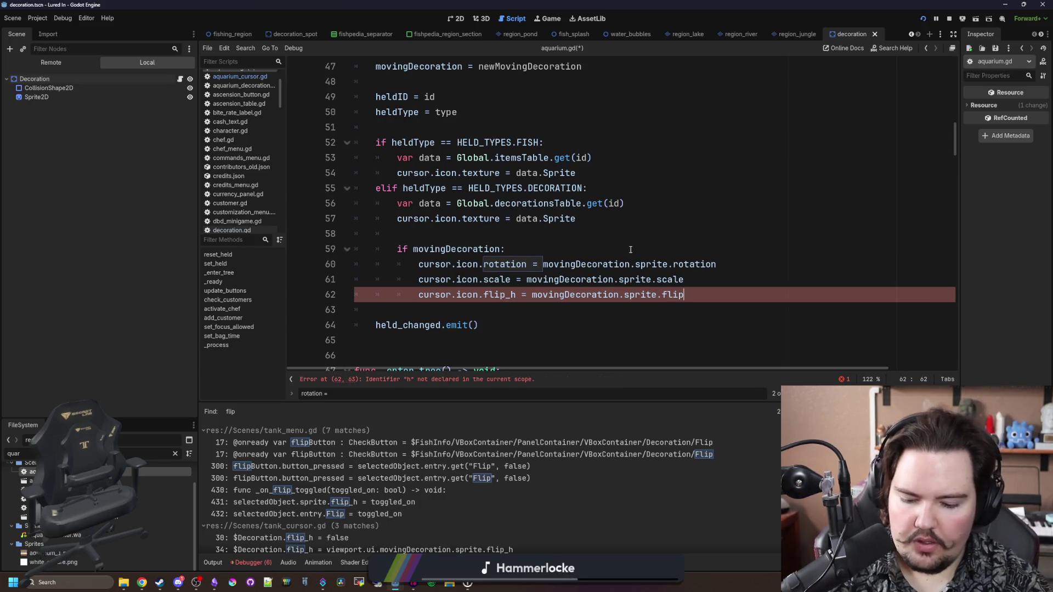
text(_h)
click(631, 250)
drag(696, 295, 420, 297)
key(ctrl+c)
Step: Paste the flip assignment into reset_held as line 41, after the scale reset
scroll(420, 296, up, 2)
scroll(408, 194, down, 5)
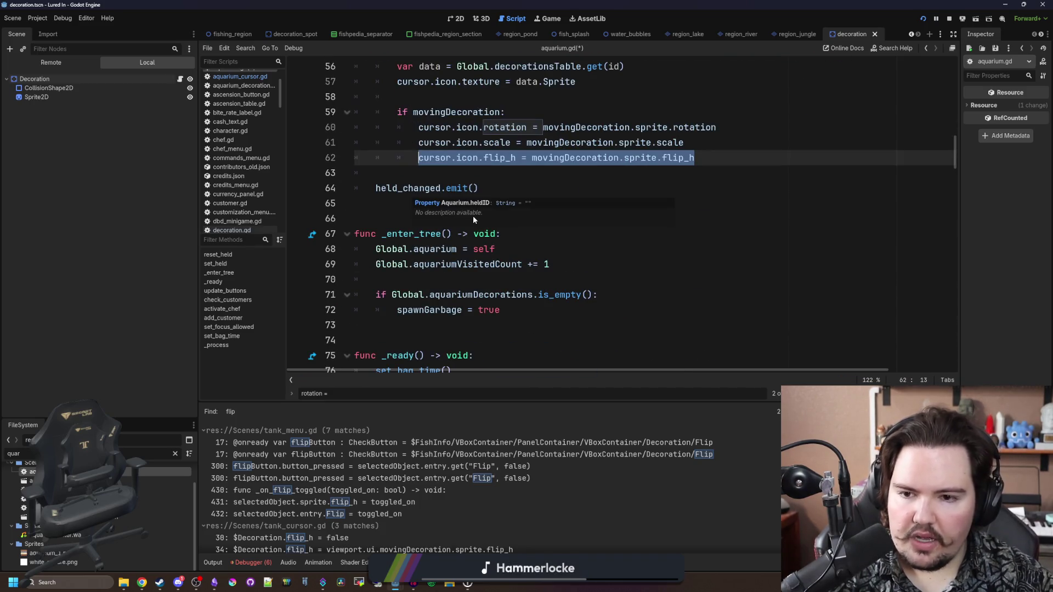
scroll(529, 242, up, 5)
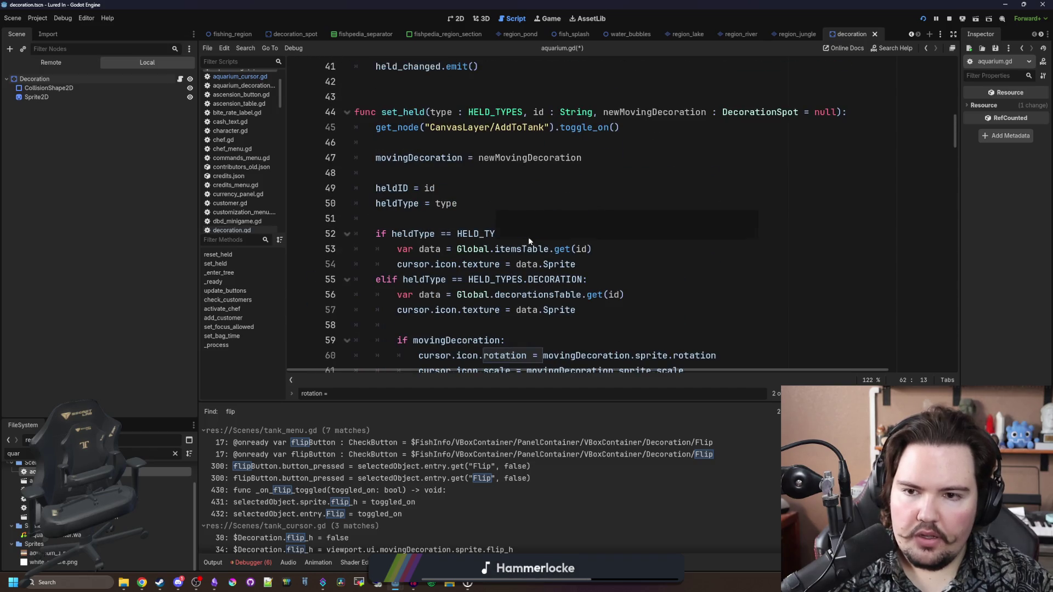
scroll(486, 249, down, 2)
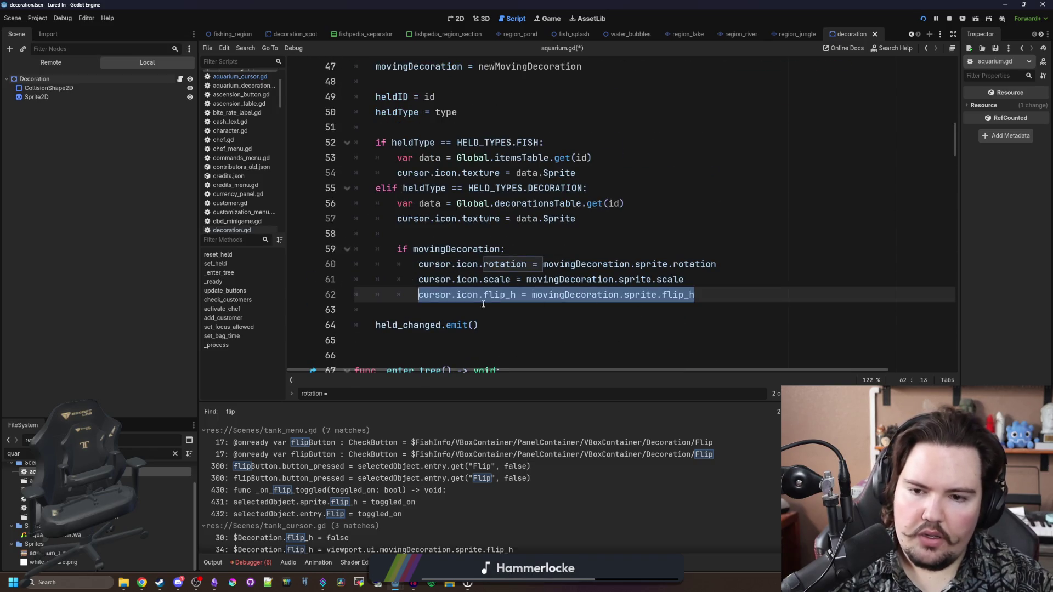
scroll(480, 285, up, 4)
scroll(468, 251, down, 1)
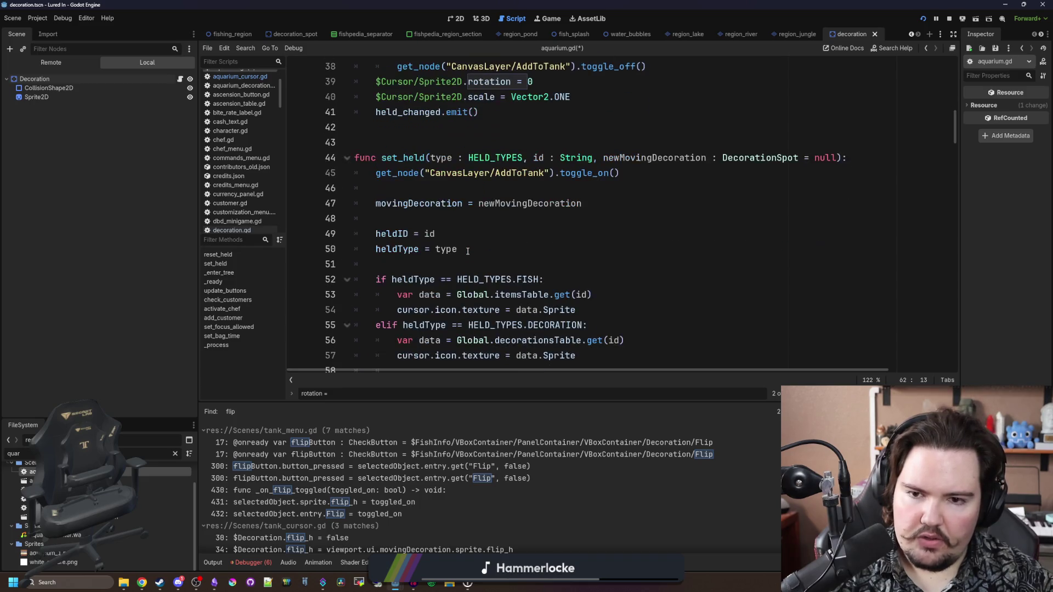
scroll(468, 251, up, 3)
scroll(468, 250, up, 1)
click(442, 288)
key(ctrl+v)
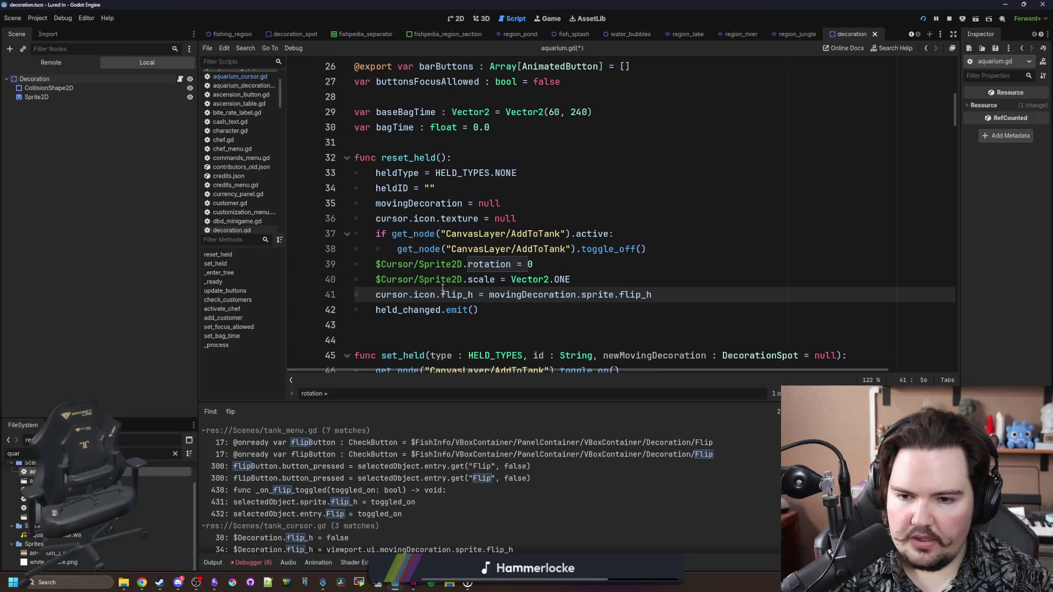
key(ctrl+z)
key(ctrl+y)
Step: Point reset_held's rotation, scale and flip lines at cursor.icon, flip_h false, then run the game
double_click(428, 295)
click(394, 325)
drag(435, 294, 395, 297)
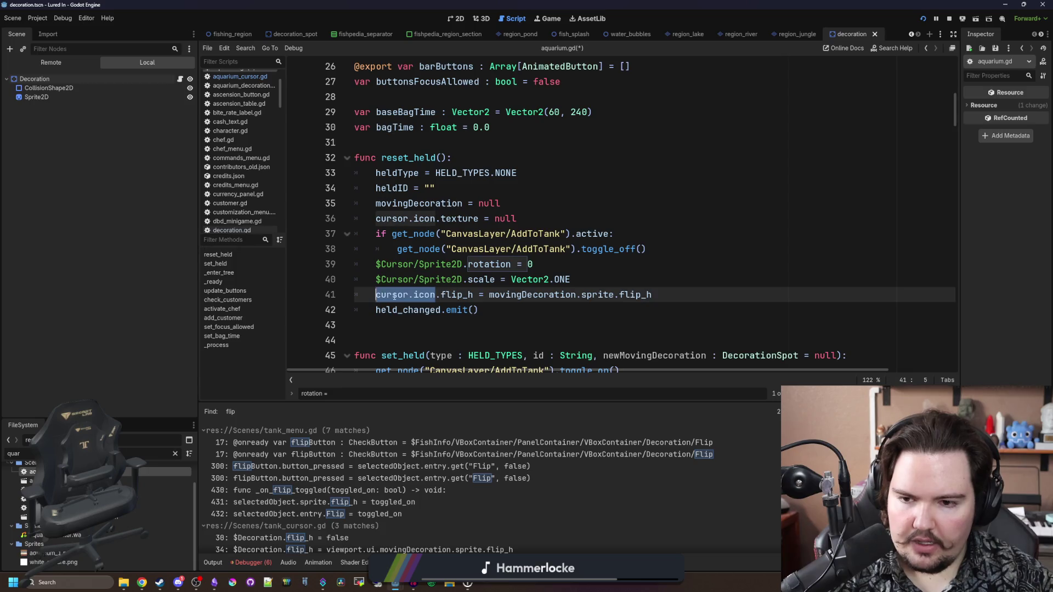
key(ctrl+c)
drag(461, 279, 376, 280)
key(ctrl+v)
mouse_move(463, 264)
mouse_down()
mouse_move(377, 266)
mouse_move(377, 274)
mouse_move(376, 265)
mouse_up()
key(ctrl+v)
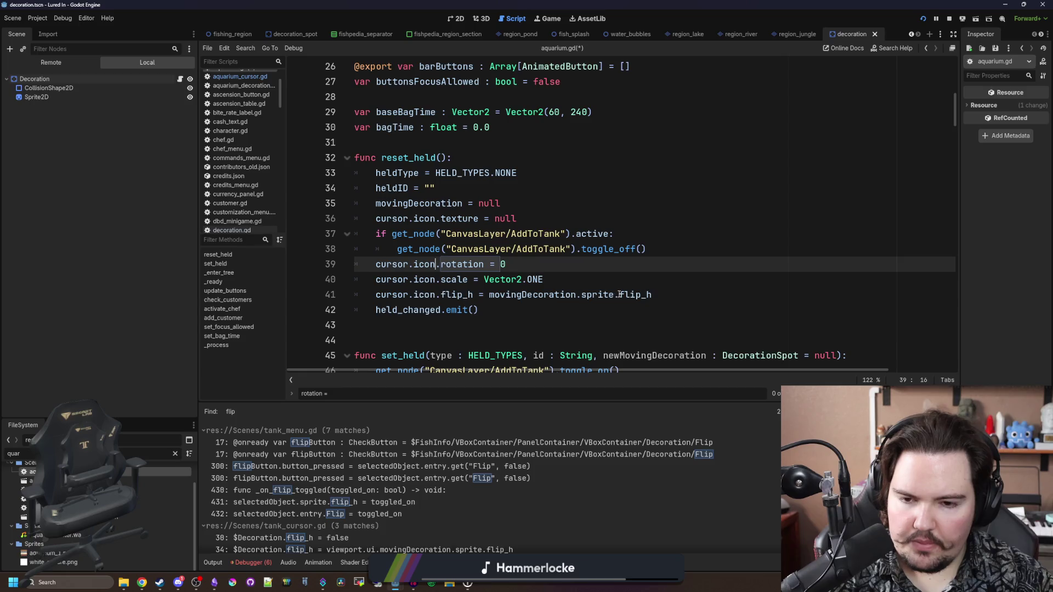
click(489, 294)
key(shift+End)
key(BackSpace)
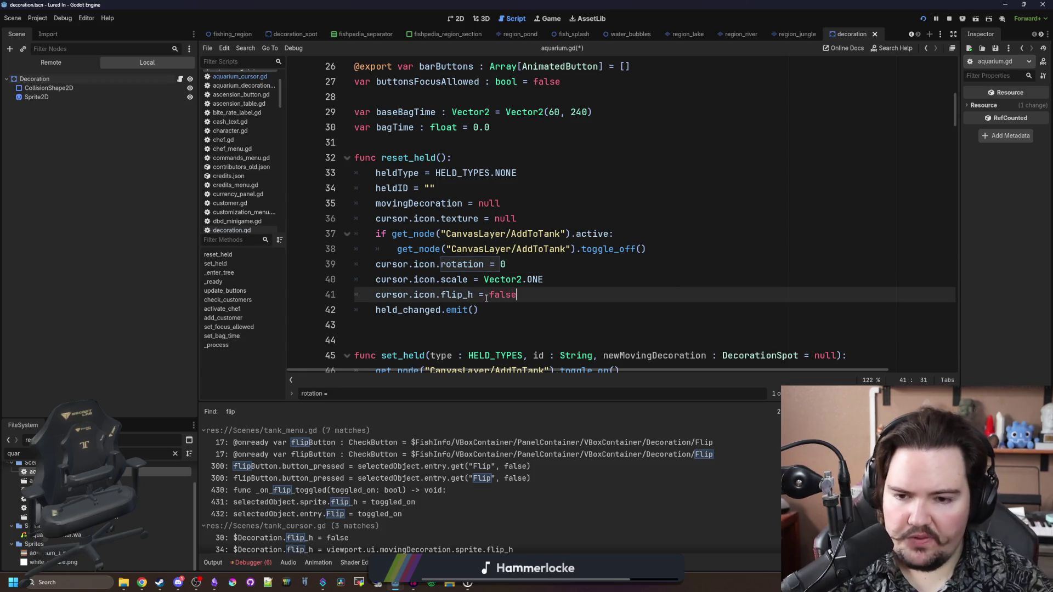
key(F5)
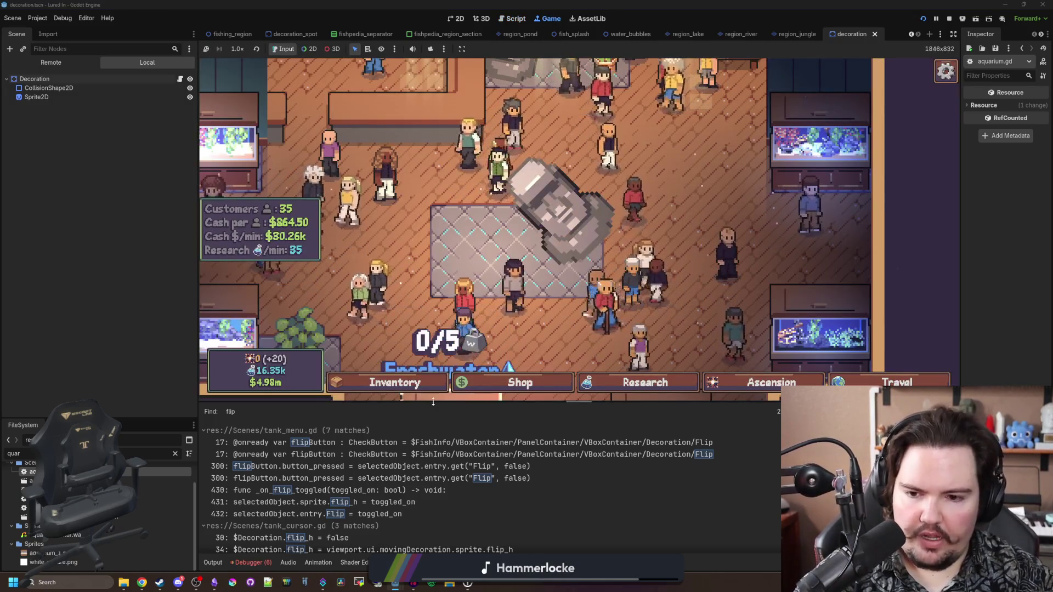
Step: Buy a Snake Plant from the shop's decorations and place it on a spot
click(516, 382)
scroll(593, 237, down, 5)
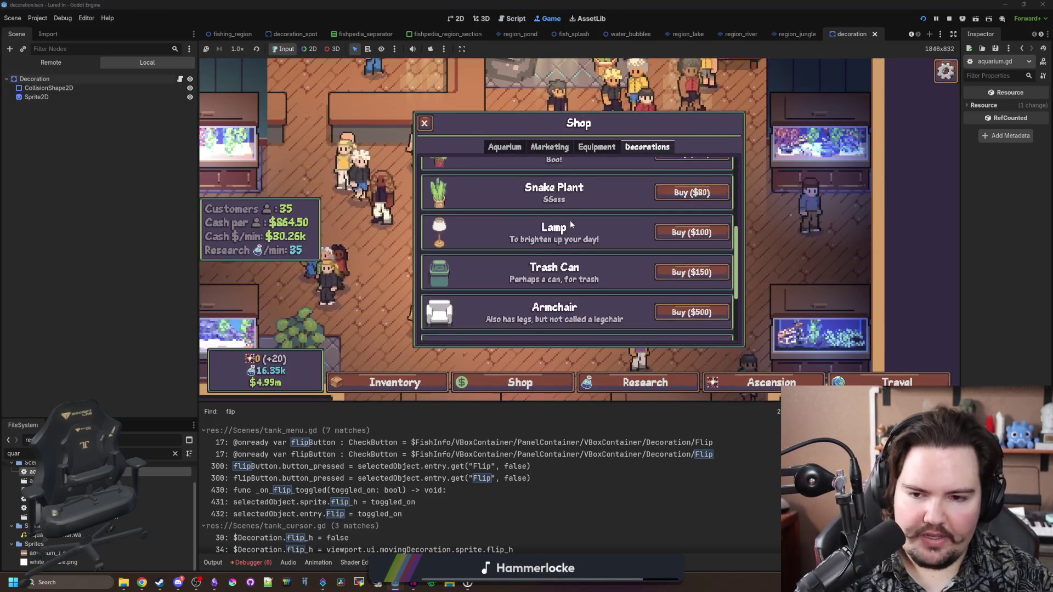
scroll(593, 237, down, 2)
scroll(631, 240, up, 4)
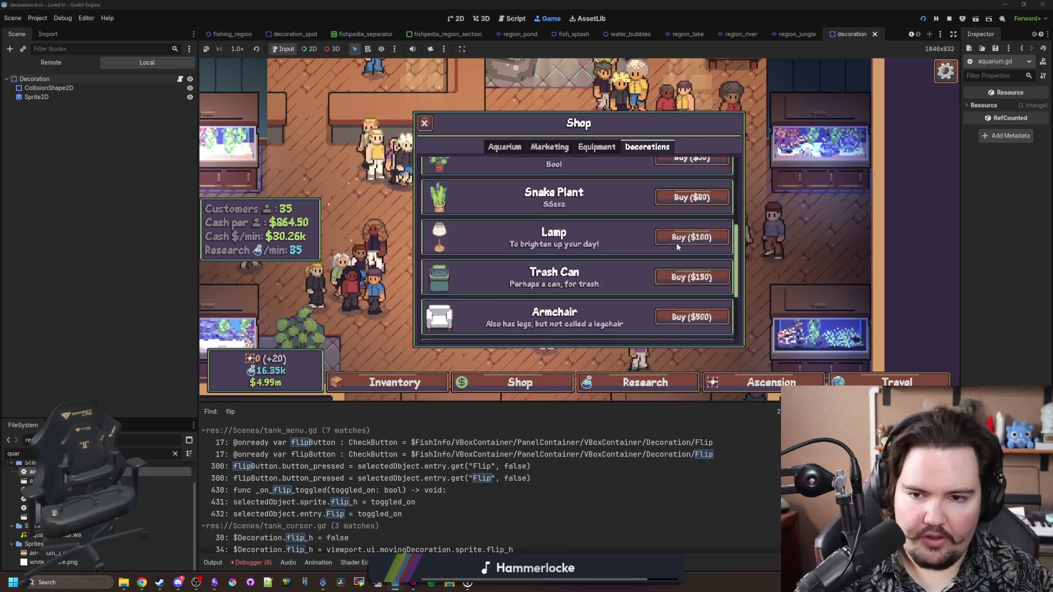
click(693, 220)
click(448, 236)
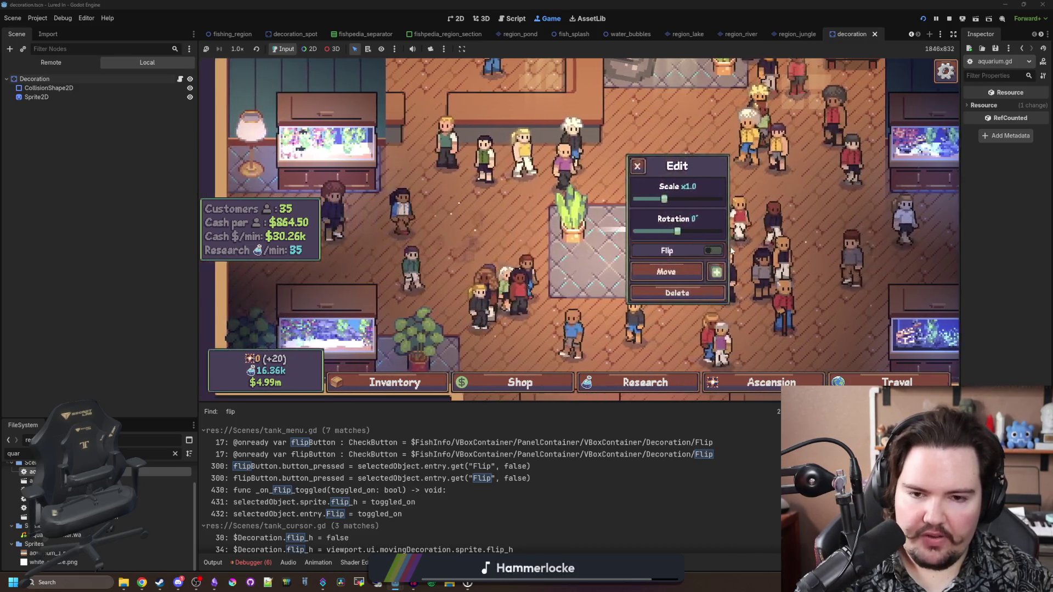
Step: Move the plant to a new spot, rotate it, then start moving it again
click(707, 271)
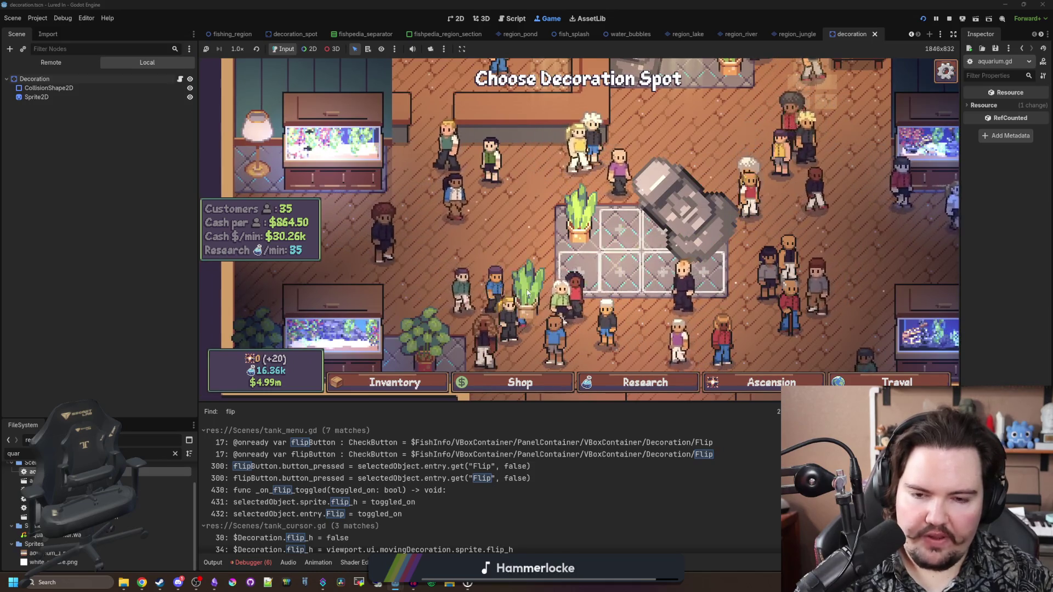
key(s)
key(w)
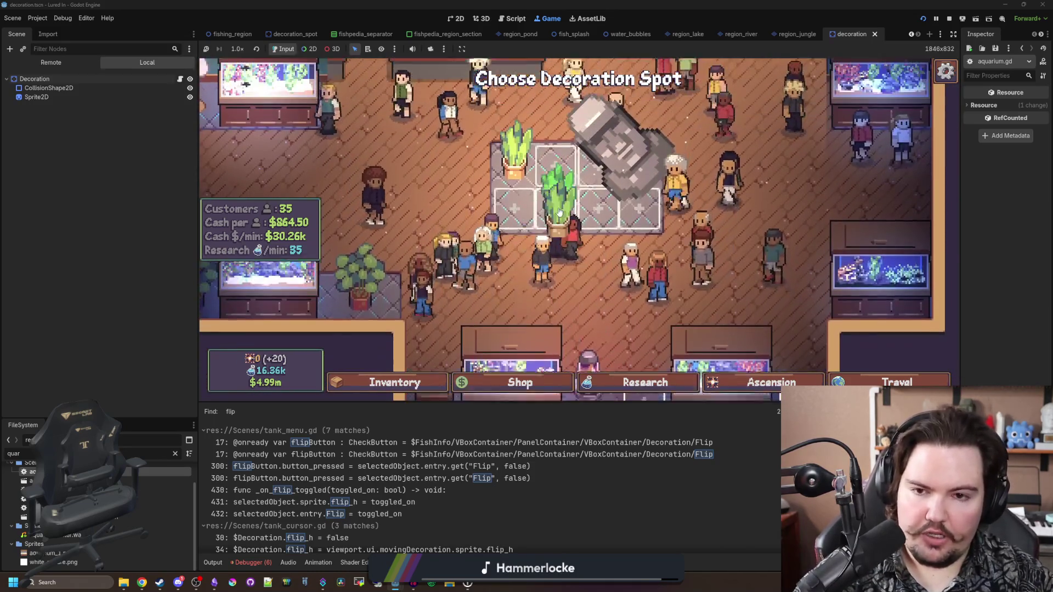
click(576, 192)
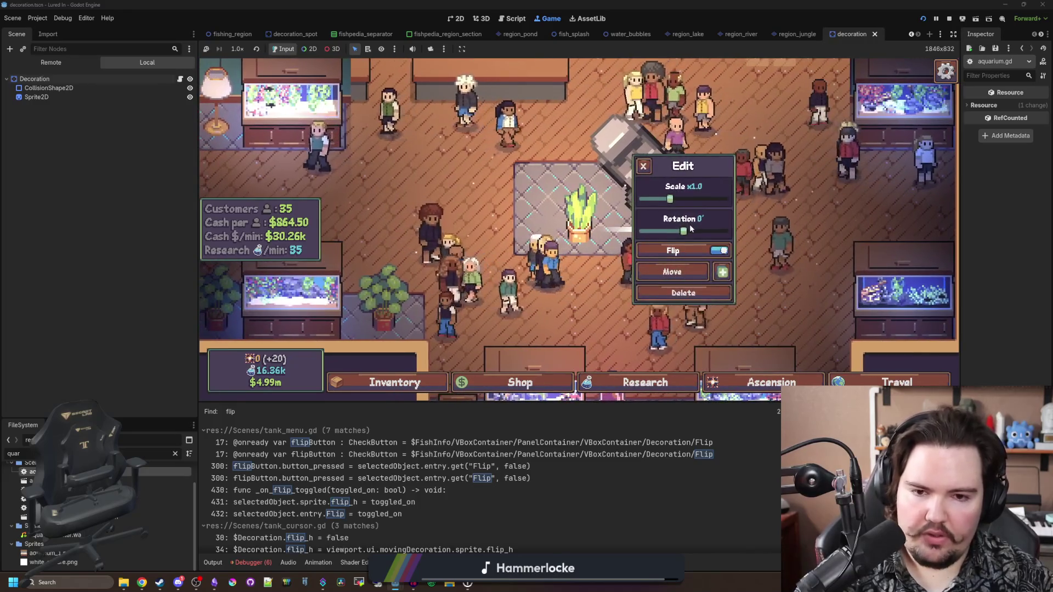
drag(691, 232, 702, 231)
click(672, 272)
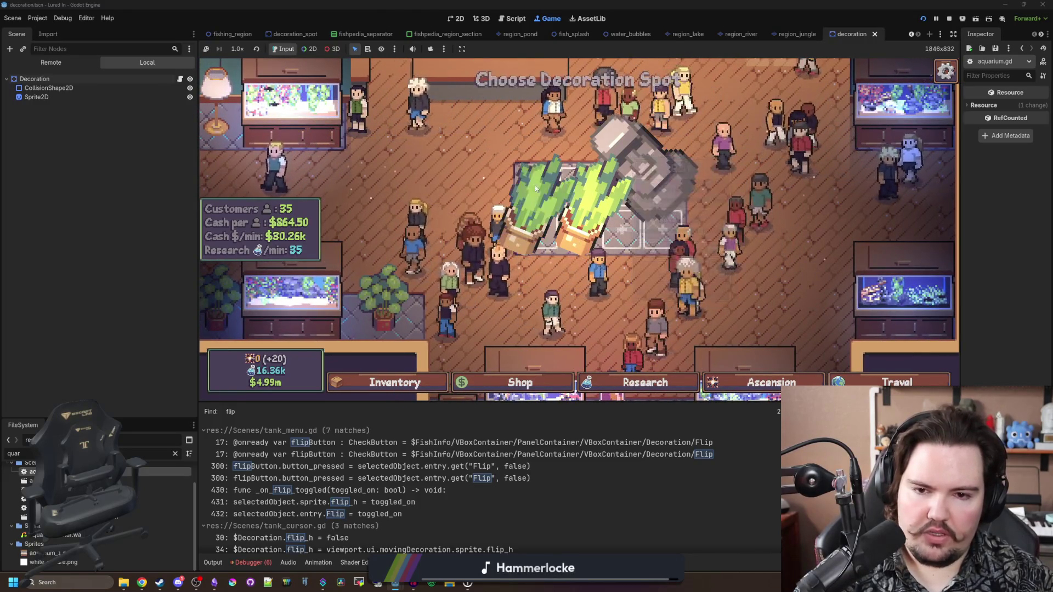
mouse_move(543, 182)
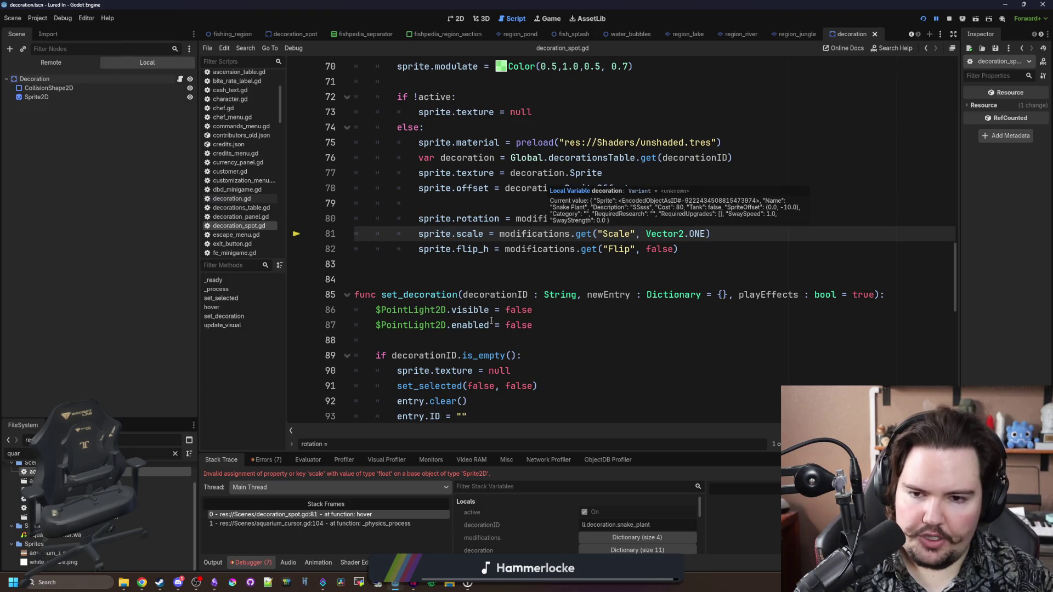
Step: Replace the Vector2.ONE default of the Scale lookup on line 81 with 1.0
scroll(579, 271, up, 1)
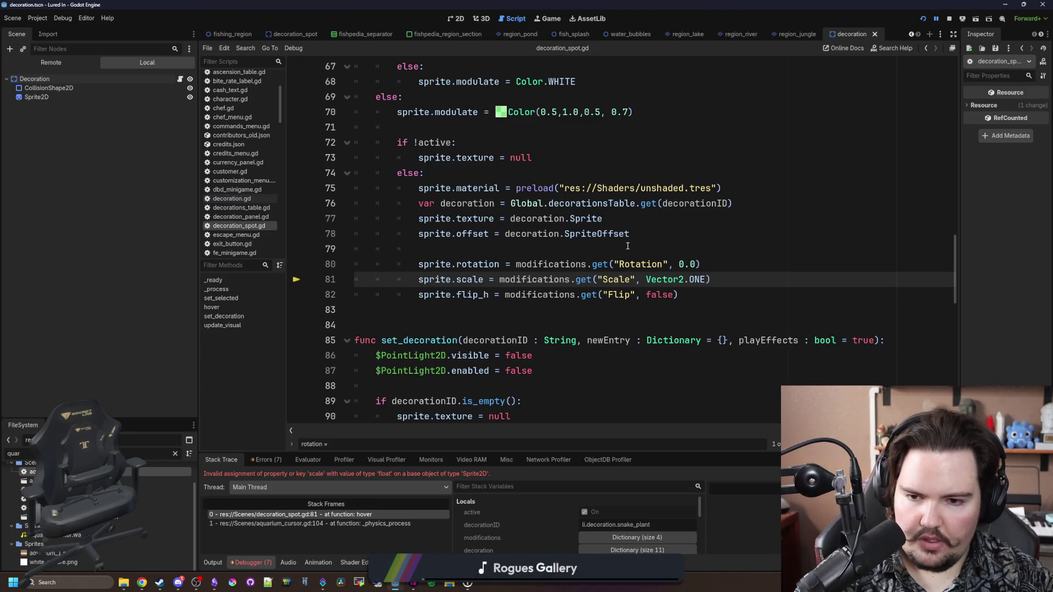
mouse_move(493, 269)
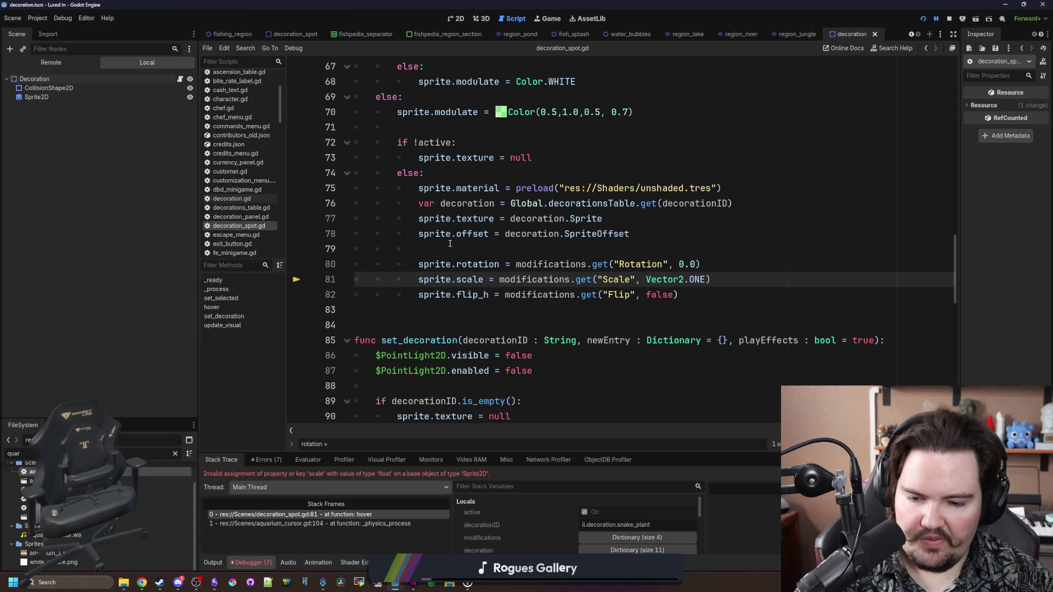
mouse_move(707, 274)
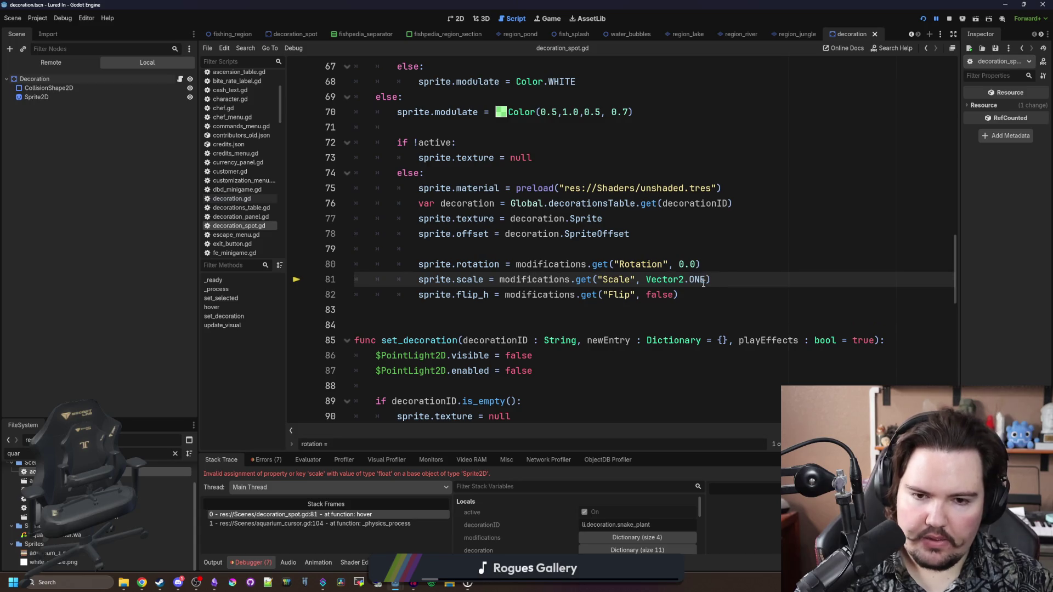
drag(708, 280, 643, 280)
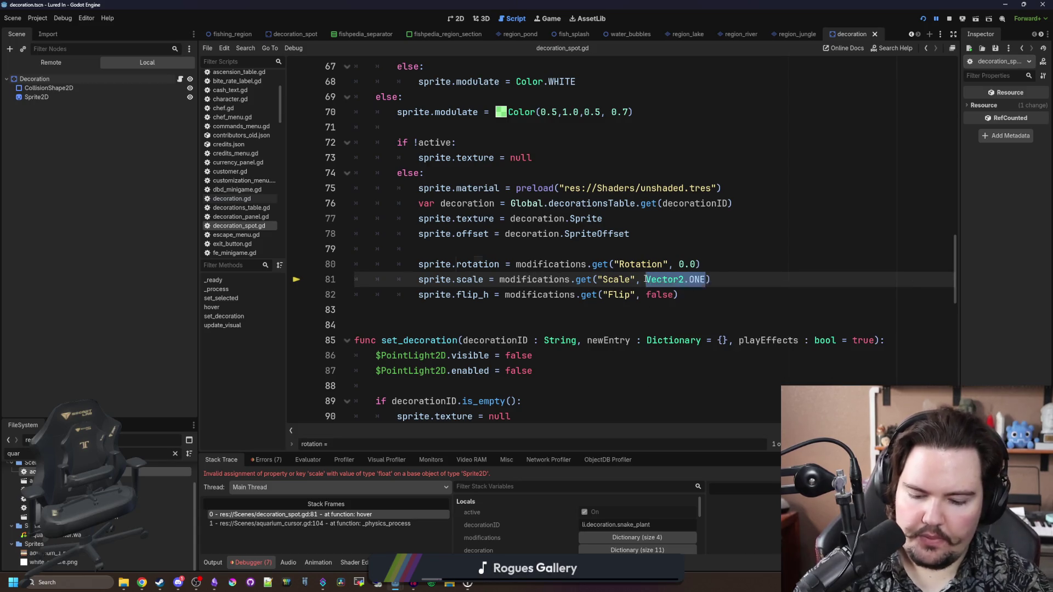
text(1.0)
Step: Prefix the Scale lookup with 'Vector2.ONE *' and save decoration_spot.gd
click(498, 280)
text(Vector2)
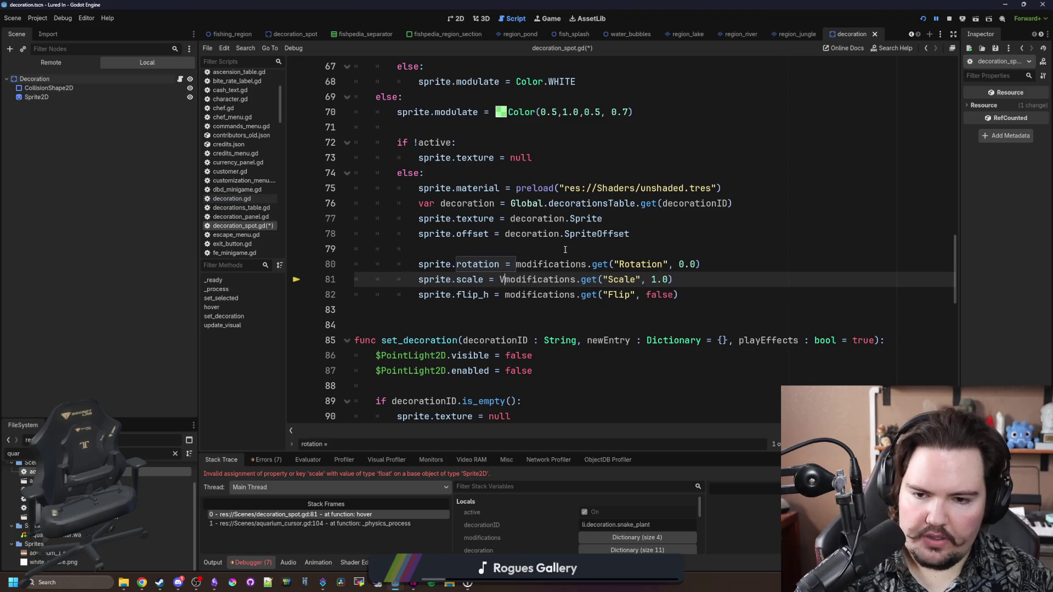
text( *)
key(Left)
key(Left)
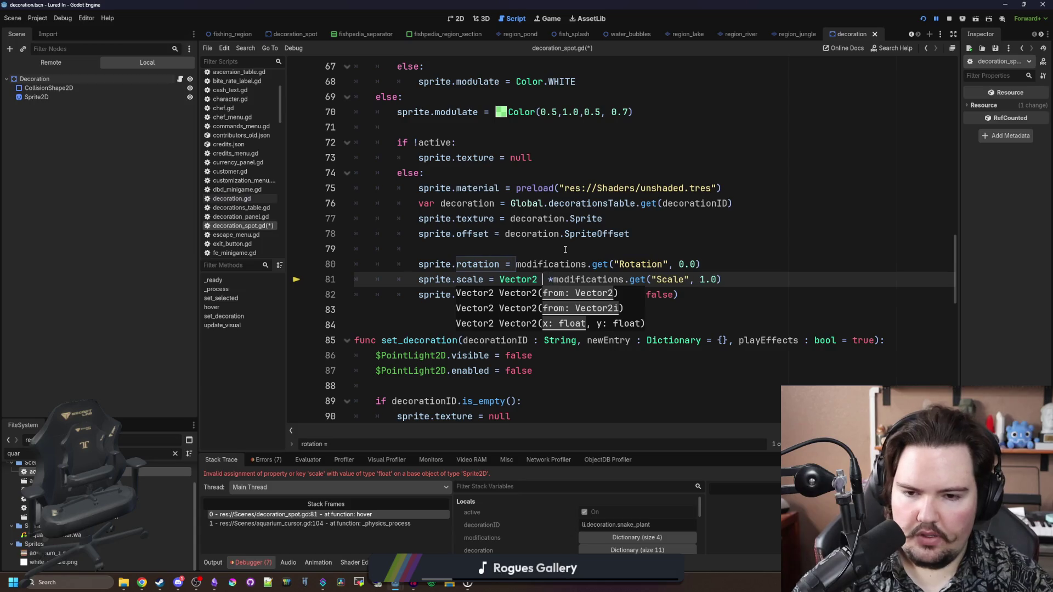
text(.ONE_)
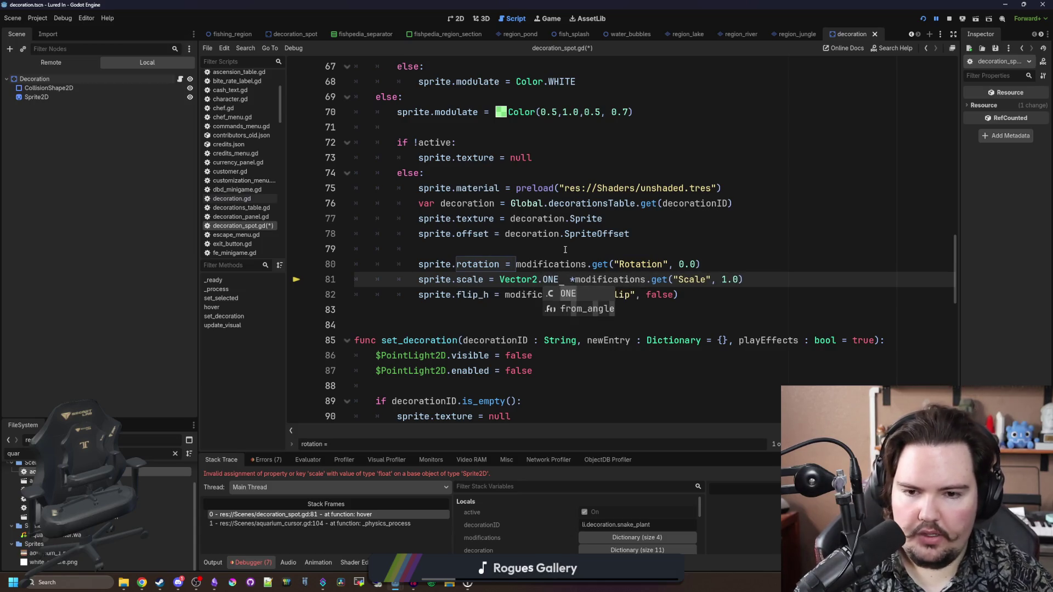
key(Delete)
key(Right)
key(Right)
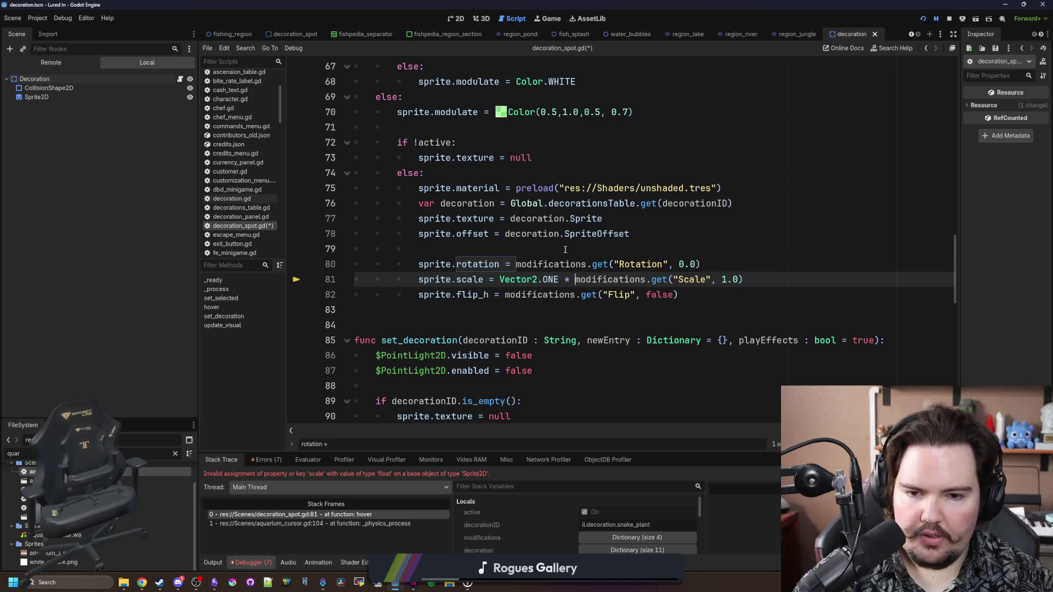
click(565, 250)
key(ctrl+s)
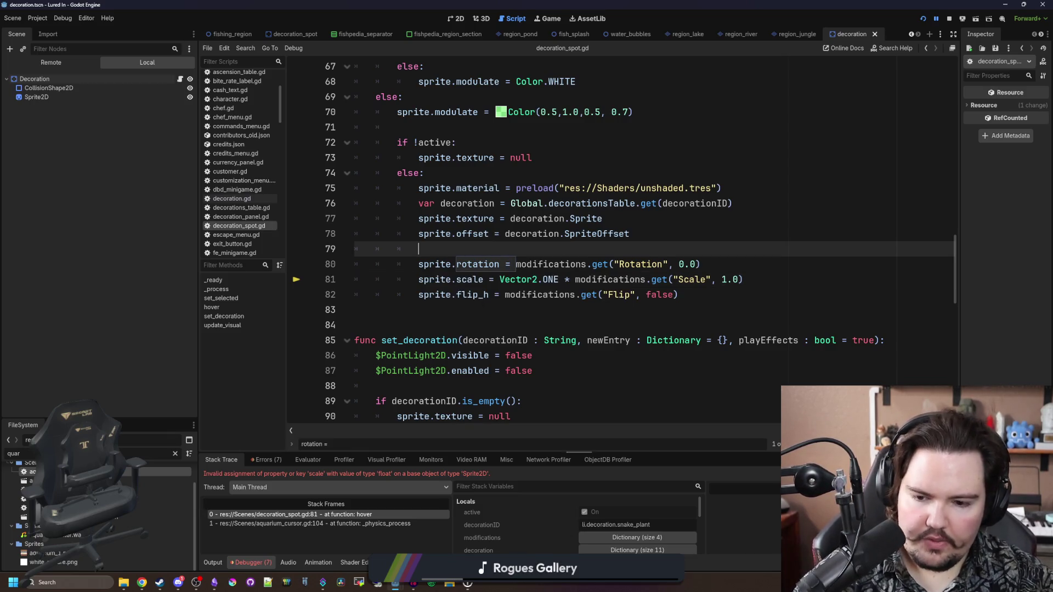
Step: Resume the game and move the plant beside the statue without errors
key(F12)
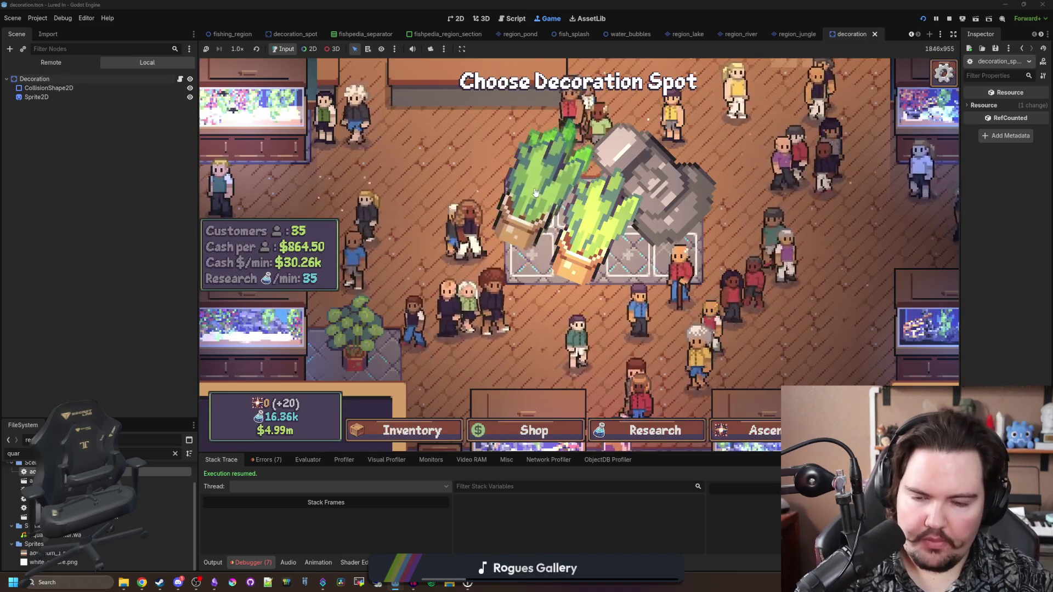
click(527, 212)
click(690, 301)
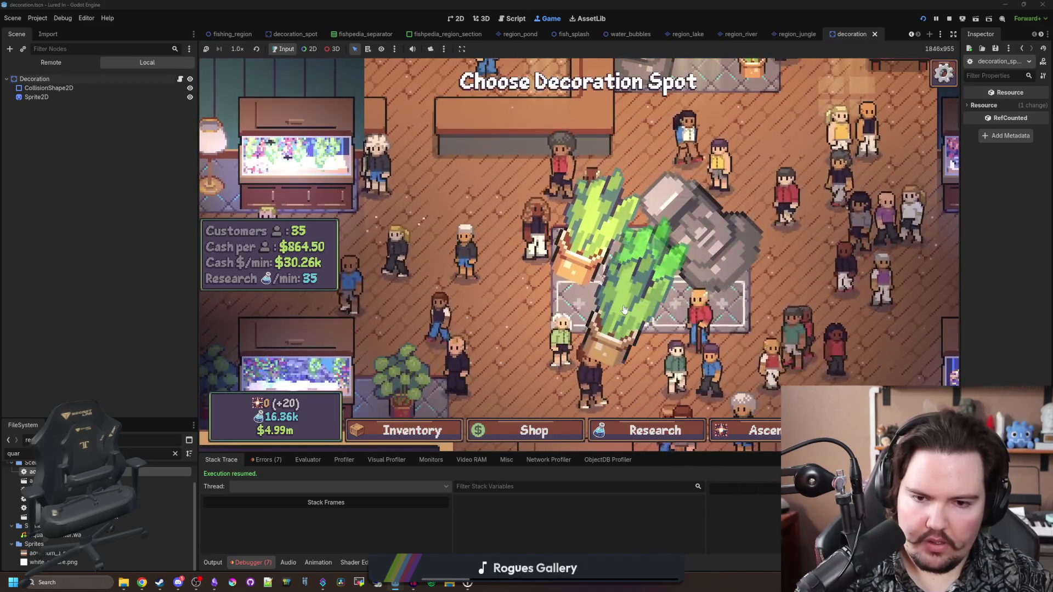
click(614, 296)
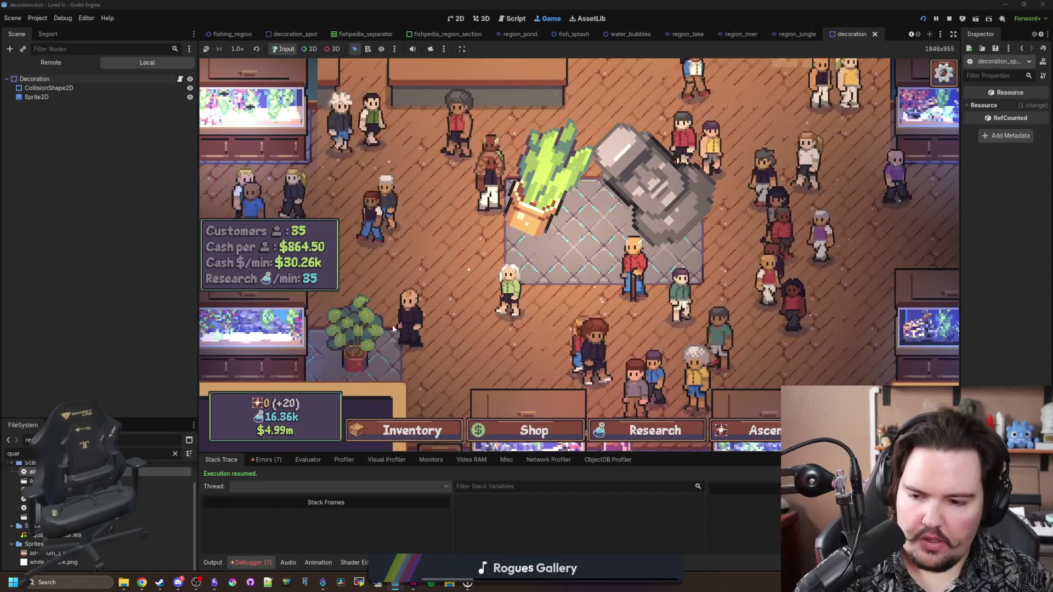
Step: Search the whole project for 'Scale' and scroll through the results
key(ctrl+shift+f)
text(Scal)
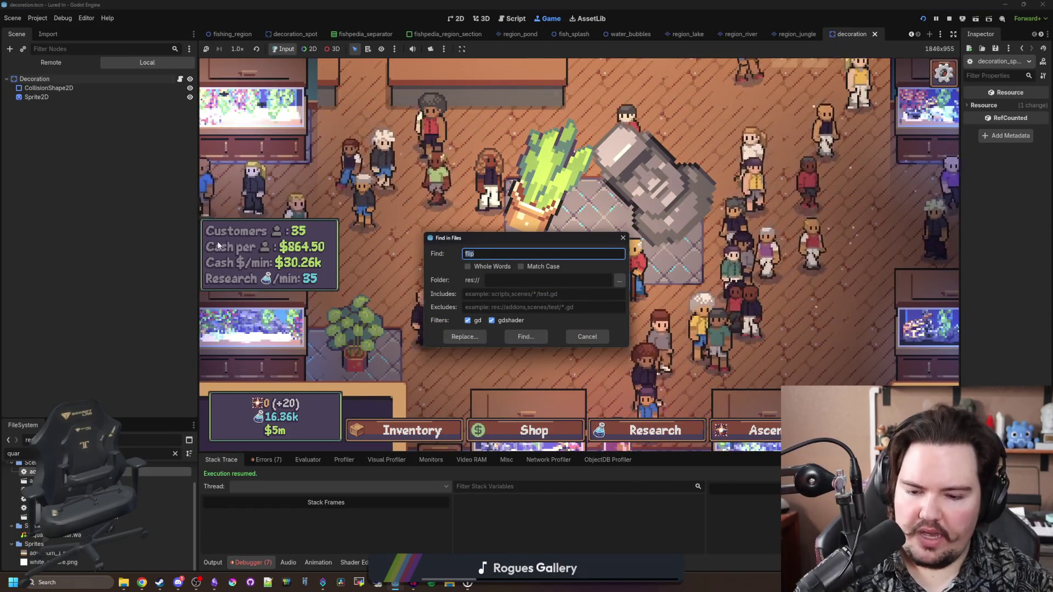
text(e)
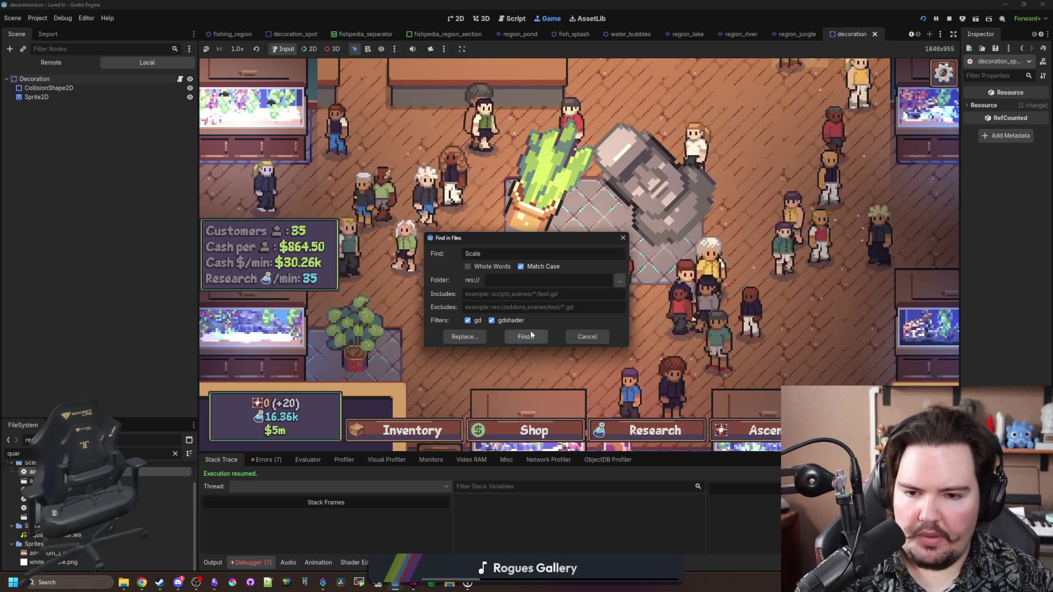
click(525, 337)
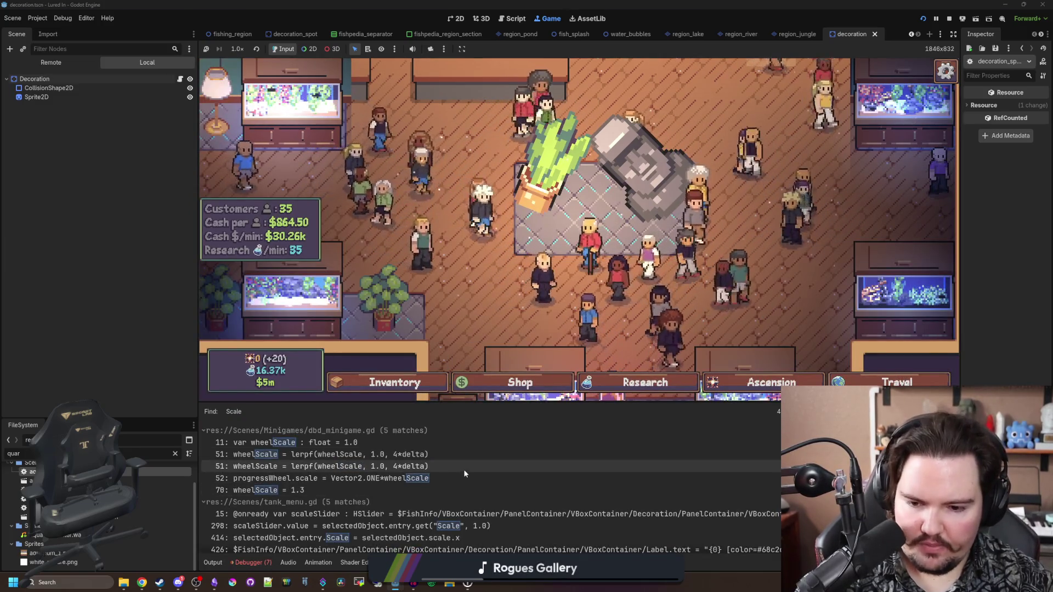
scroll(460, 470, down, 5)
scroll(403, 485, up, 5)
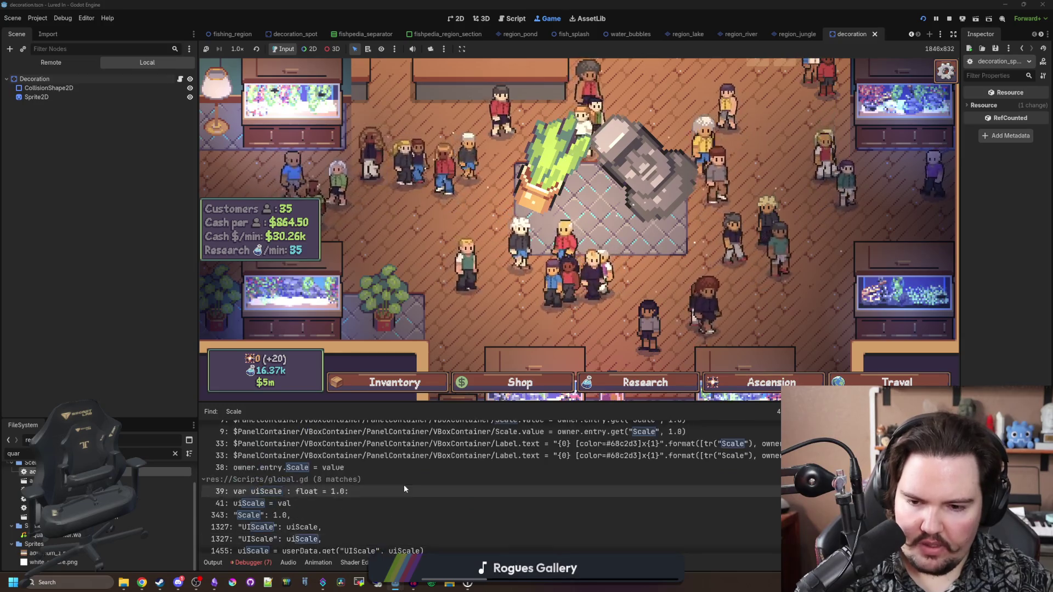
scroll(450, 447, down, 3)
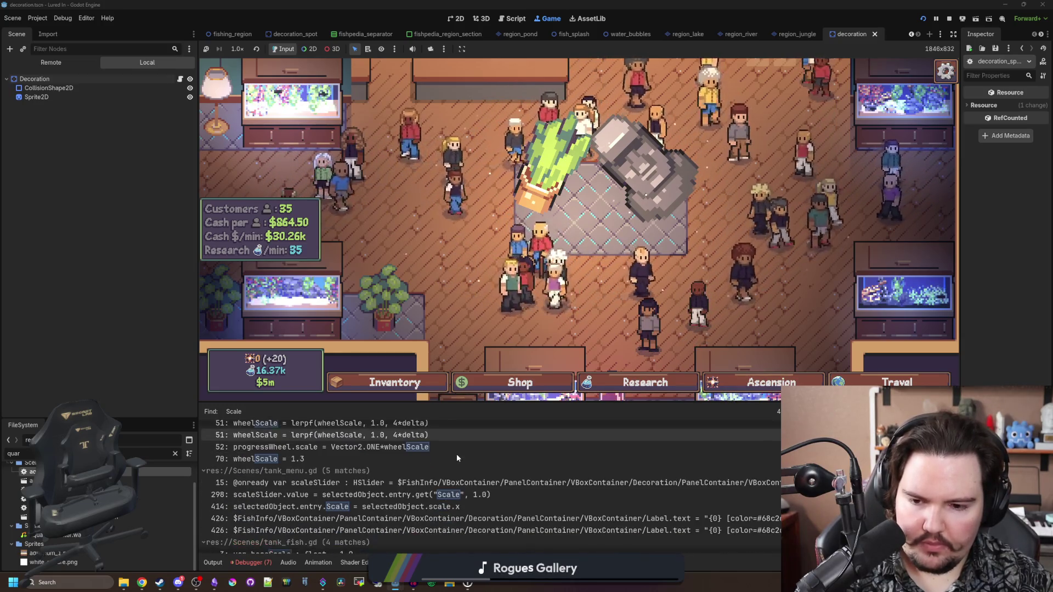
scroll(437, 499, down, 5)
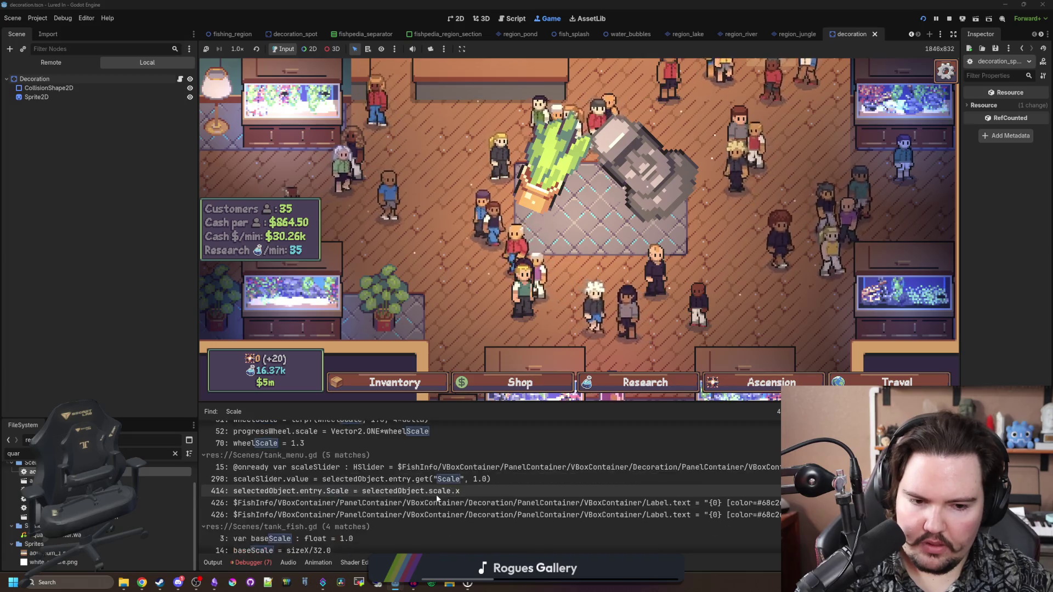
scroll(531, 476, down, 7)
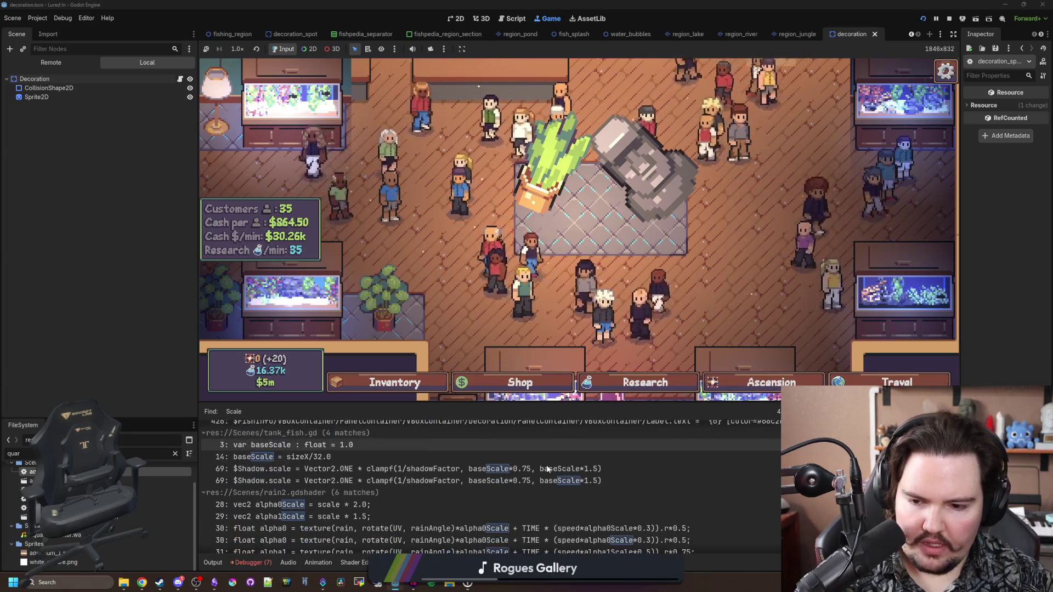
scroll(547, 466, down, 5)
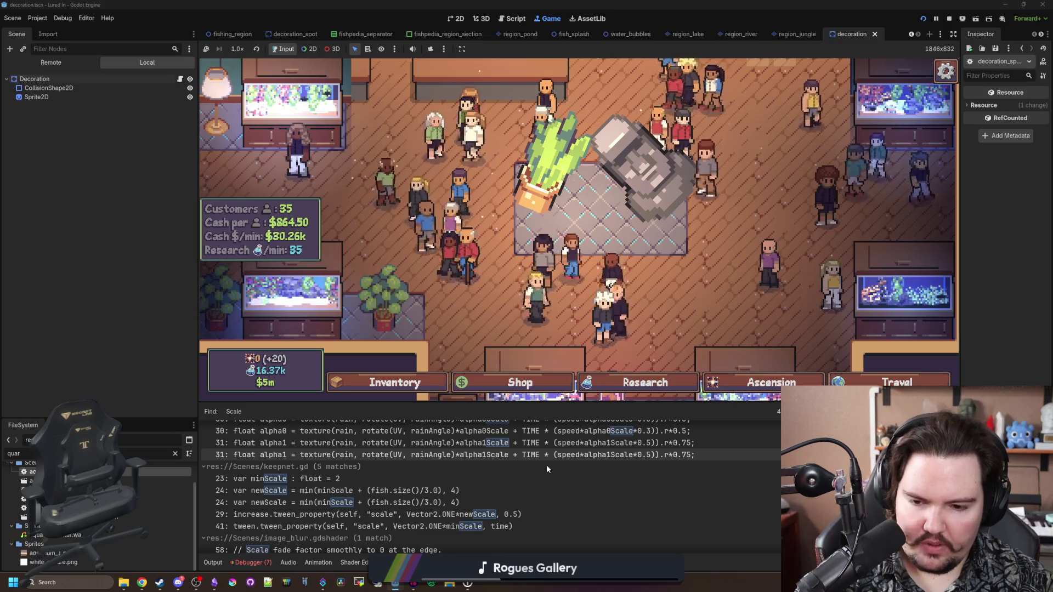
scroll(543, 472, down, 3)
Step: Open the global_ui.gd Scale match, then decoration_spot.gd's line 81 match
click(492, 499)
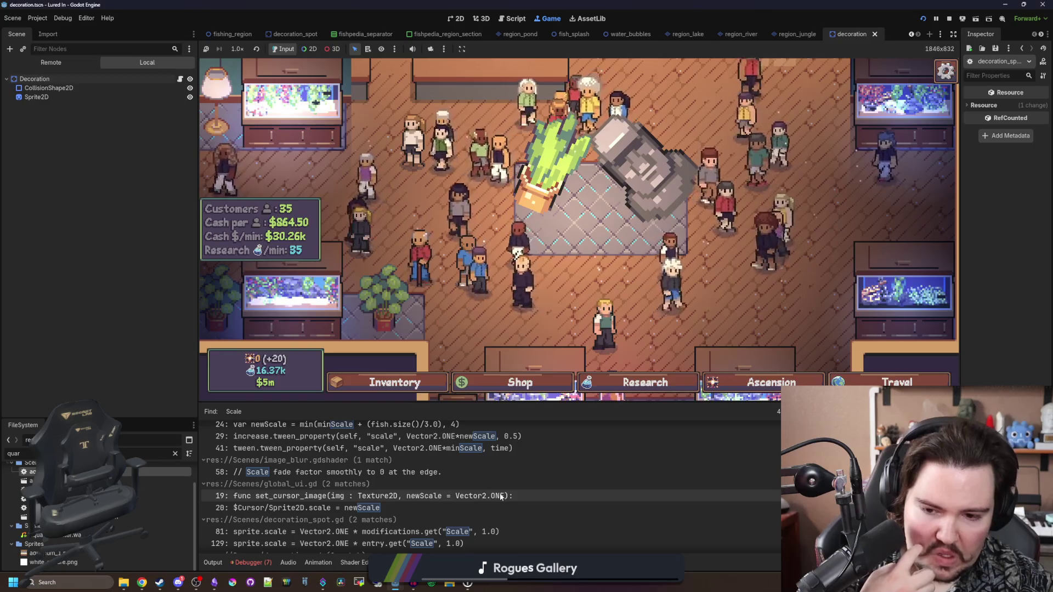
scroll(478, 340, down, 3)
scroll(476, 456, down, 4)
click(458, 485)
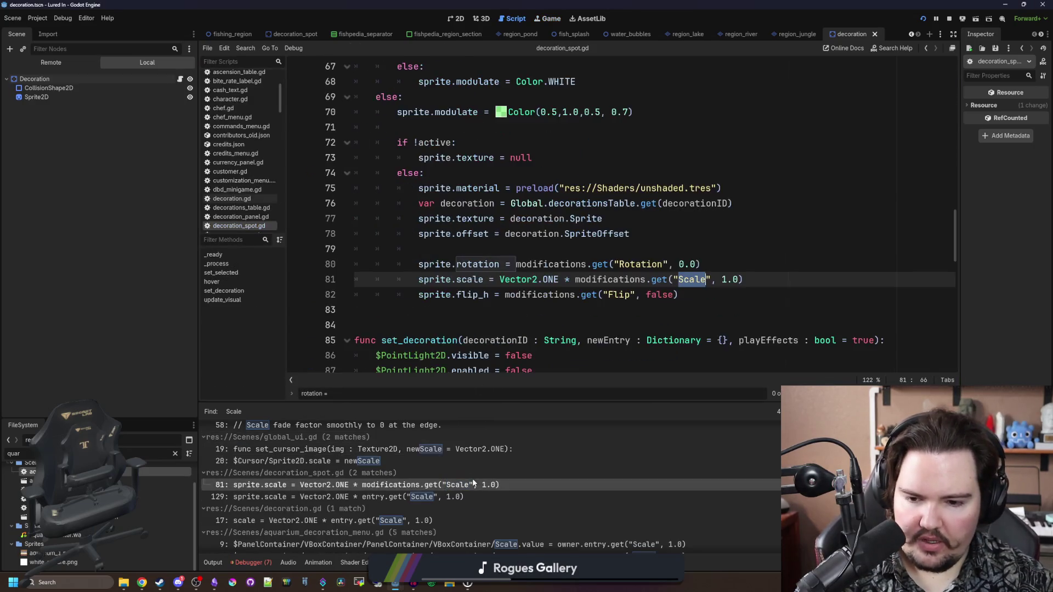
Step: Step through the line 129 match and aquarium_decoration_menu.gd's line 9 Scale matches
click(440, 497)
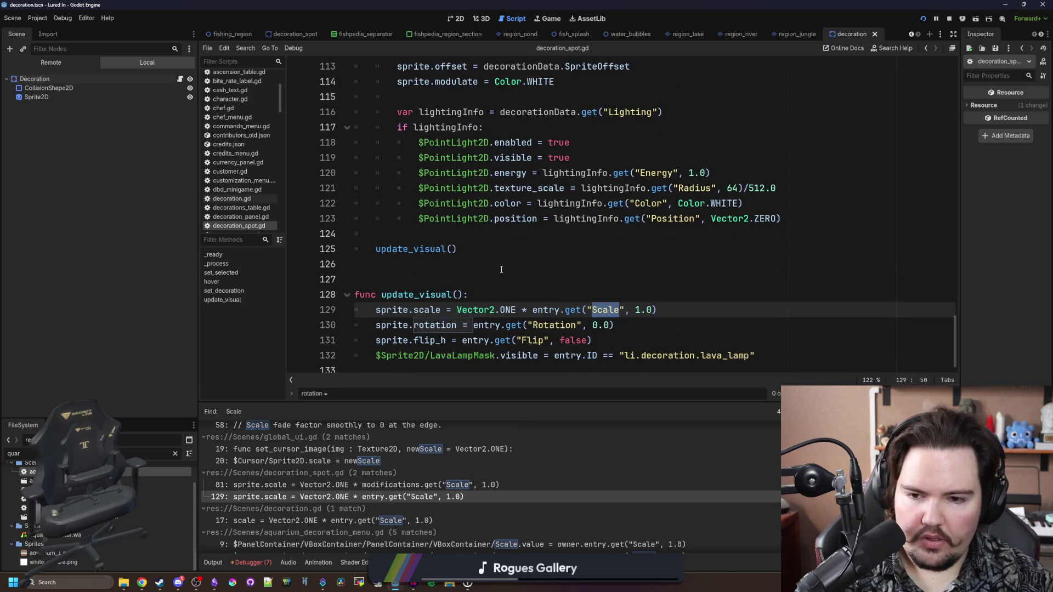
click(515, 270)
scroll(456, 455, down, 3)
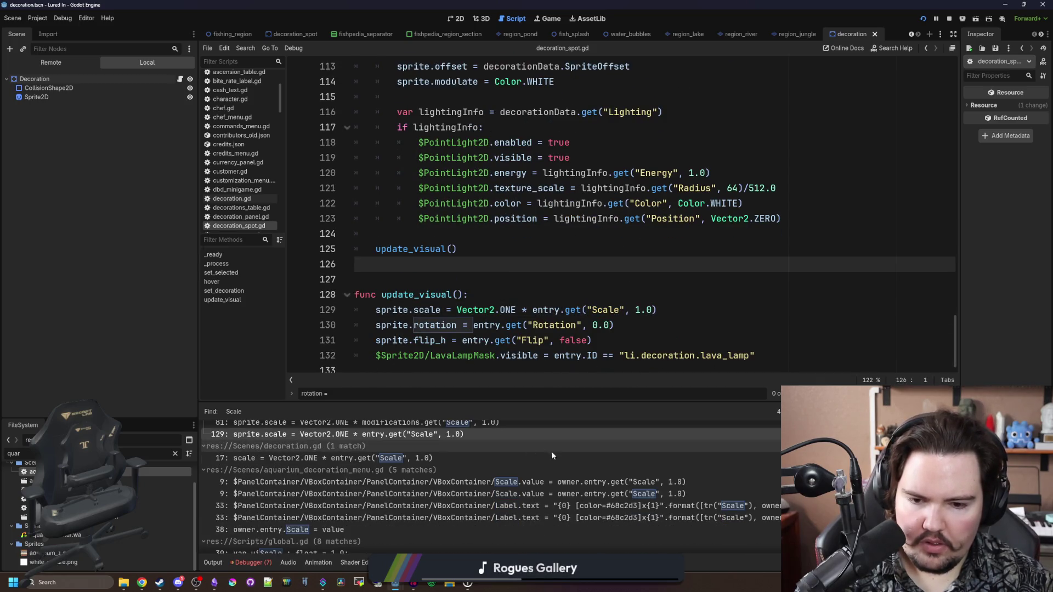
click(651, 484)
click(637, 494)
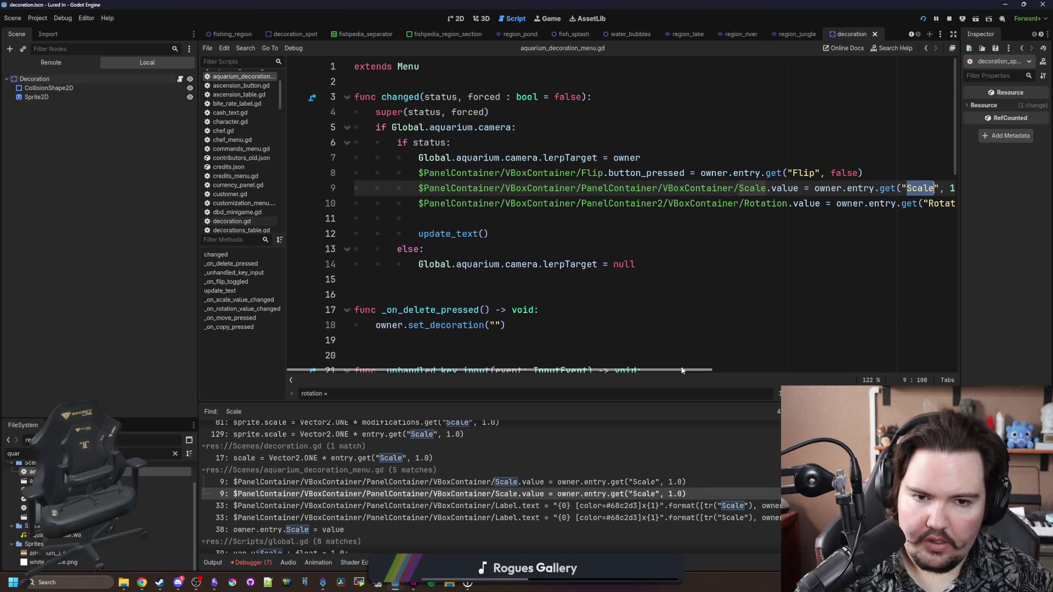
scroll(680, 496, down, 2)
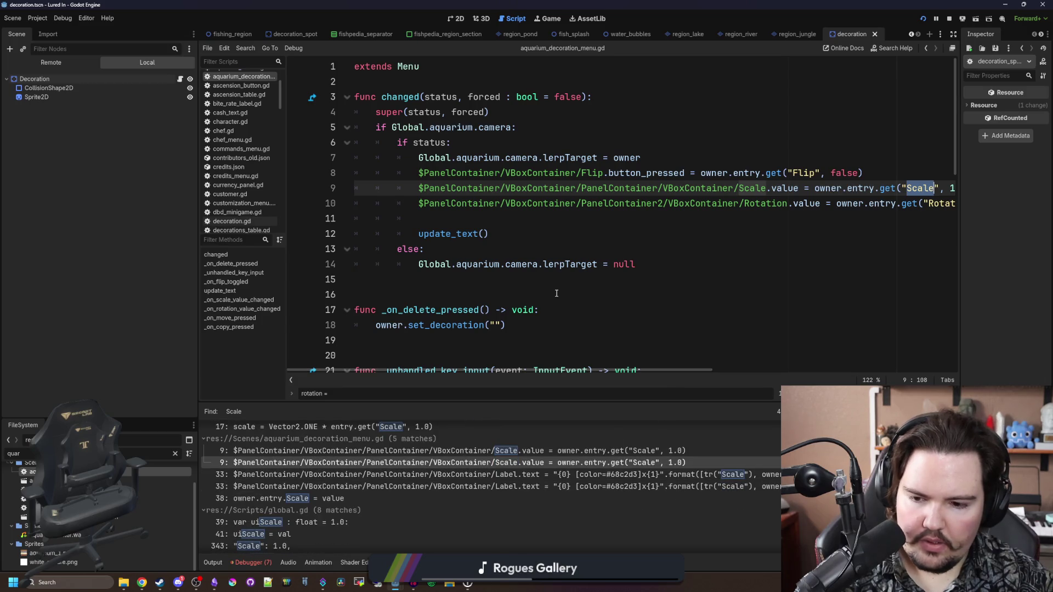
click(516, 295)
click(520, 235)
key(ctrl+shift+f)
Step: Search the whole project for 'Vector2.ONE'
text(Vector2.ONE)
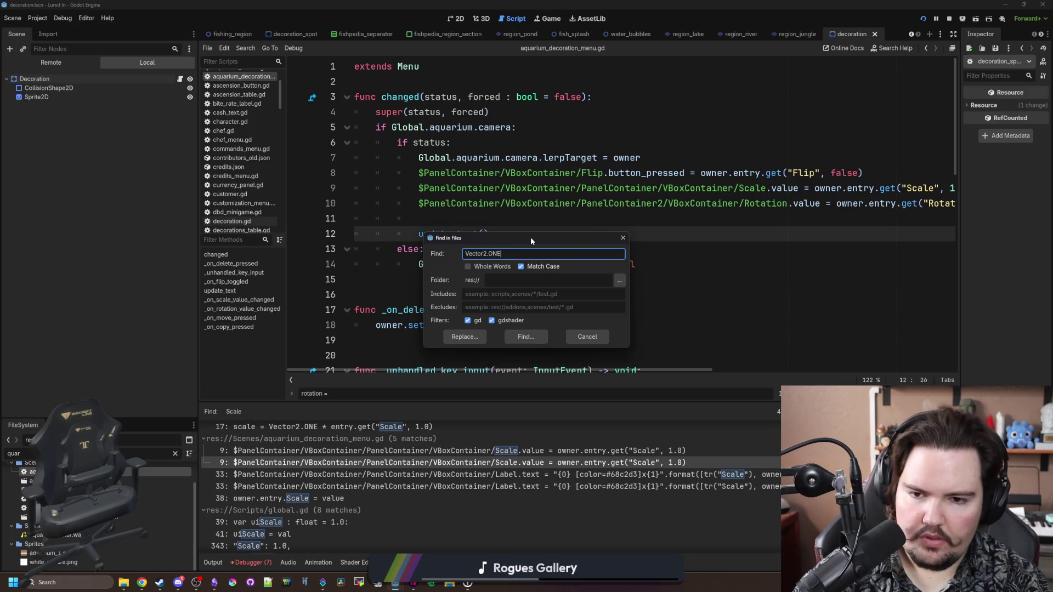
key(Return)
scroll(560, 452, down, 10)
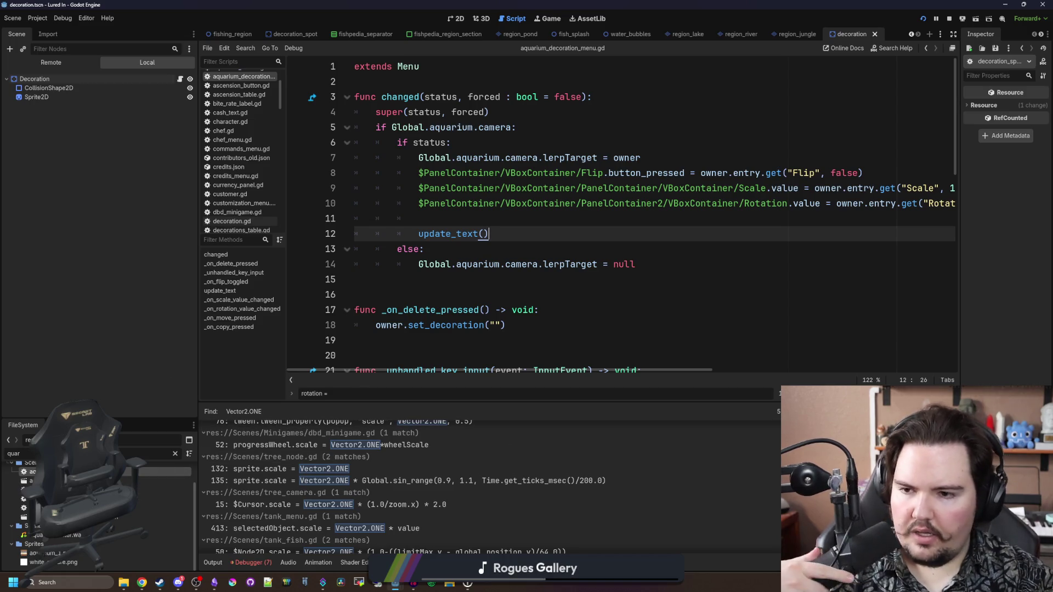
Step: Review aquarium.gd's reset_held and set_held rotation, scale and flip code, then open aquarium_cursor.gd
key(alt+Left)
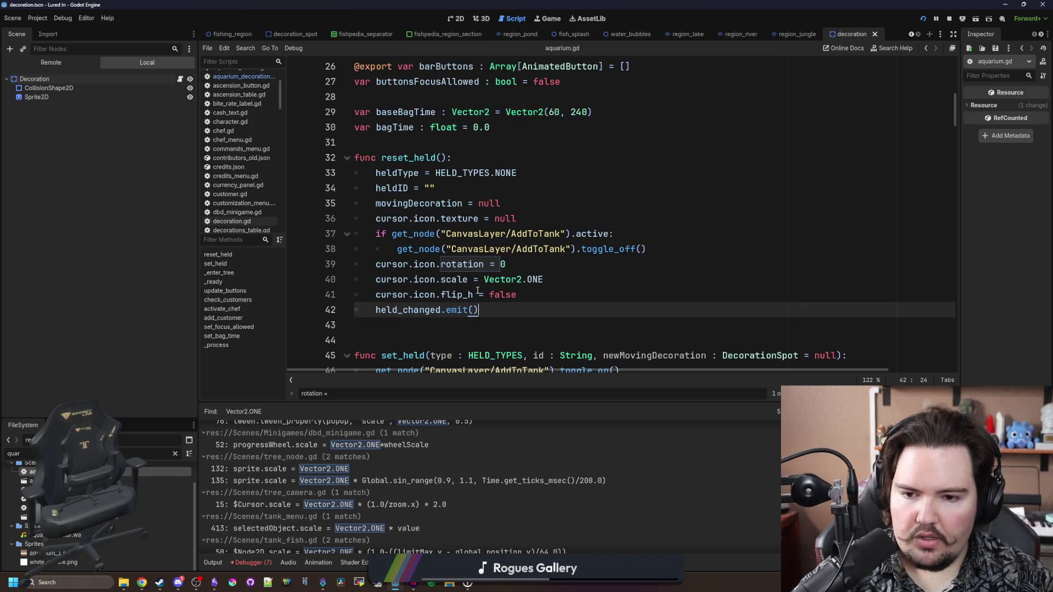
click(607, 290)
click(587, 280)
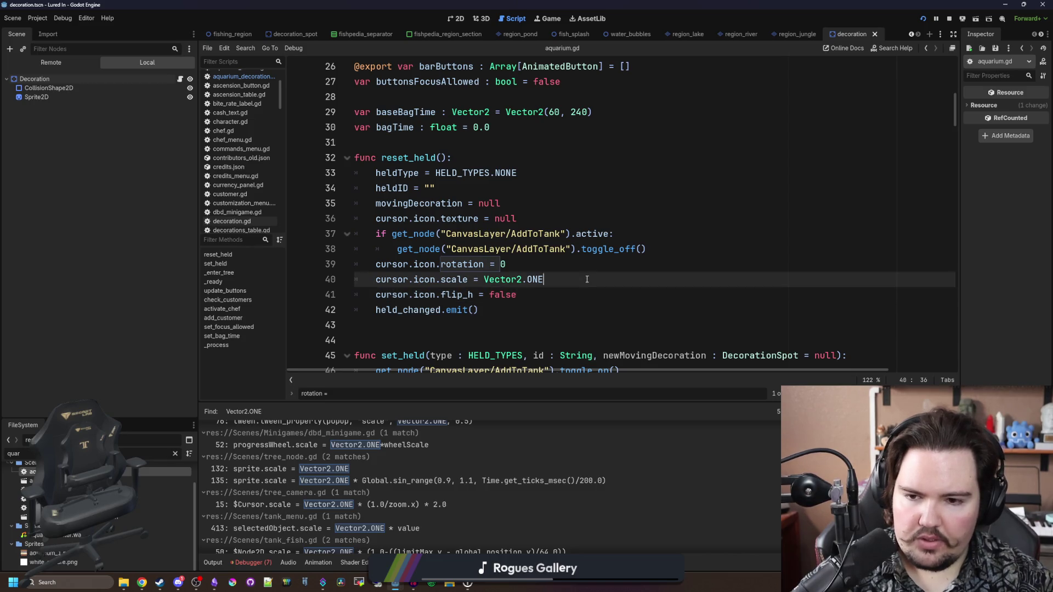
scroll(581, 281, down, 8)
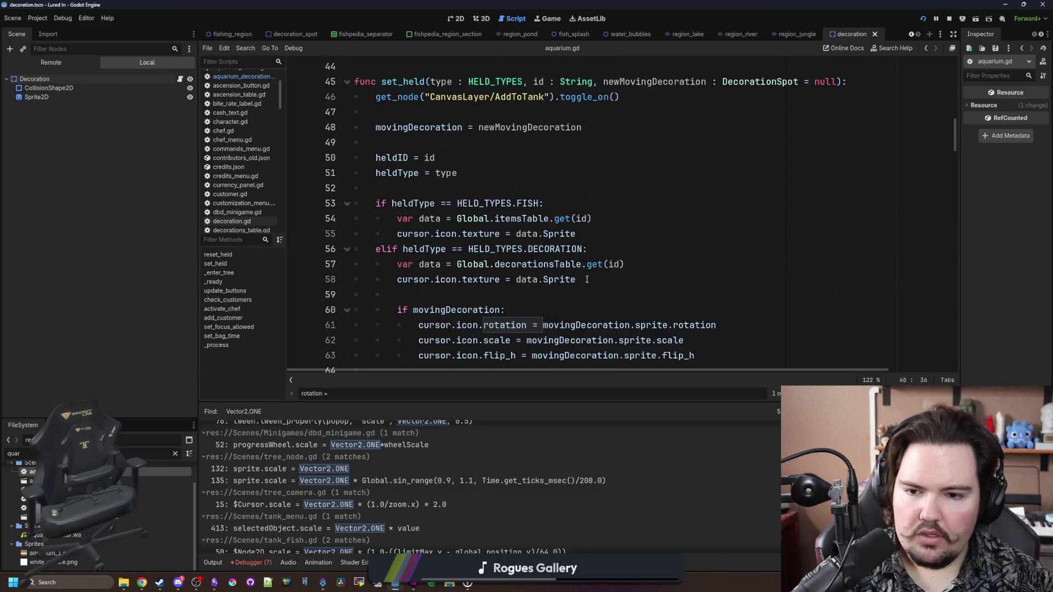
mouse_move(527, 249)
mouse_down()
mouse_move(685, 249)
mouse_move(547, 252)
mouse_up()
click(543, 219)
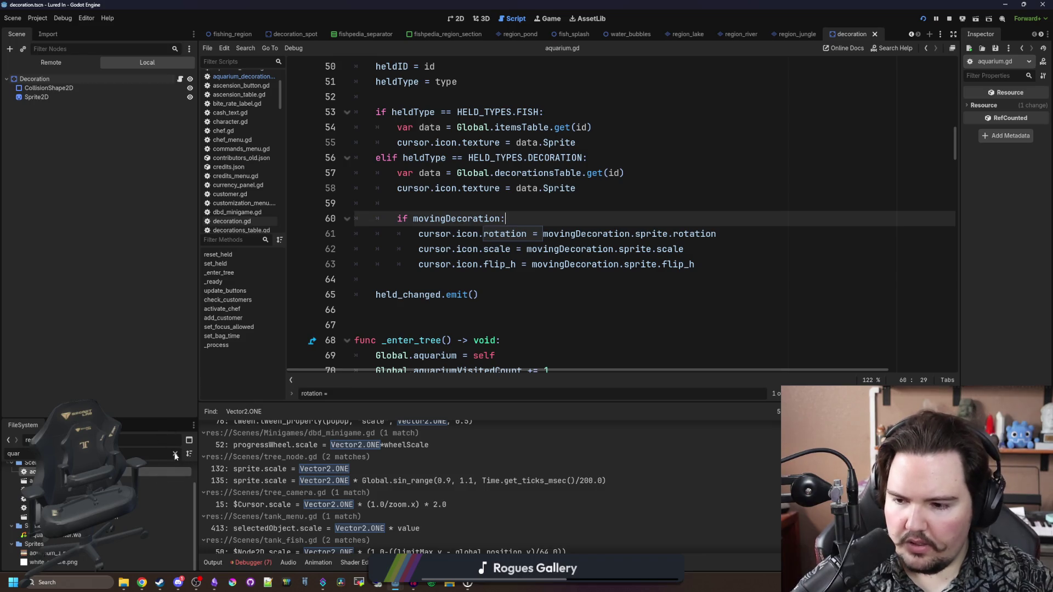
double_click(164, 499)
click(579, 231)
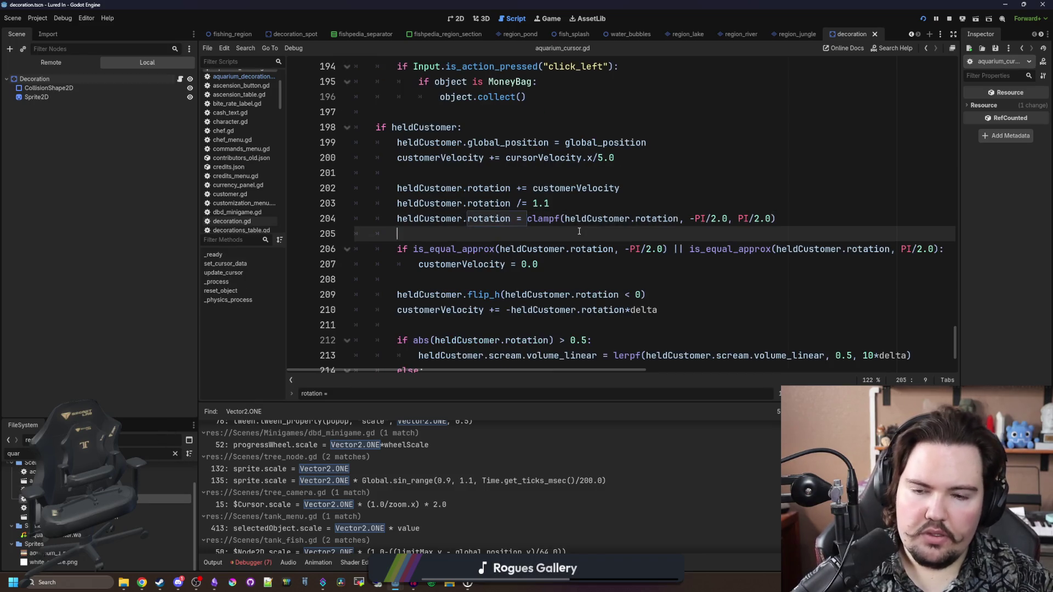
Step: Search aquarium_cursor.gd for 'rotation =' and scroll through its hover code
click(456, 179)
key(ctrl+f)
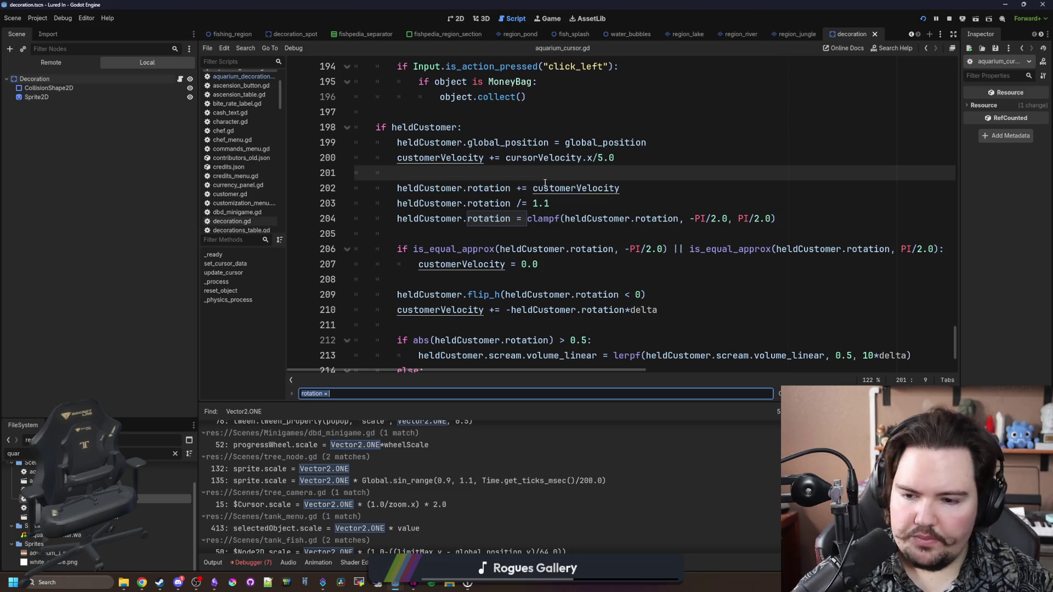
scroll(535, 182, up, 12)
scroll(525, 181, up, 14)
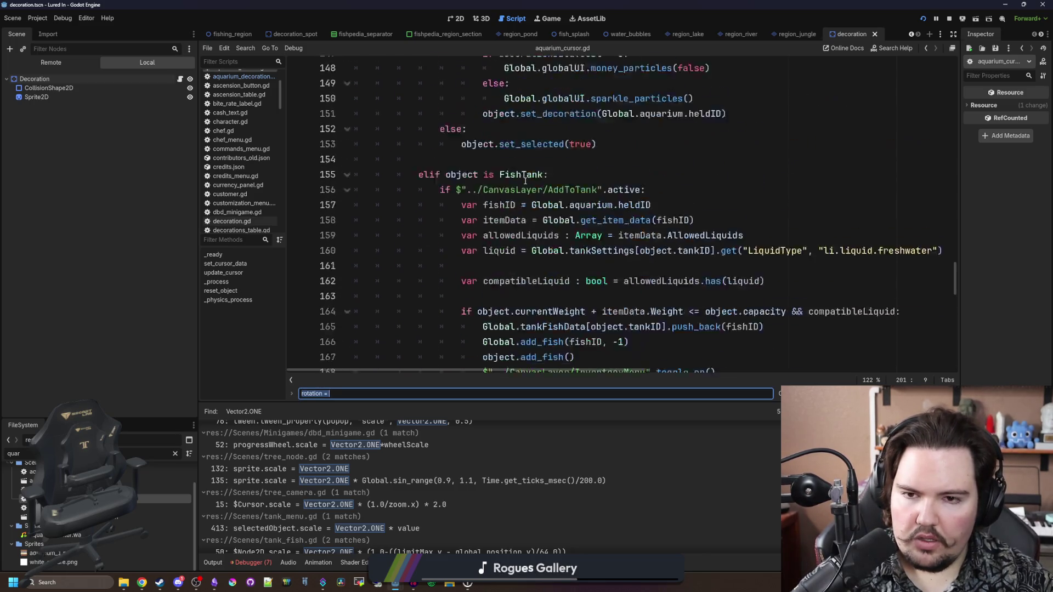
scroll(525, 181, down, 8)
scroll(532, 189, up, 16)
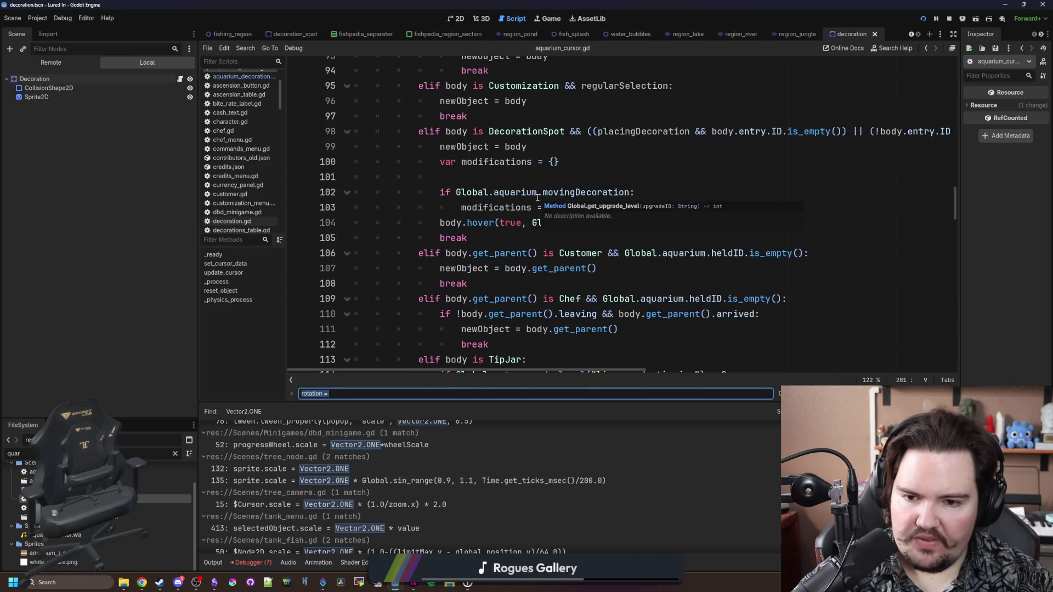
scroll(540, 208, up, 1)
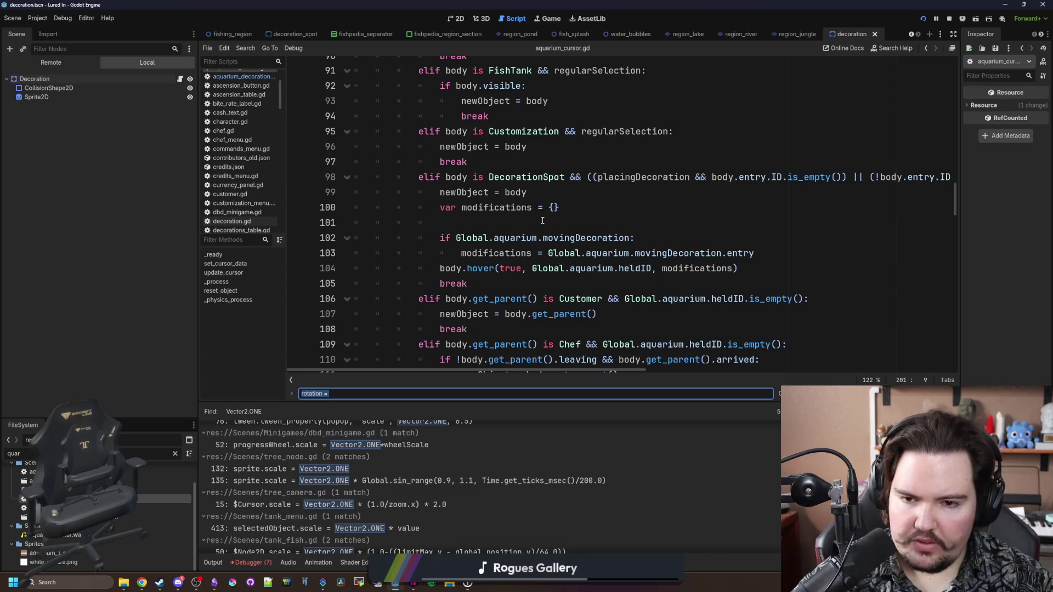
scroll(665, 268, up, 16)
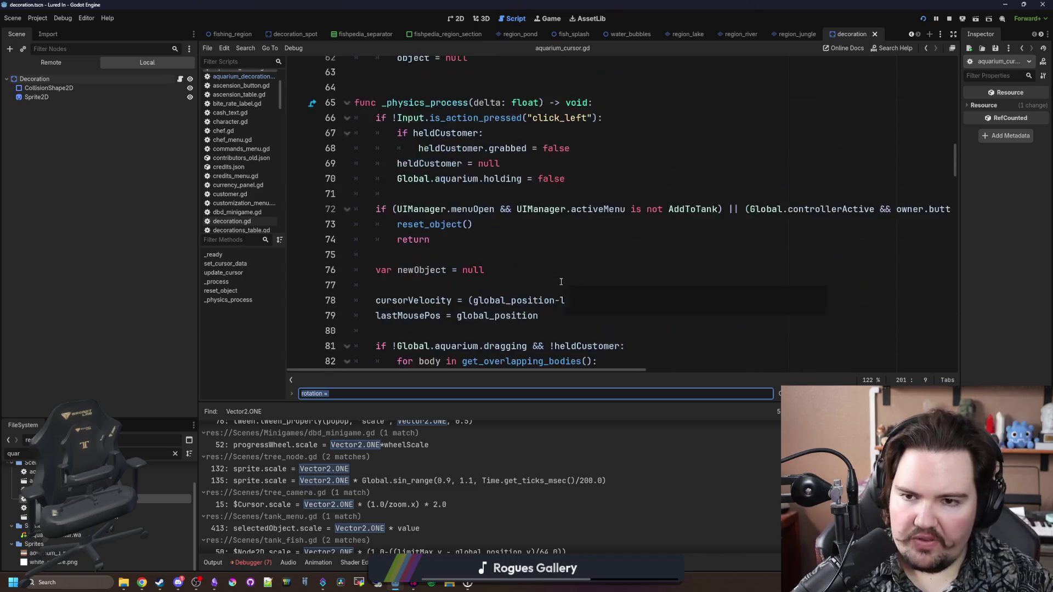
scroll(561, 282, down, 1)
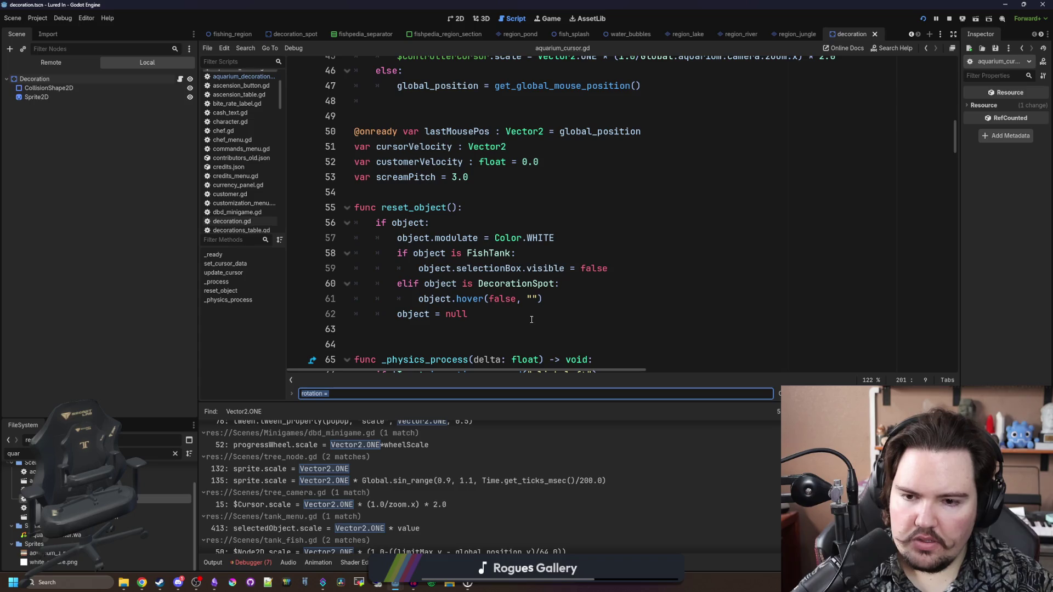
scroll(502, 277, up, 4)
Step: Clear the 'quar' file filter and switch to aquarium_decoration_menu.gd
click(502, 283)
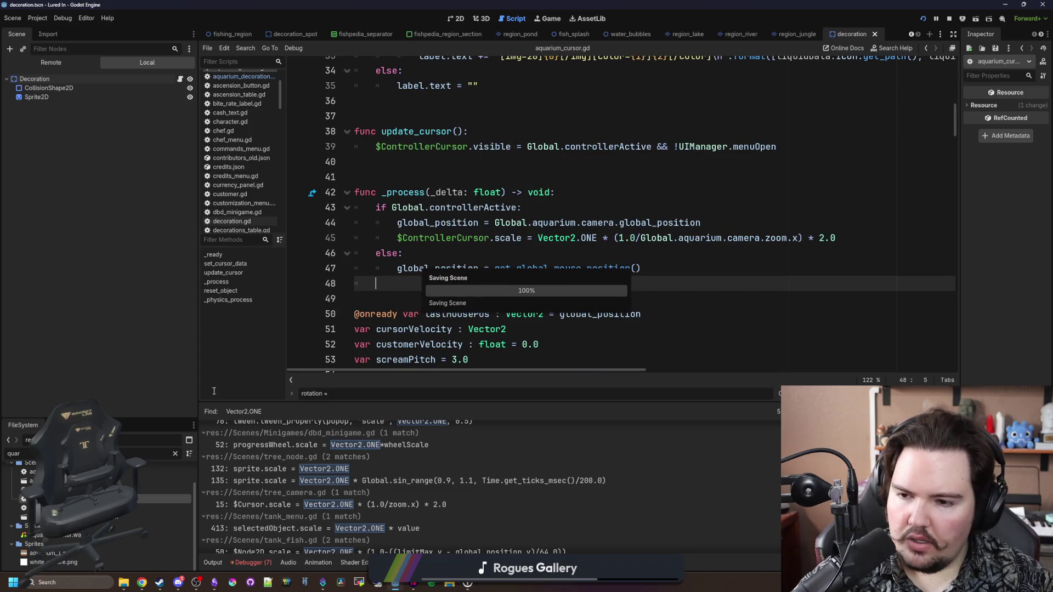
click(175, 454)
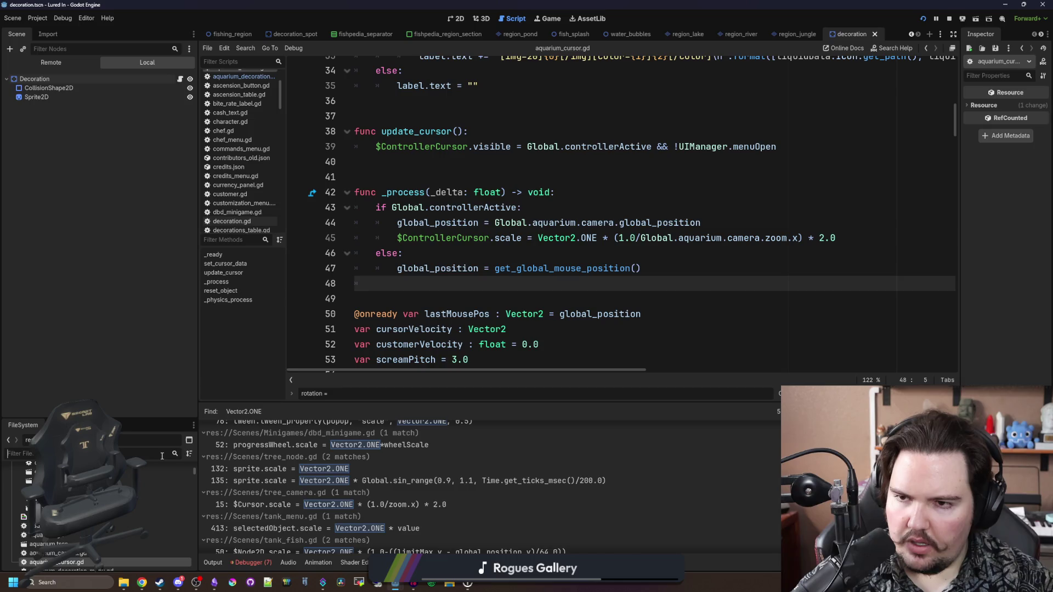
click(243, 76)
Step: Search the current script for 'set_hover'
key(ctrl+f)
text(sret)
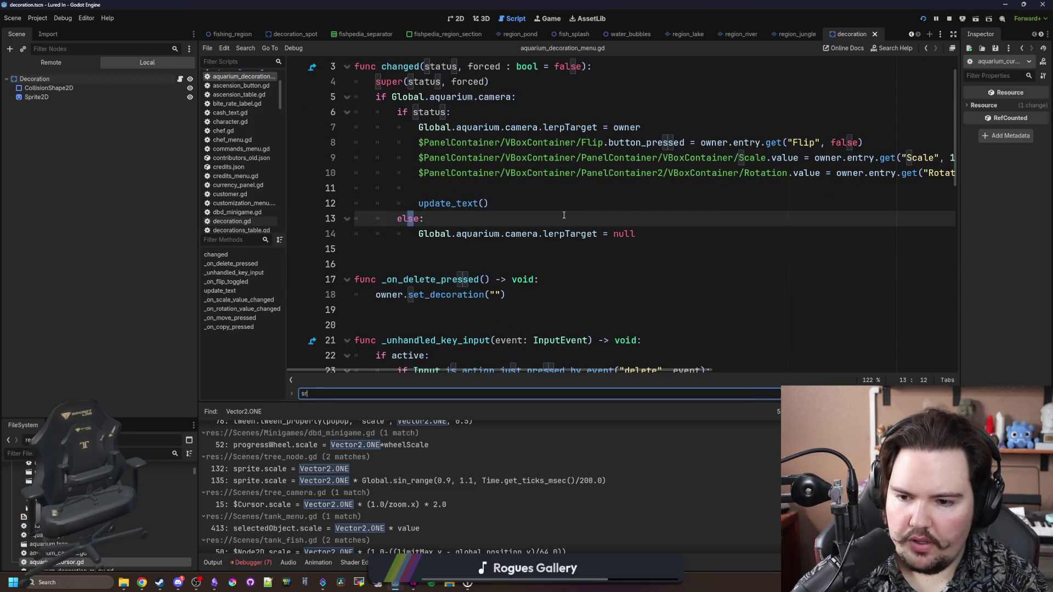
key(BackSpace)
text(et_hover)
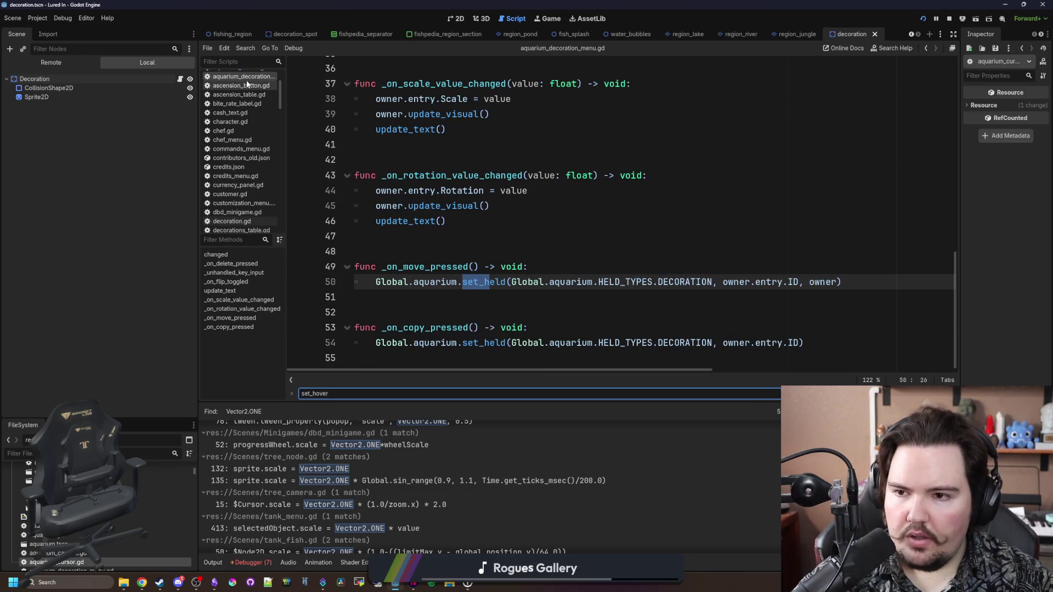
Step: Filter the FileSystem for 'decorat' and open decoration_spot.gd
click(174, 454)
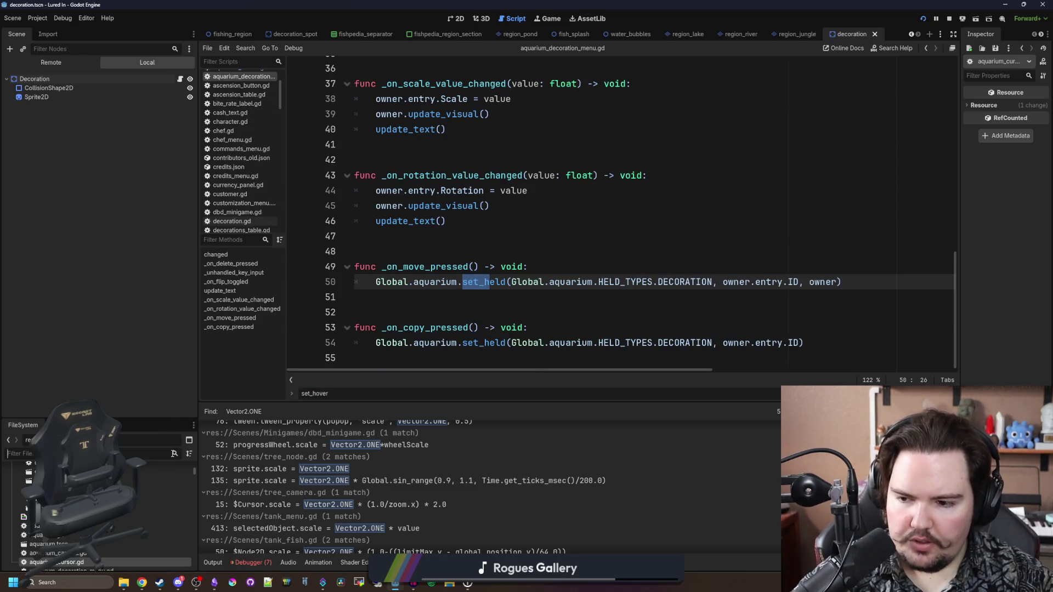
text(decorat)
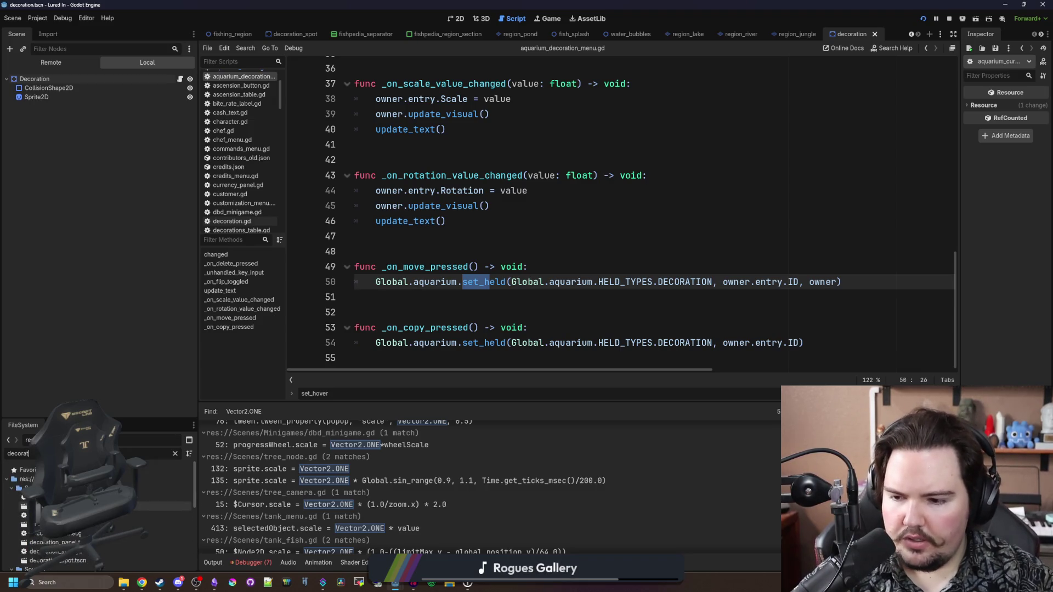
key(Down)
key(Down)
key(Return)
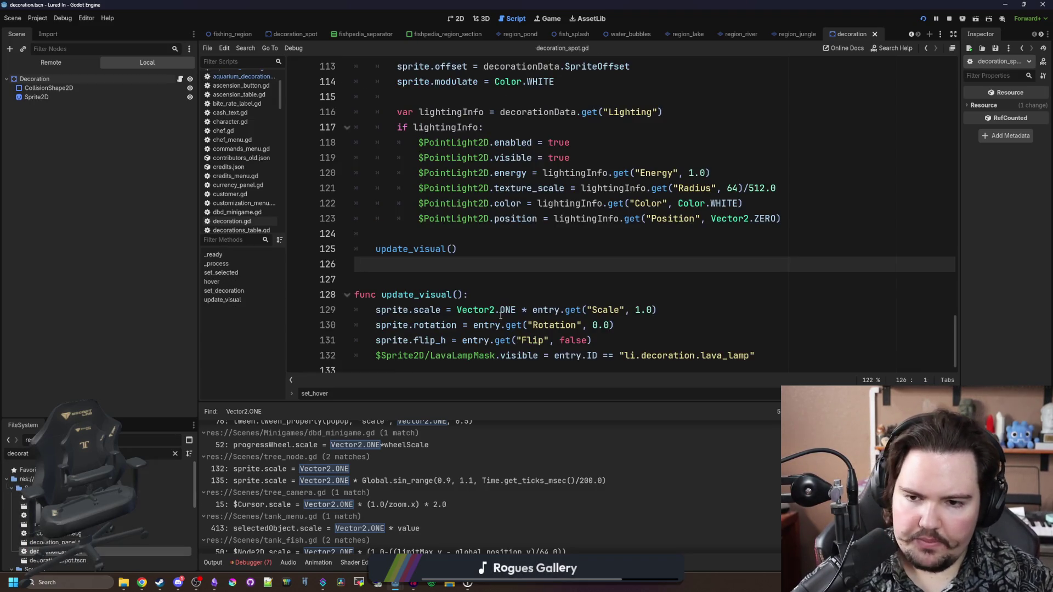
Step: Search decoration_spot.gd for 'hover' and review the hover code around line 79
key(ctrl+f)
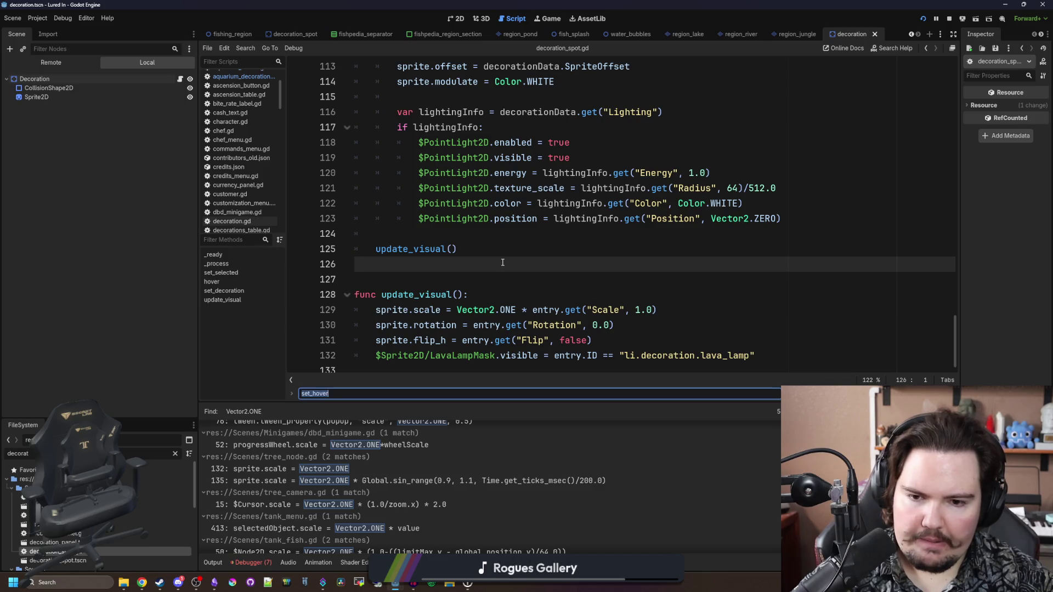
scroll(451, 317, up, 15)
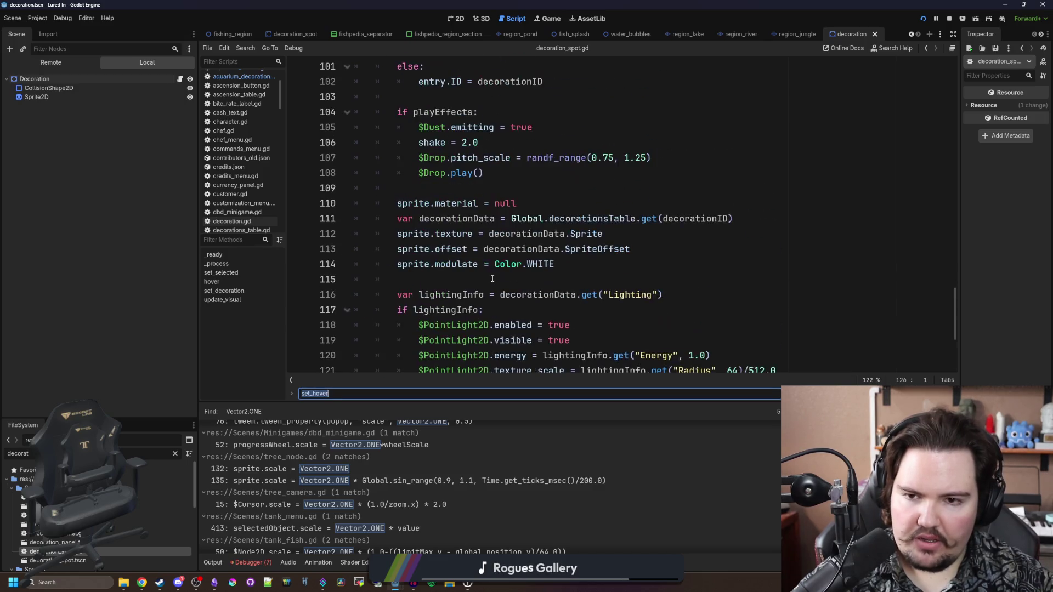
scroll(492, 279, down, 4)
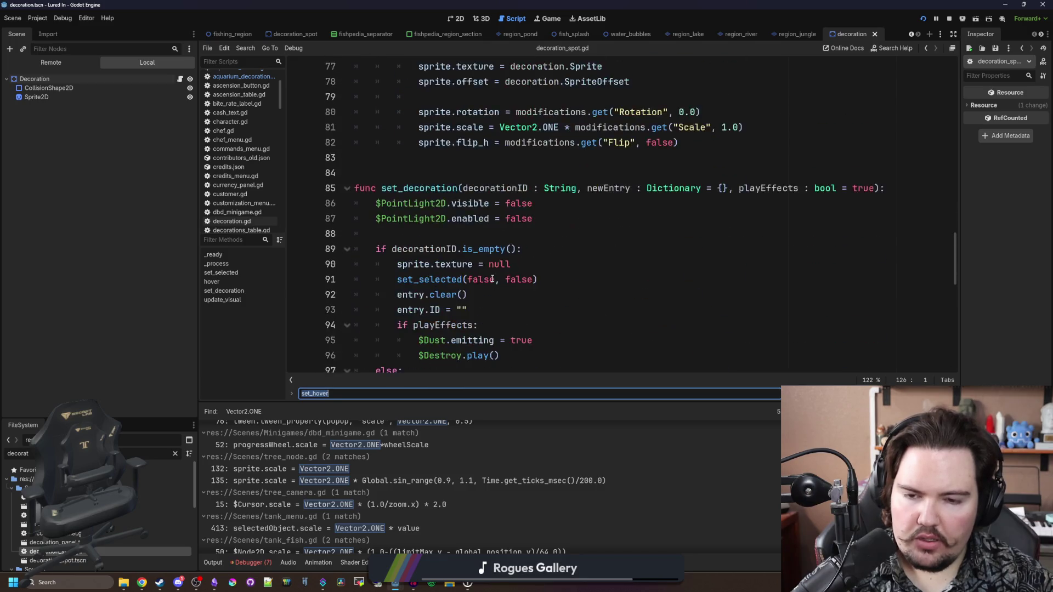
scroll(481, 304, up, 6)
scroll(473, 293, down, 5)
scroll(788, 243, up, 12)
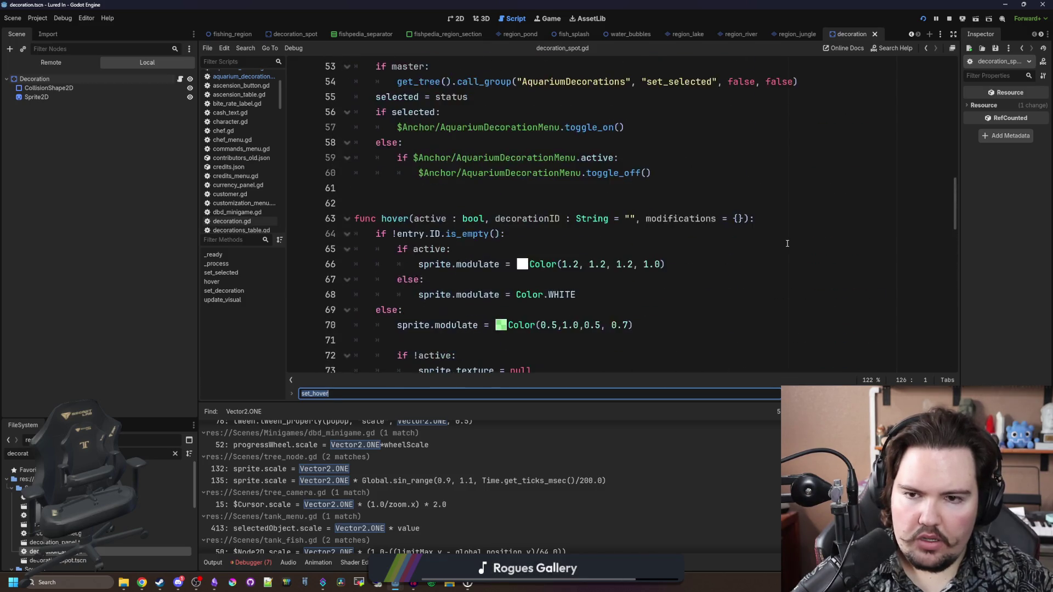
scroll(469, 283, up, 10)
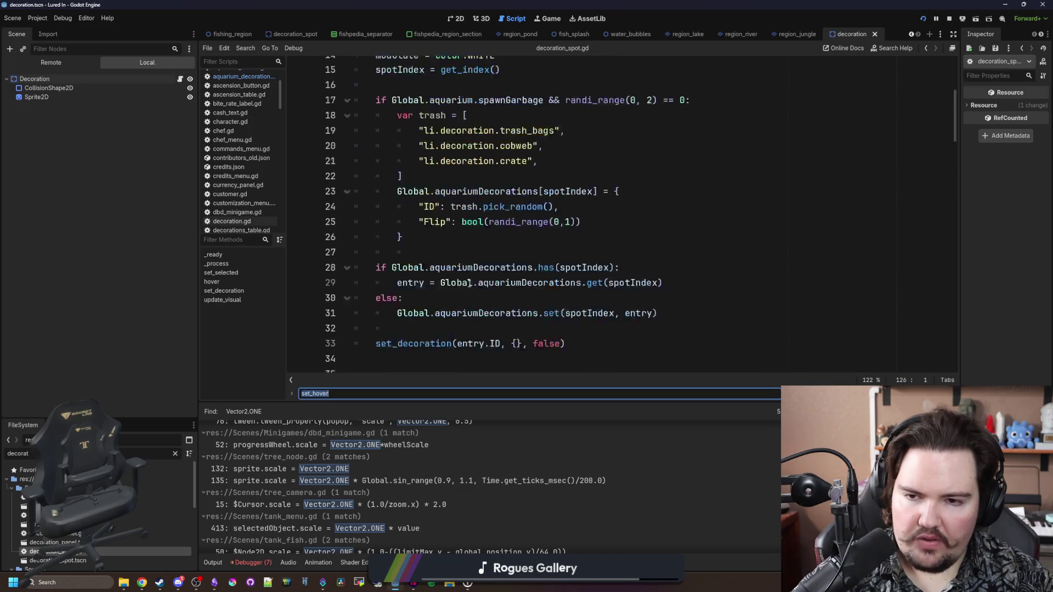
text(hover)
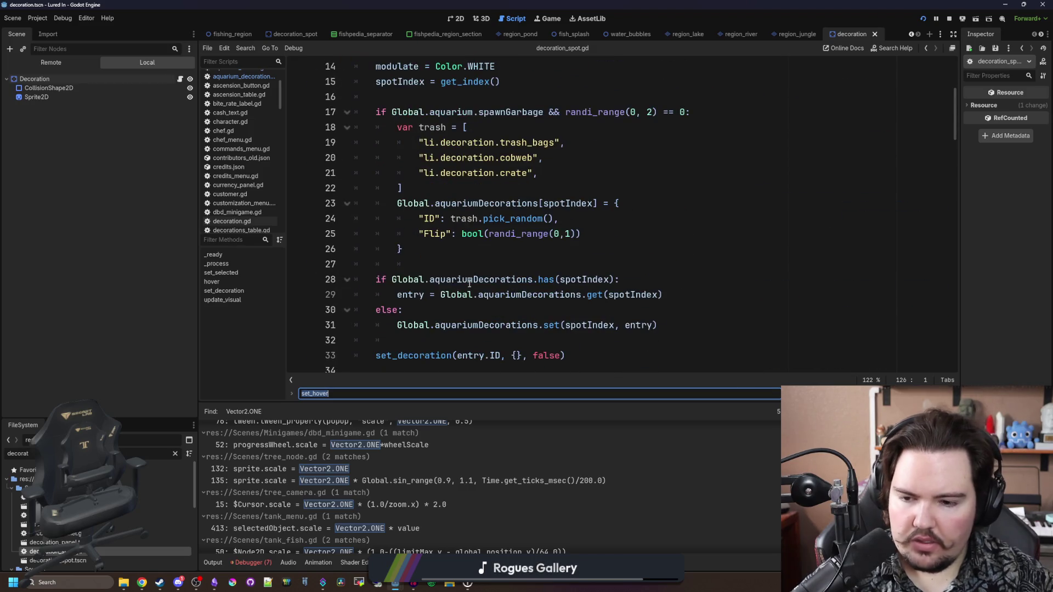
scroll(616, 189, down, 2)
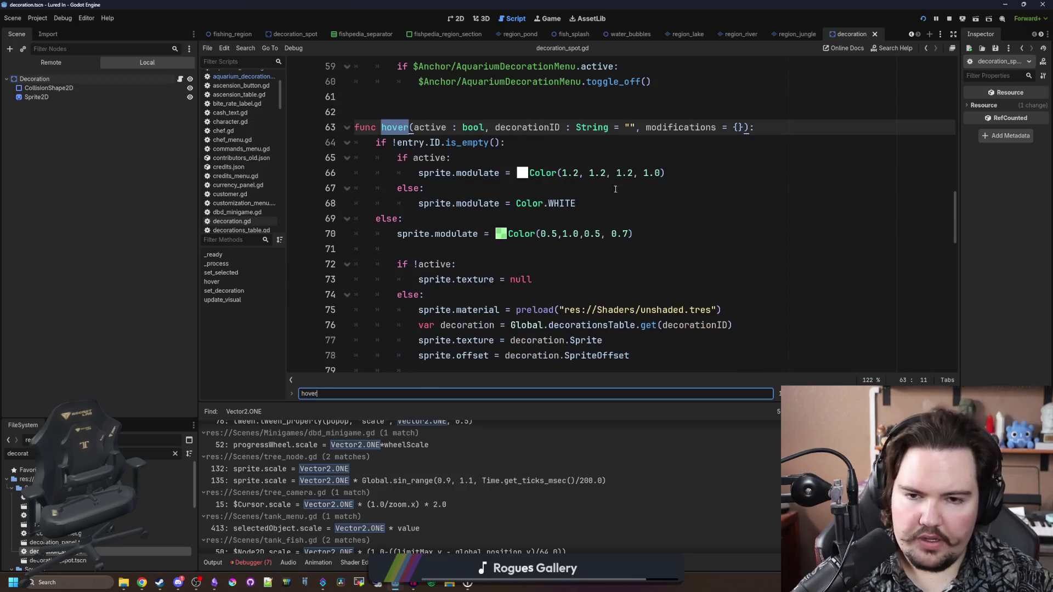
scroll(443, 208, down, 2)
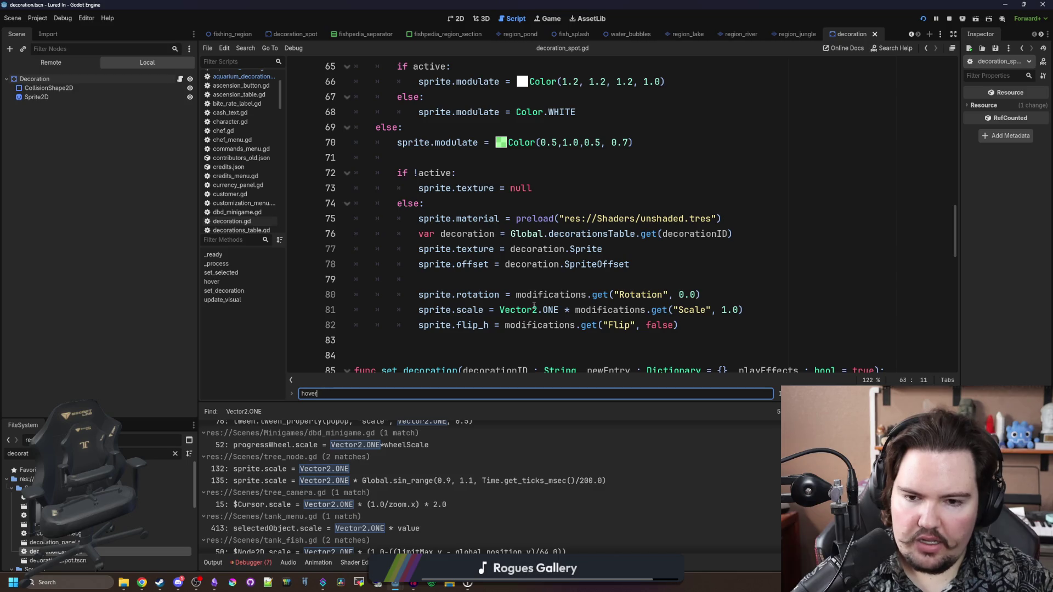
click(530, 286)
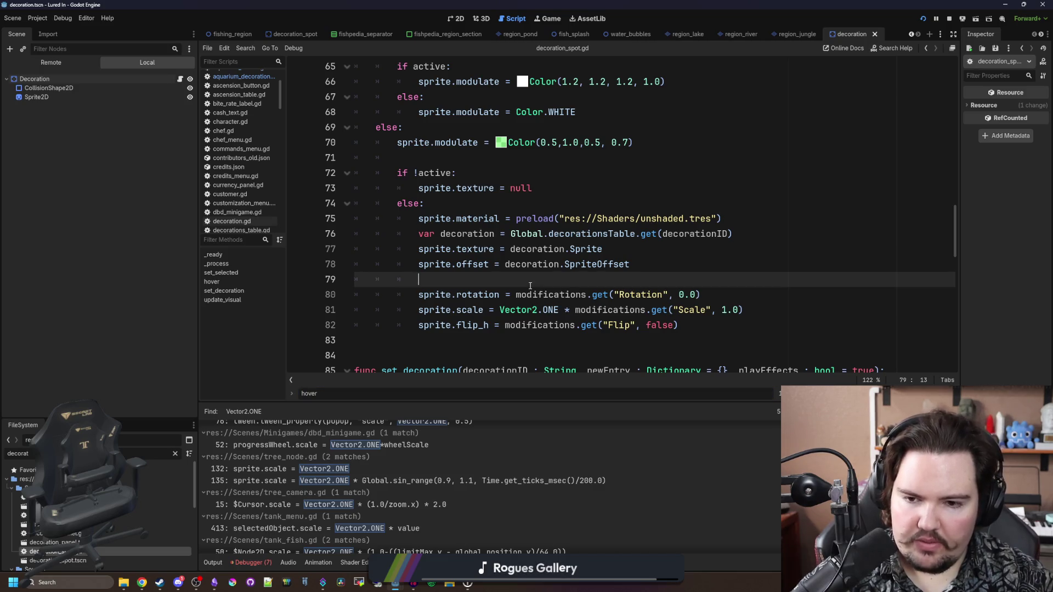
scroll(247, 137, up, 3)
Step: Return to aquarium_decoration_menu.gd, then filter for 'deco' and open decoration.gd
click(260, 118)
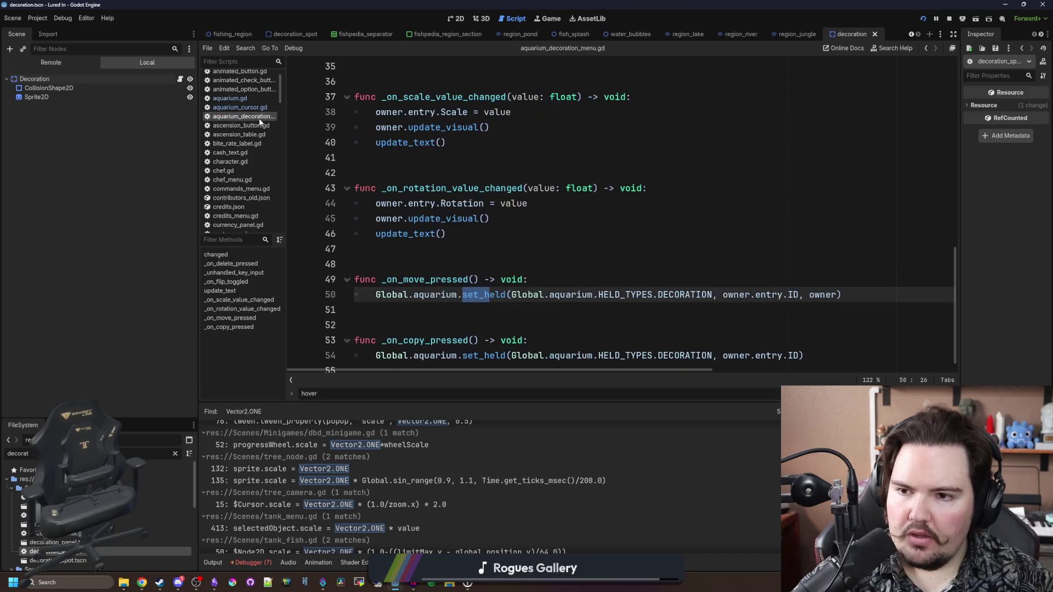
click(388, 249)
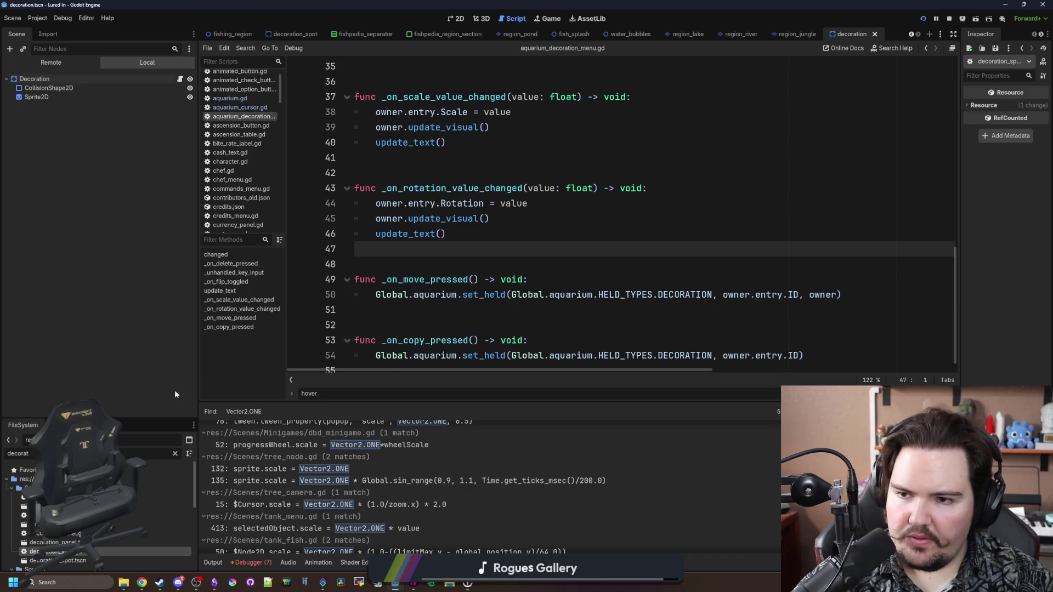
click(176, 454)
text(deco)
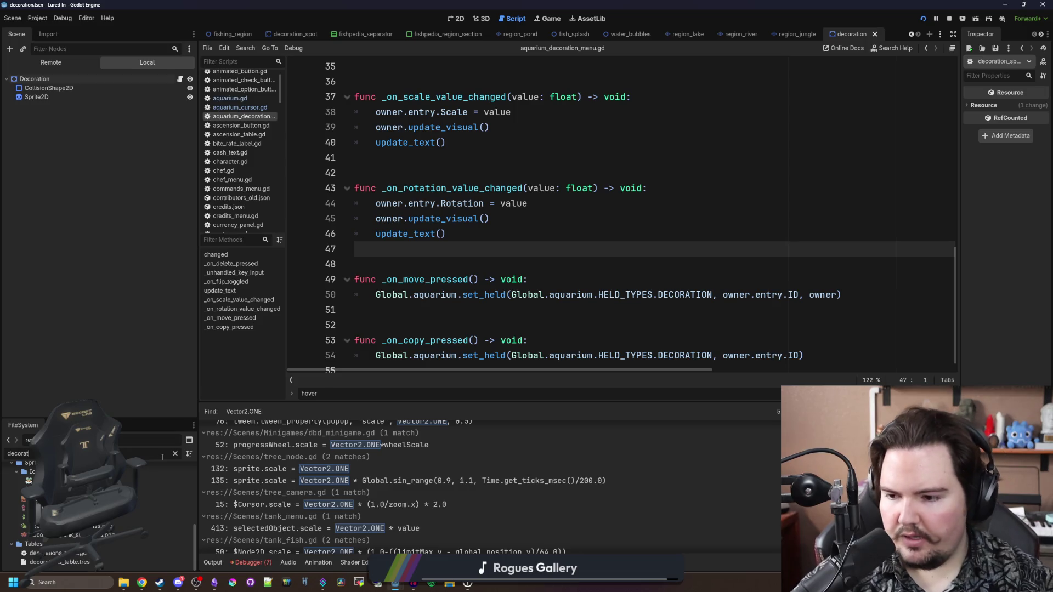
double_click(55, 516)
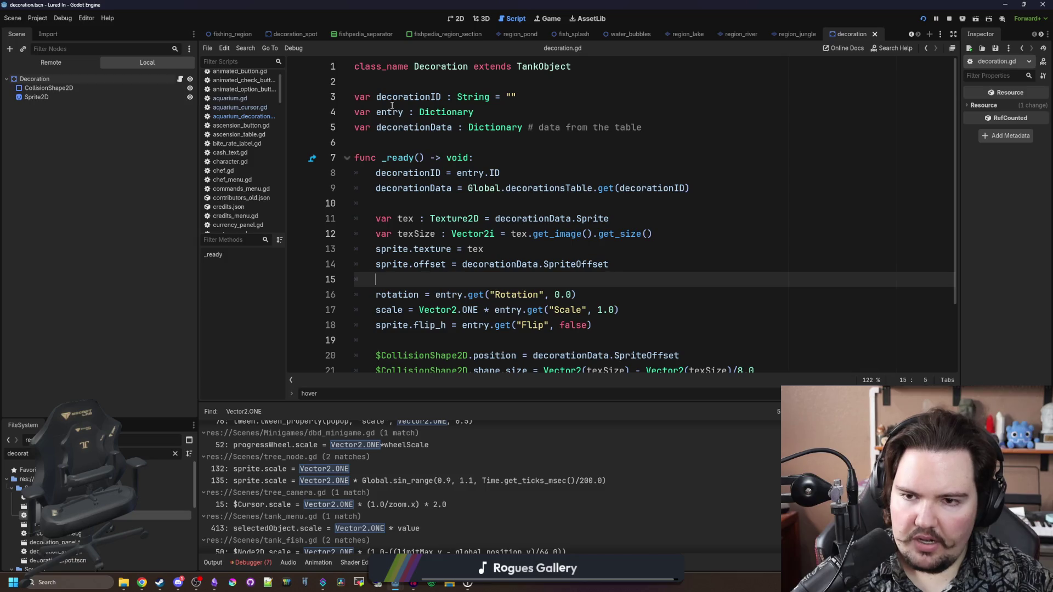
Step: Skim decoration.gd, then switch to aquarium_cursor.gd in the script list
scroll(540, 241, down, 2)
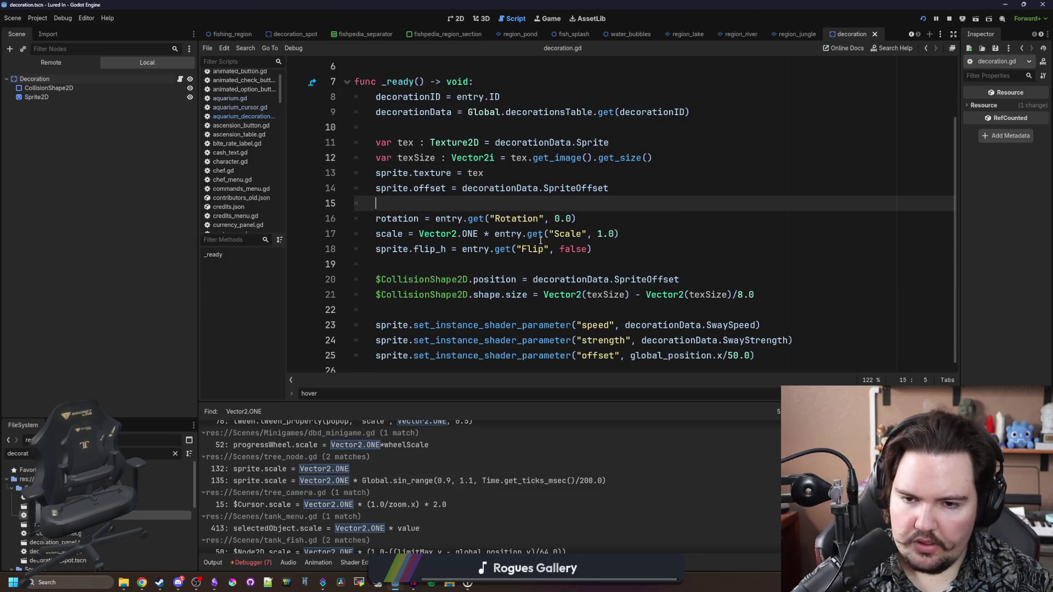
scroll(511, 269, up, 2)
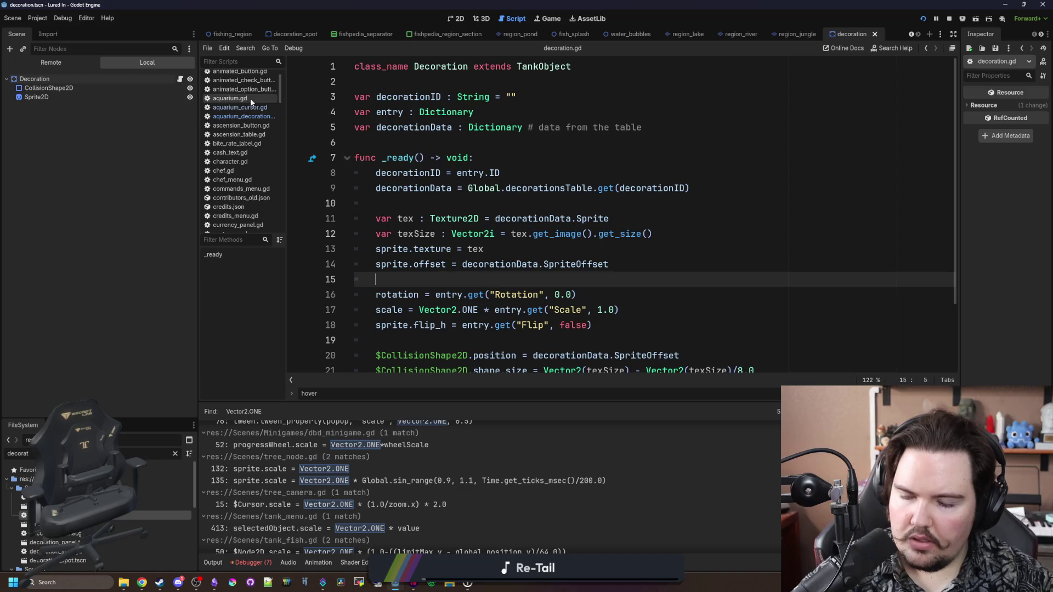
click(240, 108)
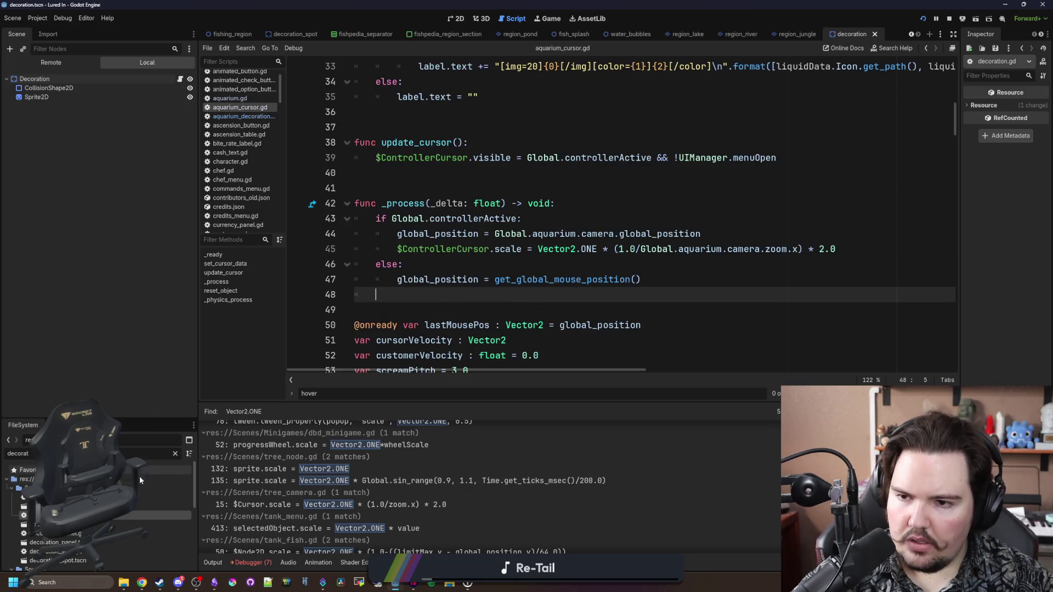
Step: Filter the FileSystem for 'tank_cur' and open tank_cursor.gd
click(176, 454)
text(tank)
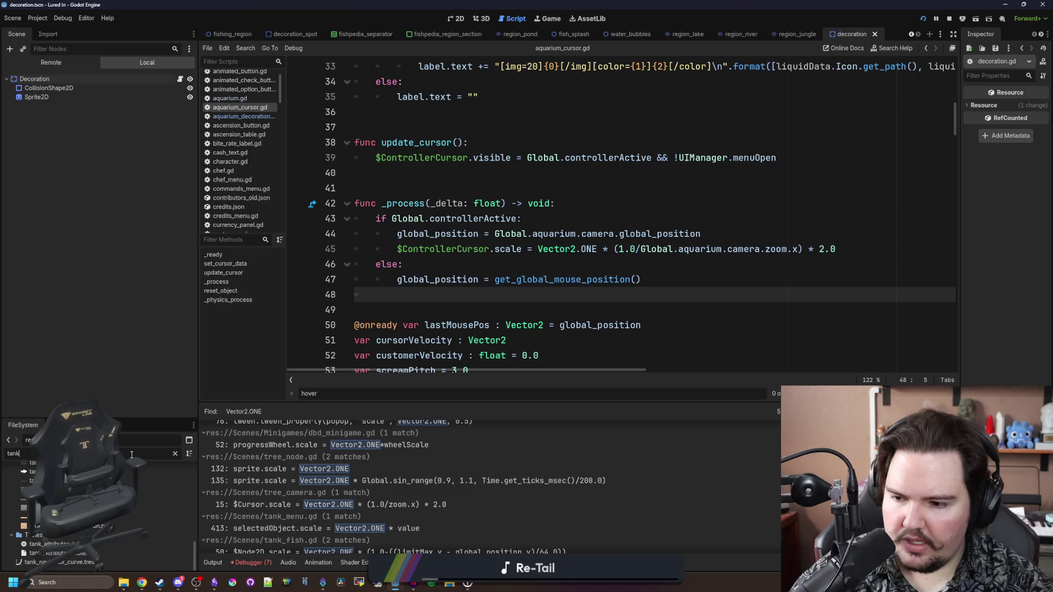
text(_cur)
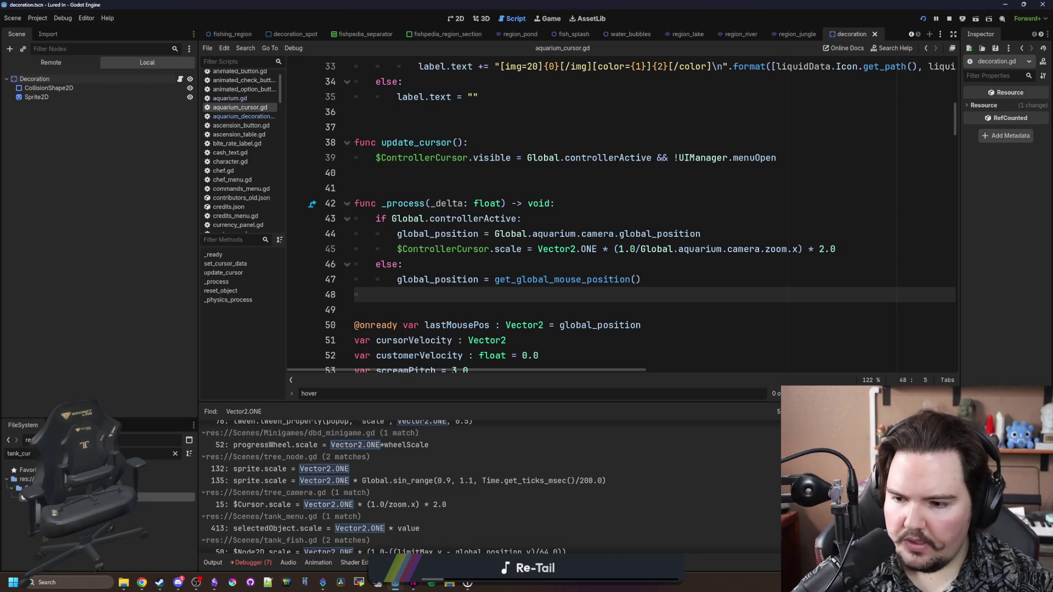
double_click(55, 498)
Step: Review the held-decoration preview lines 30–31, save the script, and restart the game
click(453, 219)
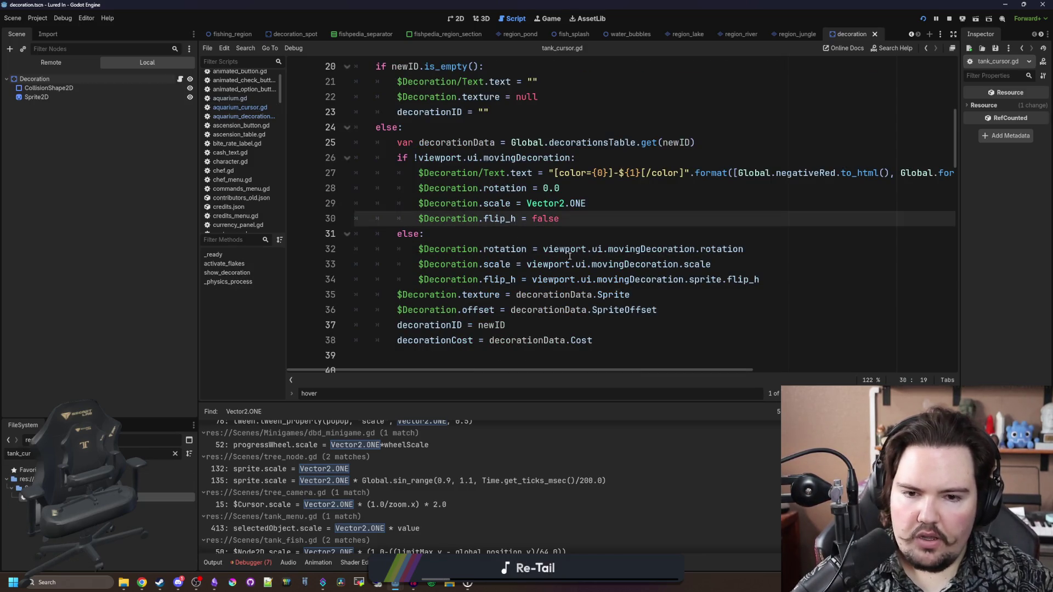
drag(588, 260, 712, 264)
click(777, 235)
key(ctrl+s)
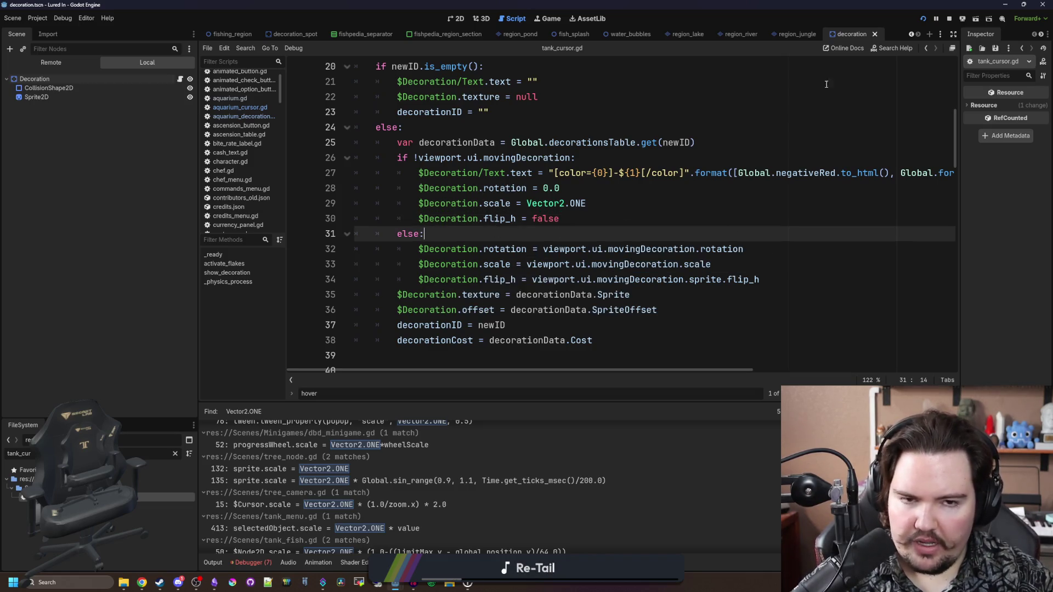
click(950, 19)
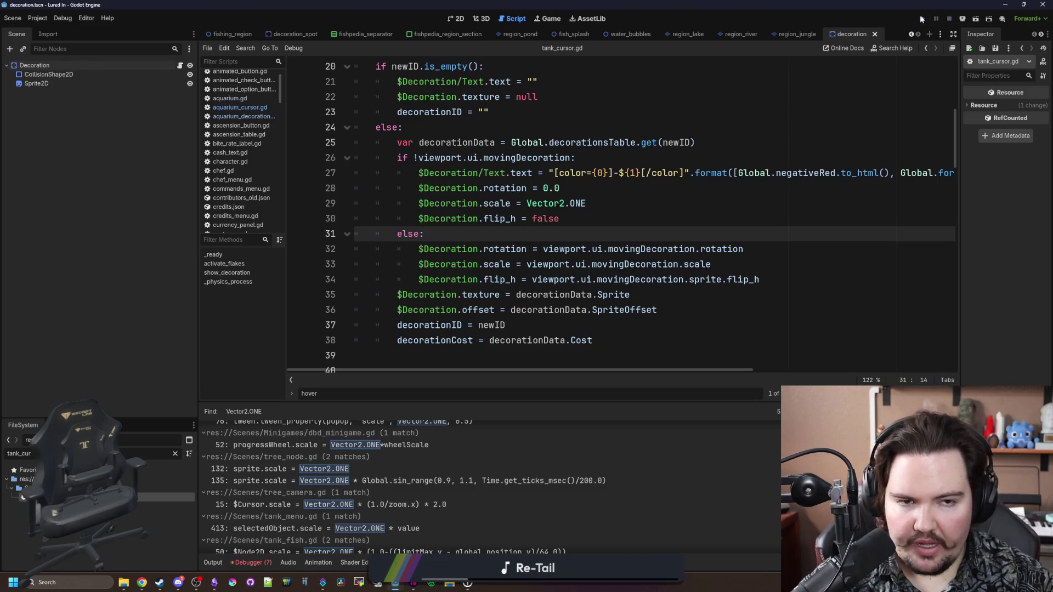
click(922, 18)
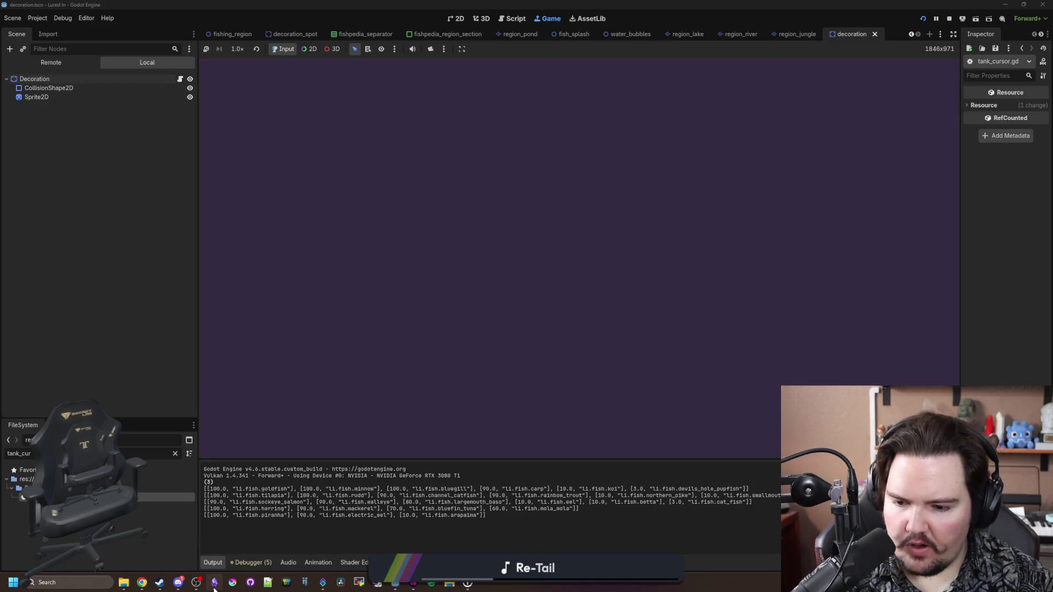
Step: Add the changelog entry 'Added thunder sounds for the stormy weather' in the Lured In note
mouse_move(214, 582)
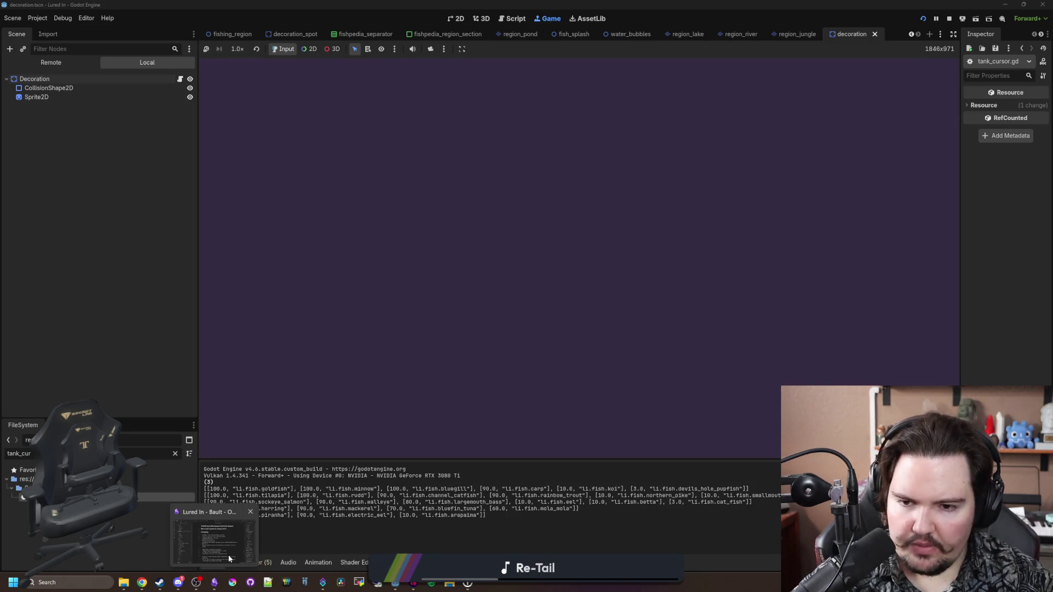
click(229, 558)
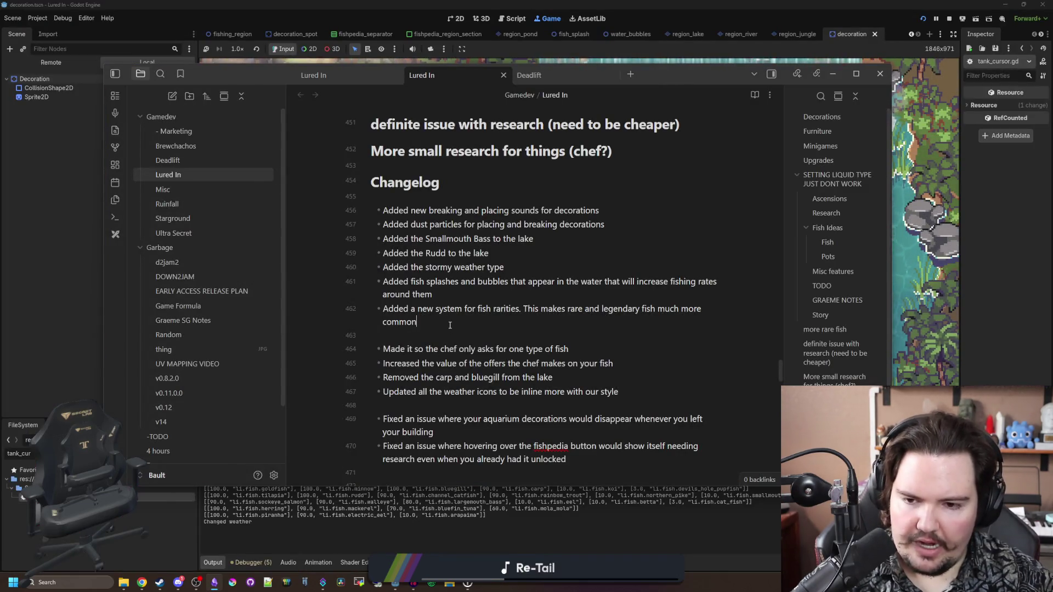
scroll(450, 325, down, 1)
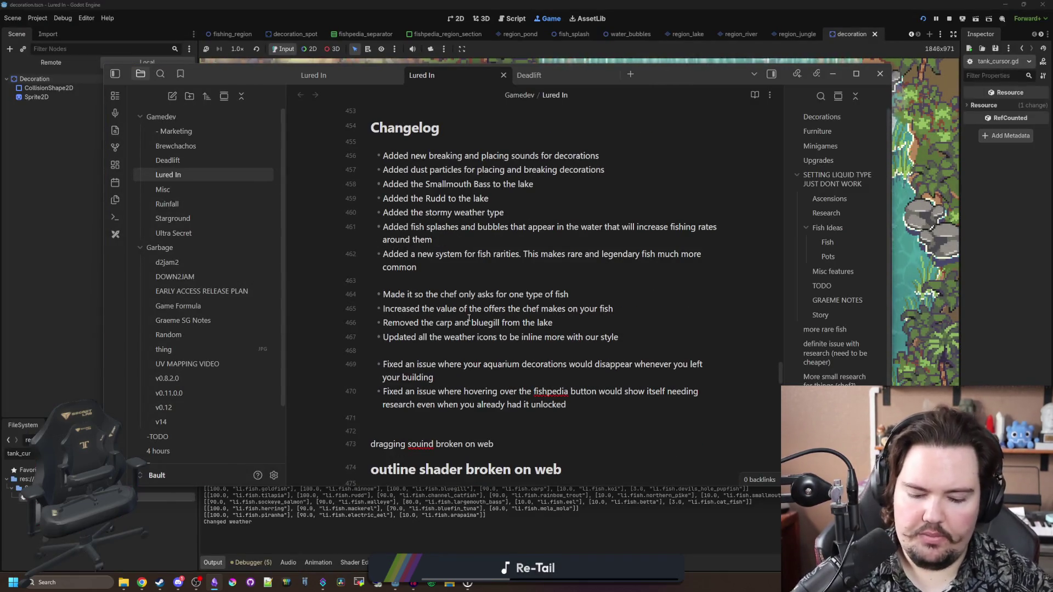
key(Return)
text(Added thunder)
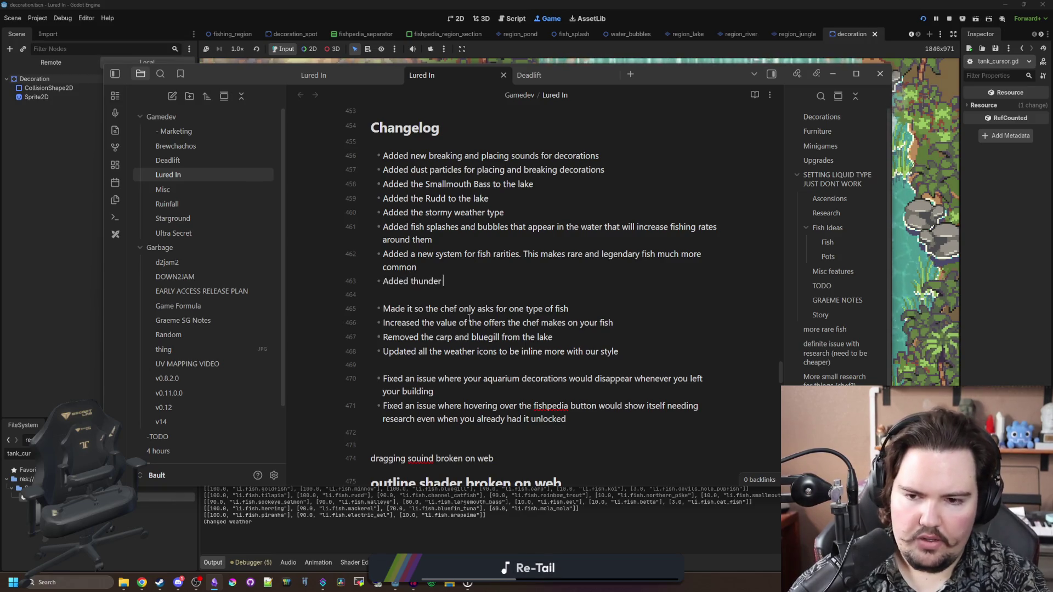
text( sounds for the stormy )
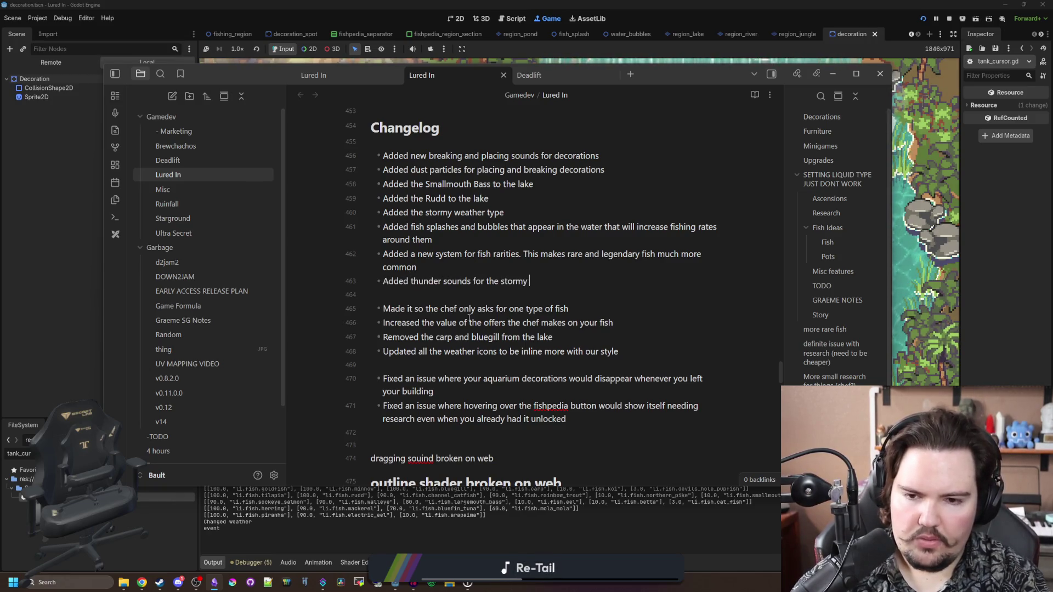
text(weather type)
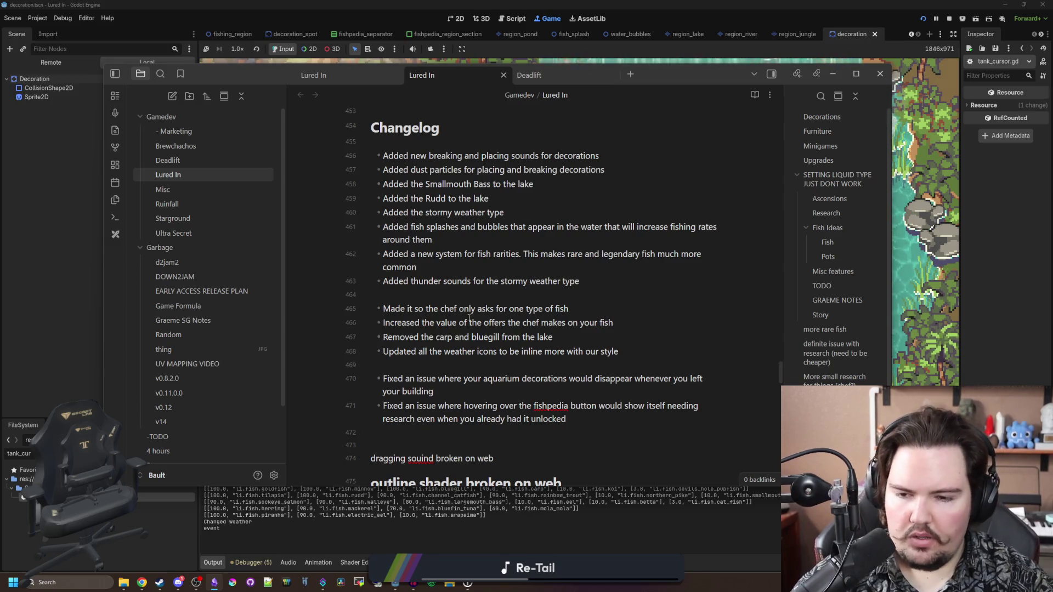
Step: Add a changelog entry about the improved rain shader below the weather icons entry
key(Return)
text(Adfde)
key(BackSpace)
text(ded a new shader for)
key(BackSpace)
key(BackSpace)
key(BackSpace)
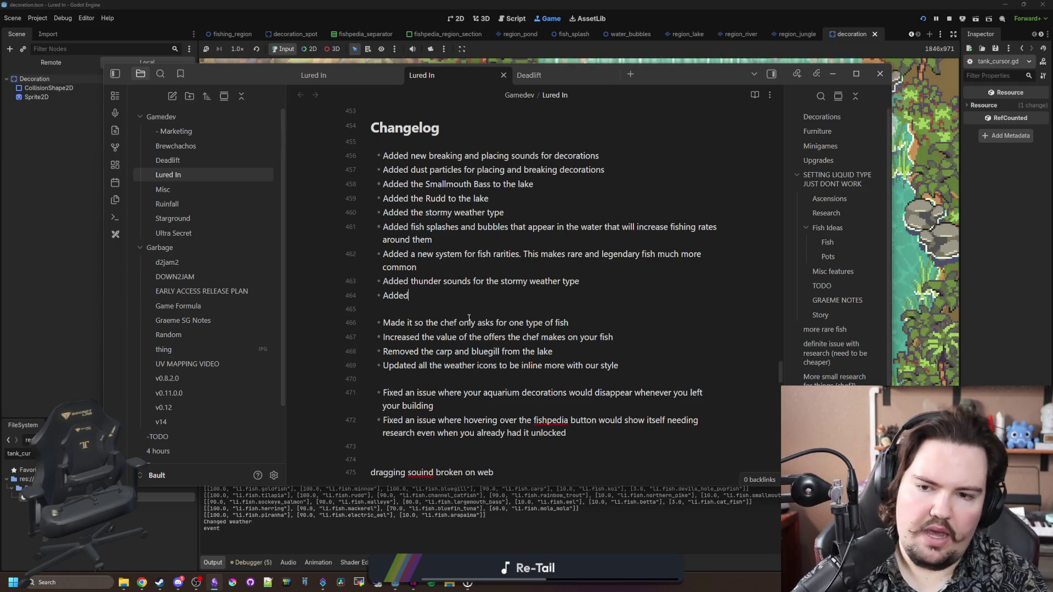
key(BackSpace)
key(BackSpace)
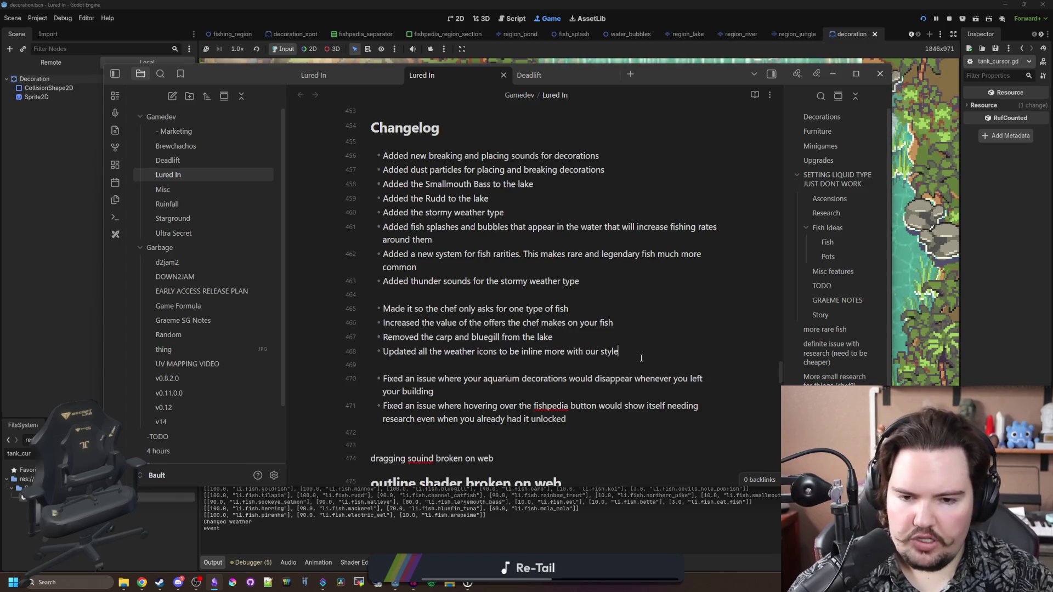
key(Return)
text(AC)
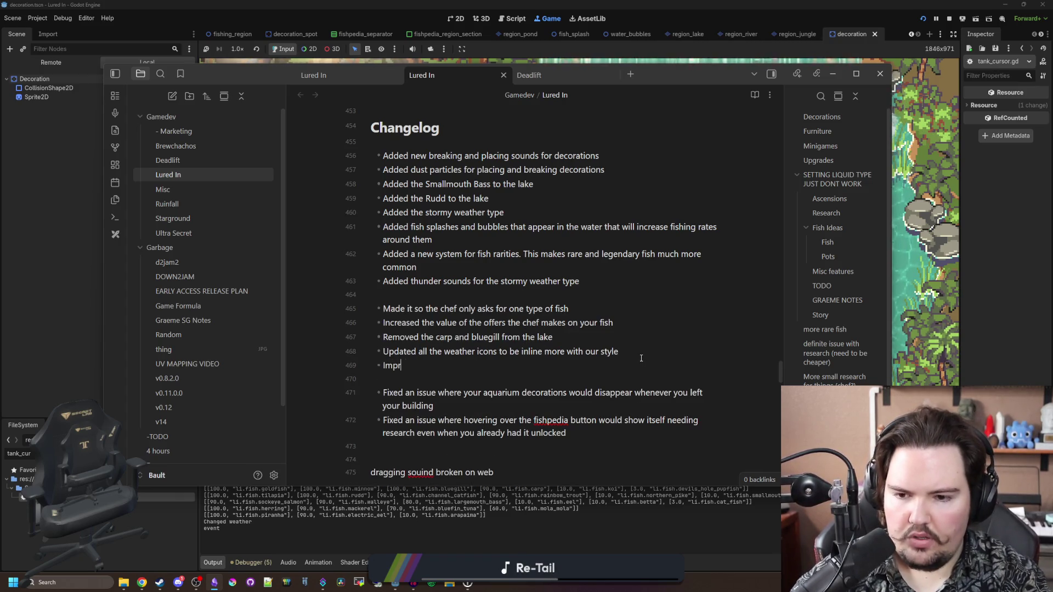
text(shader to be)
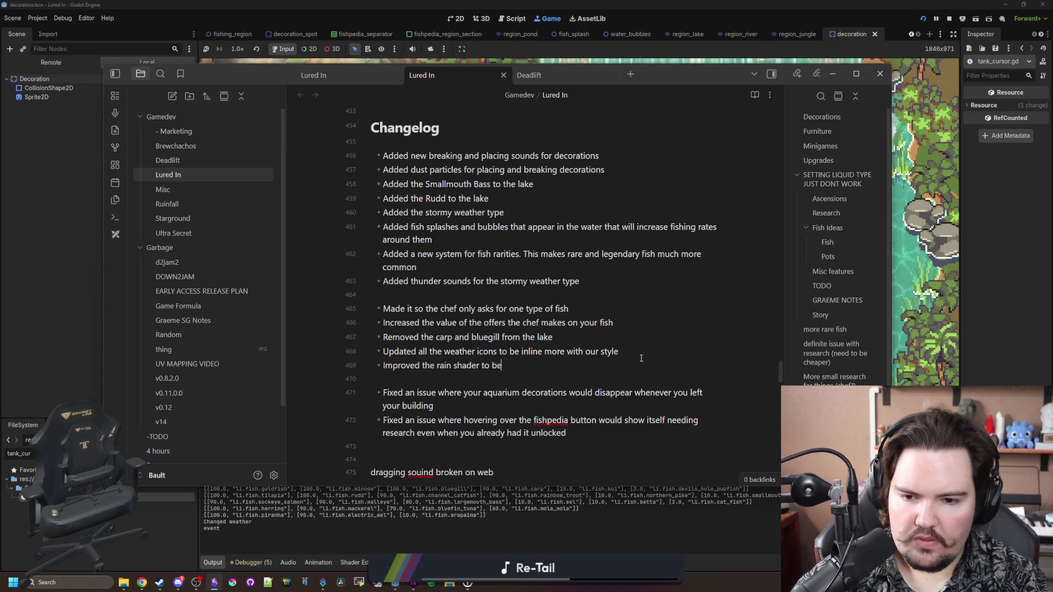
key(BackSpace)
key(BackSpace)
text(have better control over how it gets d)
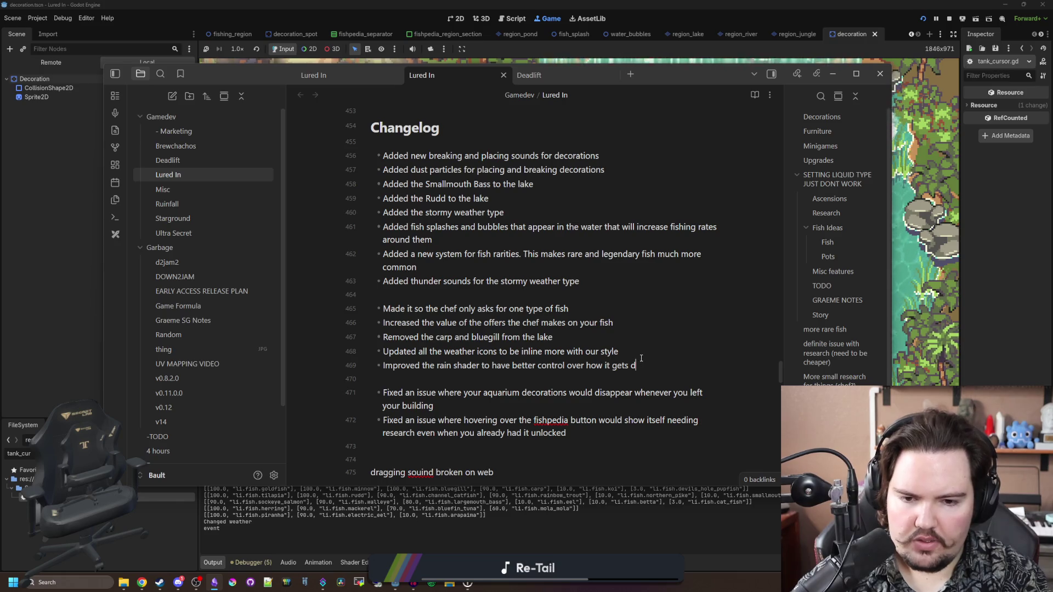
text(isplayed)
Step: Add the entry that moving decorations now show the correct preview with settings applied
key(Return)
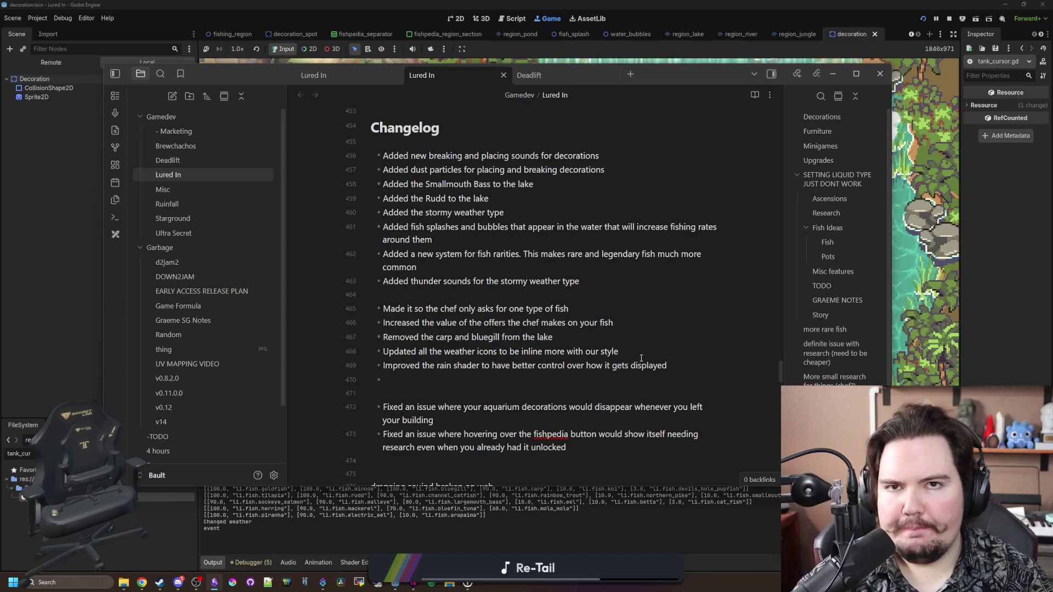
text(Made it s)
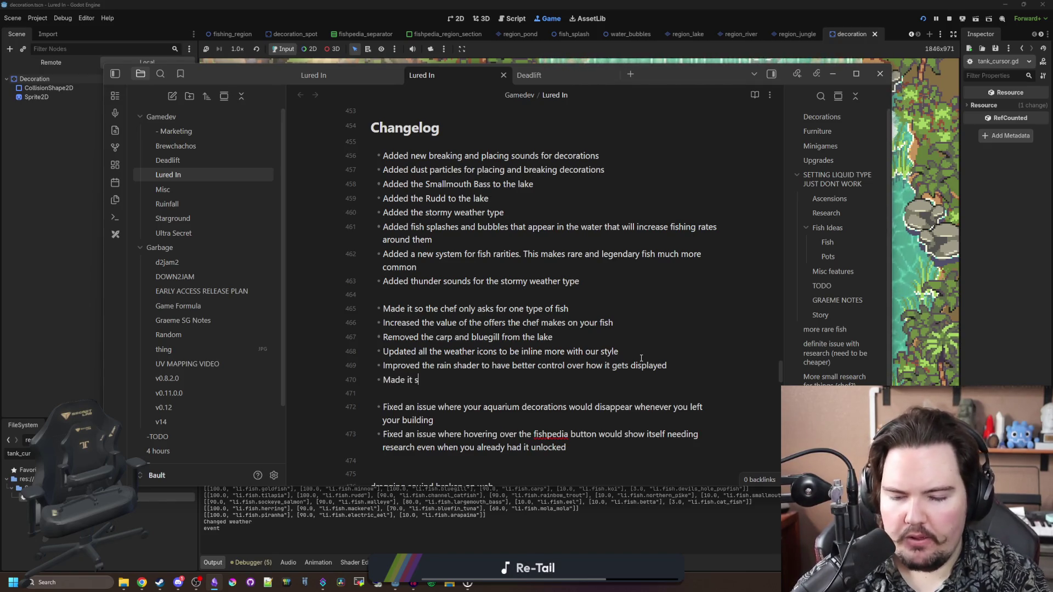
text(o moving and)
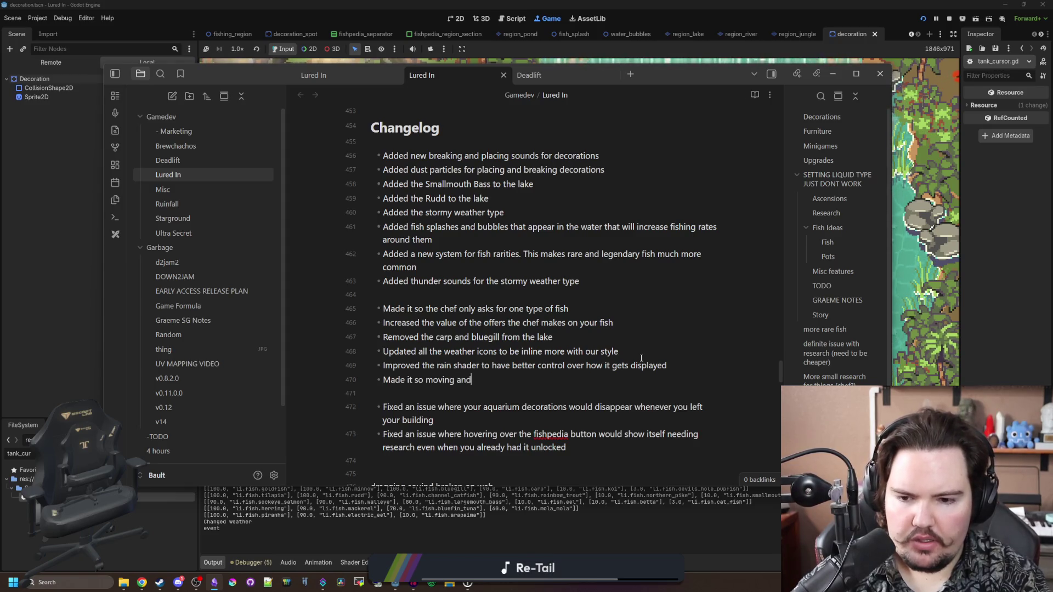
text( now properly show th)
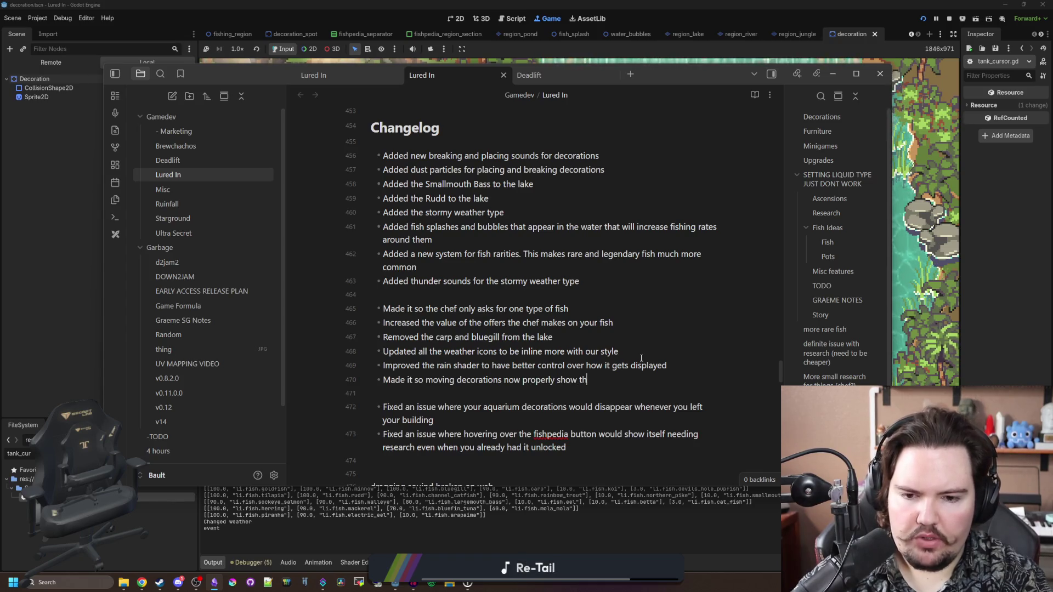
text( previ)
text(ew with )
text(settings applie)
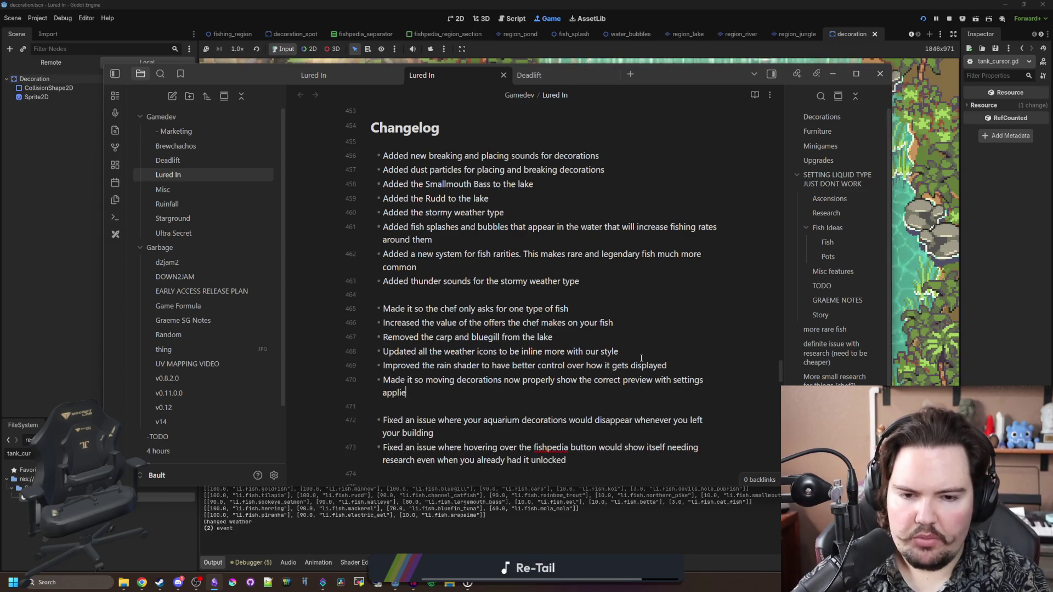
click(945, 283)
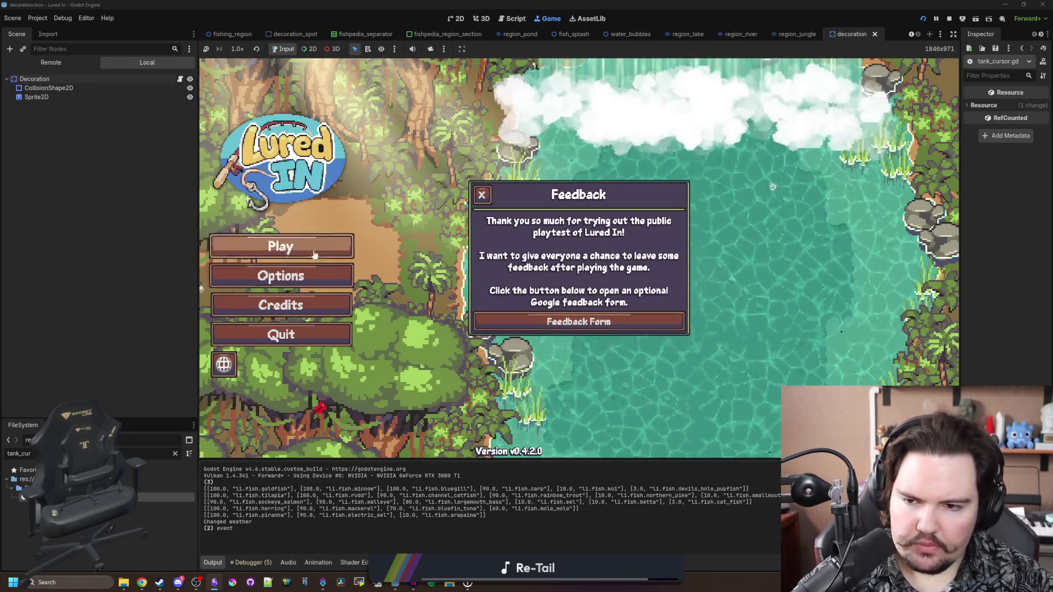
Step: Start playing, dismiss the welcome back message, and move the statue onto the shop floor
click(280, 244)
click(608, 302)
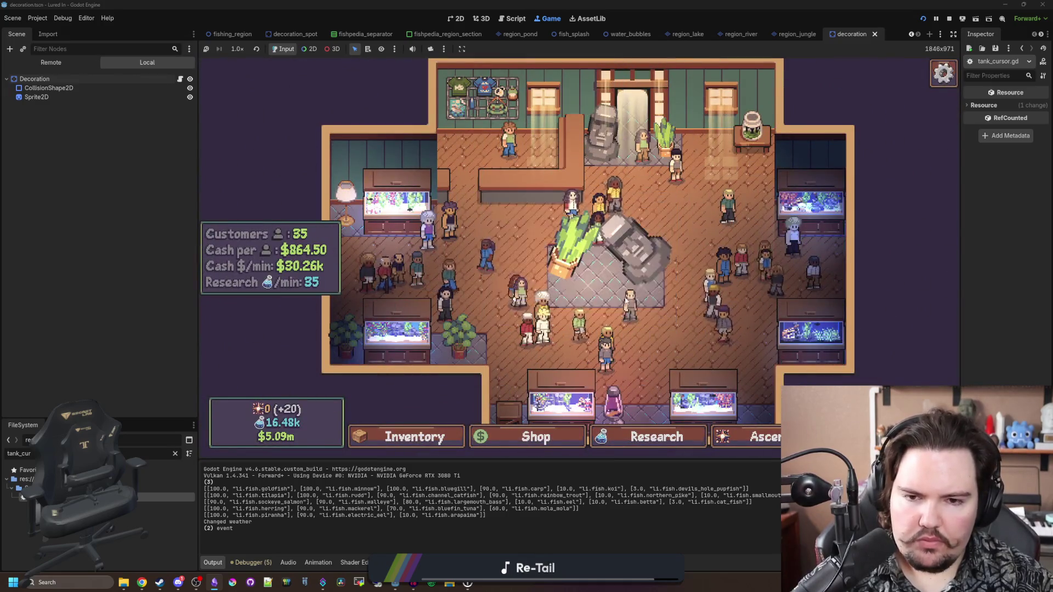
click(609, 242)
click(695, 301)
click(526, 269)
Step: Move the potted plant to the left of the statue
click(447, 230)
click(670, 306)
click(653, 237)
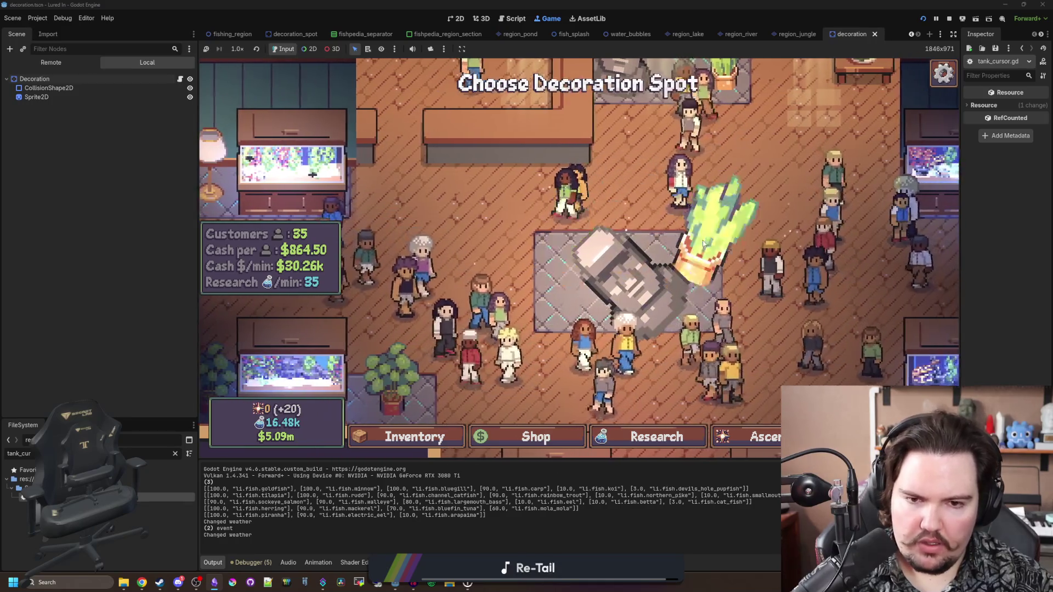
click(616, 231)
click(691, 303)
click(447, 228)
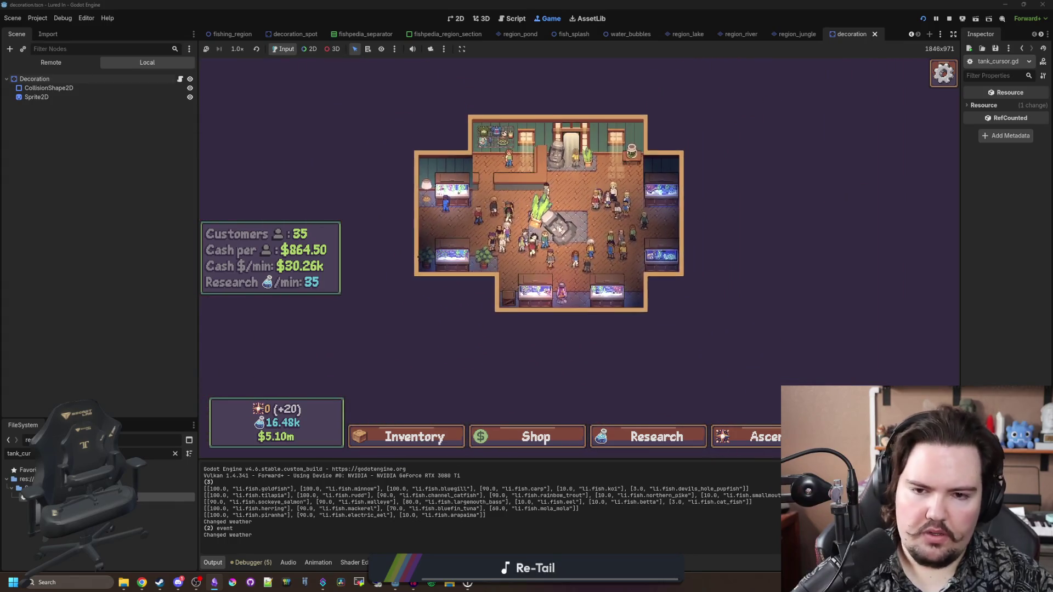
scroll(547, 248, up, 5)
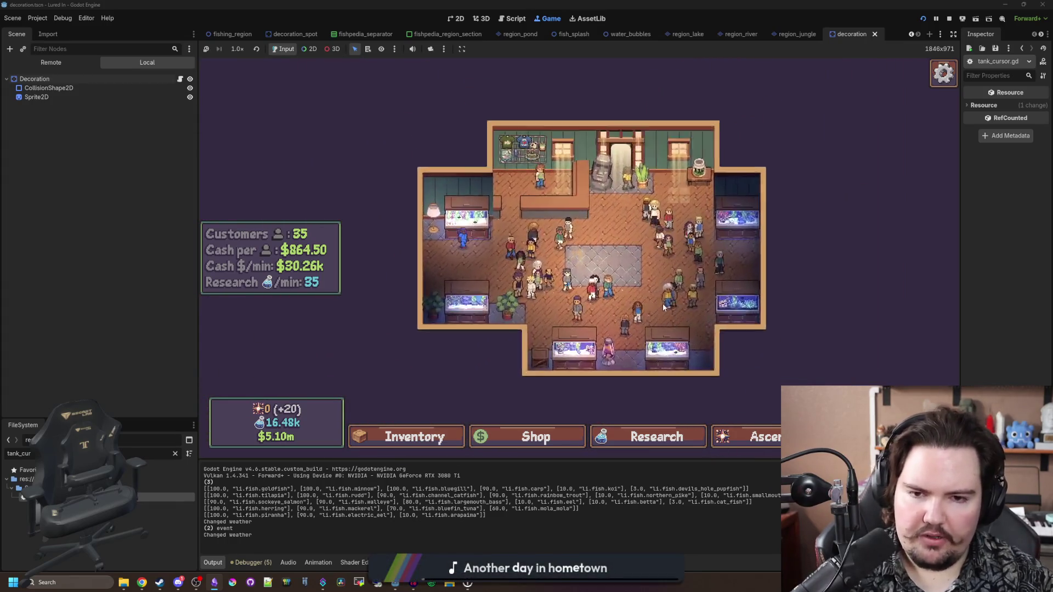
Step: Open the shop's Decorations category and pick the Lava Lamp decoration
click(526, 437)
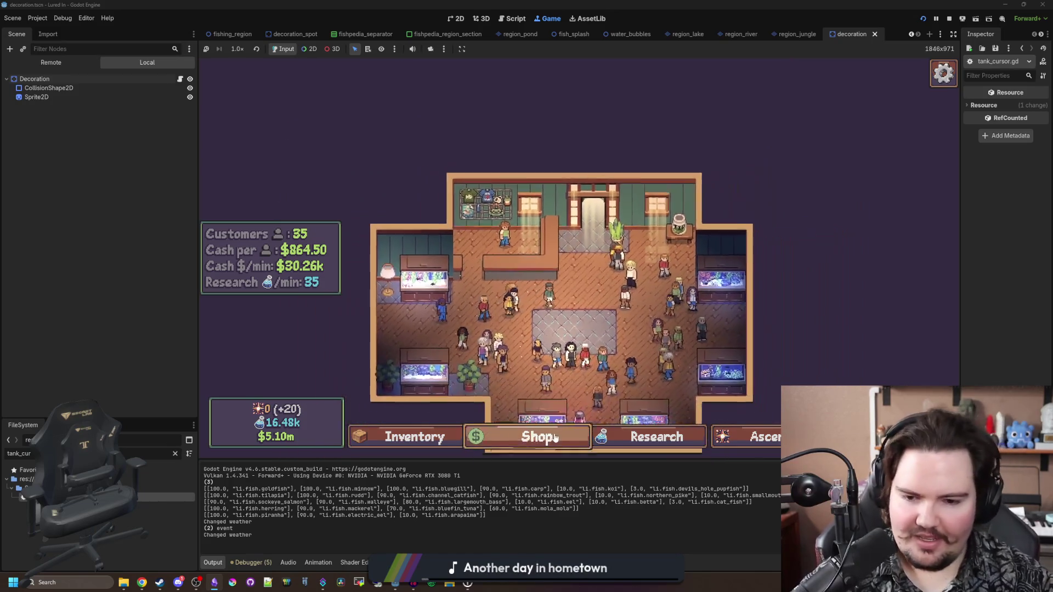
click(600, 162)
click(659, 162)
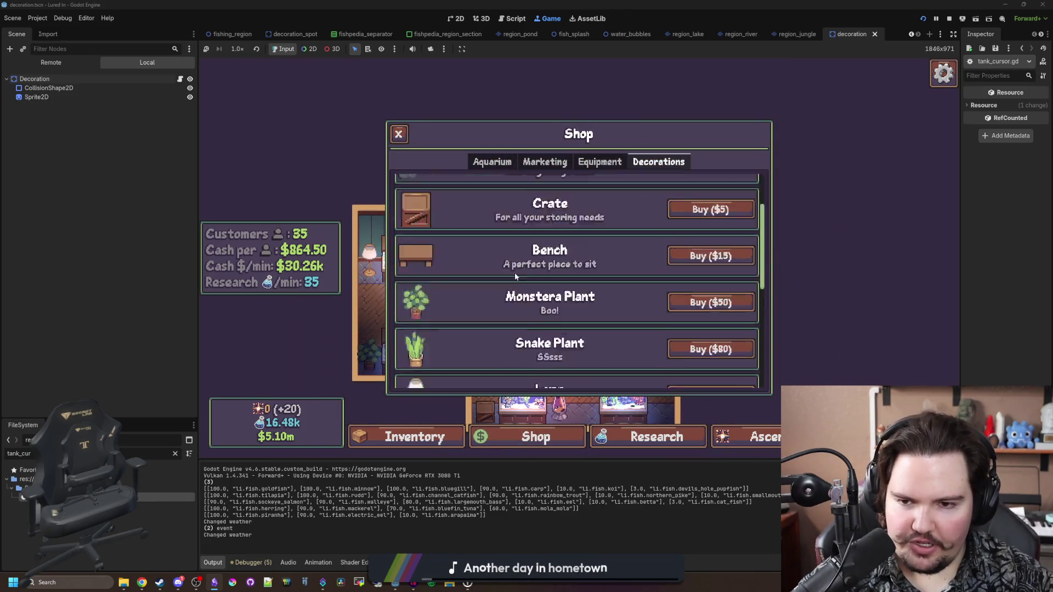
scroll(516, 264, down, 5)
scroll(510, 344, up, 1)
click(710, 299)
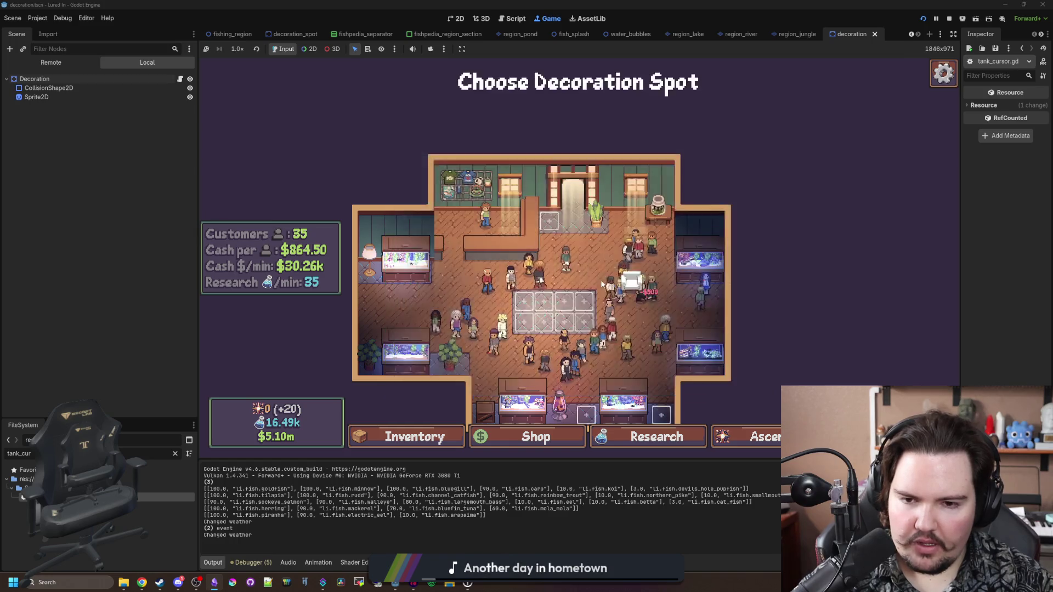
scroll(579, 261, up, 3)
scroll(580, 261, down, 4)
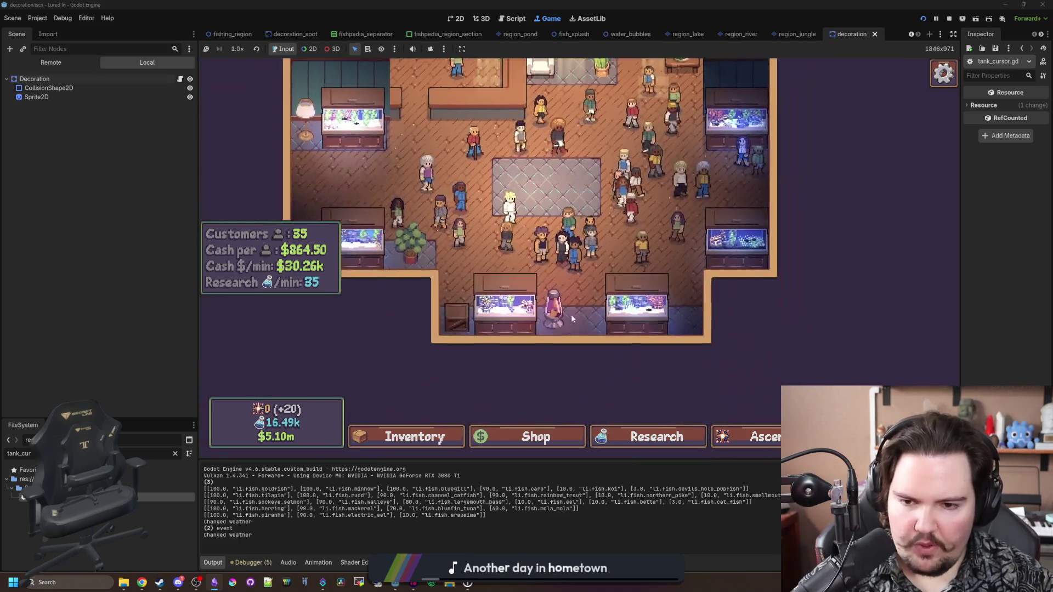
scroll(594, 388, up, 4)
scroll(594, 388, down, 3)
scroll(615, 240, up, 4)
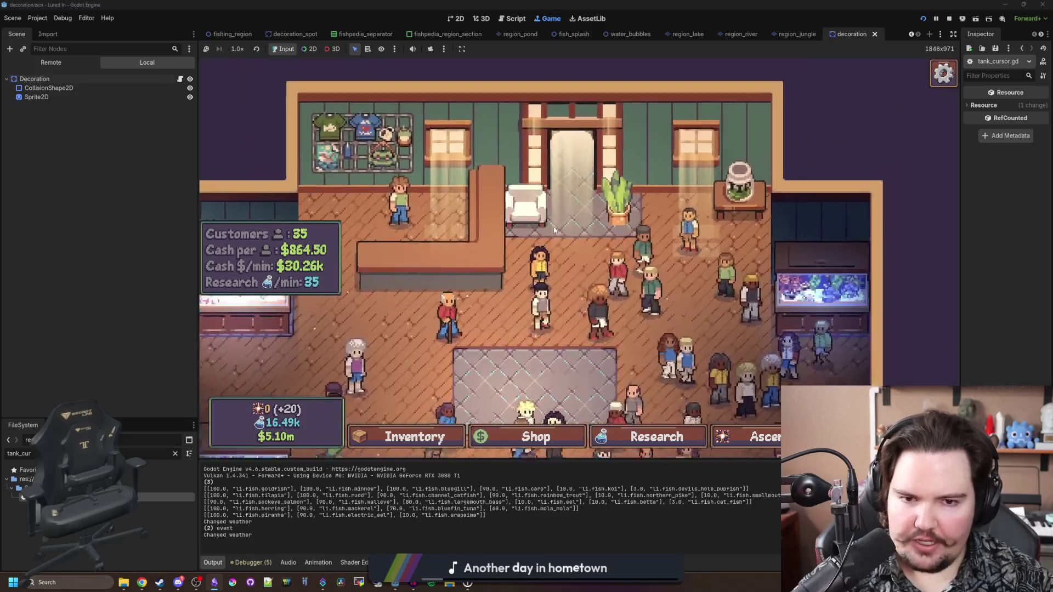
Step: Buy the Bench decoration for $15 from the decorations shop
click(615, 239)
click(731, 299)
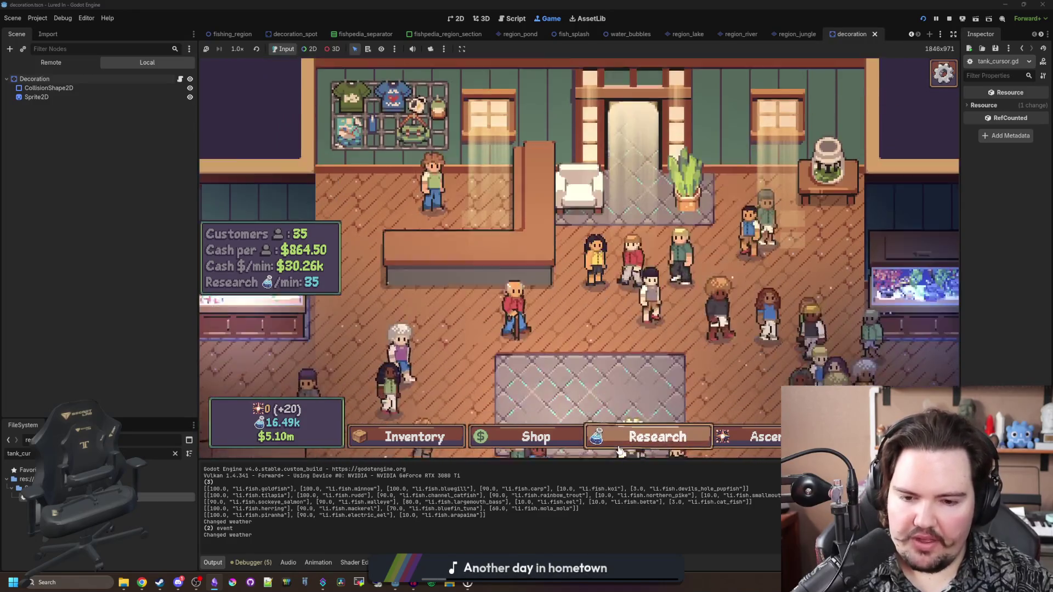
scroll(505, 319, up, 8)
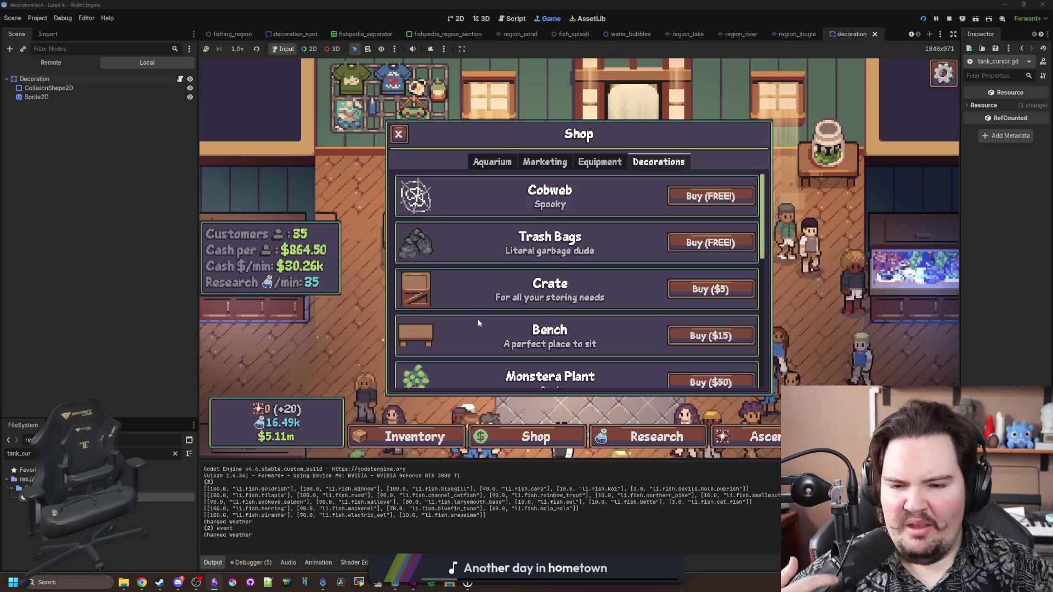
click(718, 332)
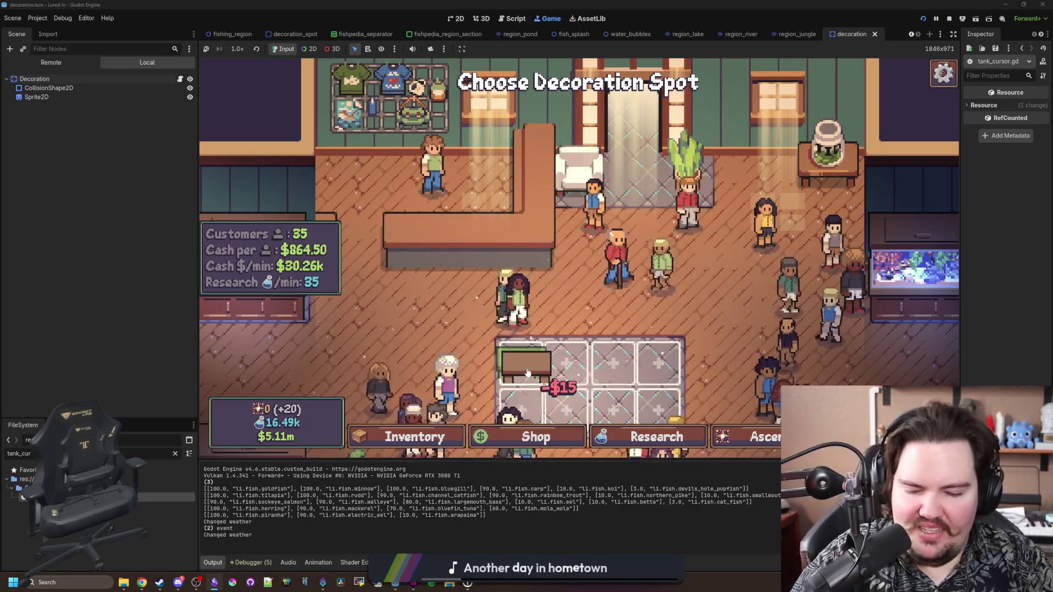
Step: Pan around with WASD while holding the bench, cancel placement, and open the white armchair's Edit options
key(s)
key(a)
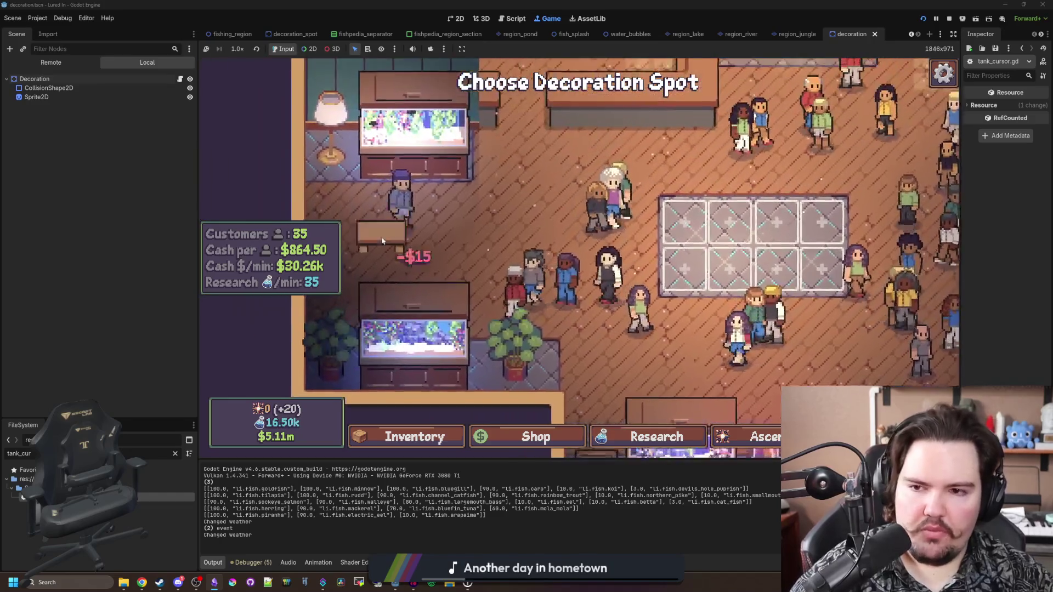
key(d)
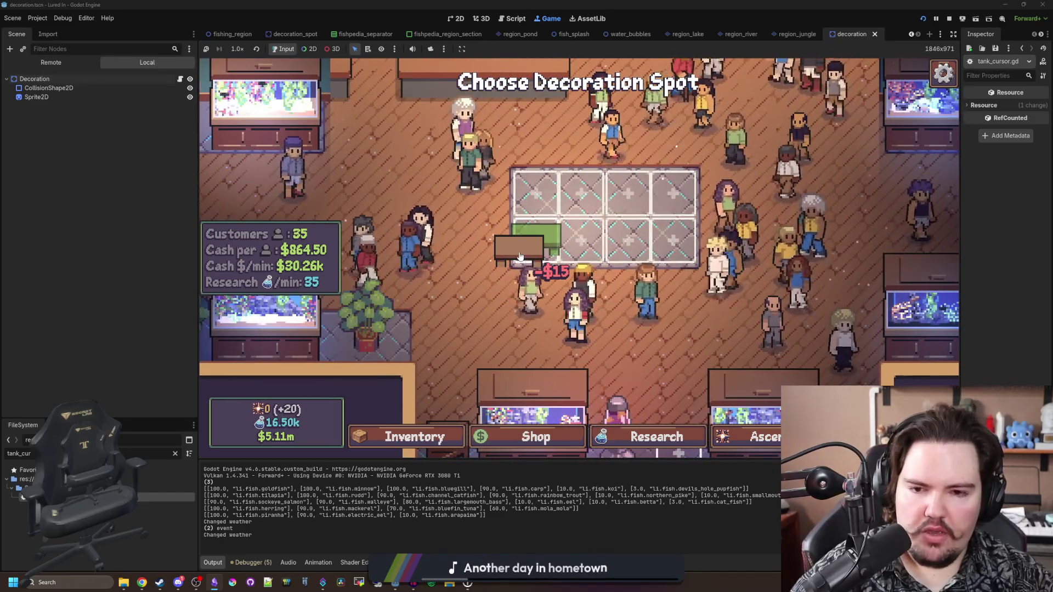
key(w)
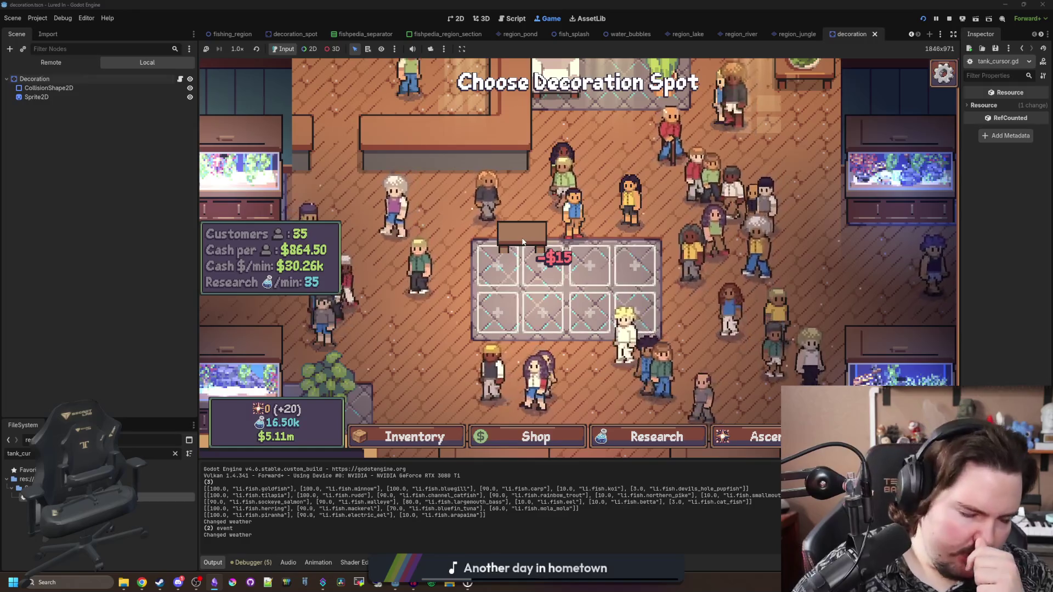
key(d)
key(w)
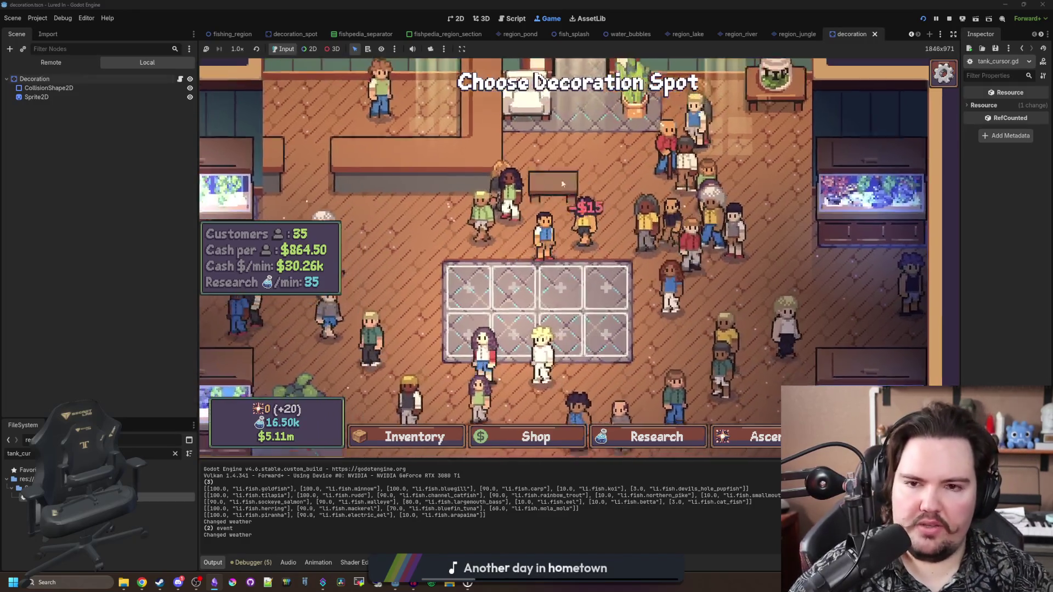
key(a)
key(Escape)
click(542, 143)
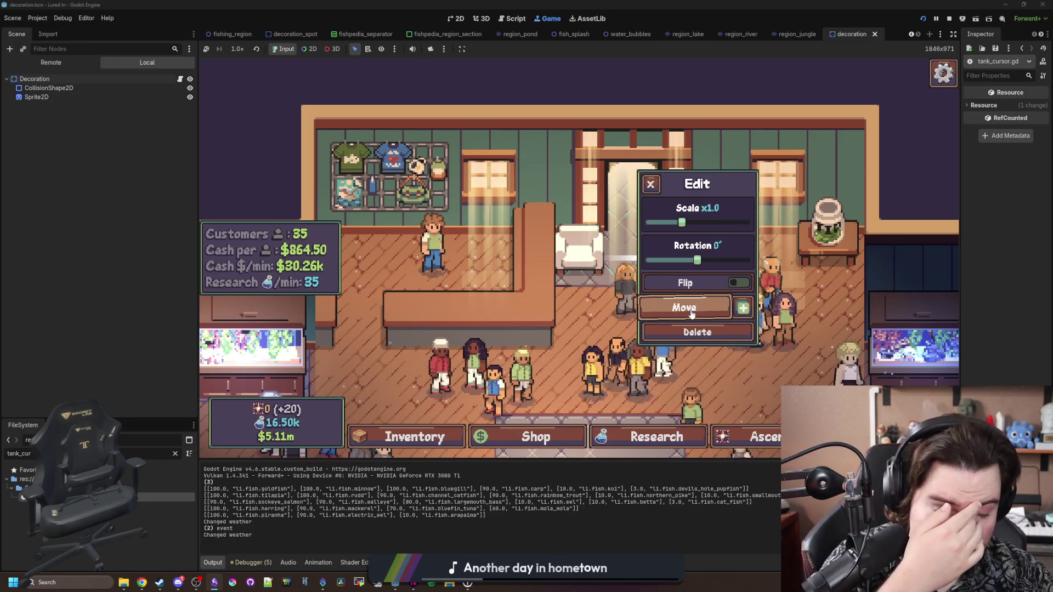
Step: Close the armchair's Edit popup and pan with WASD to show the whole shop floor
click(651, 184)
key(d)
key(s)
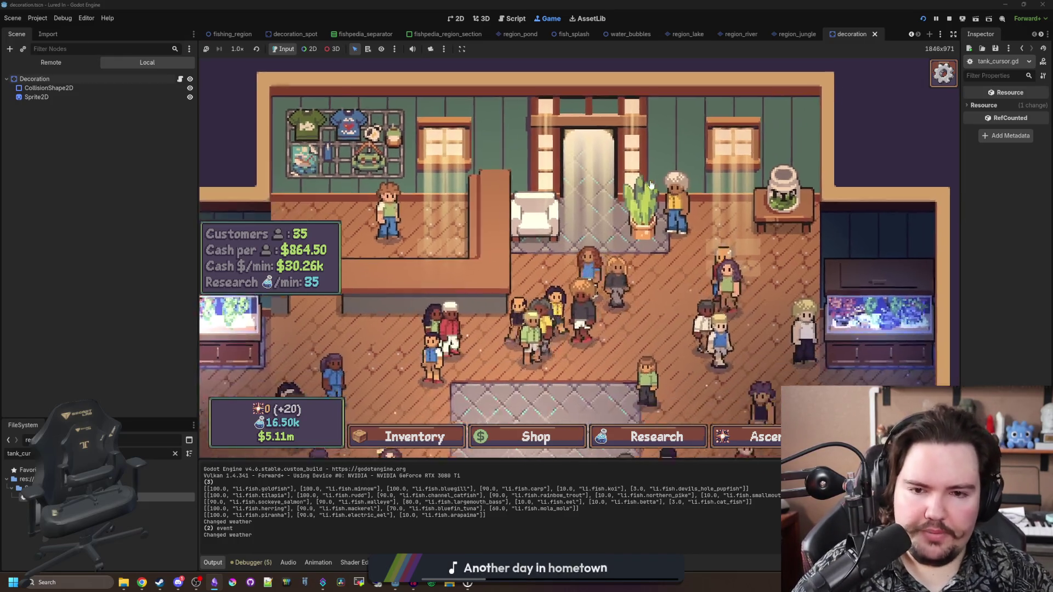
key(w)
key(a)
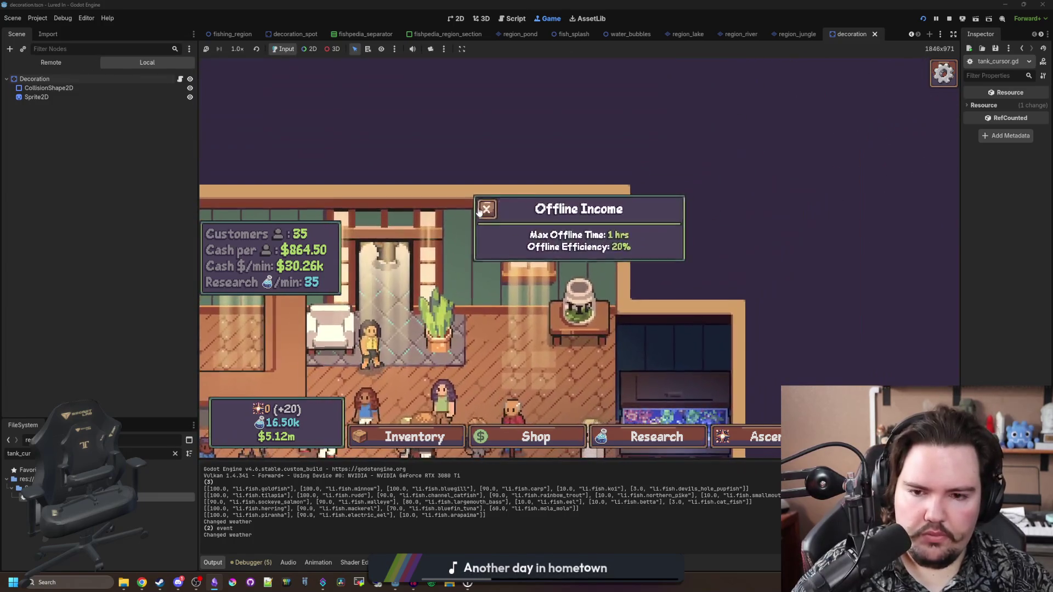
key(s)
key(a)
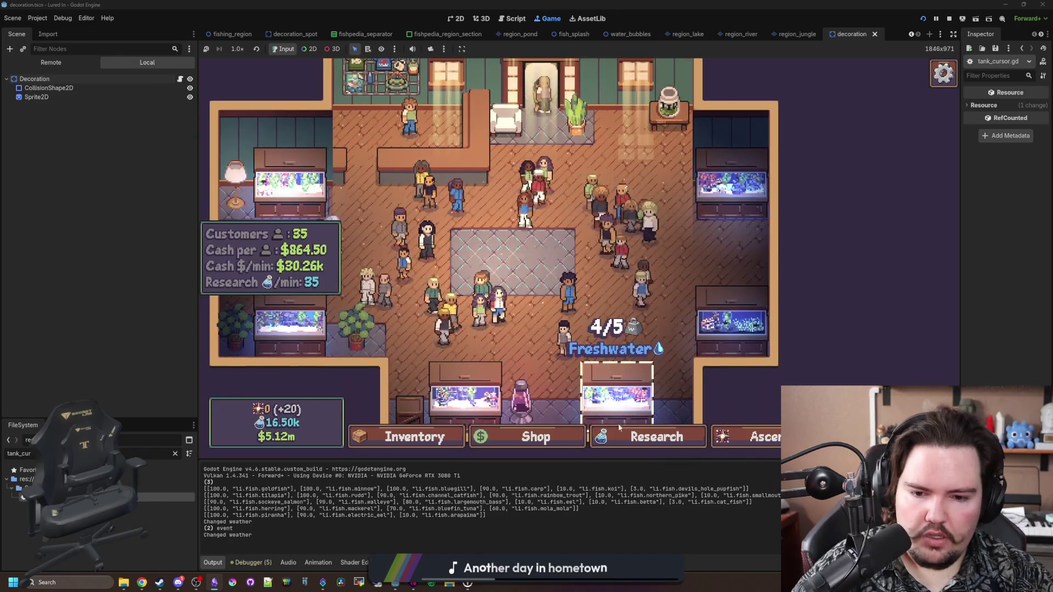
Step: Look over the decorations shop and the research tree, then close the Research window
click(536, 436)
scroll(603, 362, down, 5)
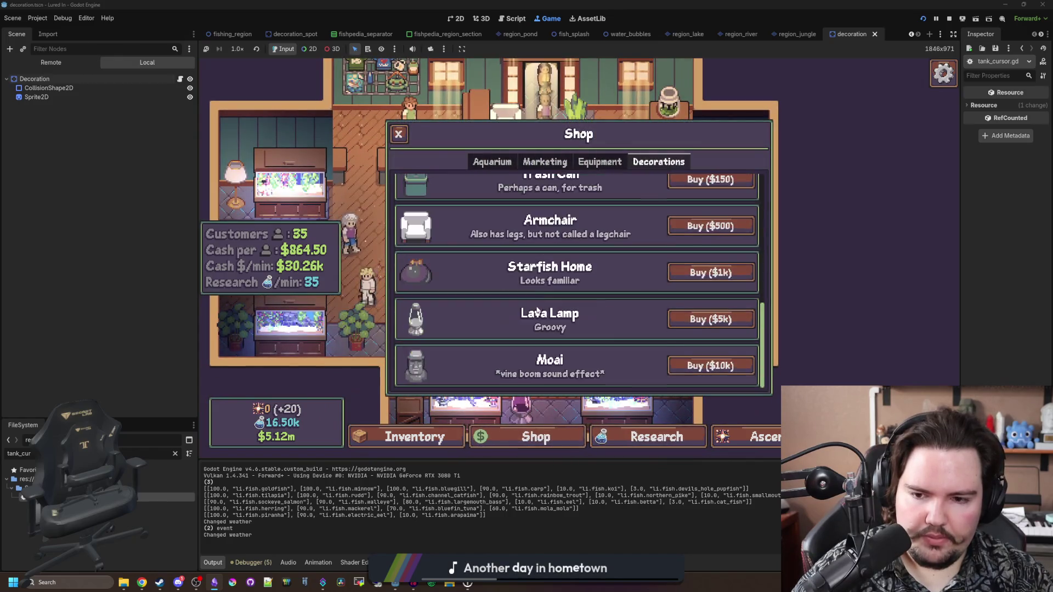
click(676, 448)
scroll(650, 338, up, 2)
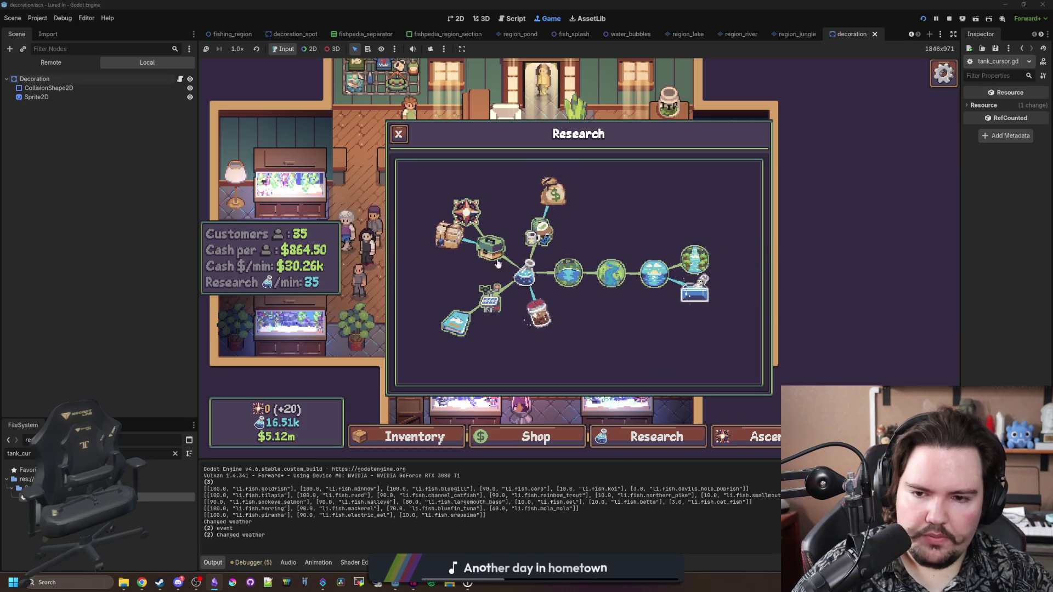
click(399, 135)
scroll(542, 248, up, 3)
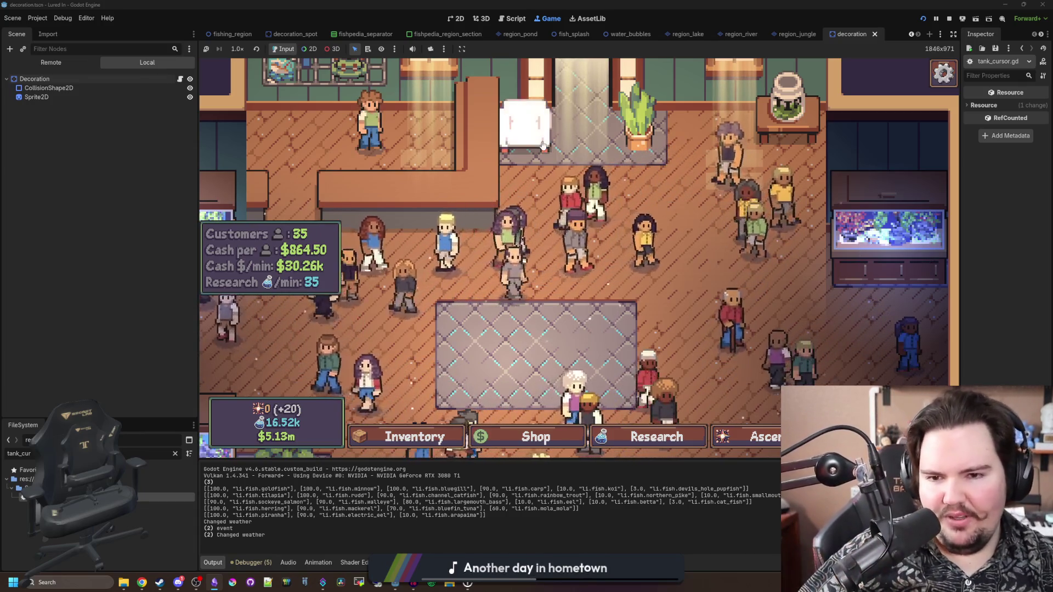
Step: Toggle the white armchair's Flip on and back off, then close its edit options
click(542, 145)
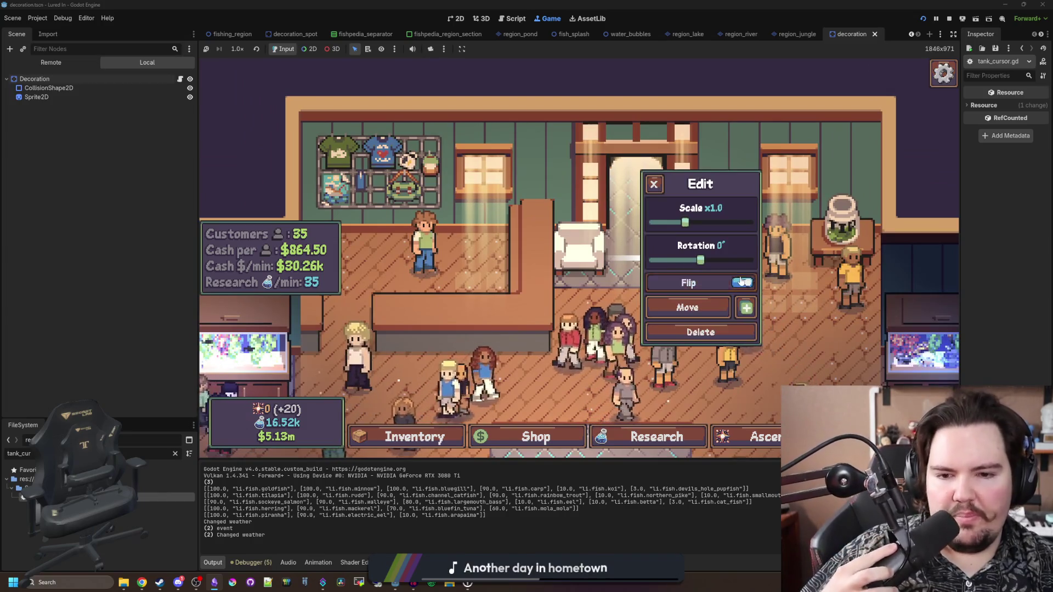
click(742, 281)
click(742, 281)
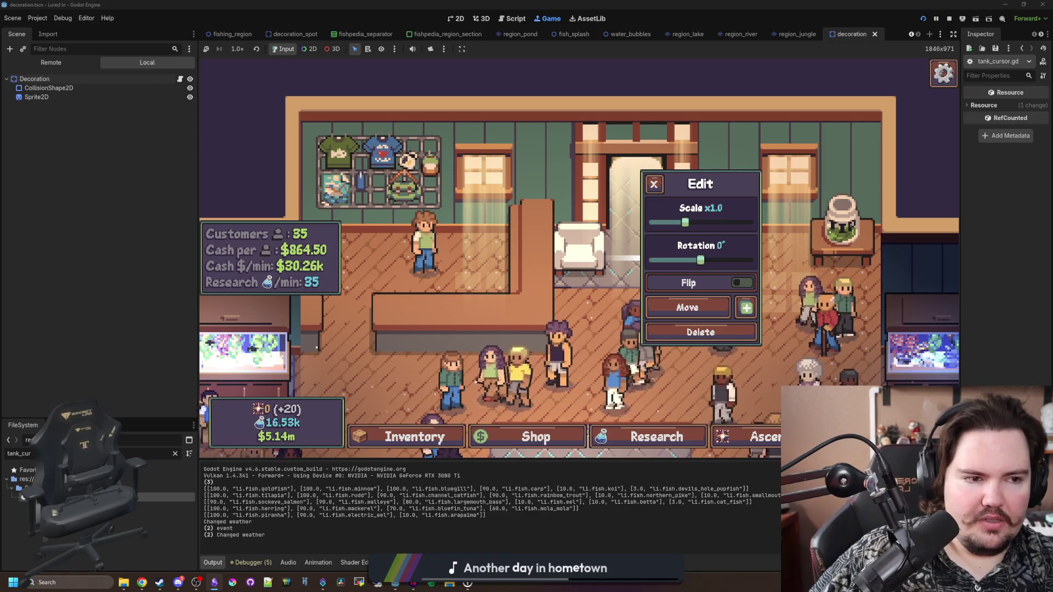
click(655, 185)
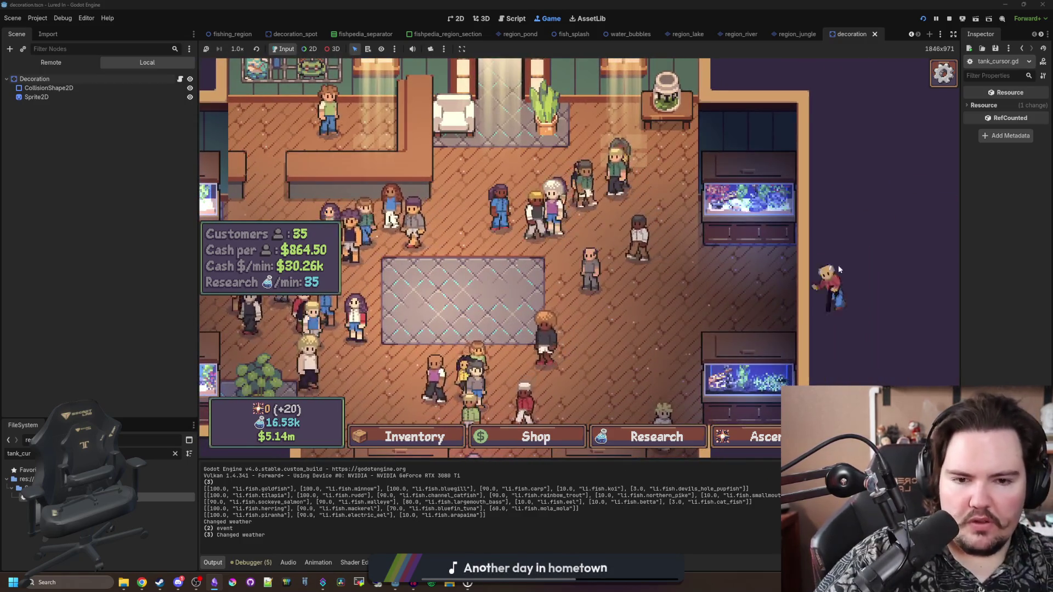
Step: Zoom the view out and back in, then switch to Discord with Alt+Tab
scroll(549, 318, down, 3)
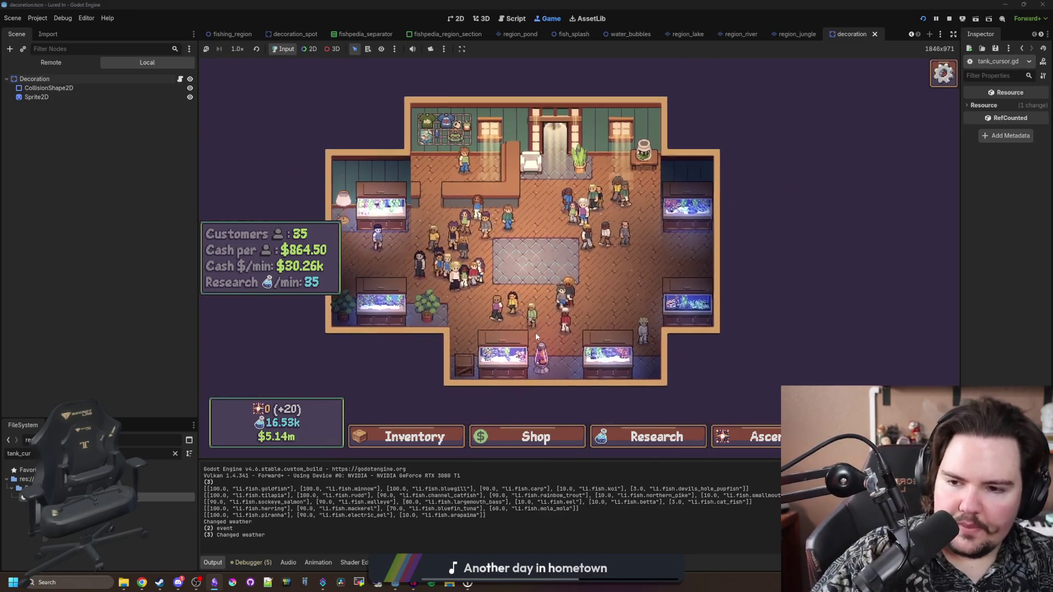
scroll(535, 332, up, 3)
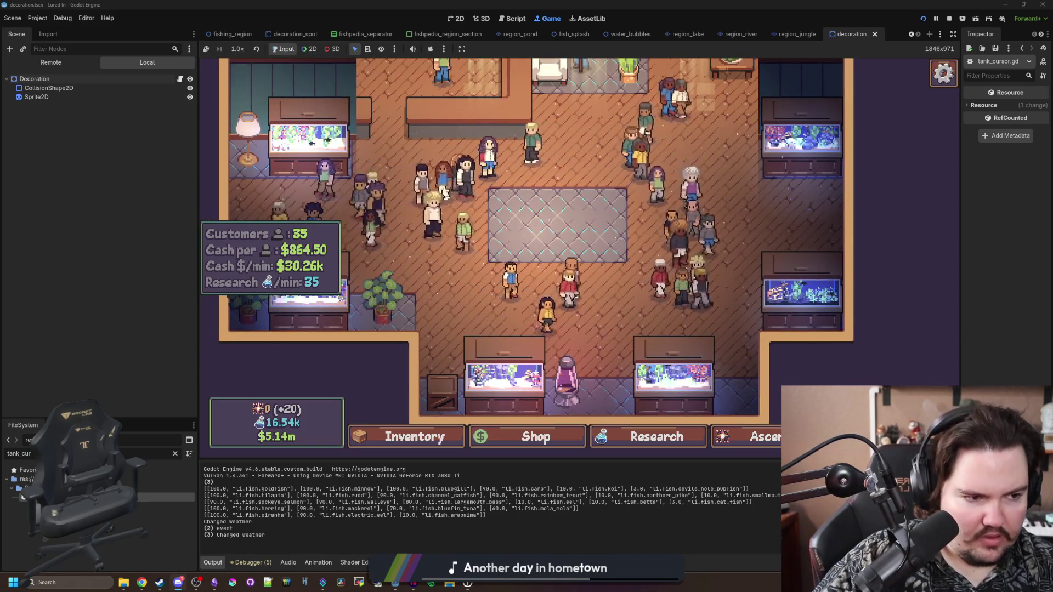
key(alt+Tab)
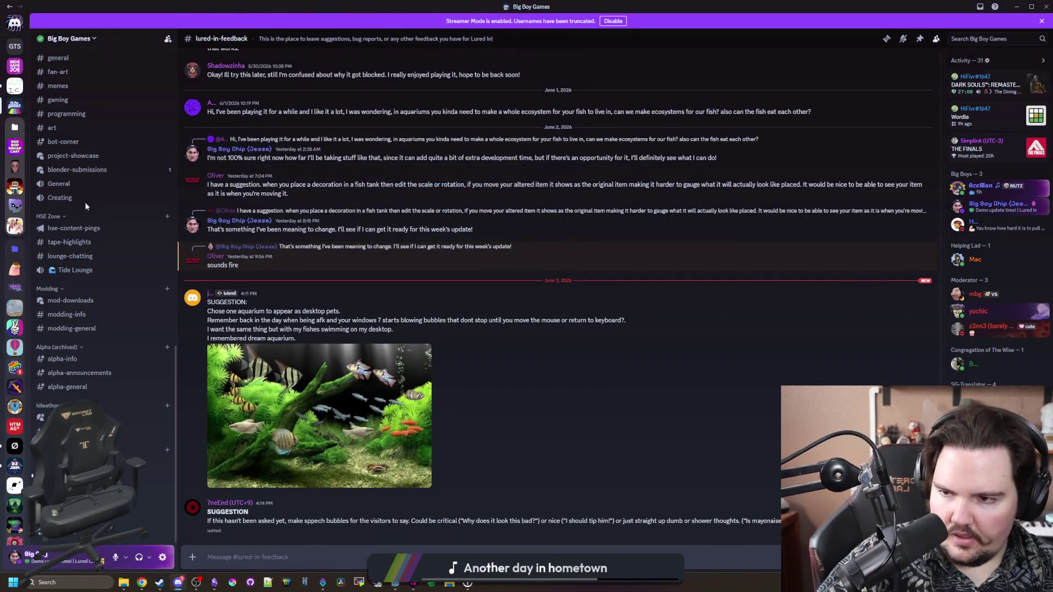
Step: Browse the blender-submissions forum's crashed-laptop post, then jump to the MC Usernames thread
click(96, 175)
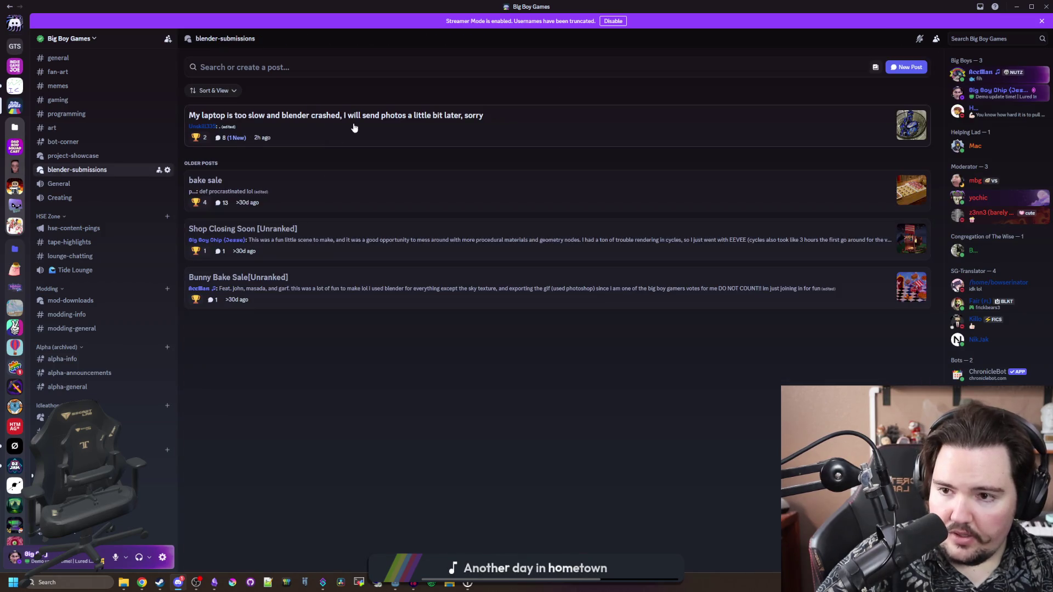
click(354, 127)
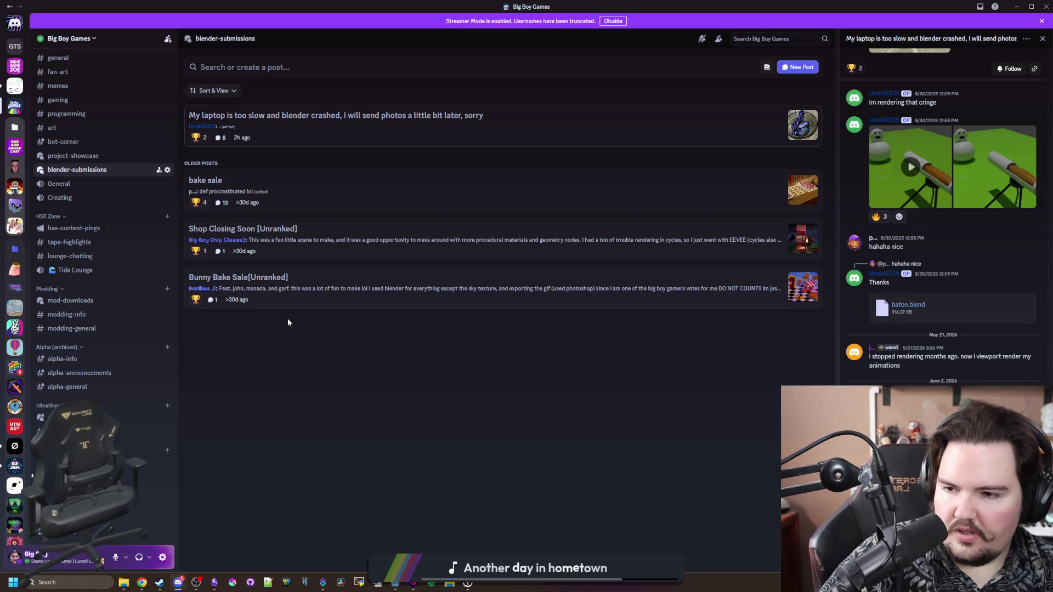
key(alt+Left)
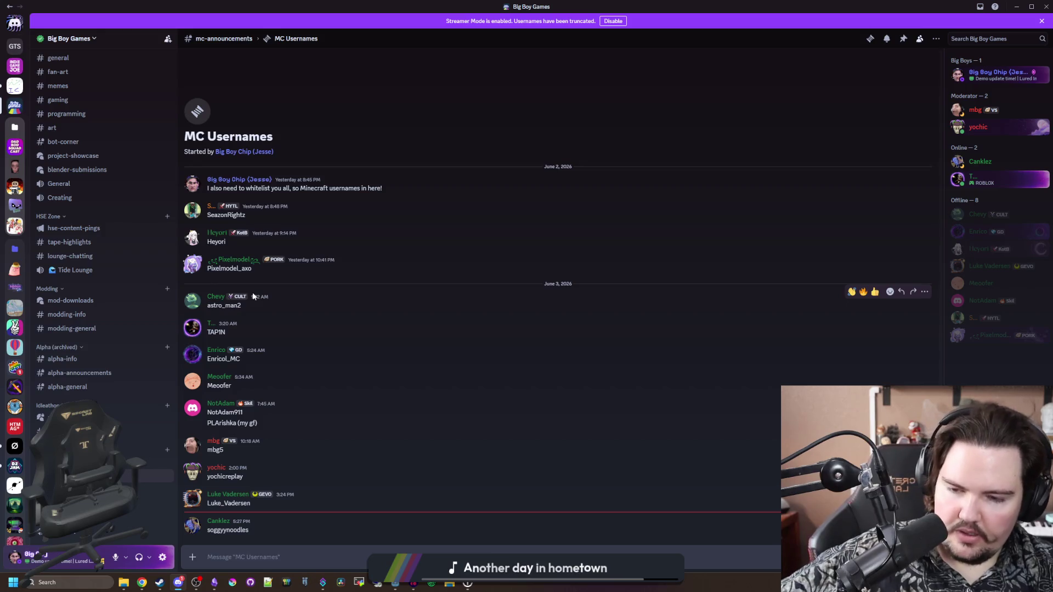
scroll(167, 347, up, 4)
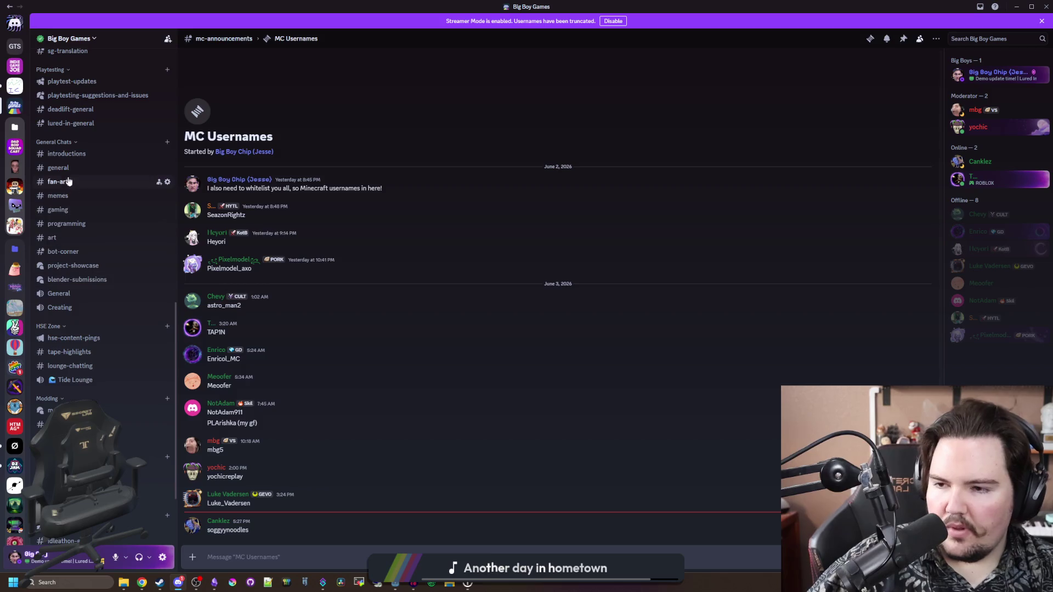
Step: Scroll through #general, then switch to the Godot Engine server
click(68, 170)
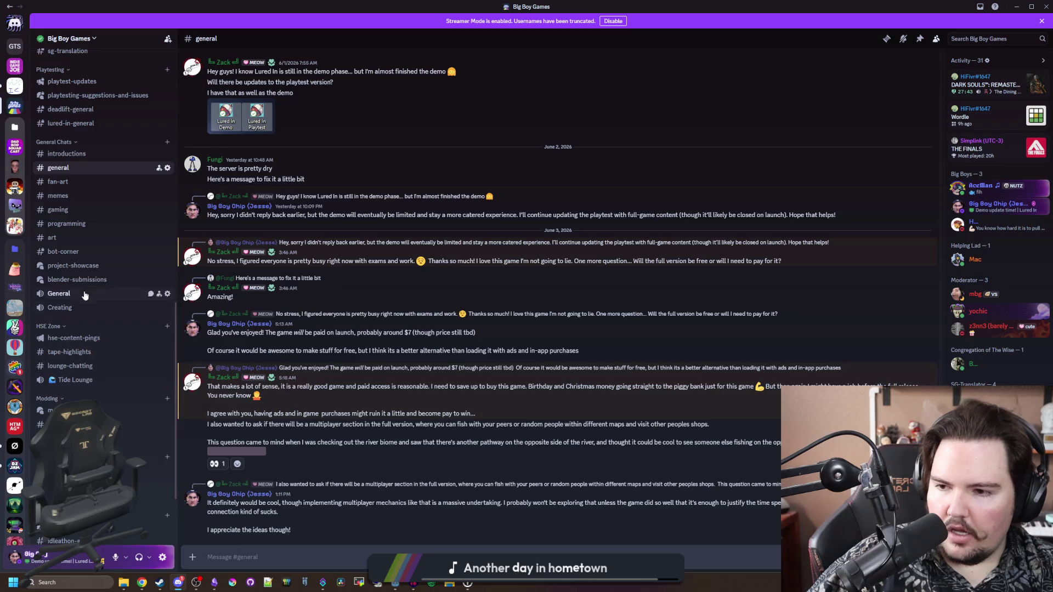
scroll(88, 258, up, 5)
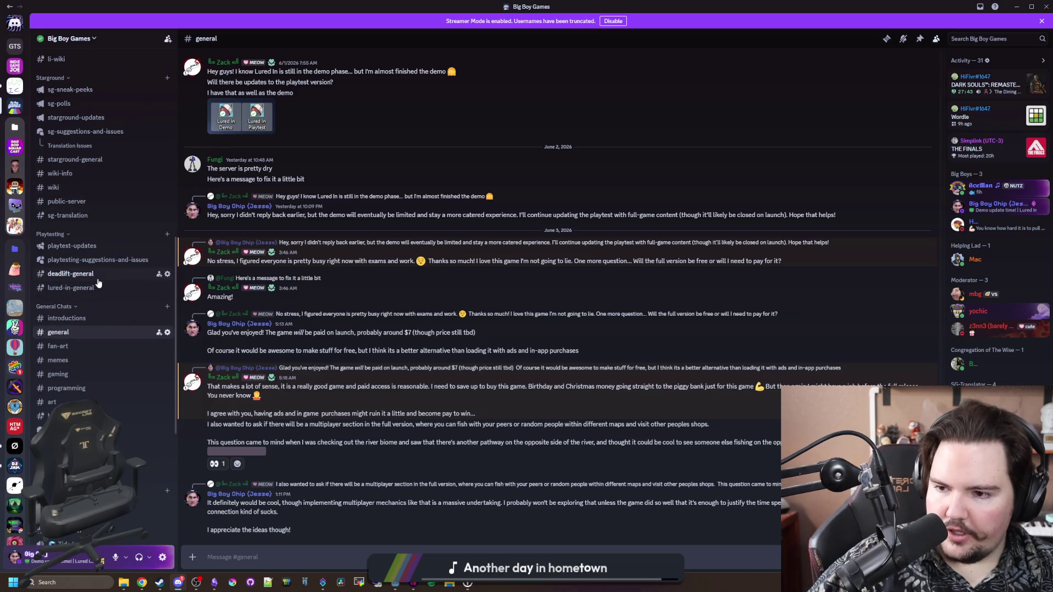
scroll(94, 395, up, 6)
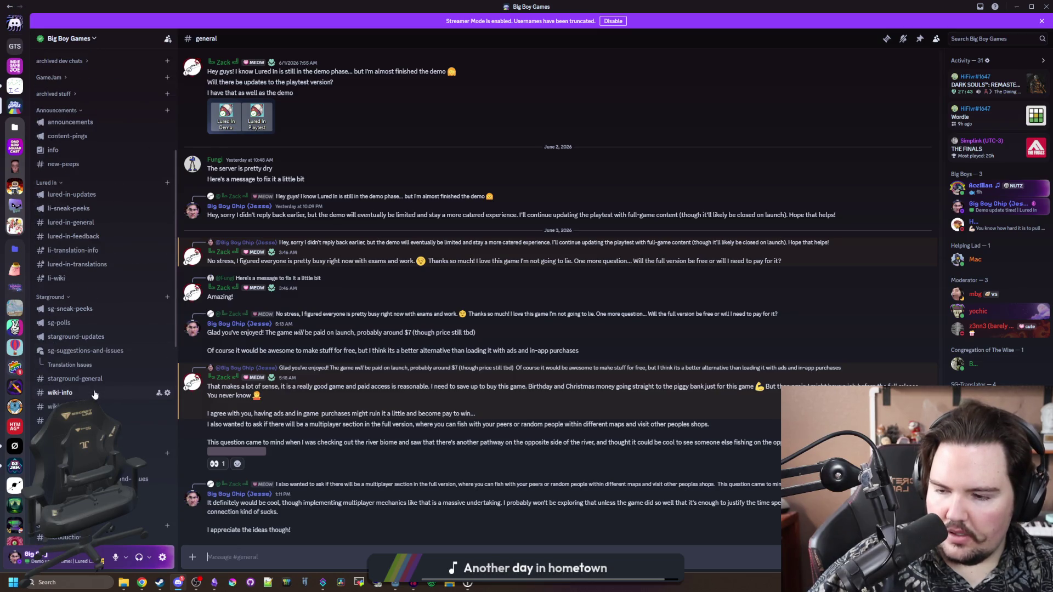
click(14, 369)
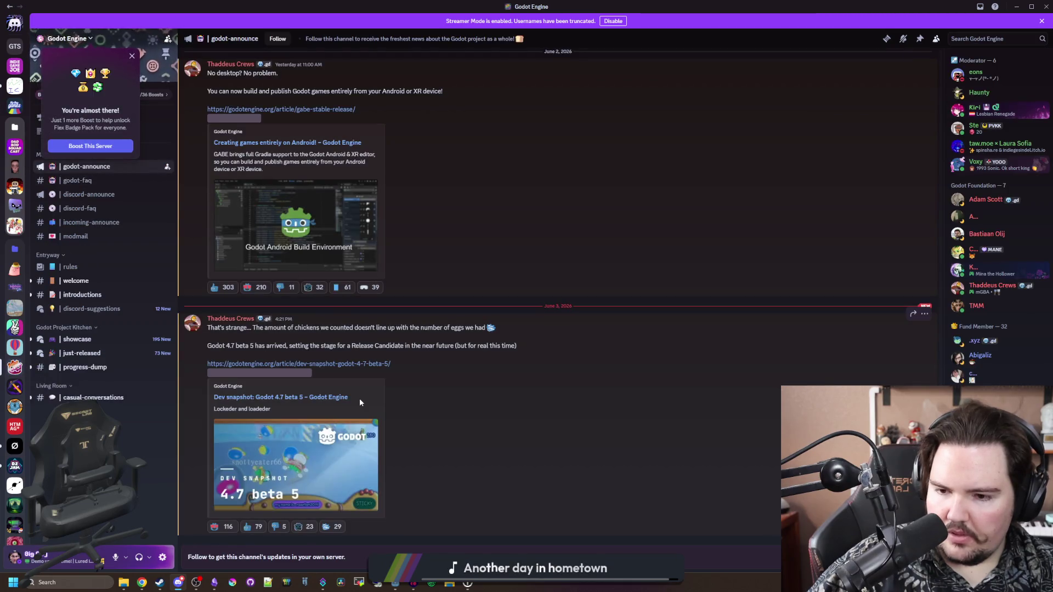
Step: Open the godotengine.org 'Dev snapshot: Godot 4.7 beta 5' link from #godot-announce
click(368, 364)
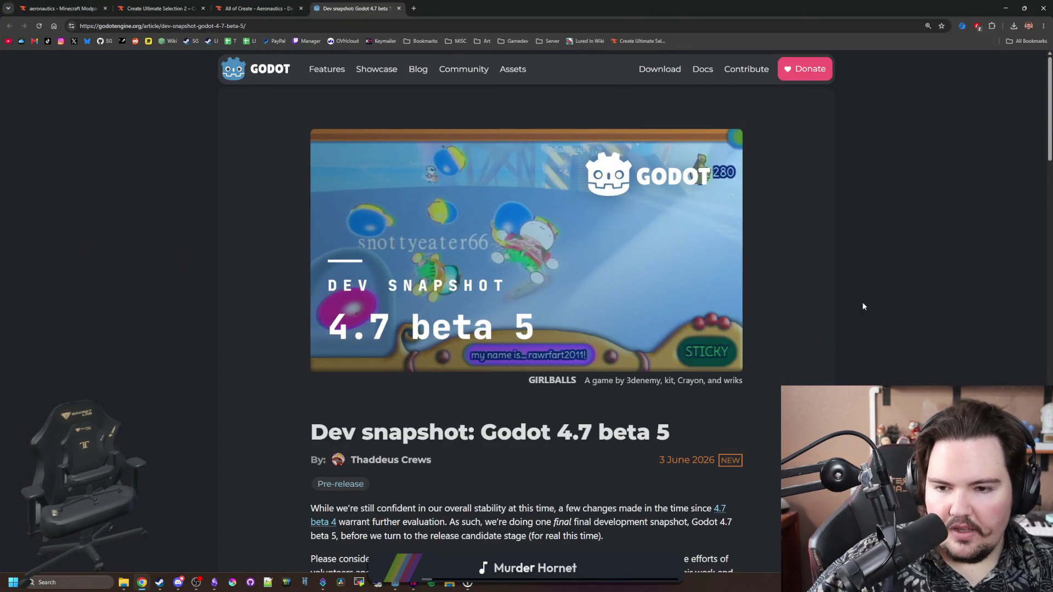
Step: Scroll through the GIRLBALLS itch.io page in the new tab
scroll(863, 306, down, 2)
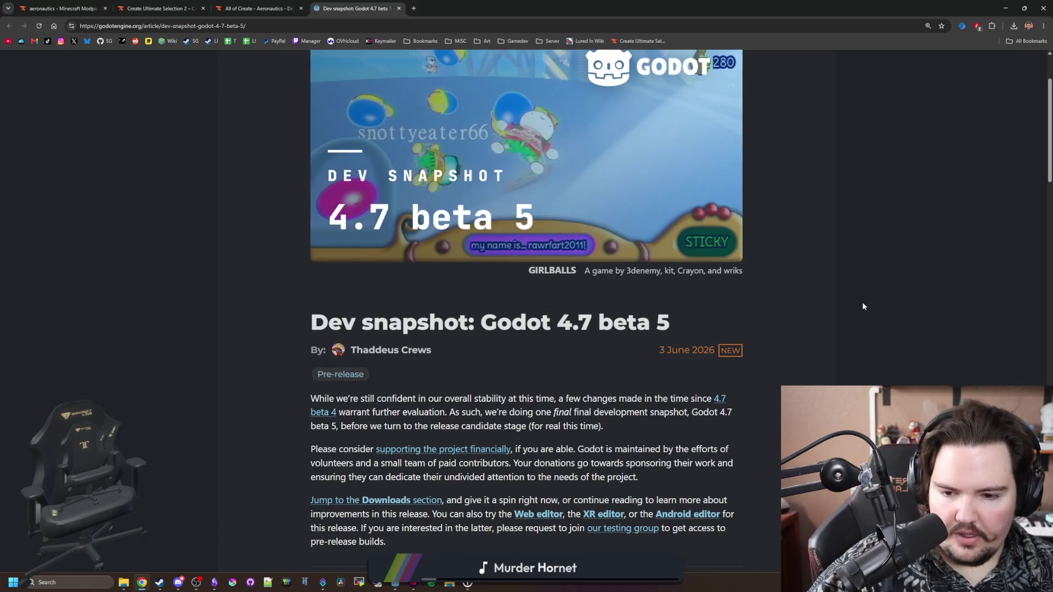
scroll(863, 306, down, 3)
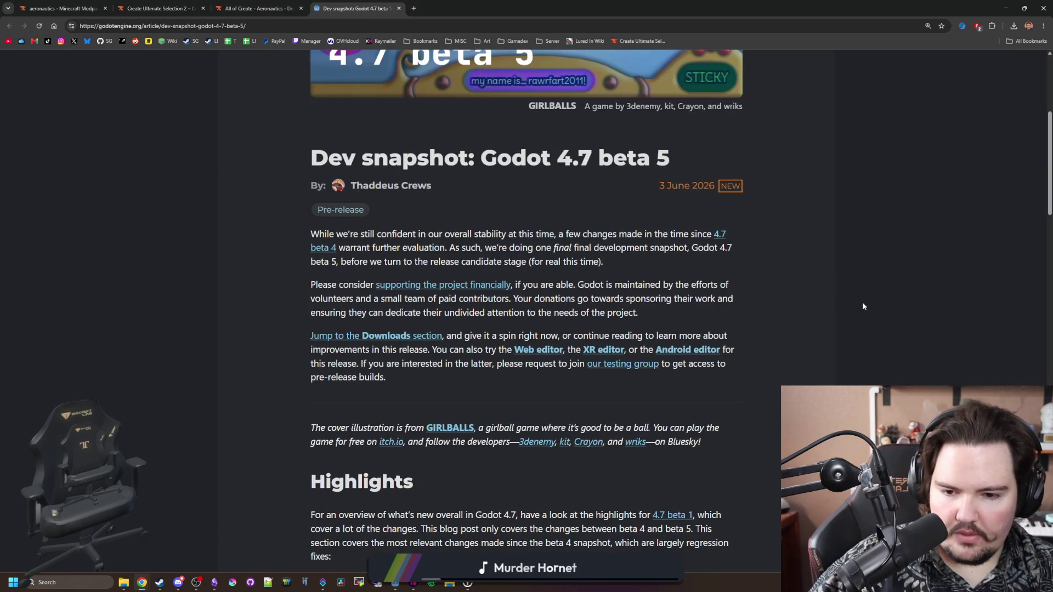
scroll(863, 383, down, 3)
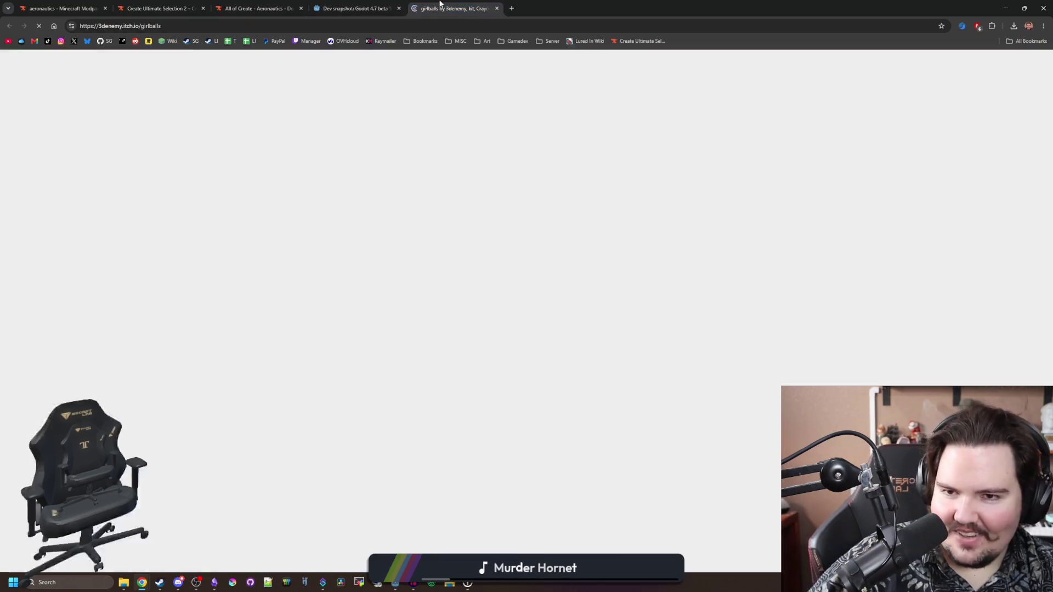
scroll(593, 225, down, 2)
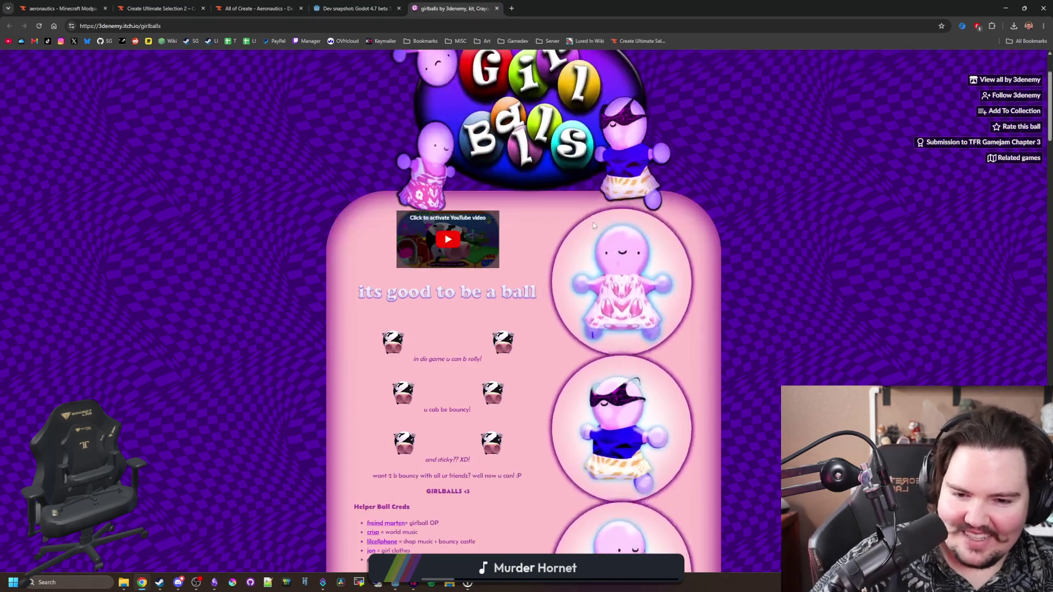
scroll(641, 284, down, 1)
scroll(641, 283, down, 2)
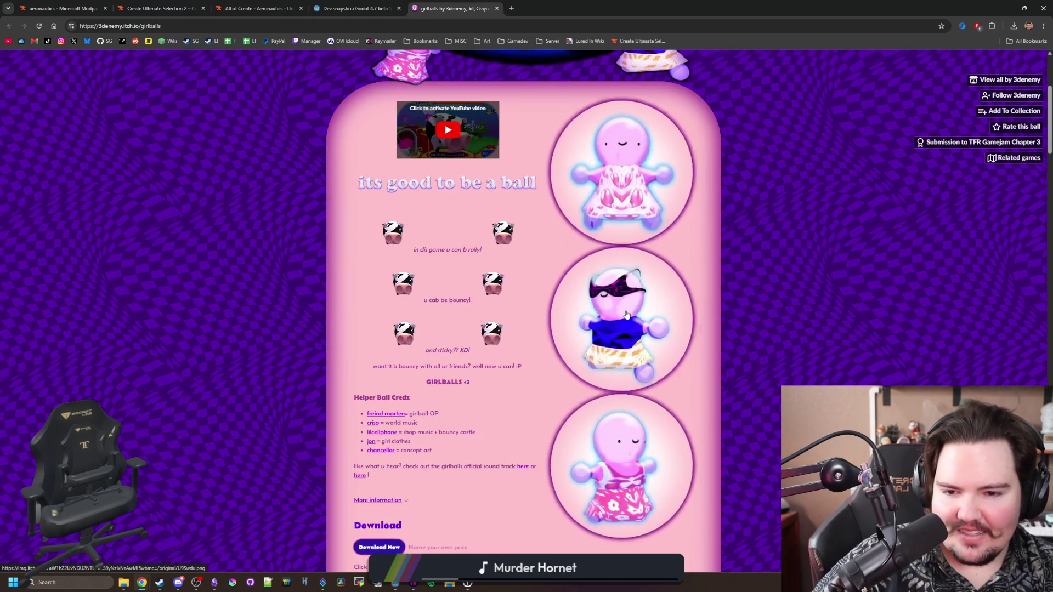
scroll(605, 357, down, 1)
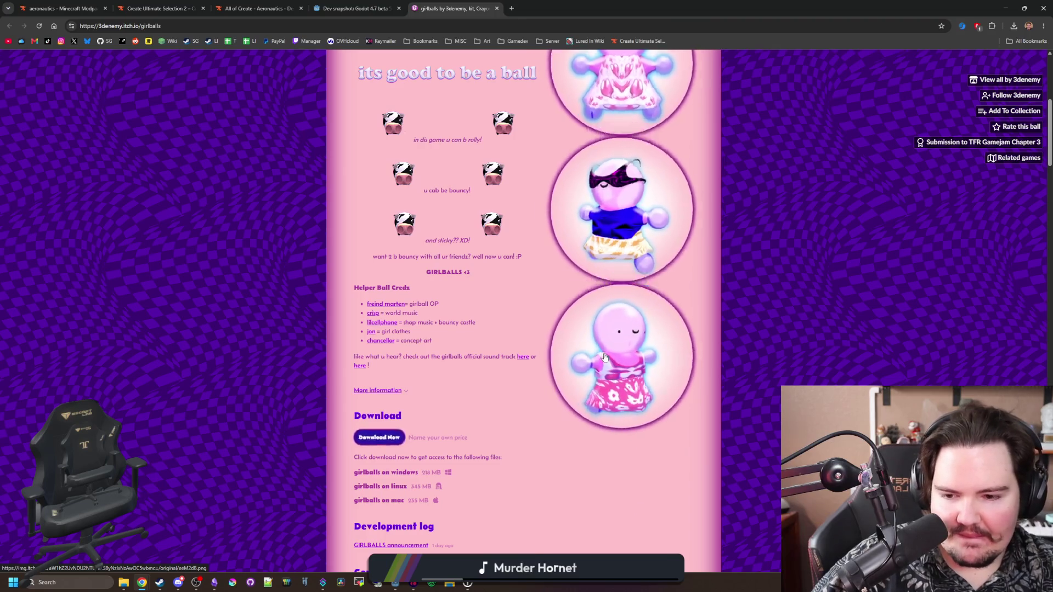
scroll(607, 354, down, 2)
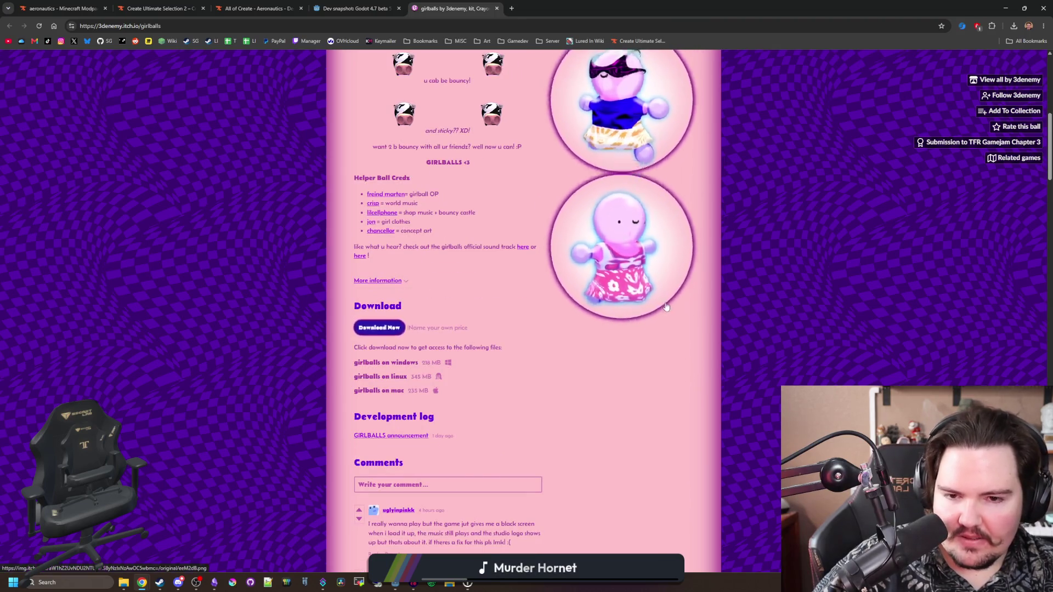
scroll(606, 349, up, 6)
Step: Read through the Godot 4.7 beta 5 article, then move the browser aside to reveal Discord
click(337, 7)
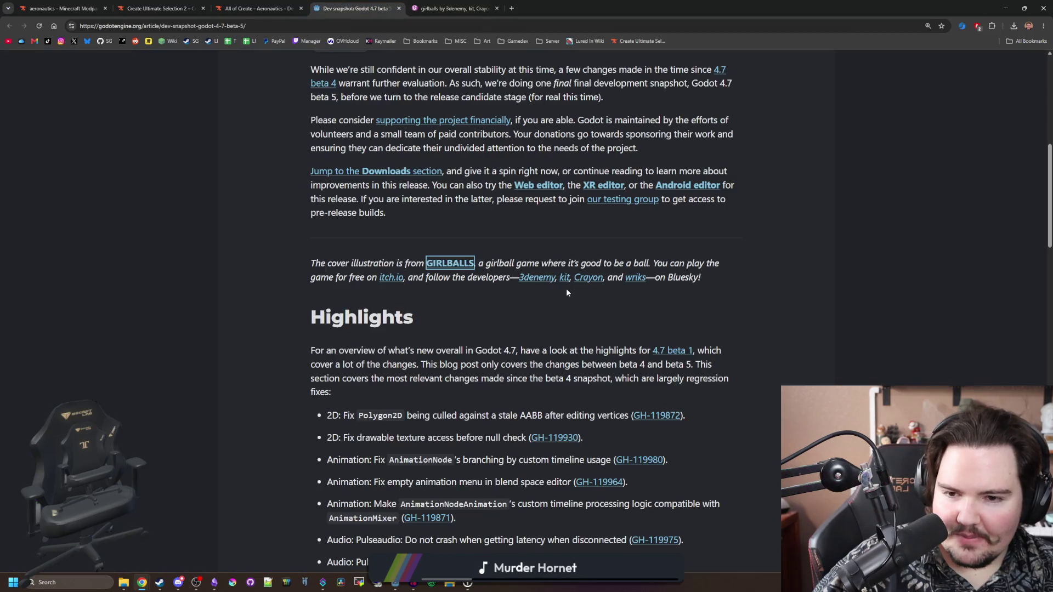
scroll(411, 291, down, 2)
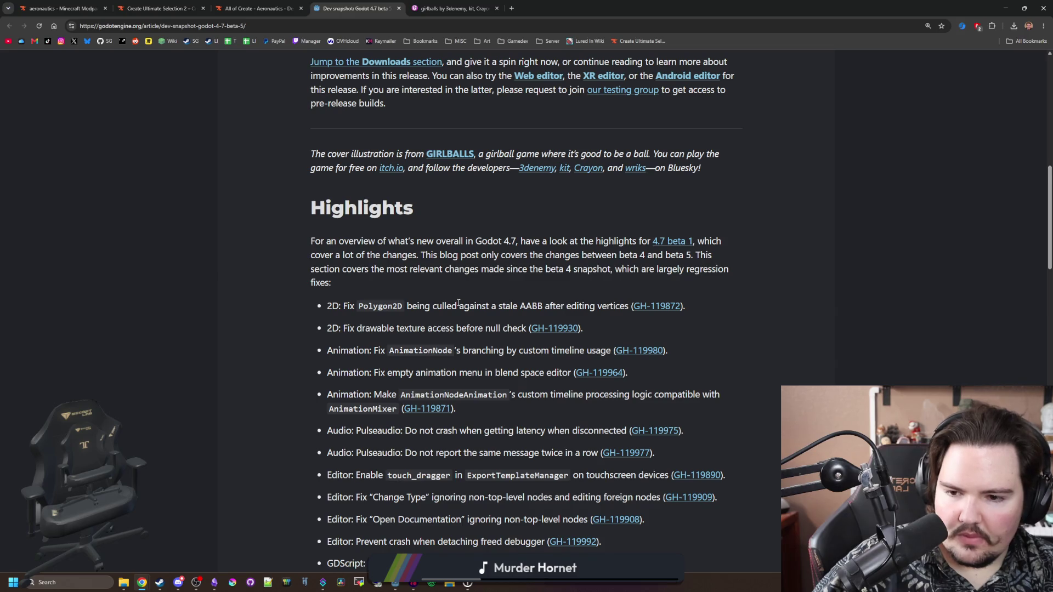
scroll(458, 303, down, 1)
scroll(531, 333, down, 1)
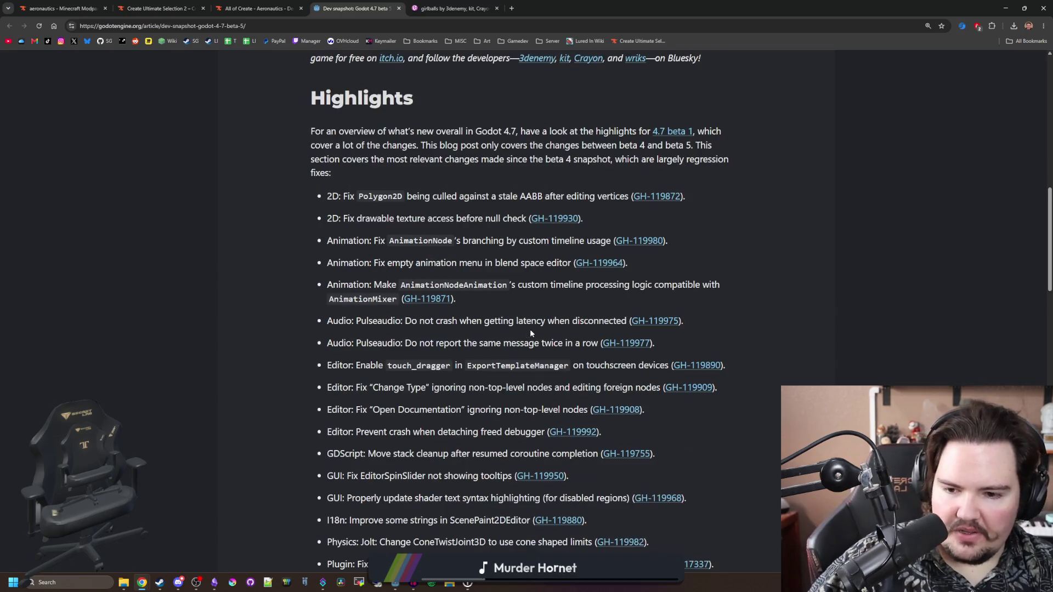
scroll(531, 333, down, 1)
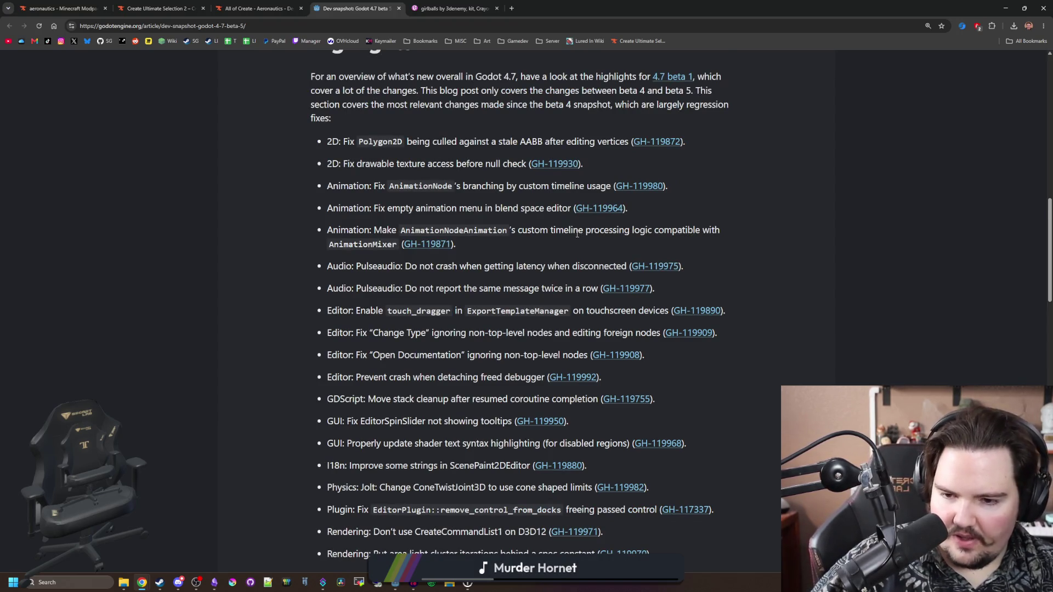
scroll(577, 234, down, 2)
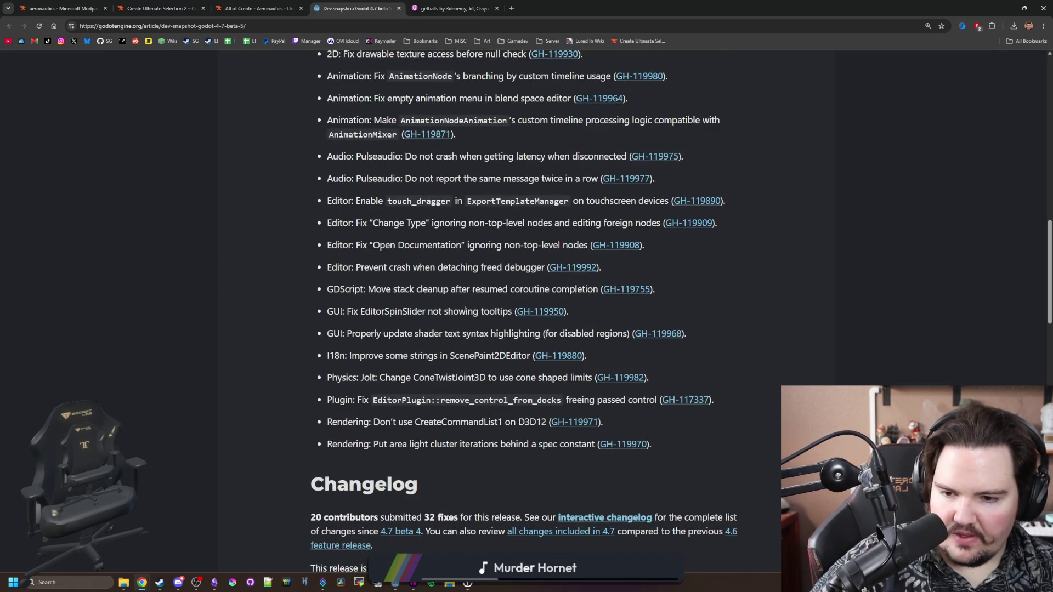
scroll(423, 403, down, 9)
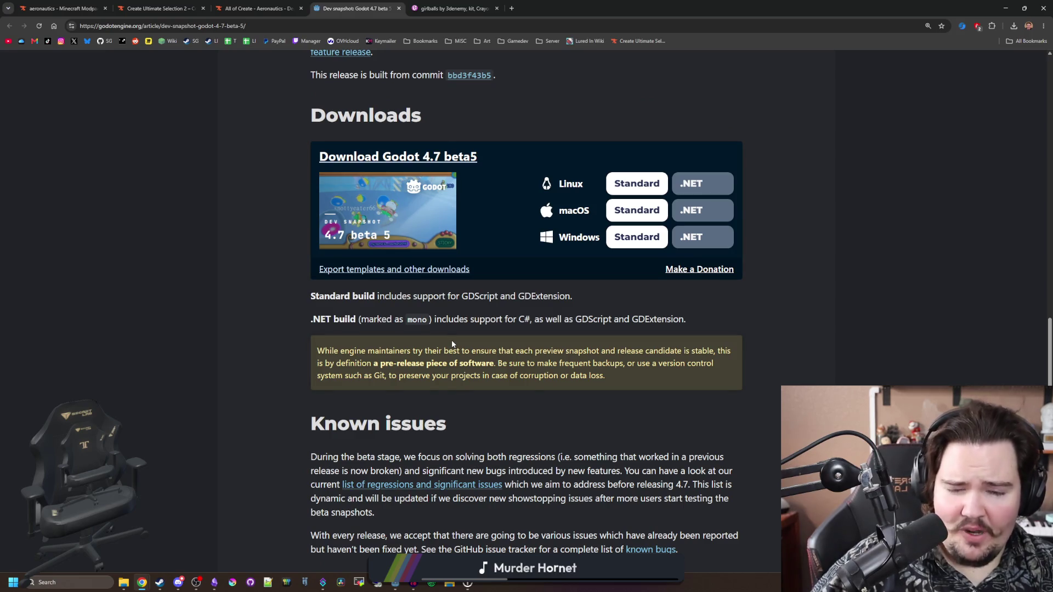
scroll(452, 342, down, 6)
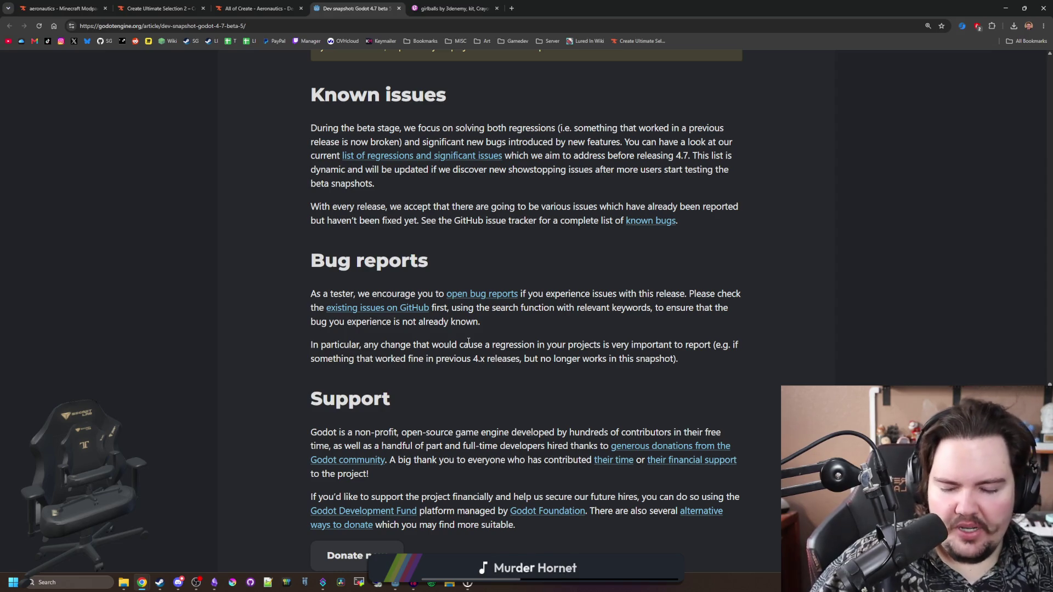
scroll(469, 342, down, 4)
scroll(468, 341, up, 20)
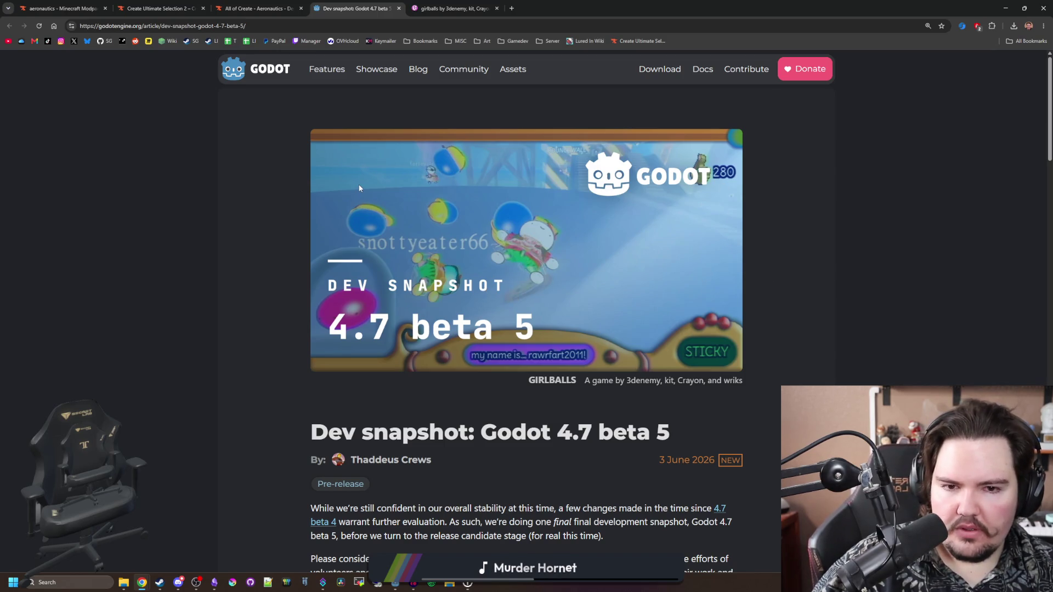
click(258, 8)
mouse_move(757, 8)
mouse_down()
mouse_move(1052, 144)
mouse_move(1052, 165)
mouse_up()
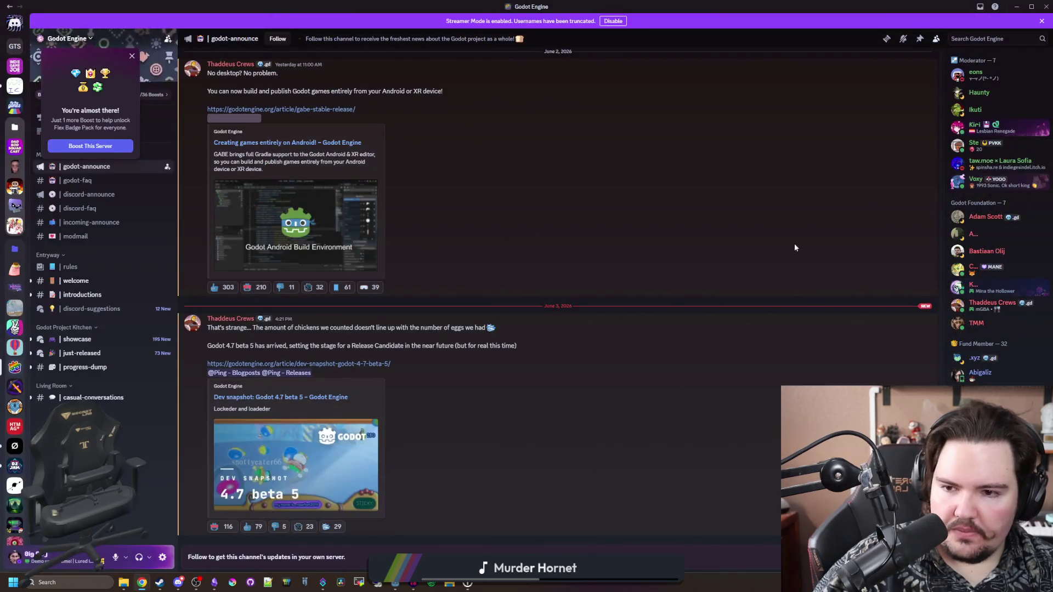
Step: Open Big Boy Games' #lured-in-feedback channel and enlarge the dream aquarium suggestion screenshot
click(15, 106)
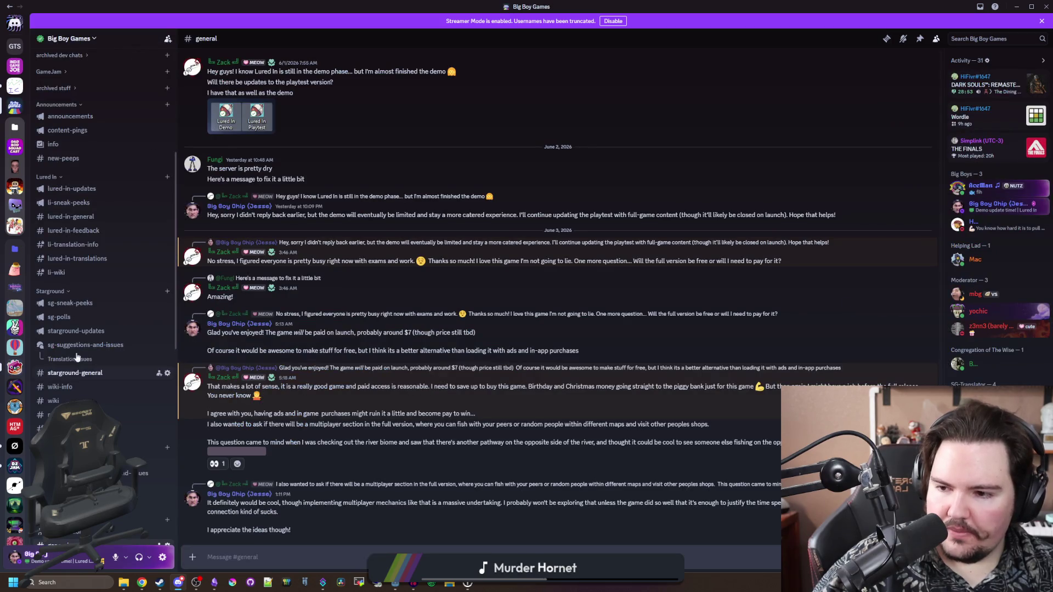
click(98, 231)
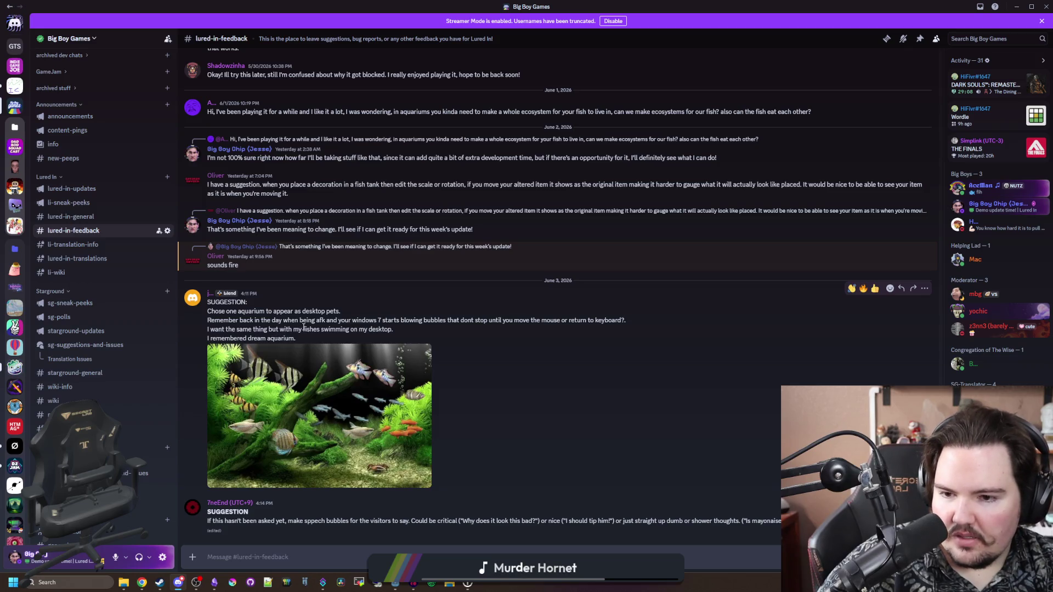
click(299, 387)
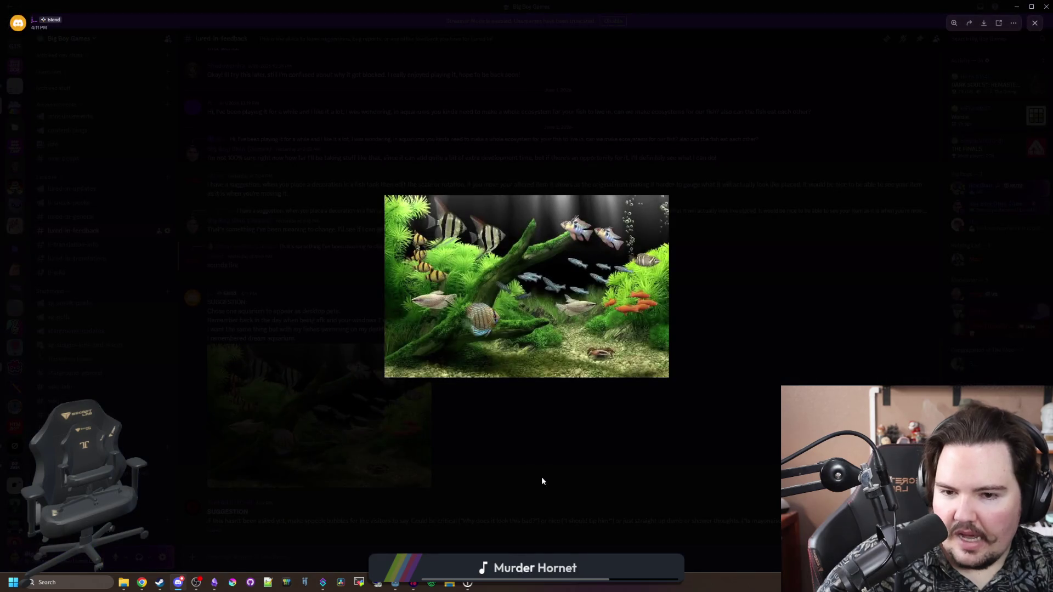
click(486, 462)
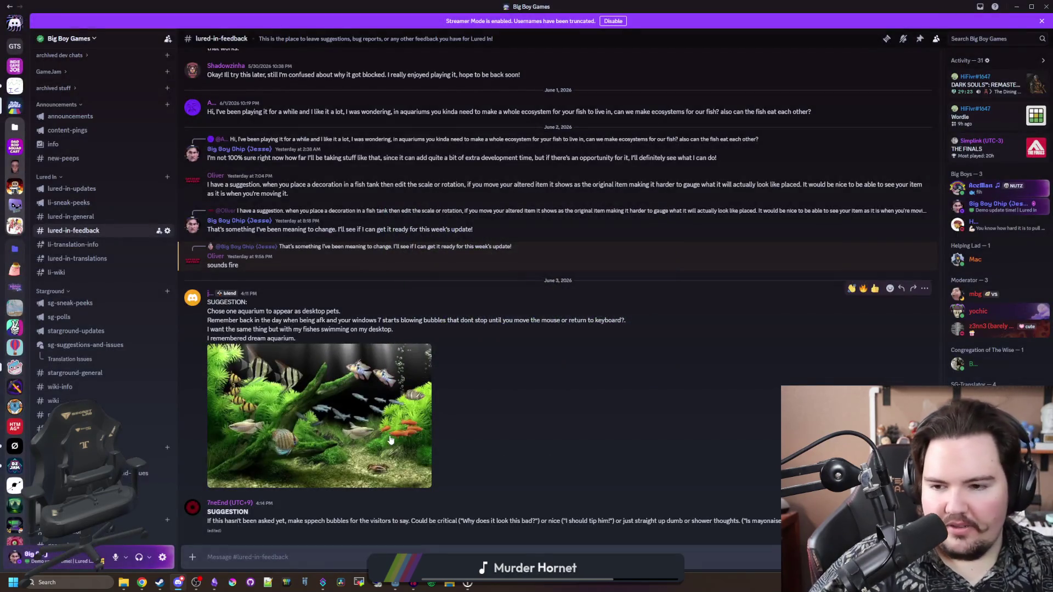
click(390, 439)
click(575, 473)
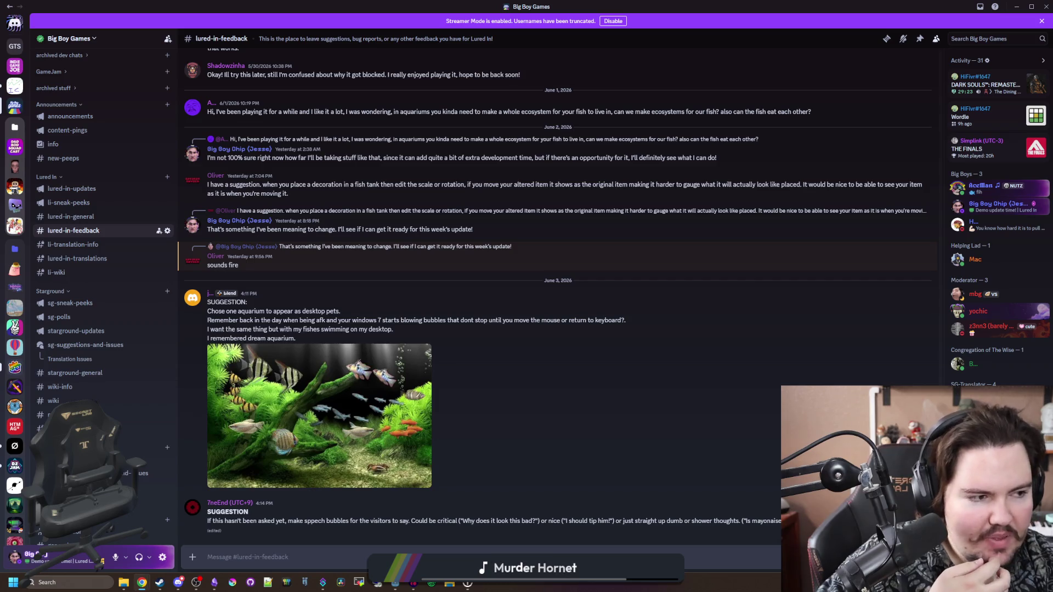
click(142, 583)
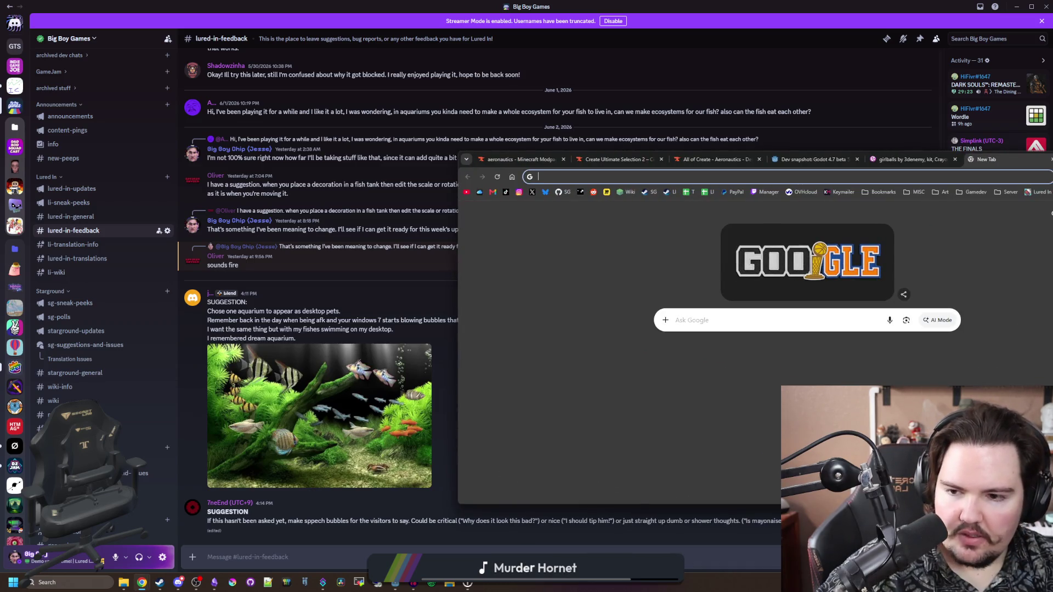
Step: Search Google for 'godot make game into screensaver', then drag Chrome aside
text(godot make game into screensaver)
key(Return)
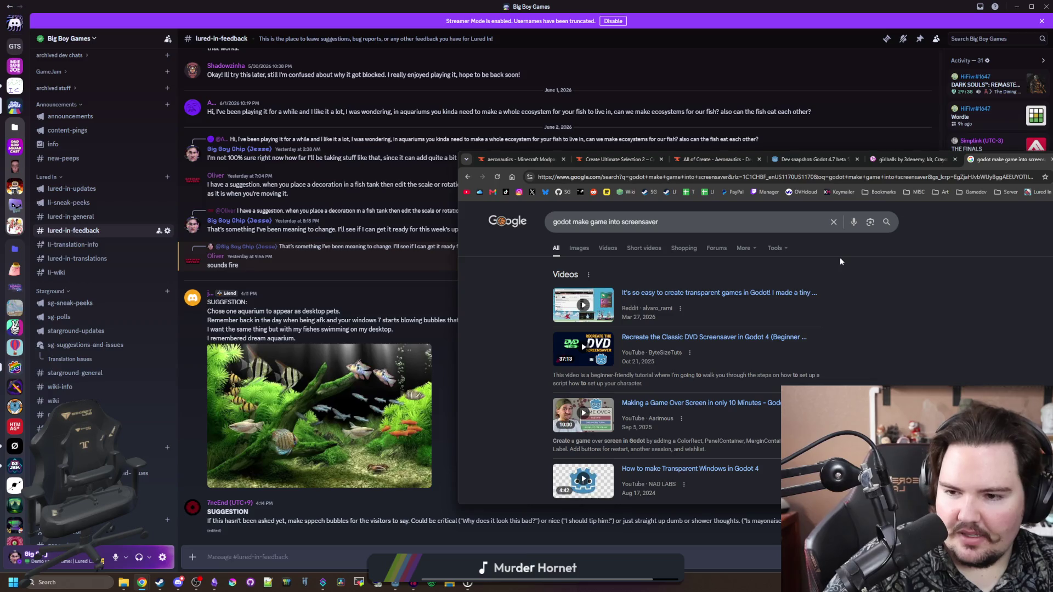
drag(1032, 159, 1052, 182)
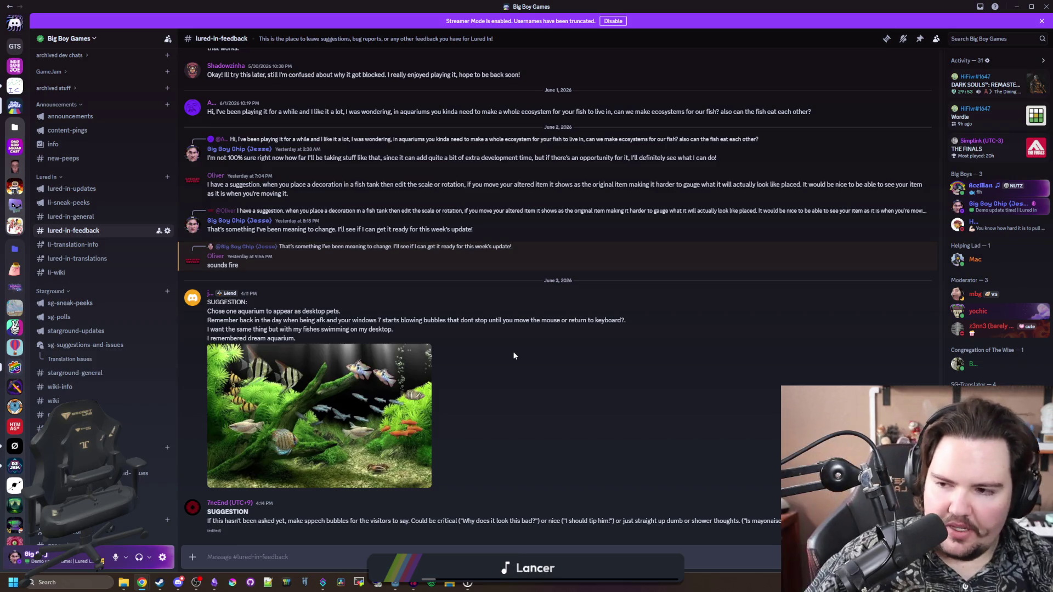
scroll(532, 410, up, 2)
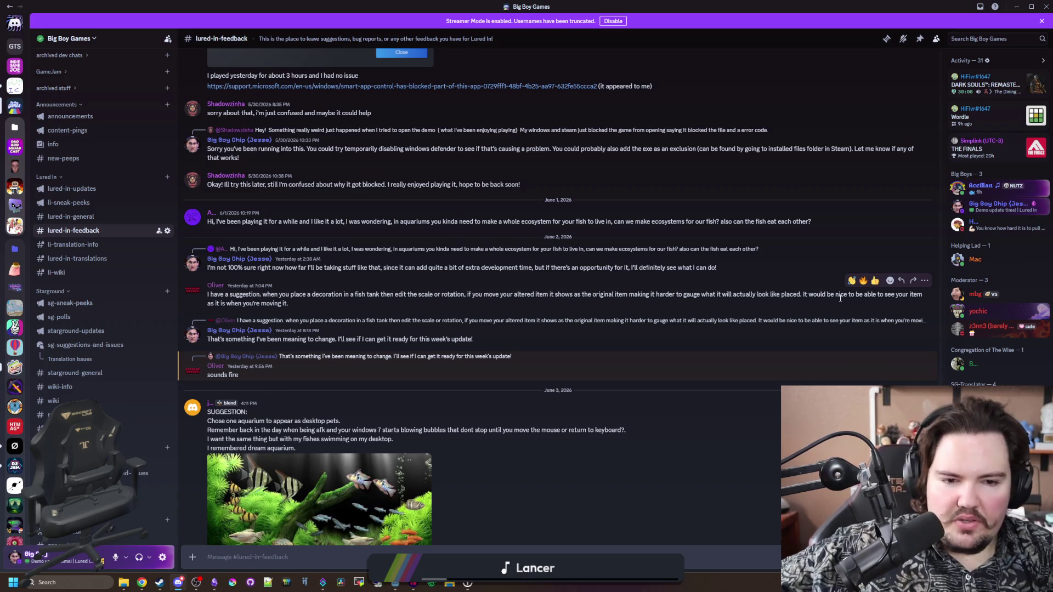
scroll(436, 388, up, 2)
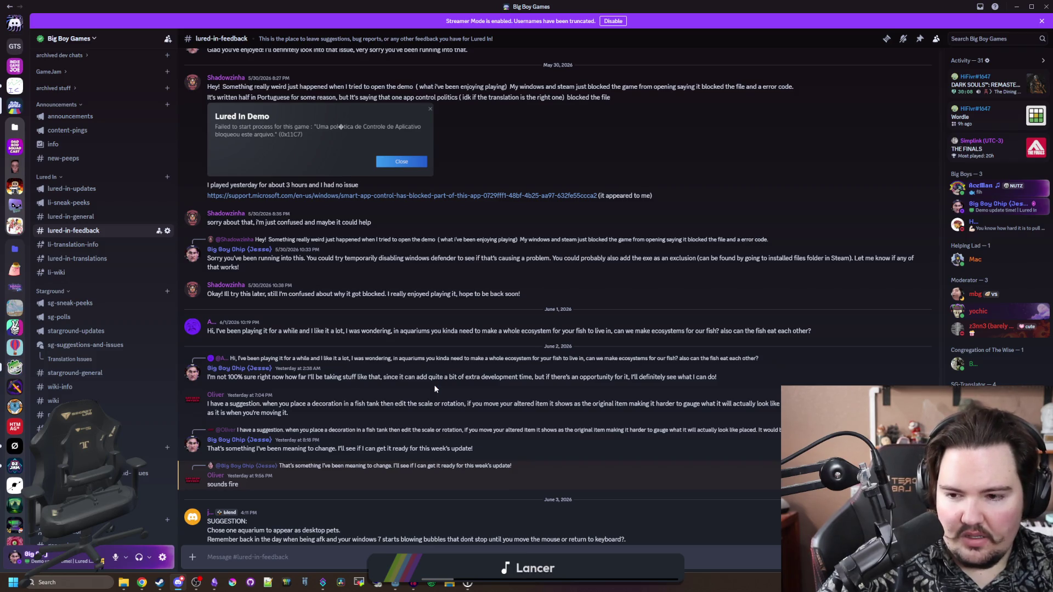
scroll(433, 387, up, 1)
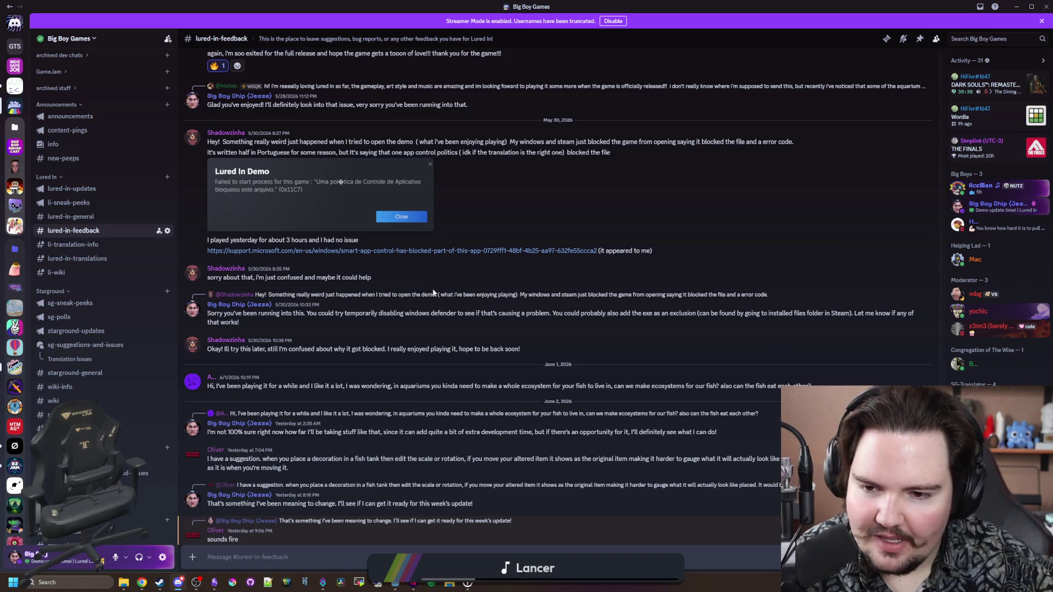
scroll(420, 295, up, 3)
scroll(381, 310, down, 2)
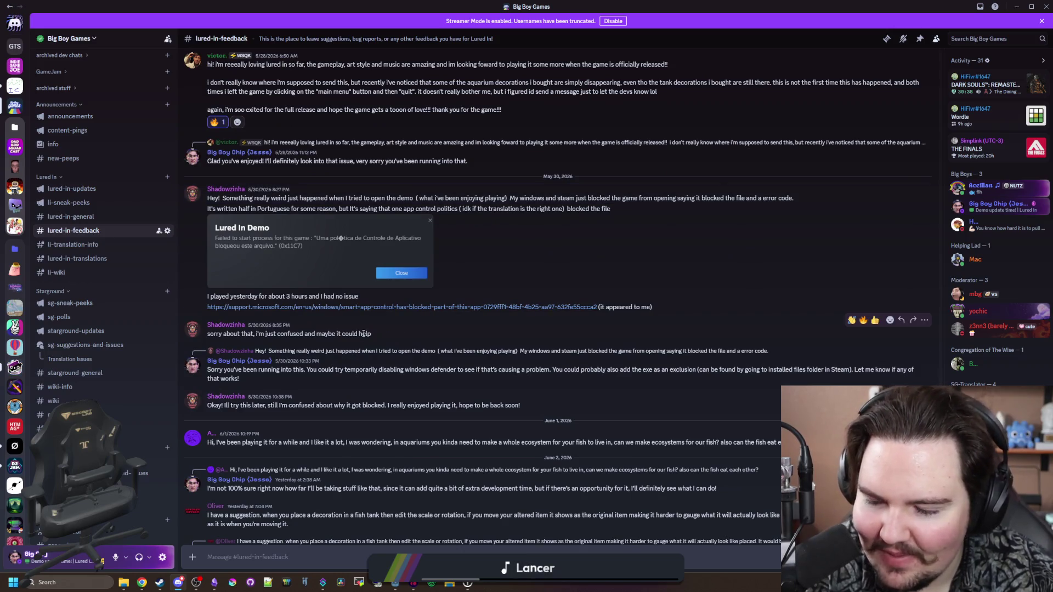
scroll(392, 332, up, 1)
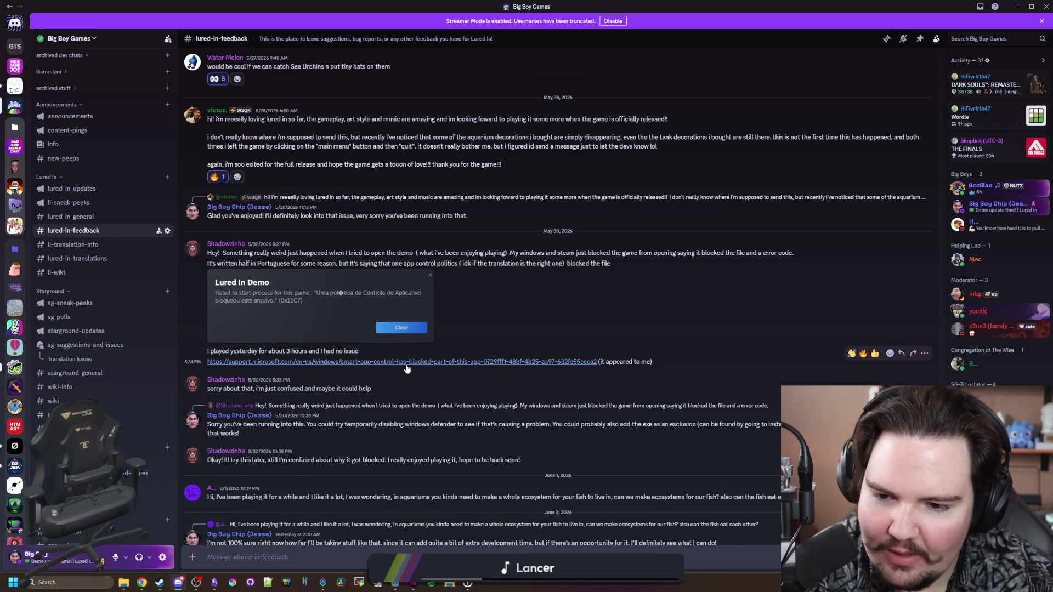
scroll(373, 384, up, 1)
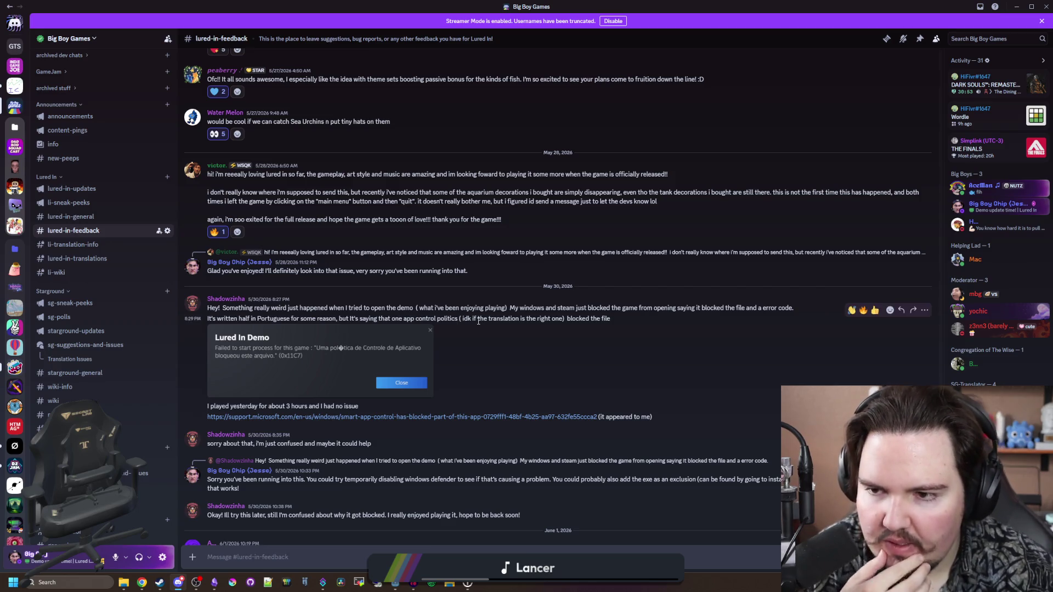
scroll(505, 372, up, 1)
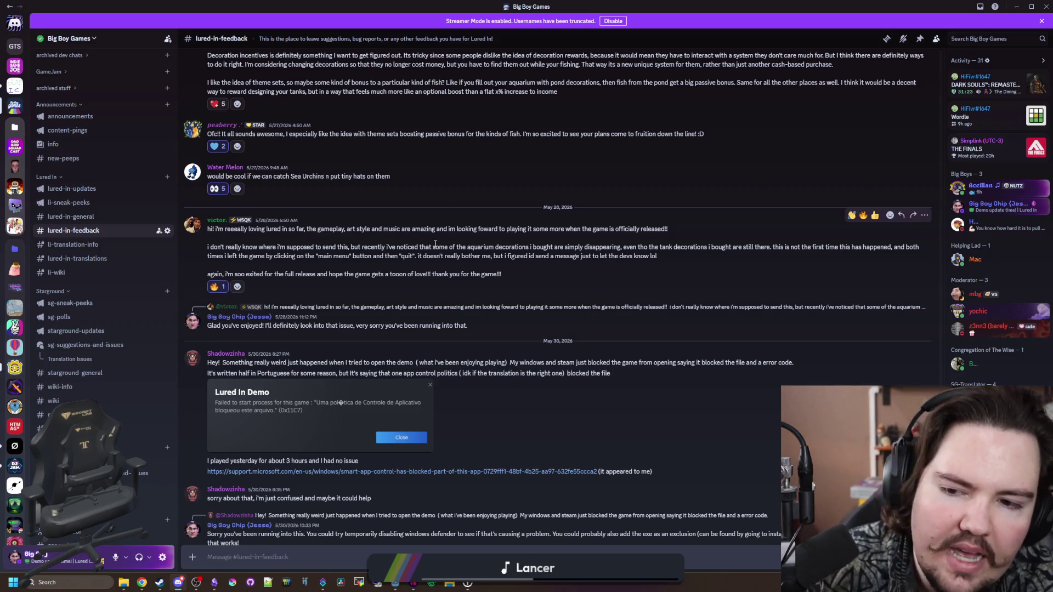
scroll(454, 268, up, 2)
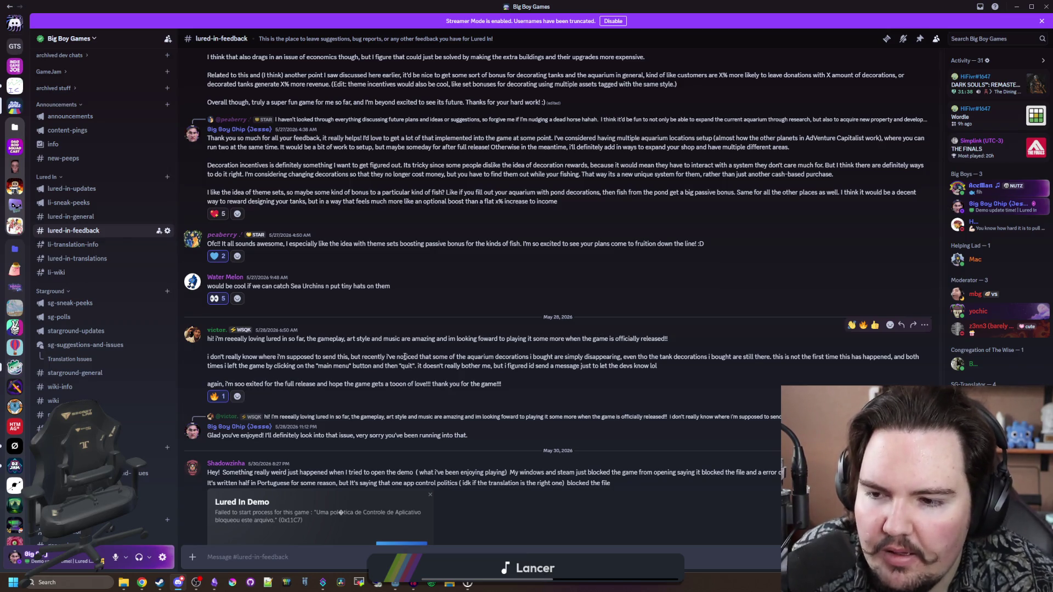
scroll(405, 358, up, 2)
Step: Scroll up through older messages in the lured-in-feedback channel
scroll(378, 378, up, 2)
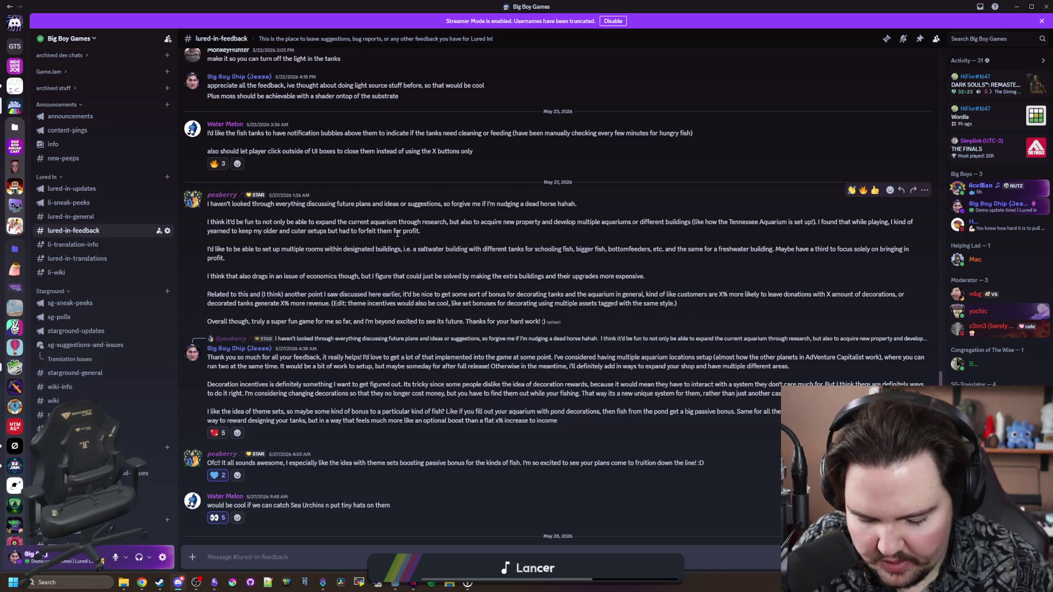
scroll(385, 329, up, 3)
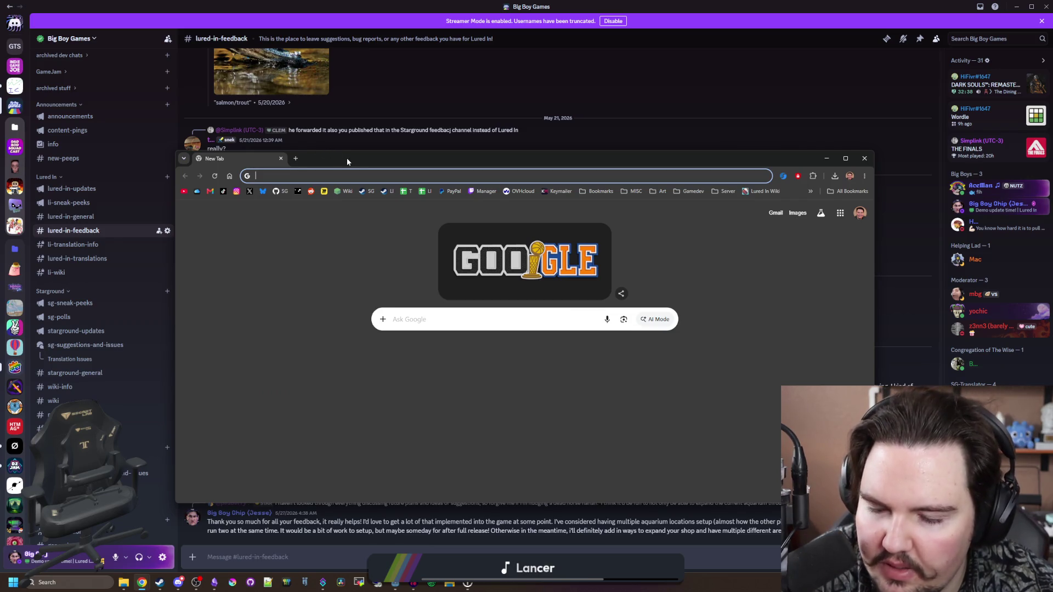
Step: Search Lured In's English strings on the translation site for 'stormy'
text(tr)
key(Return)
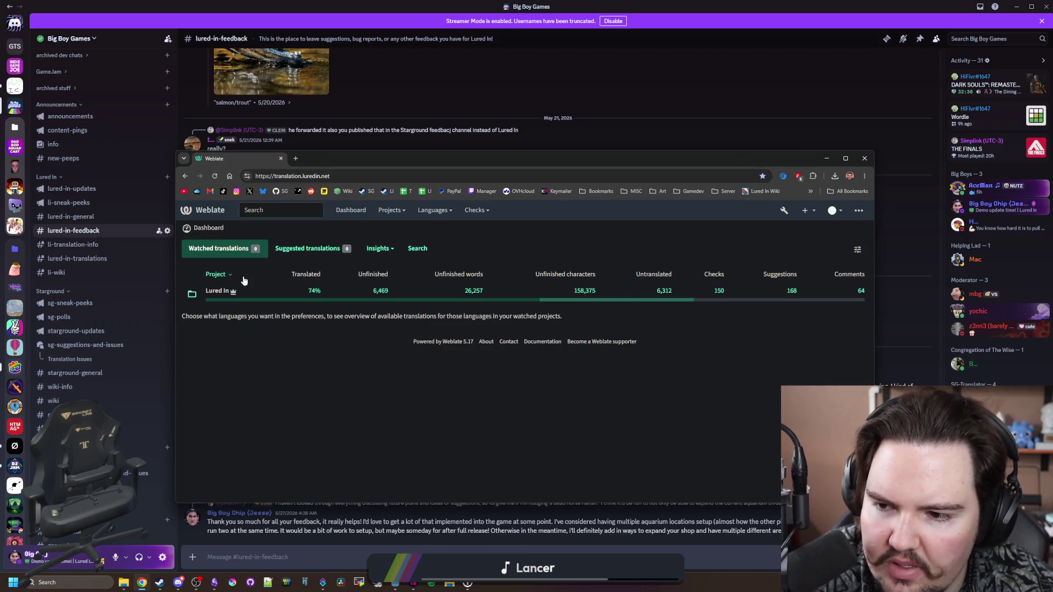
click(218, 291)
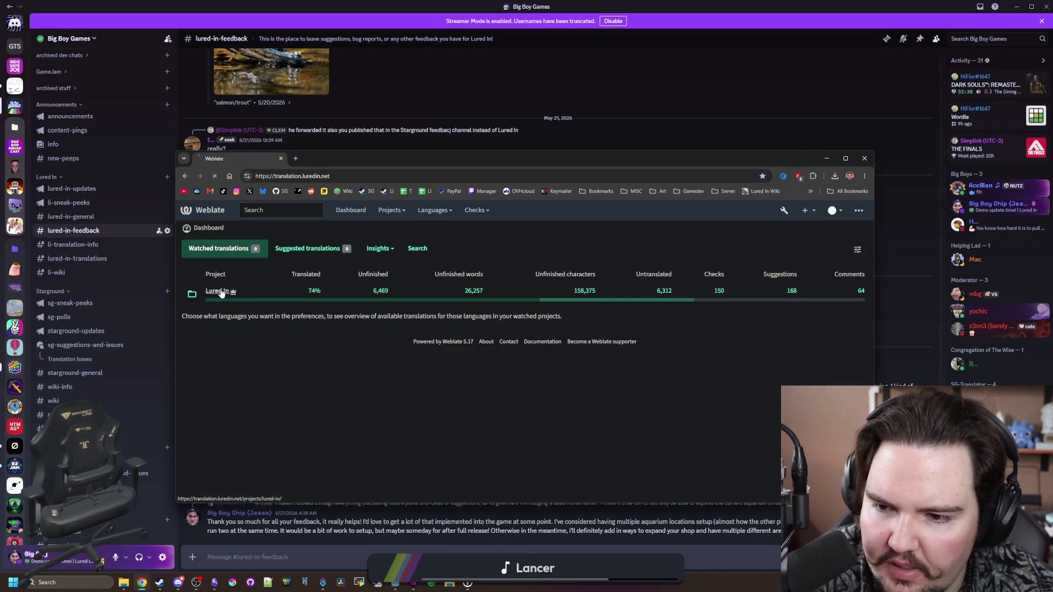
click(219, 331)
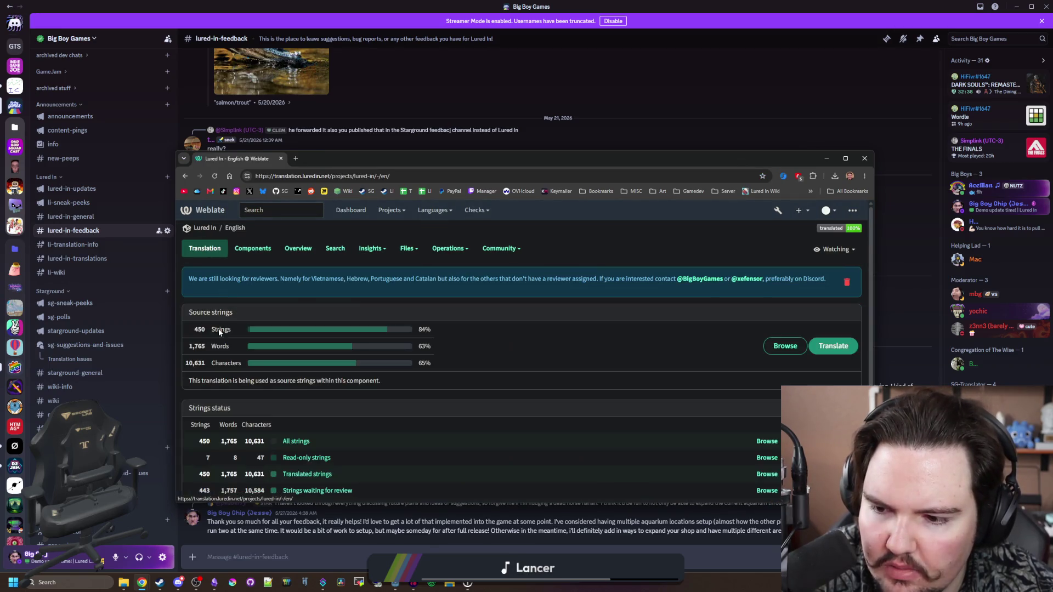
click(291, 442)
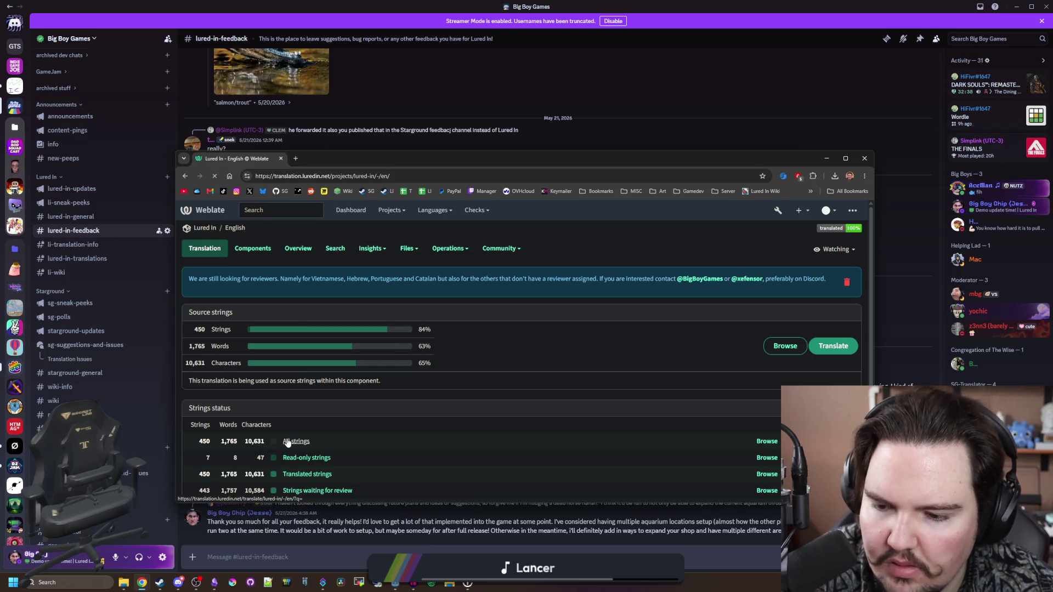
text(sormy)
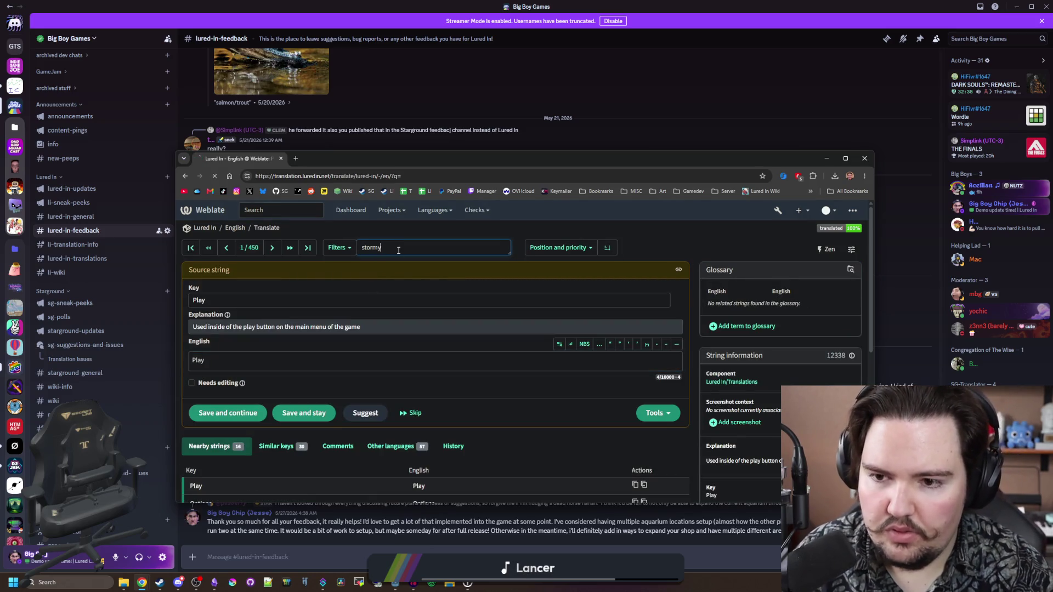
key(Return)
scroll(275, 340, down, 3)
scroll(258, 296, up, 3)
Step: Open the Add new translation string form for the Translations component
click(233, 229)
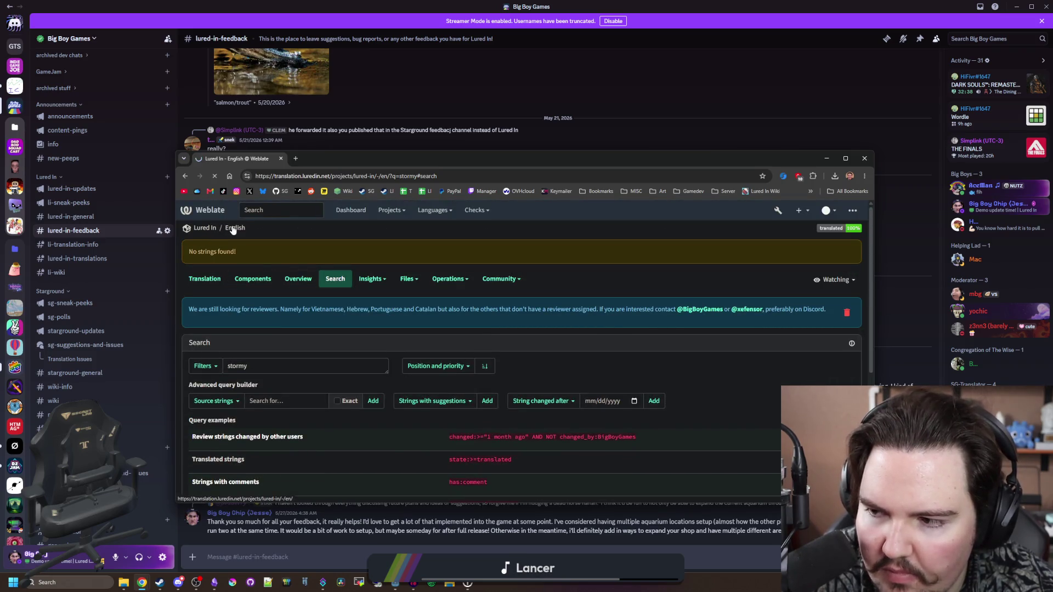
click(264, 250)
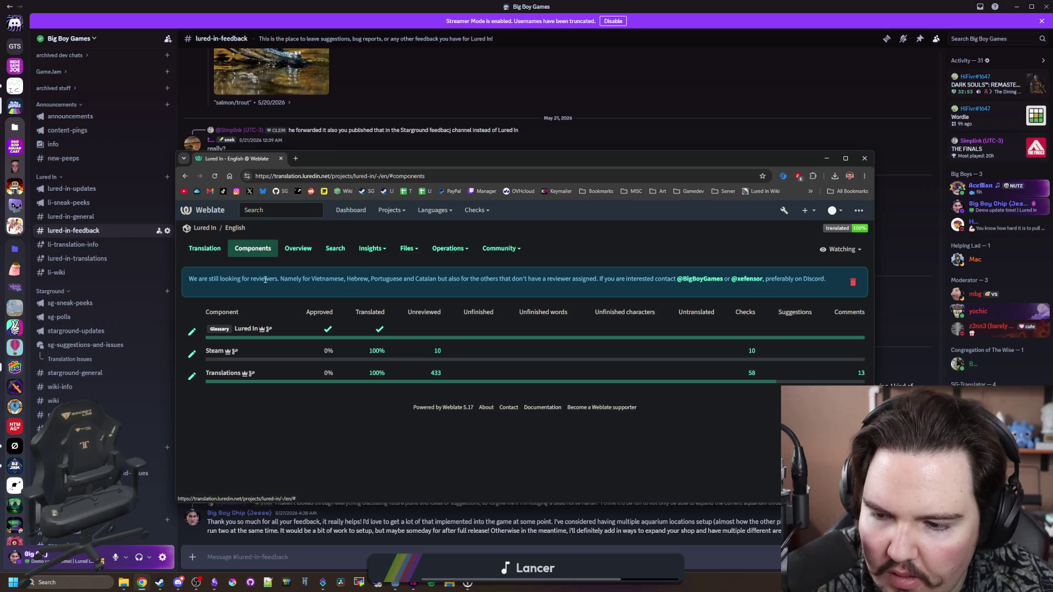
click(217, 373)
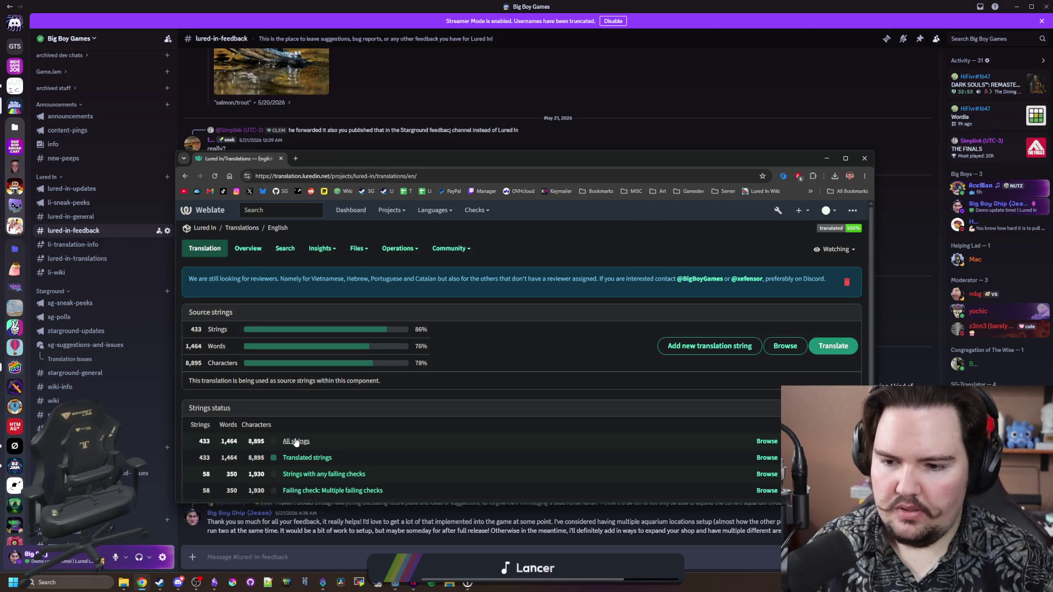
click(710, 345)
click(275, 370)
Step: Add 'Stormy' as key and English text, with an explanation that it names the stormy weather type
text(Stormy)
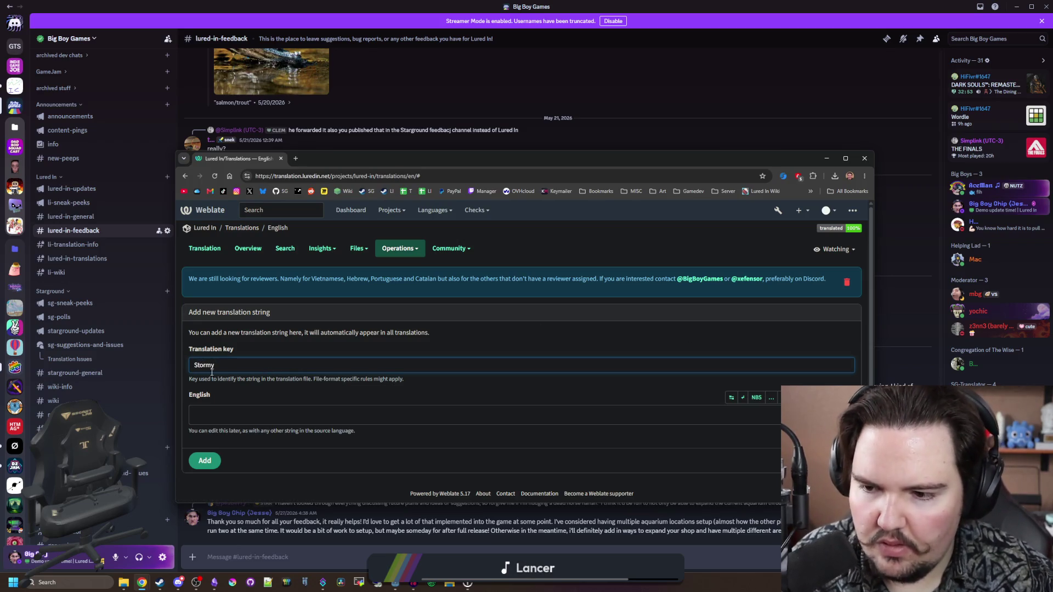
key(Tab)
text(Stormy)
key(Return)
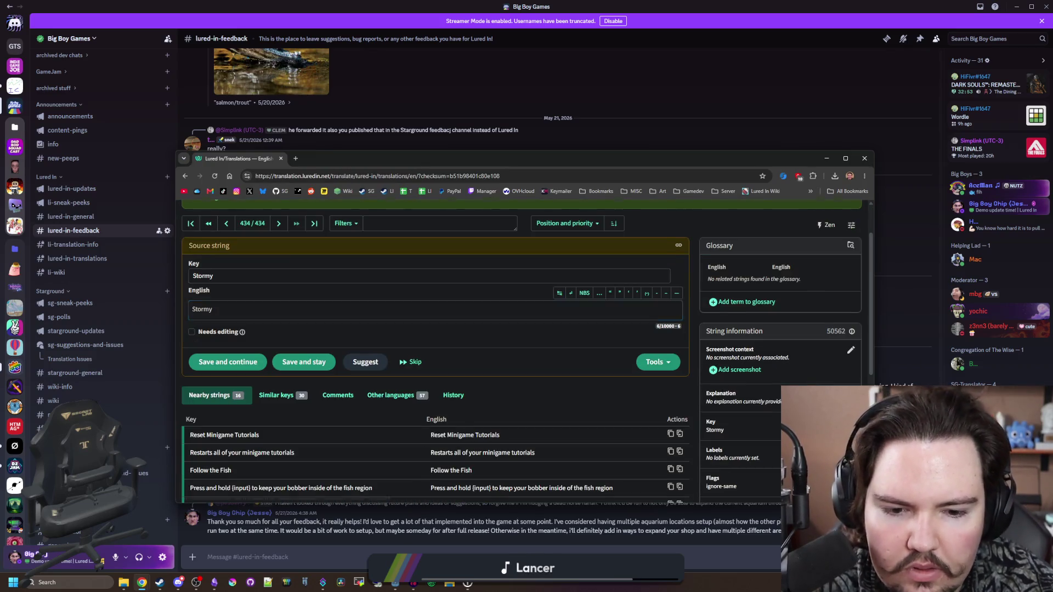
click(851, 350)
text(d re)
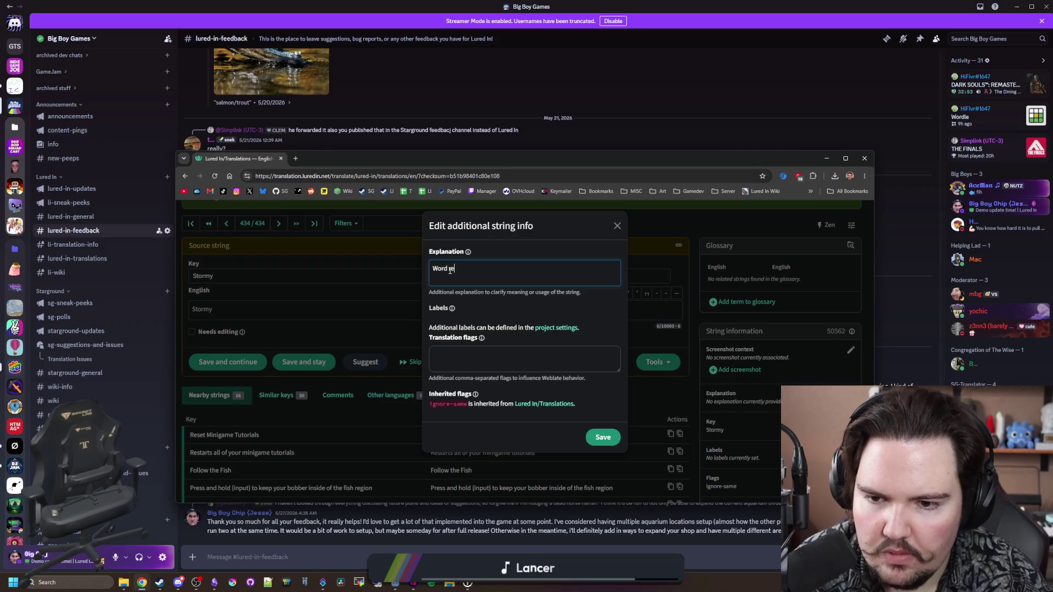
text(ferencing the stormy w)
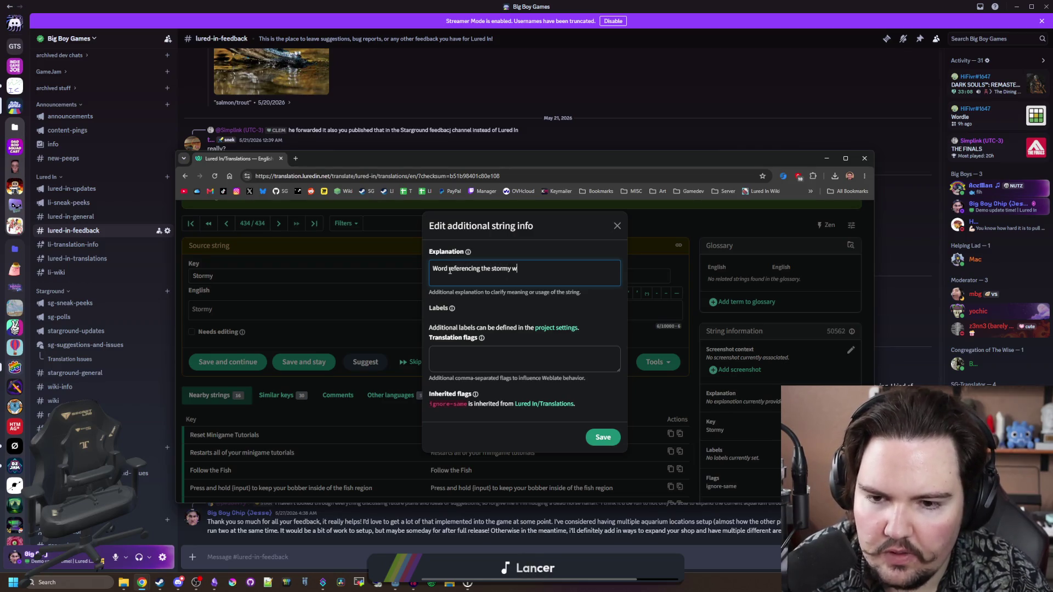
text(eather ytype (kind of llike)
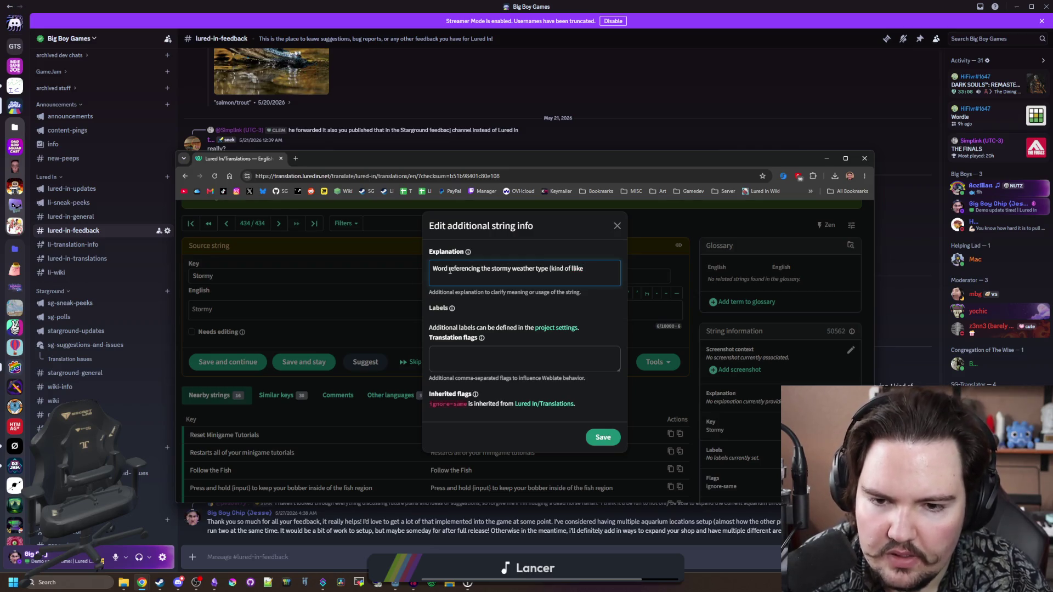
text( suike su)
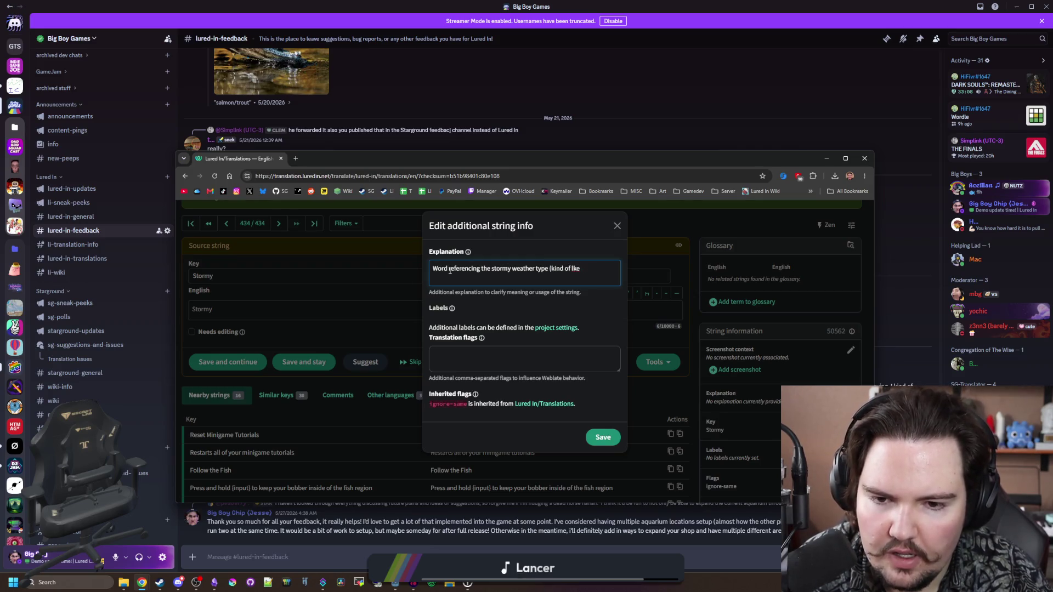
text(ke sunny, cloud)
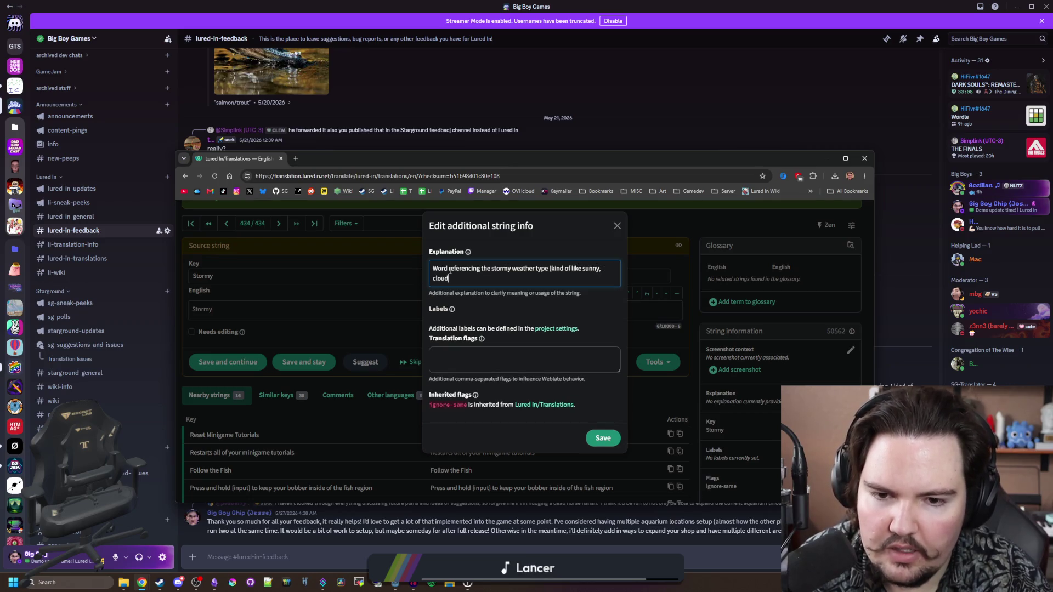
text(y, rainy, etc.)
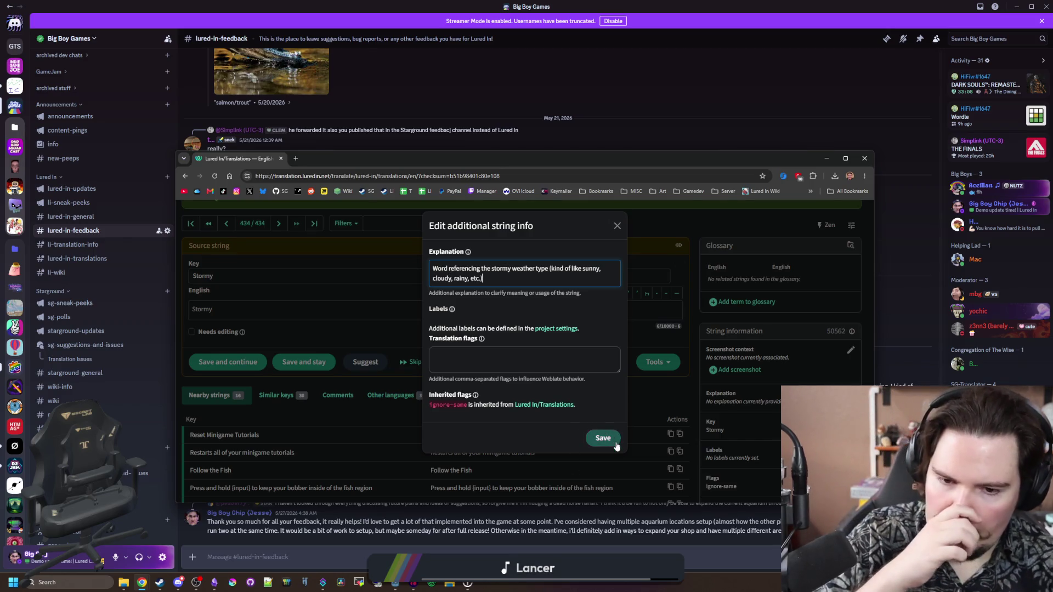
click(609, 441)
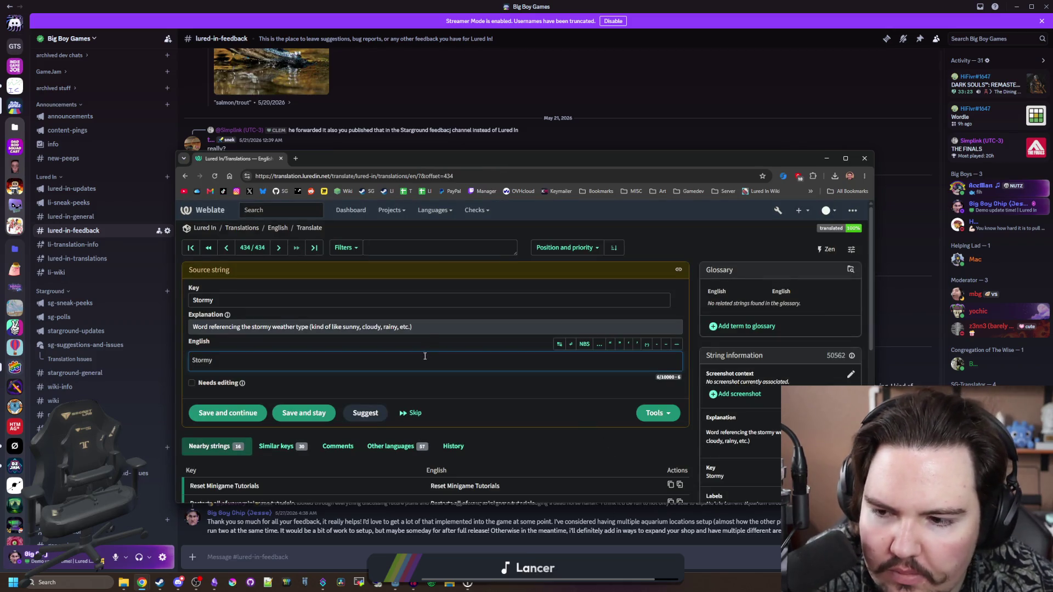
Step: Filter strings by 'stormy' to verify it, then clear the filter
click(430, 243)
text(stormy)
key(Return)
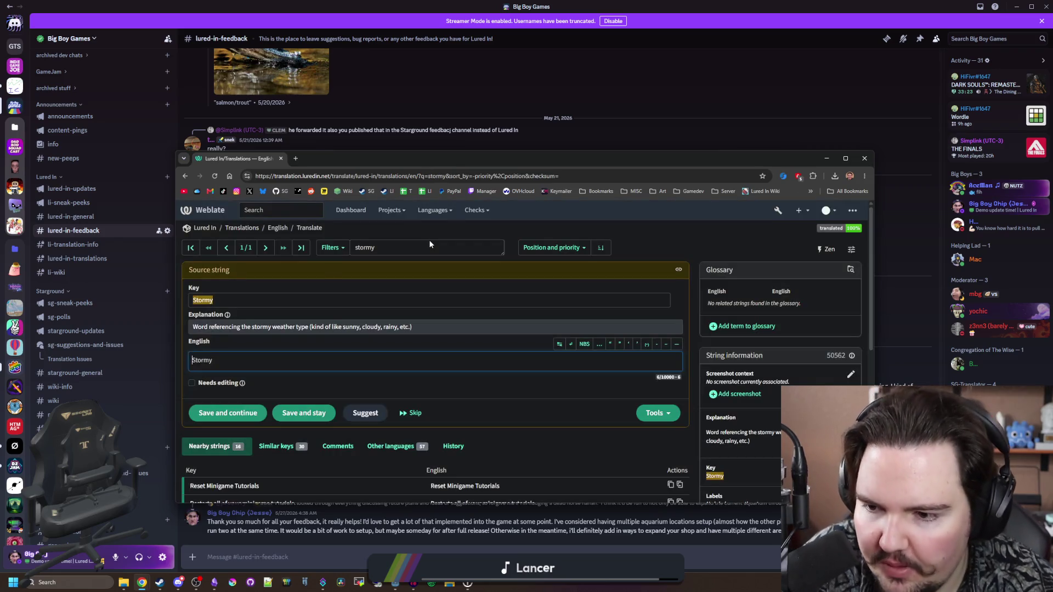
double_click(385, 254)
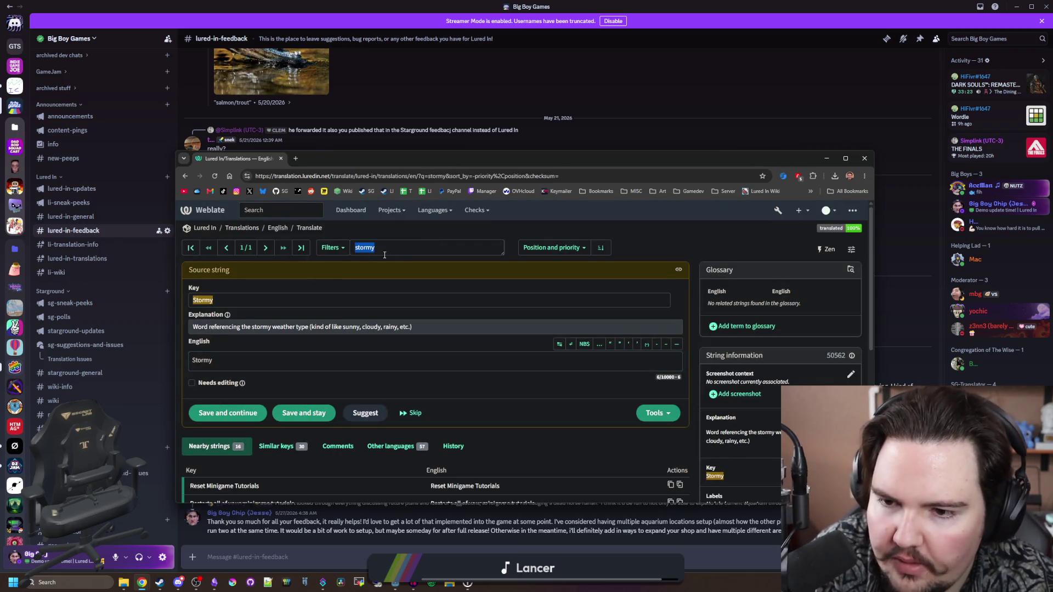
key(BackSpace)
key(Return)
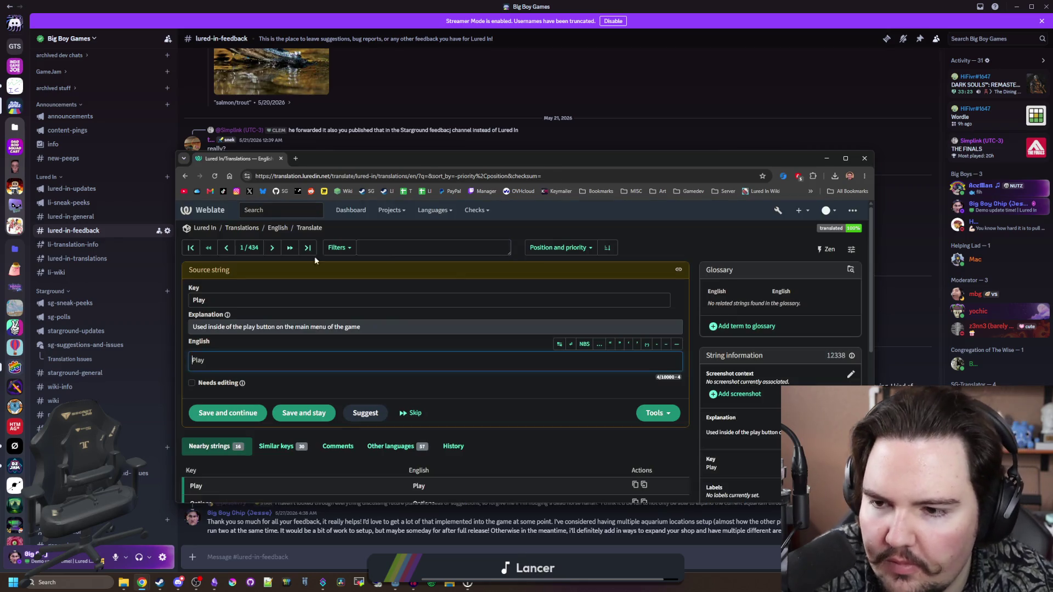
Step: Step through the last strings to confirm Stormy is the final one, then return to Godot
click(223, 251)
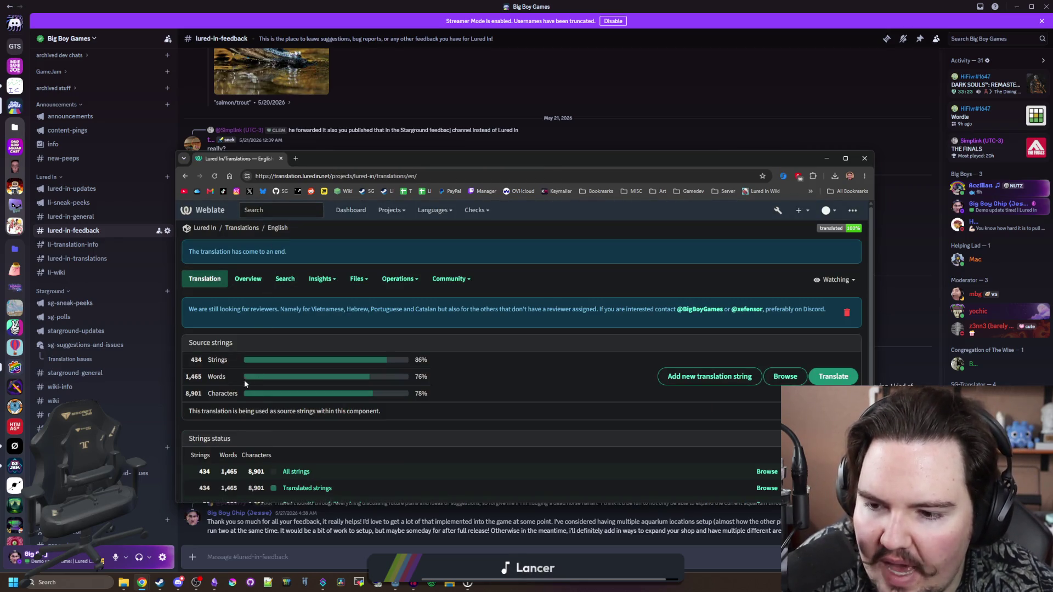
click(291, 472)
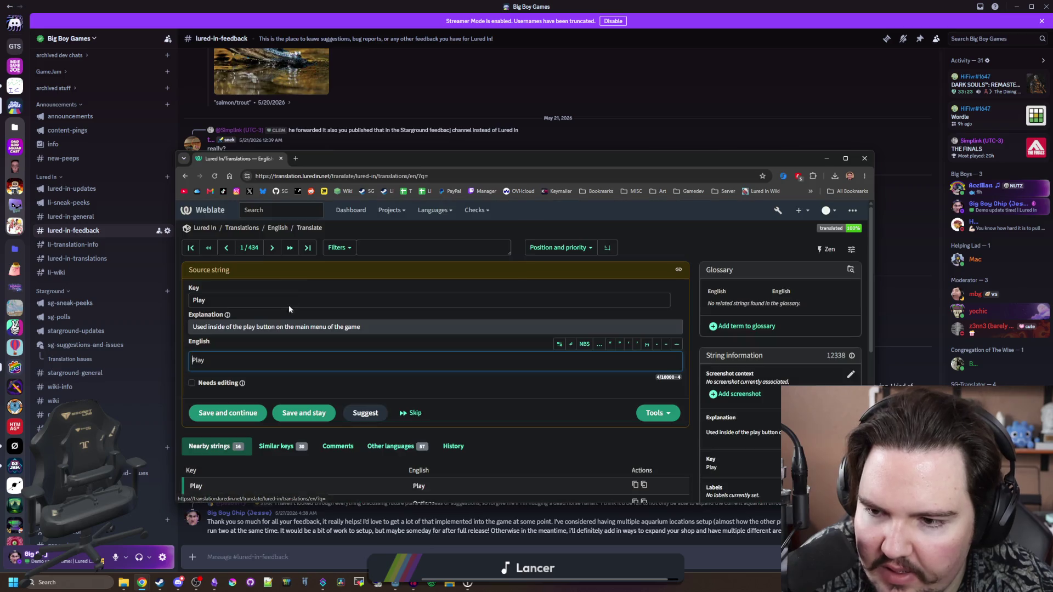
click(305, 249)
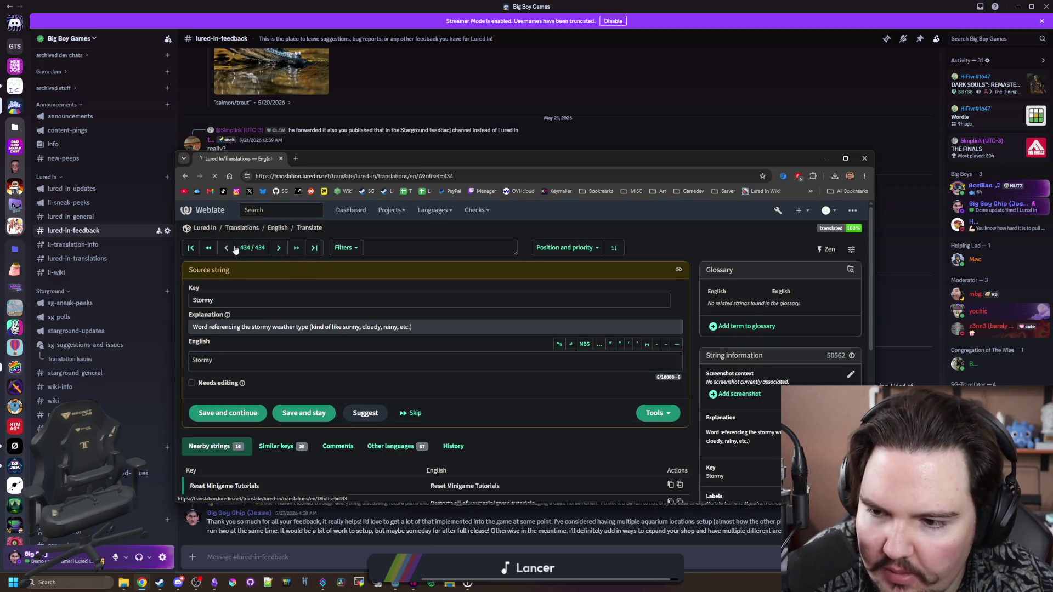
click(234, 247)
click(235, 248)
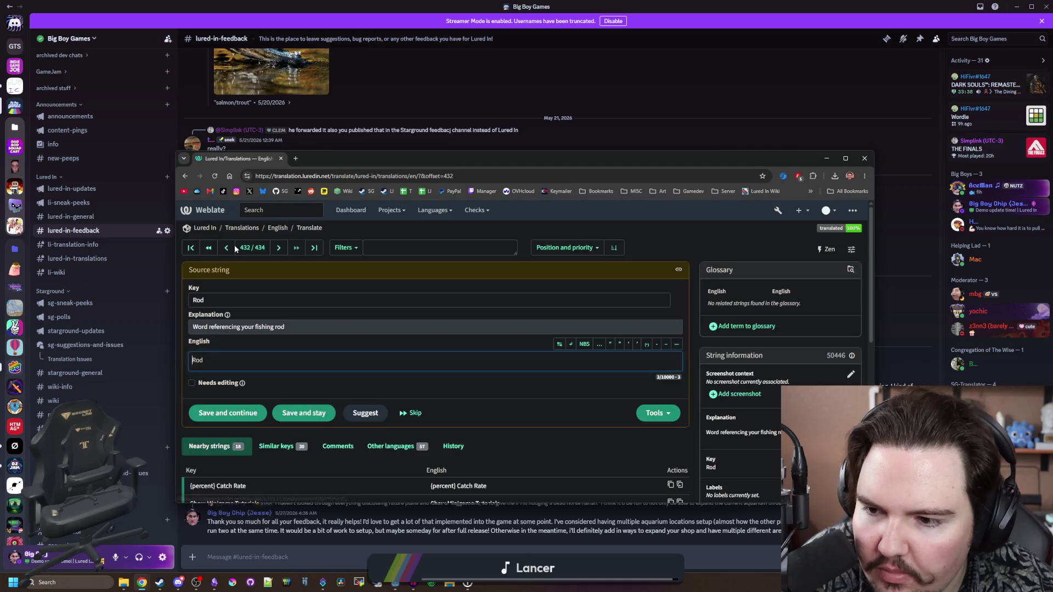
click(235, 248)
click(235, 248)
click(235, 248)
click(235, 248)
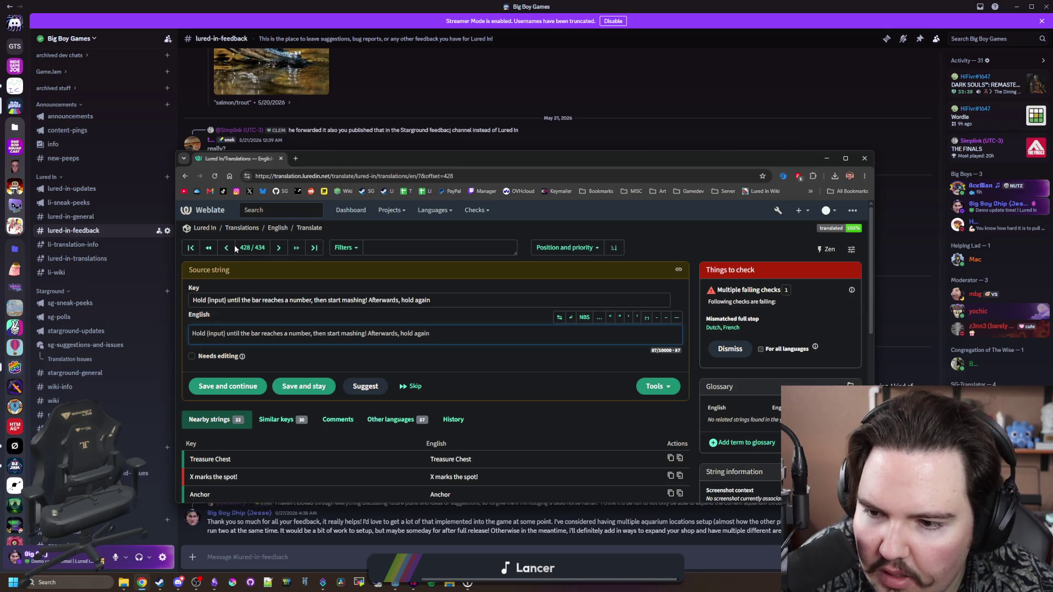
click(314, 248)
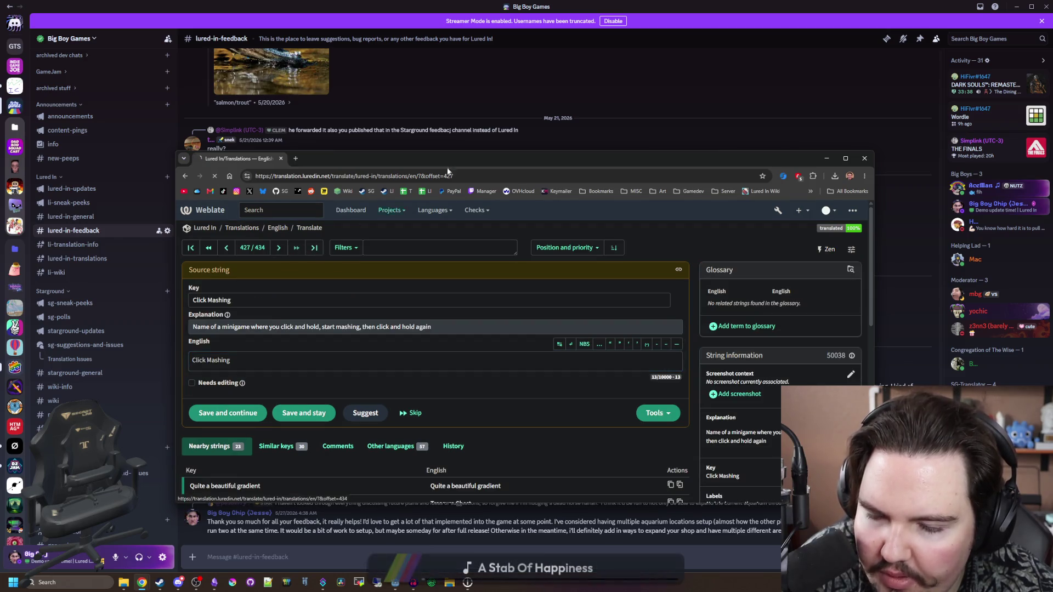
click(512, 149)
key(alt+Tab)
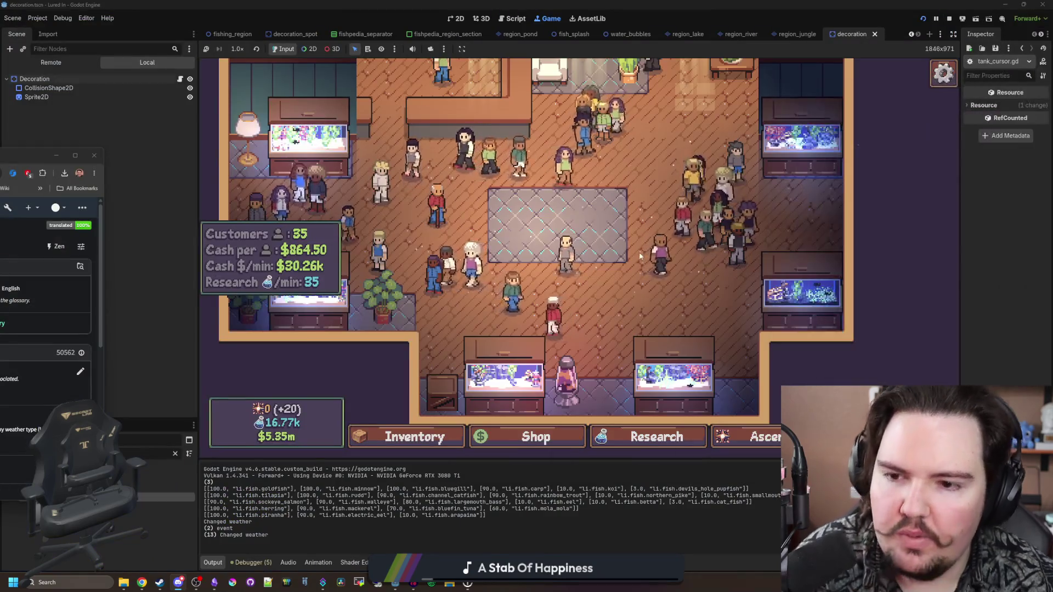
Step: Check each region's weather in the game's travel options
click(615, 257)
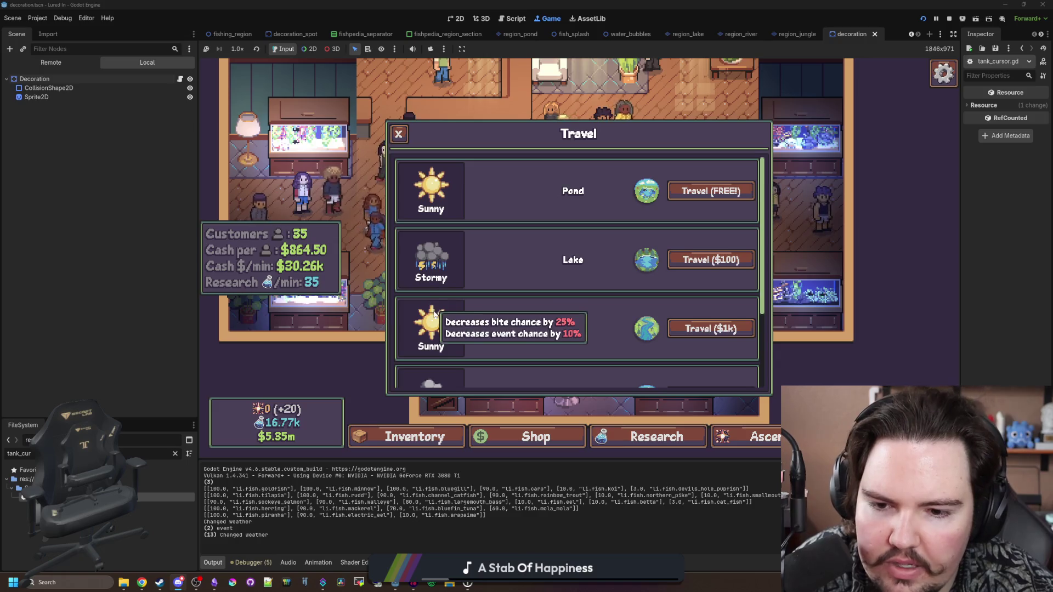
scroll(434, 311, down, 3)
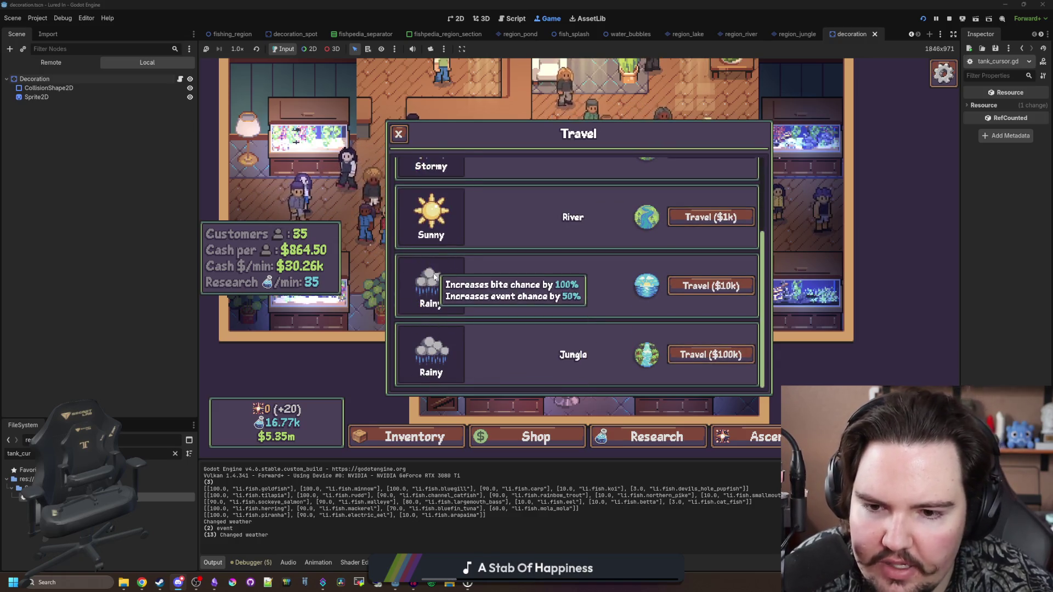
scroll(439, 286, up, 3)
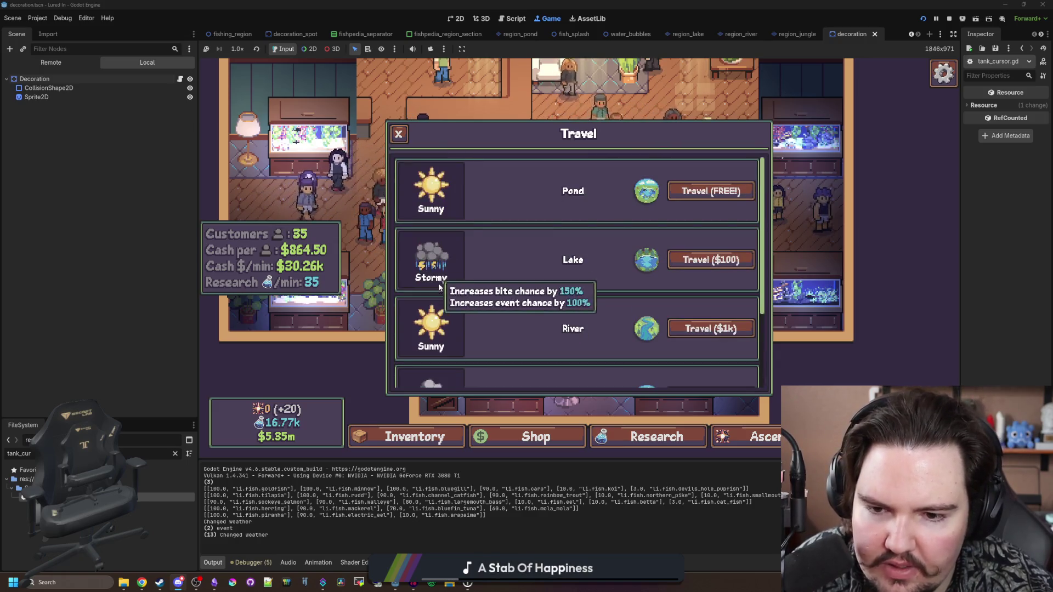
Step: Filter the FileSystem for 'glob' and open global.gd with a script search
click(175, 455)
text(glob)
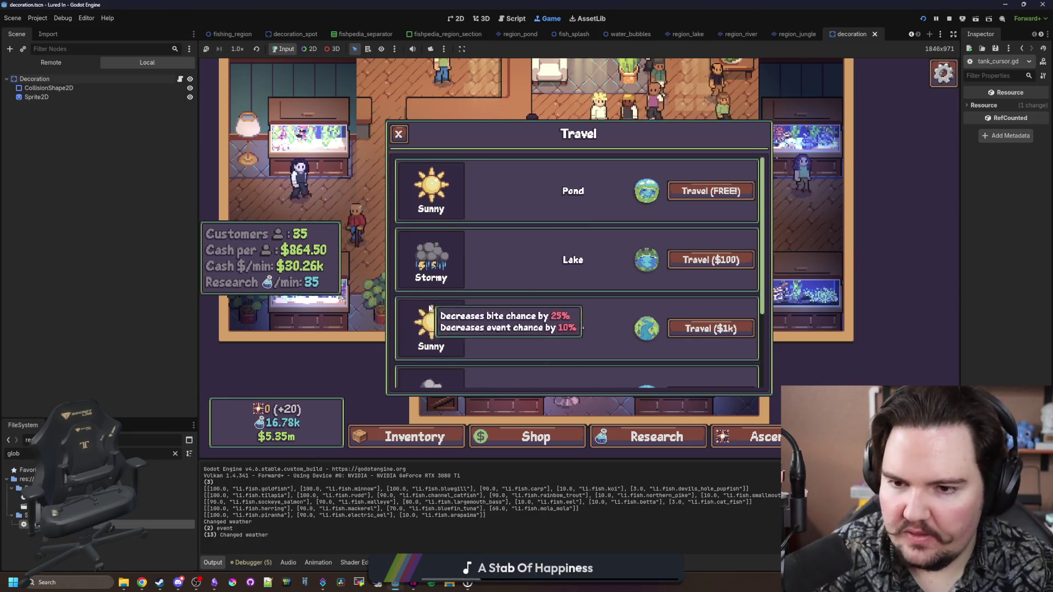
double_click(110, 525)
key(ctrl+f)
Step: Search global.gd for 'weather' and 'weatherTable' and place the caret at the Stormy entry
text(weather)
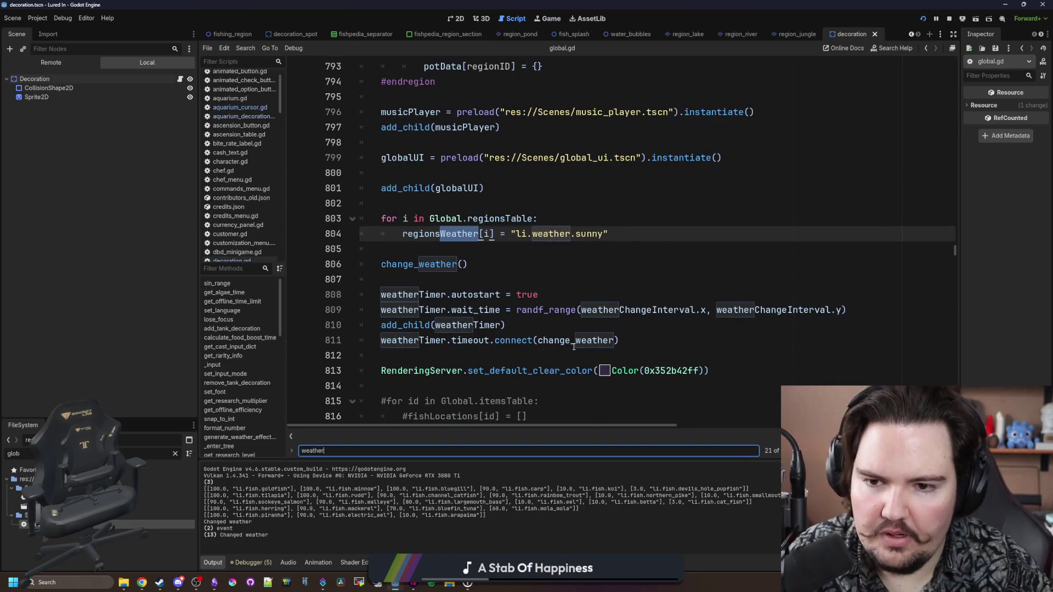
key(Return)
key(Return)
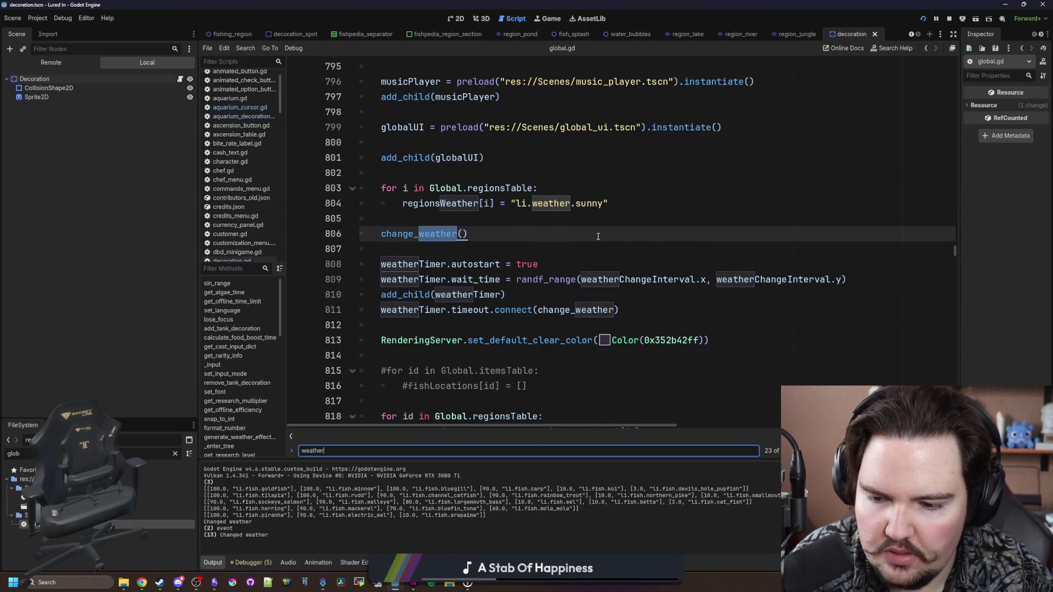
text(Table)
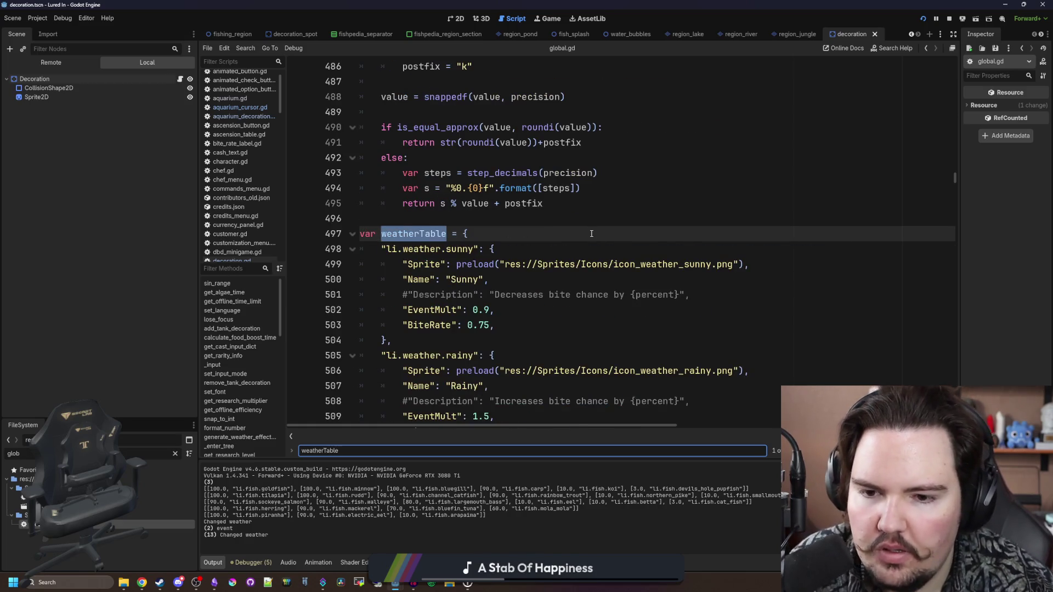
scroll(598, 230, down, 7)
click(647, 221)
Step: Search for 'increases', shrink the side dock, and position Weblate over the code
key(ctrl+f)
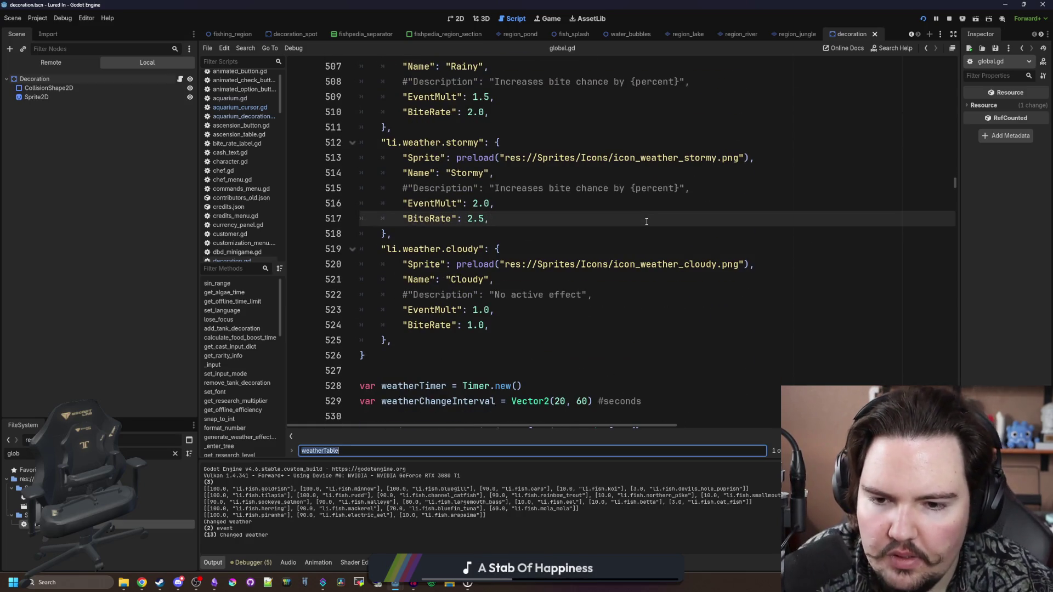
text(increases)
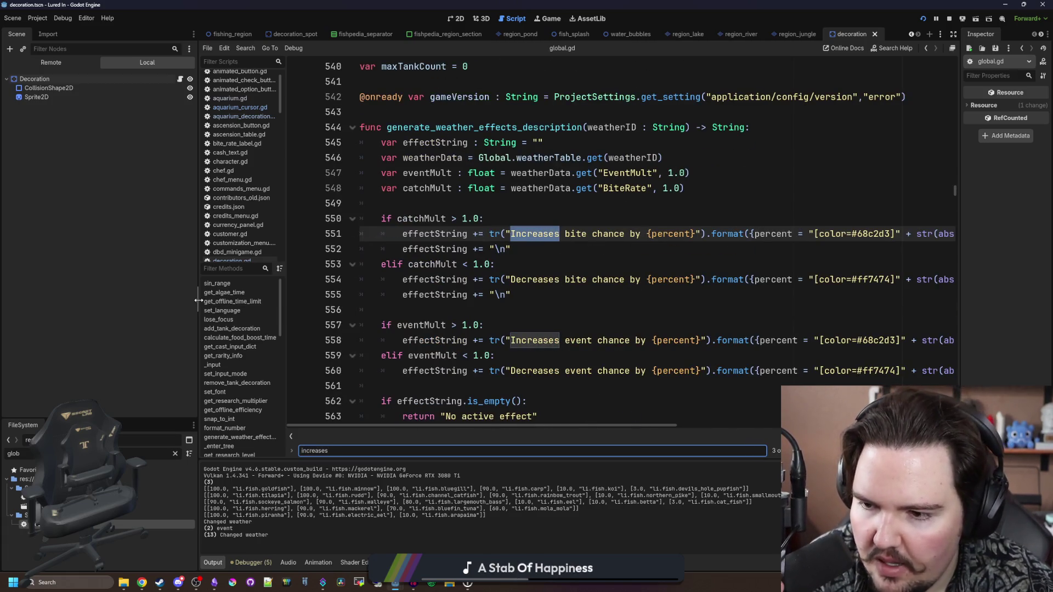
drag(200, 299, 73, 300)
key(alt+Tab)
mouse_move(703, 123)
mouse_down()
mouse_move(1031, 121)
mouse_move(1015, 159)
mouse_move(1052, 155)
mouse_up()
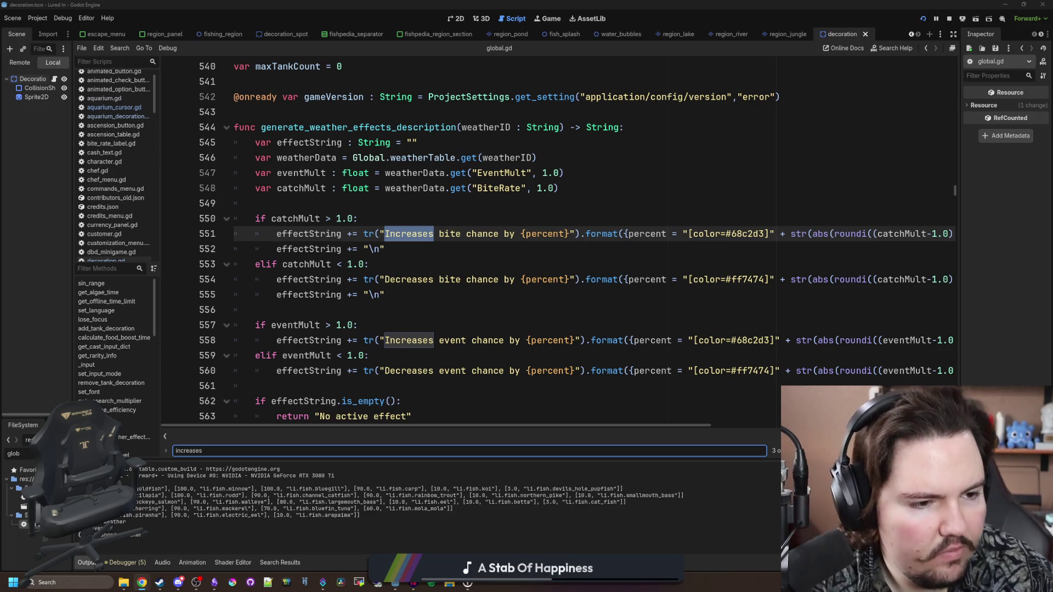
drag(1052, 112, 659, 118)
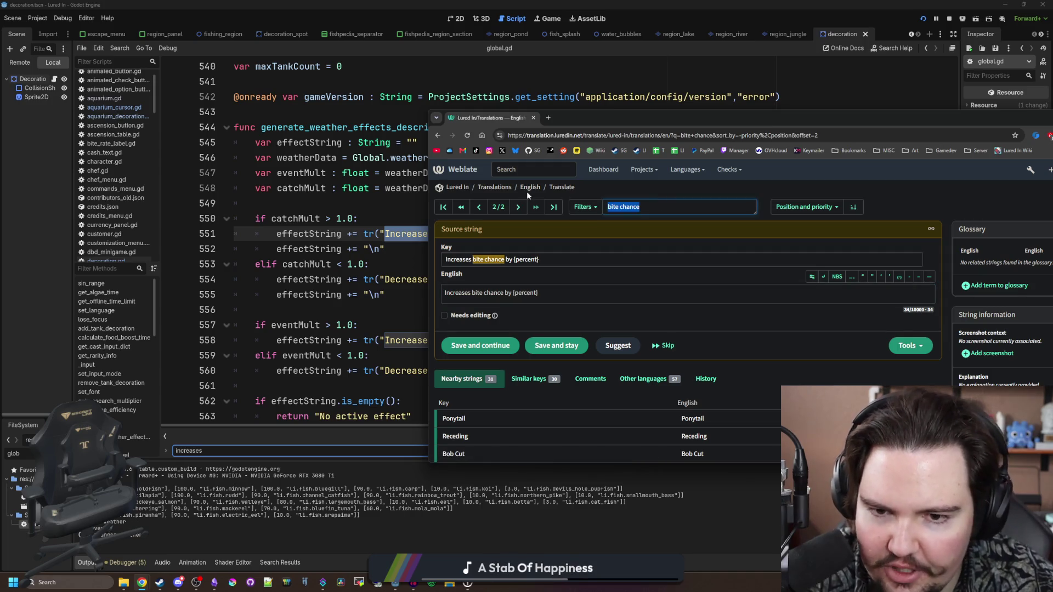
Step: Search Weblate strings for 'event chance', then open the English translation overview
text(event chance)
key(Return)
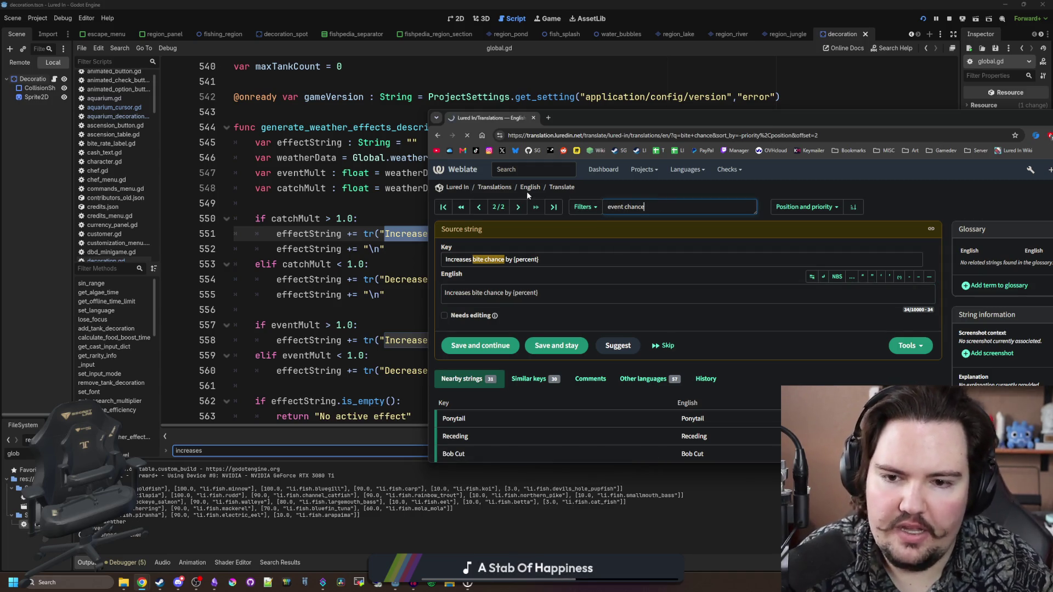
click(529, 188)
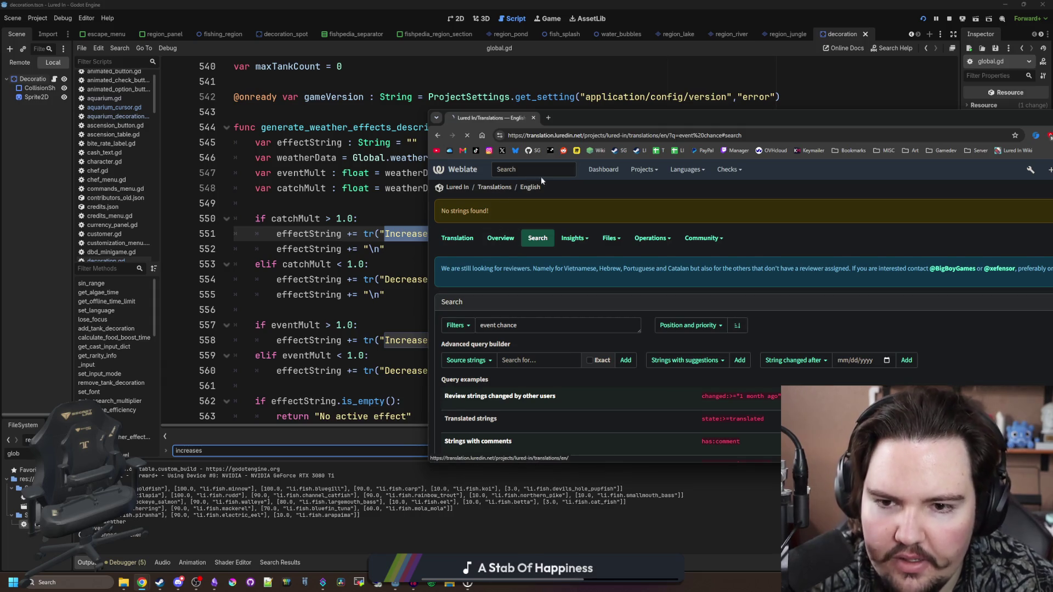
Step: Copy the 'Increases event chance by {percent}' text from the Godot code
drag(613, 119, 590, 126)
key(alt+Tab)
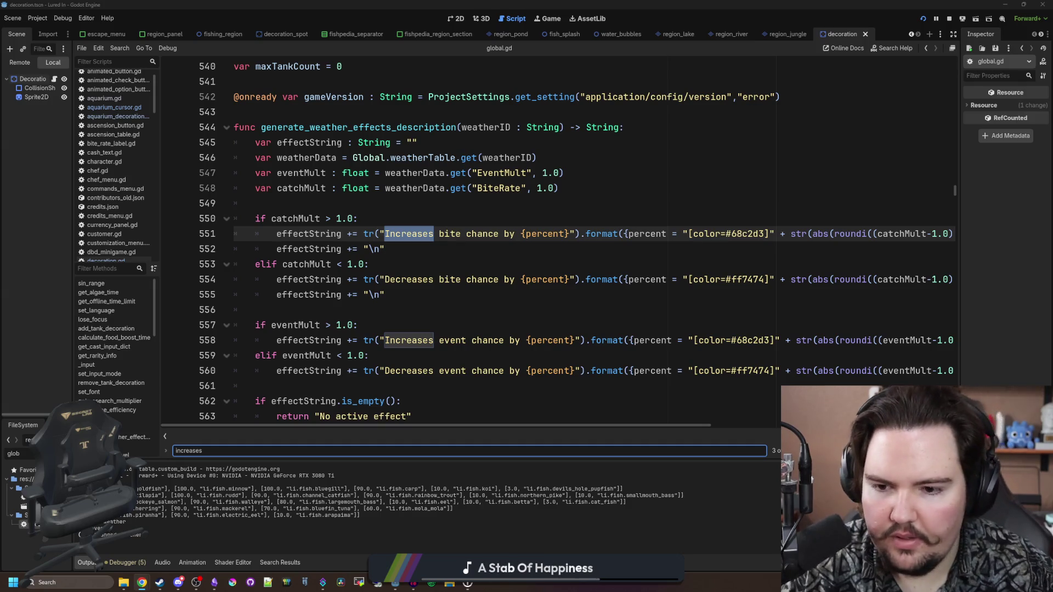
drag(575, 340, 386, 340)
key(ctrl+c)
key(alt+Tab)
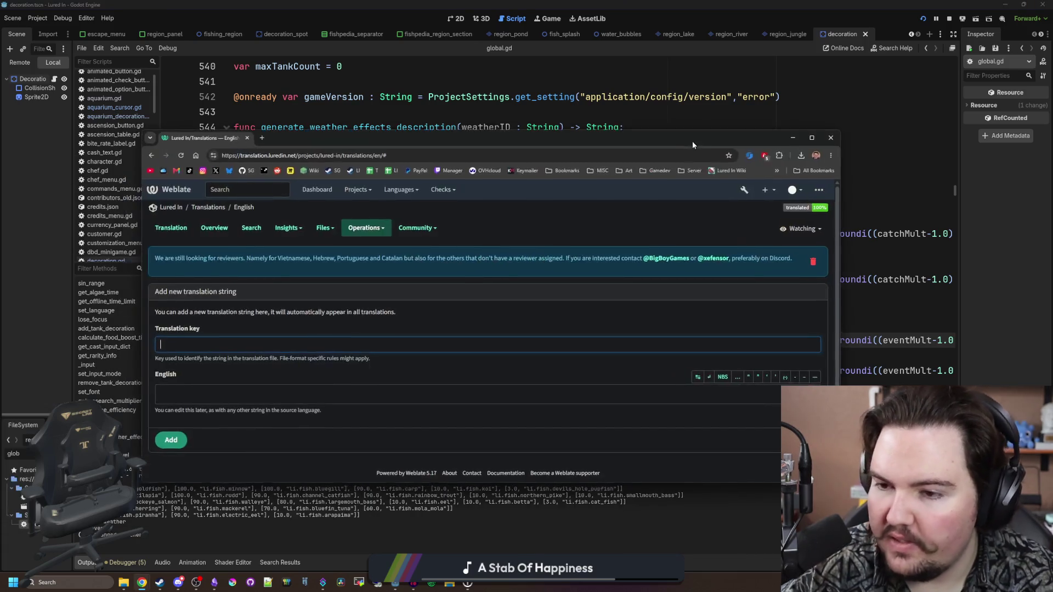
Step: Add 'Increases event chance by {percent}' as a new string with the same English text
key(ctrl+v)
click(242, 393)
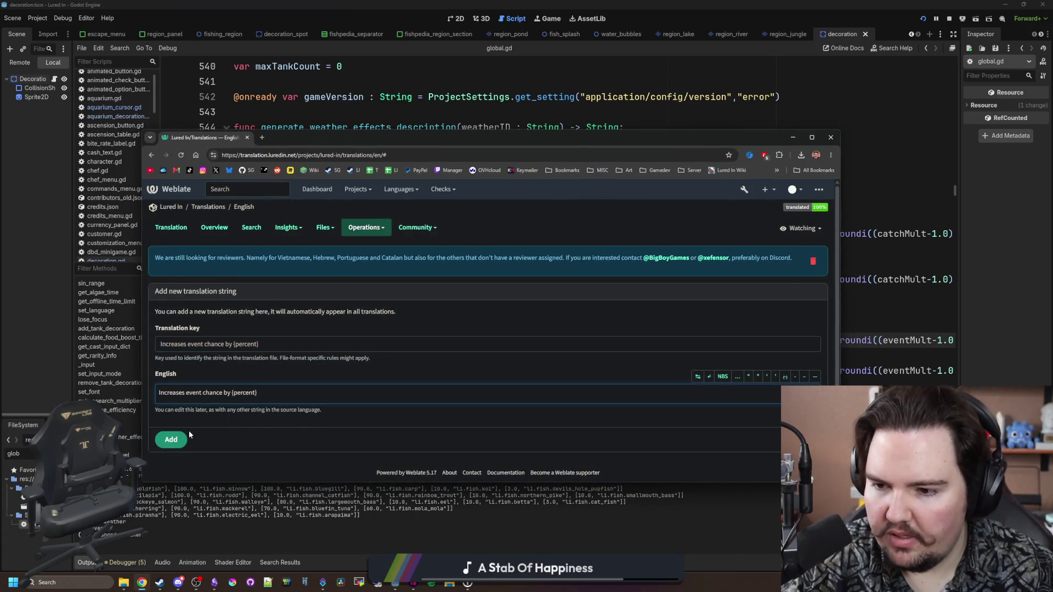
click(173, 440)
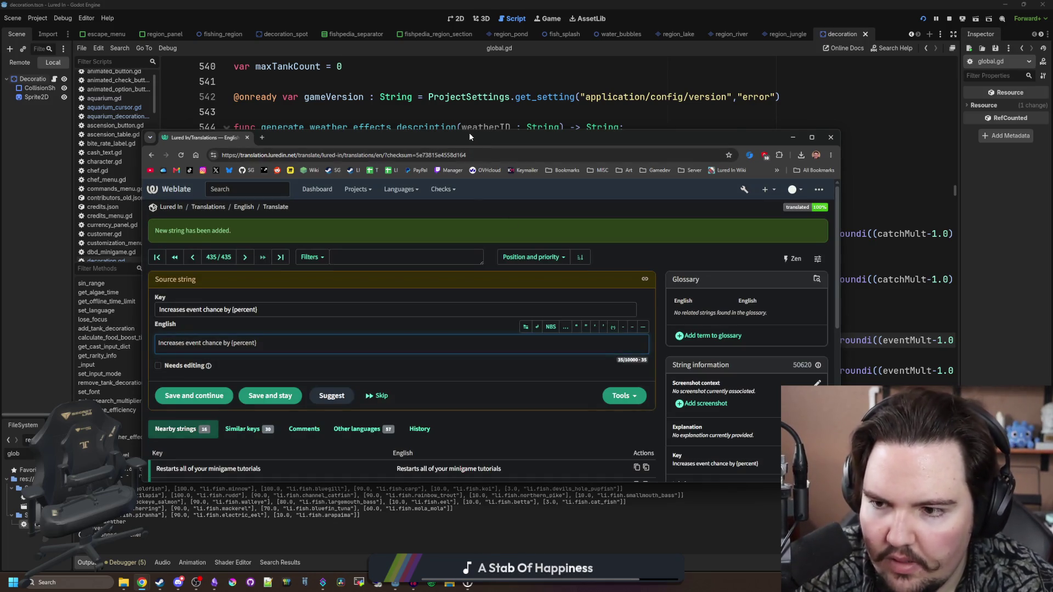
drag(469, 133, 376, 136)
Step: Write an explanation that events are things happening in the water, like a fish jumping or bubbles
click(724, 427)
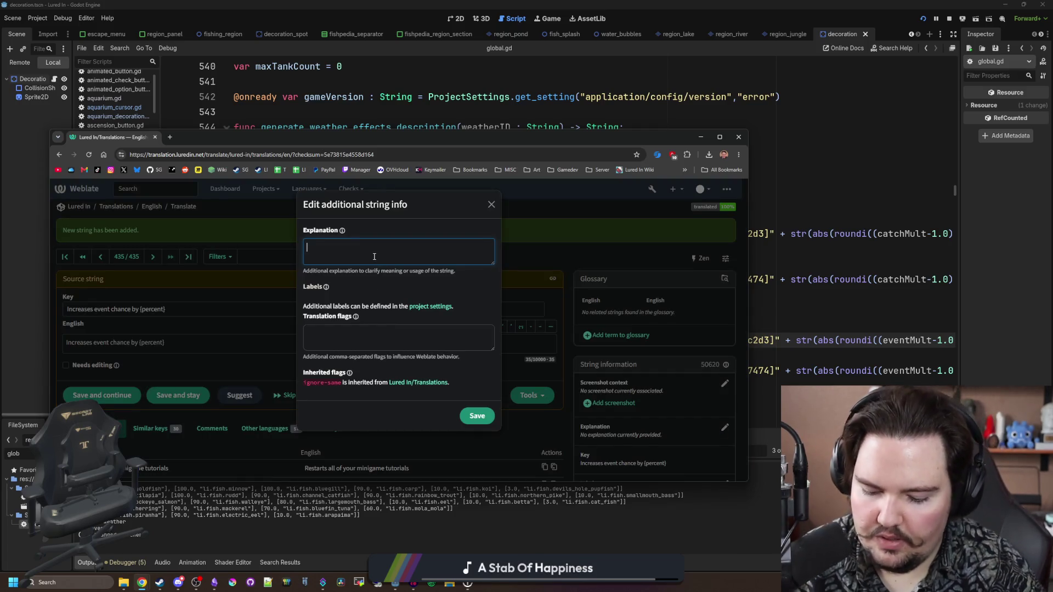
text(Refers to the effect something can have on e)
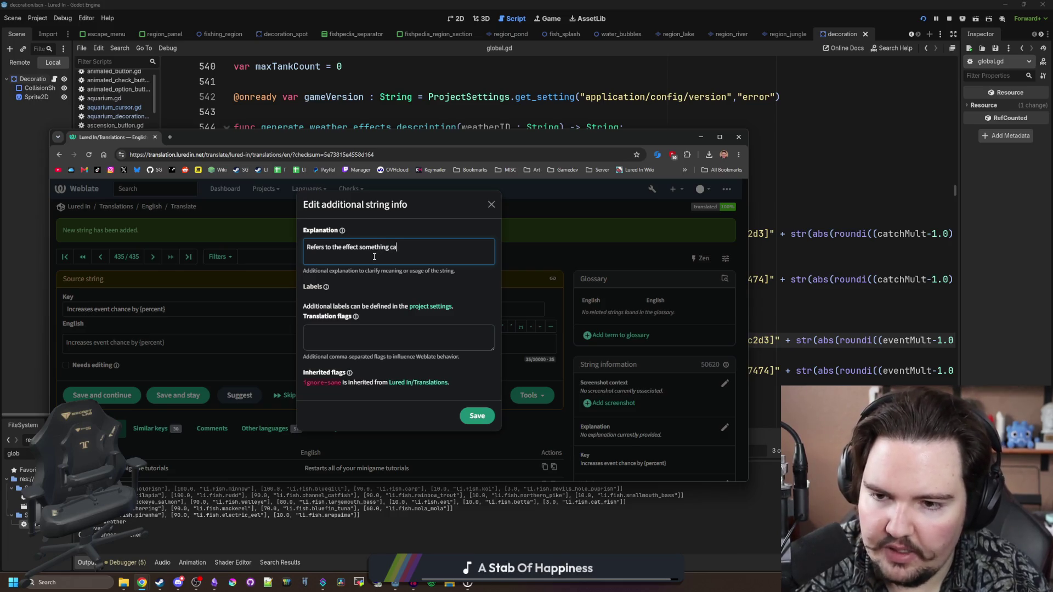
text(vents in r)
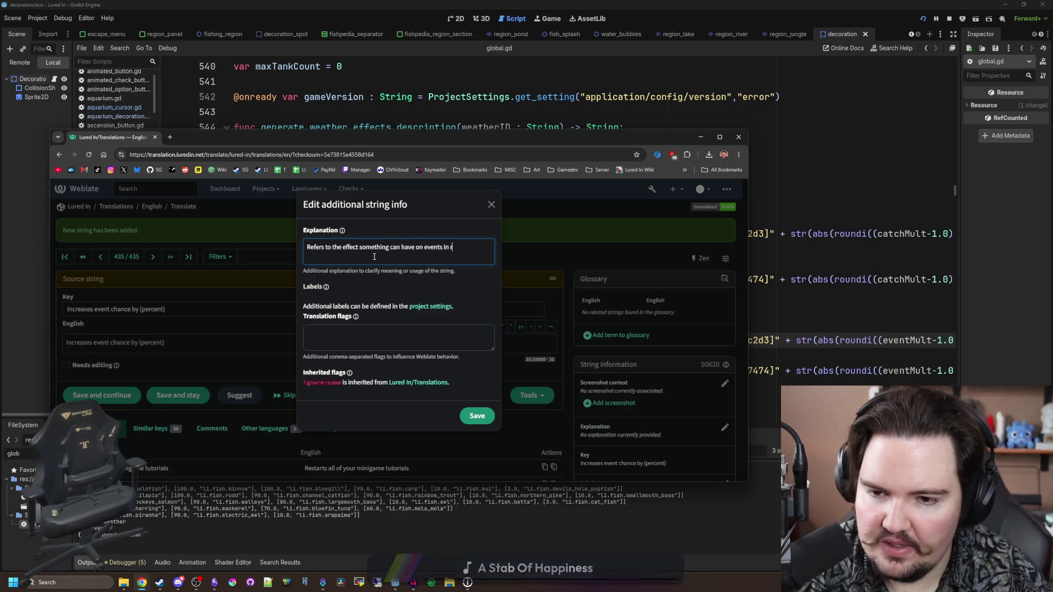
text(egions. This will)
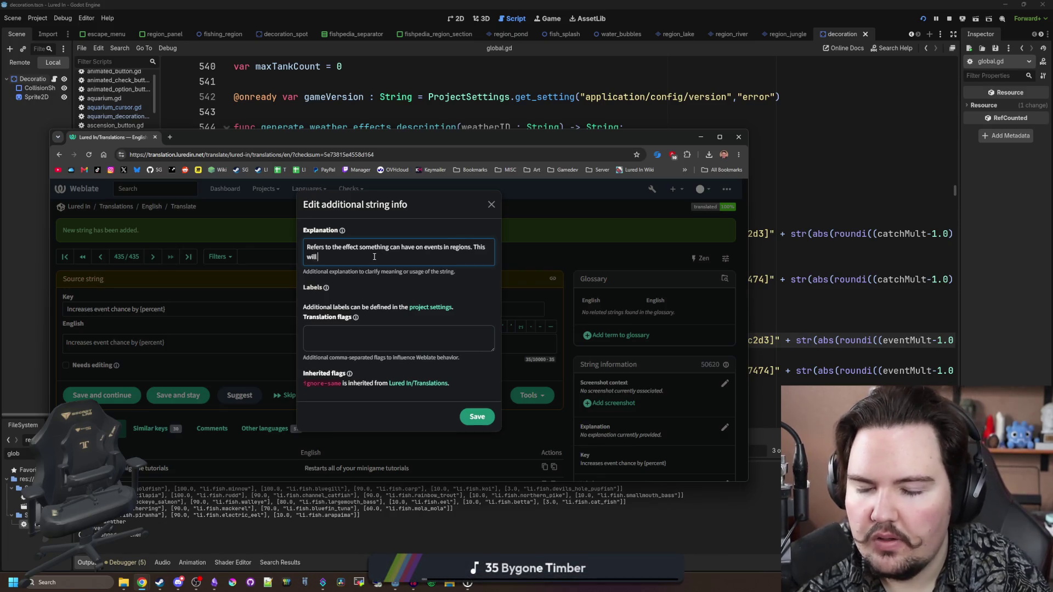
key(BackSpace)
key(BackSpace)
key(BackSpace)
text(Even)
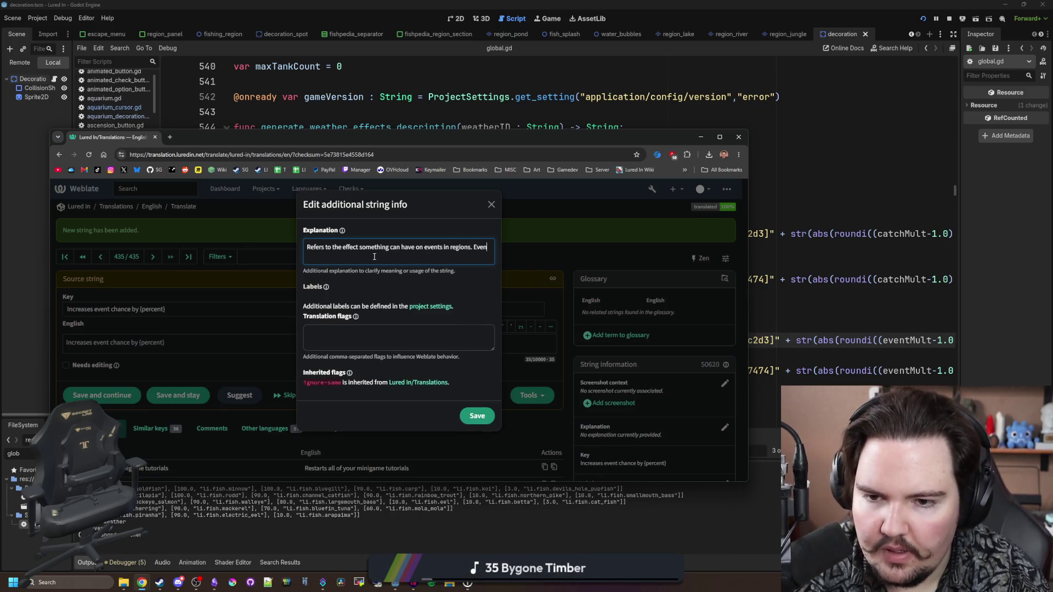
text(ts refer to things in)
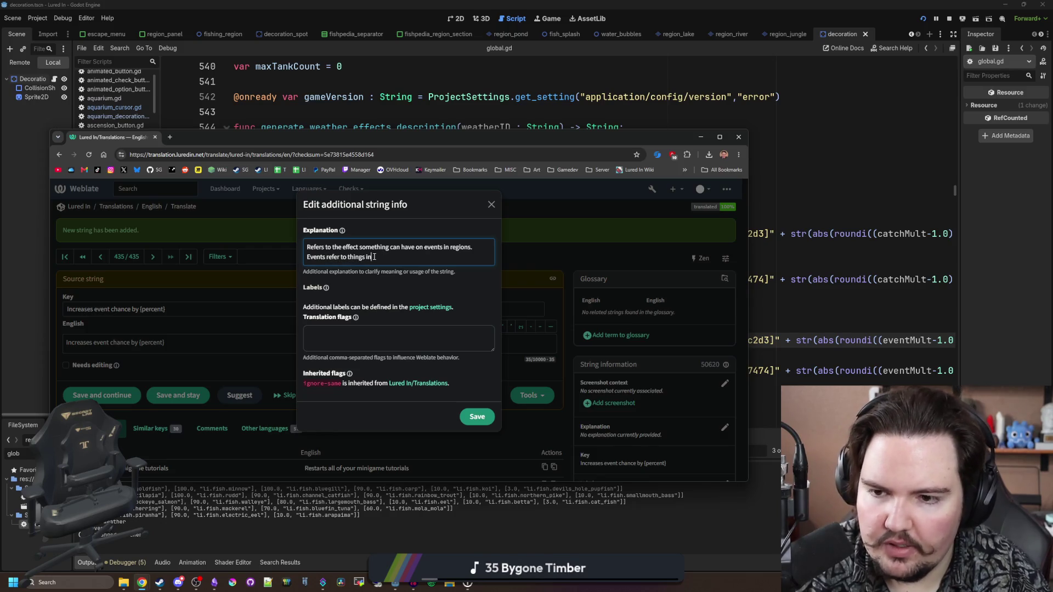
text(happing in the wa)
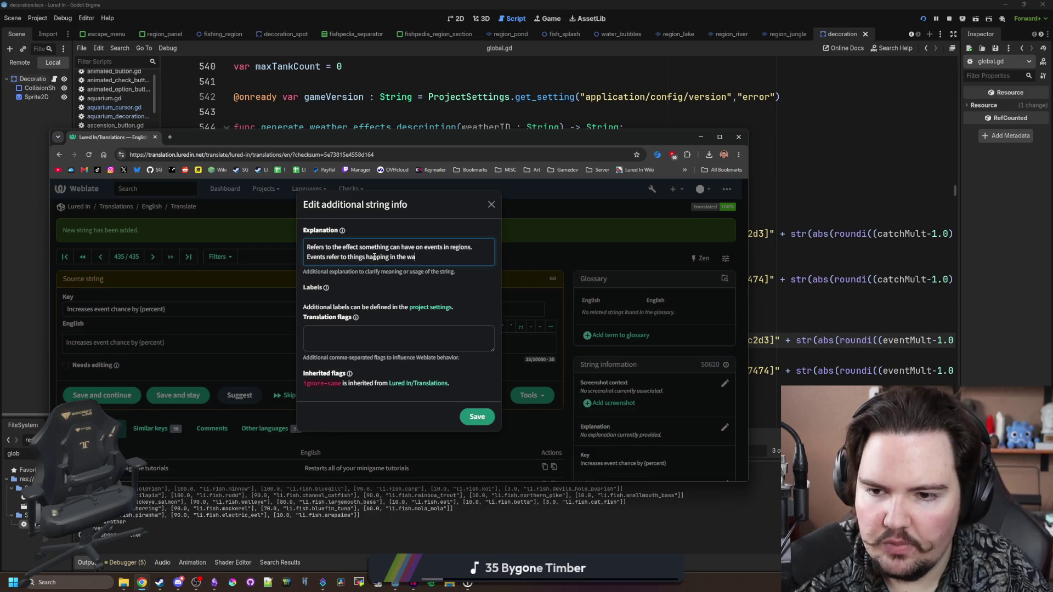
text(ter, lik)
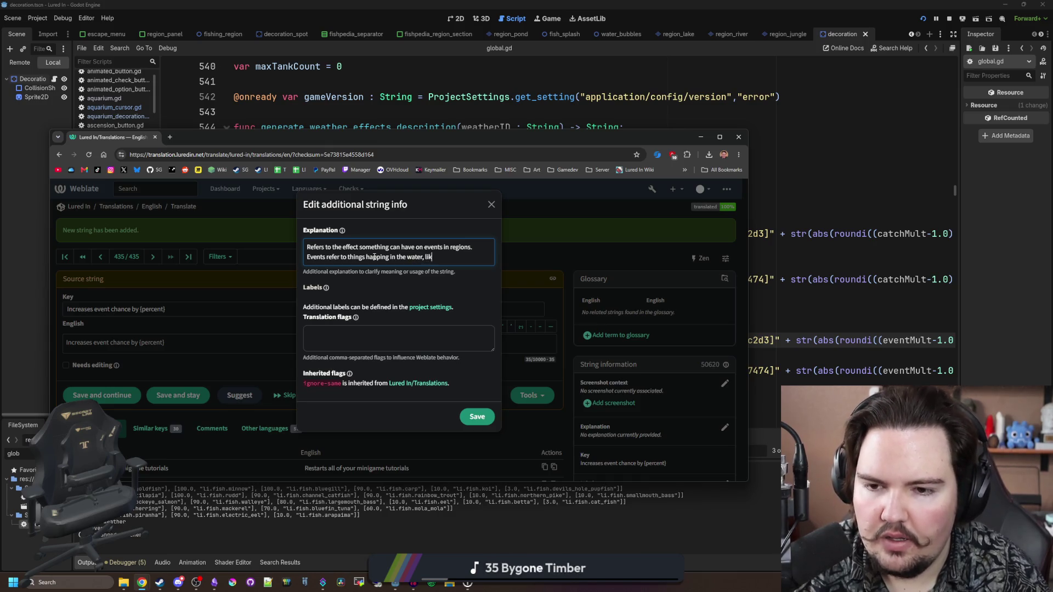
text(e a fish jumping, s)
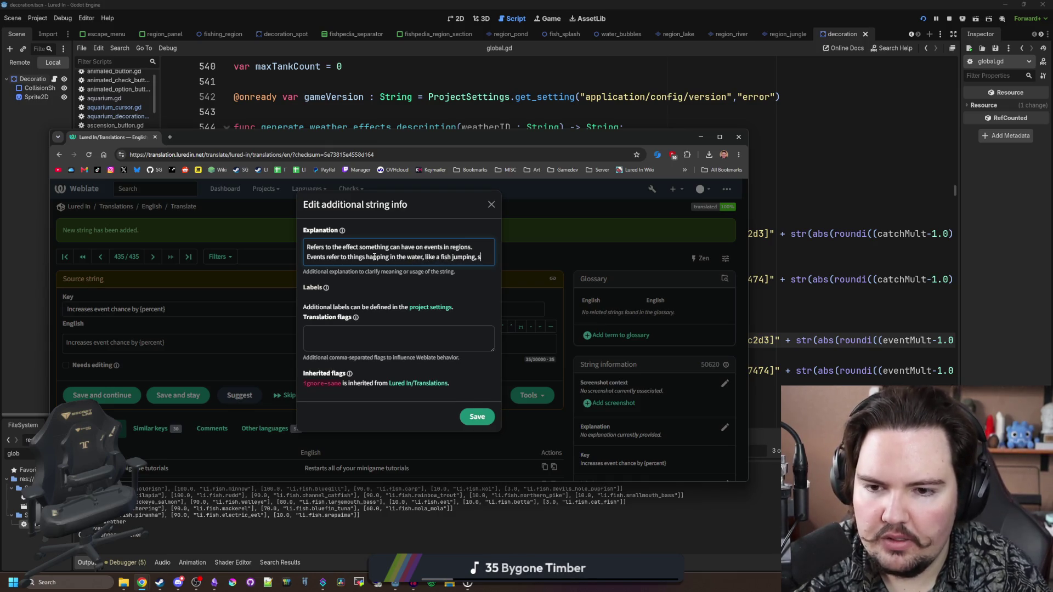
text(ome bubbles, maybe even more dramati)
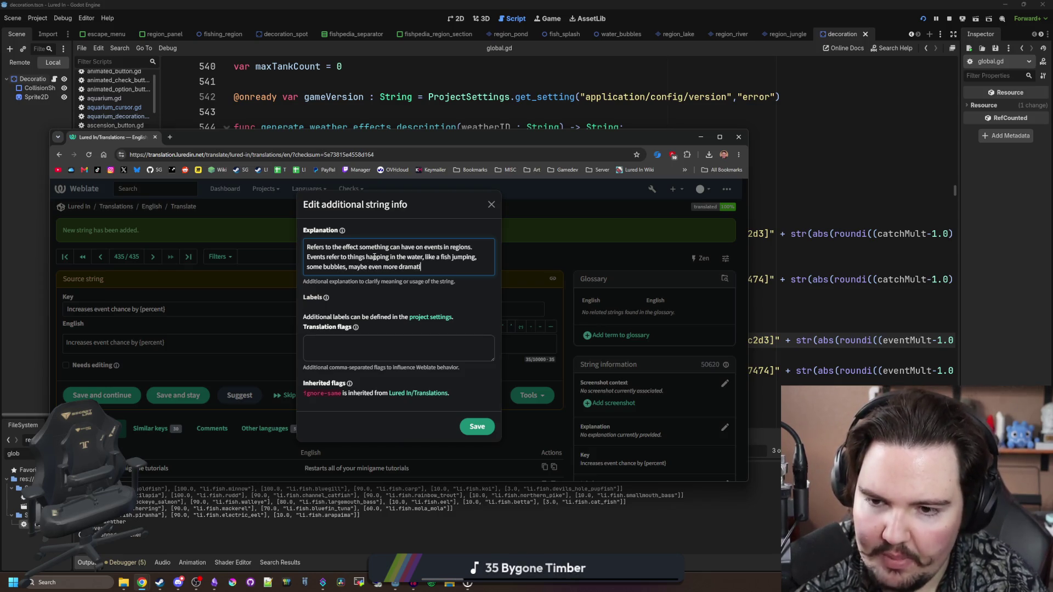
text(c stuff like a)
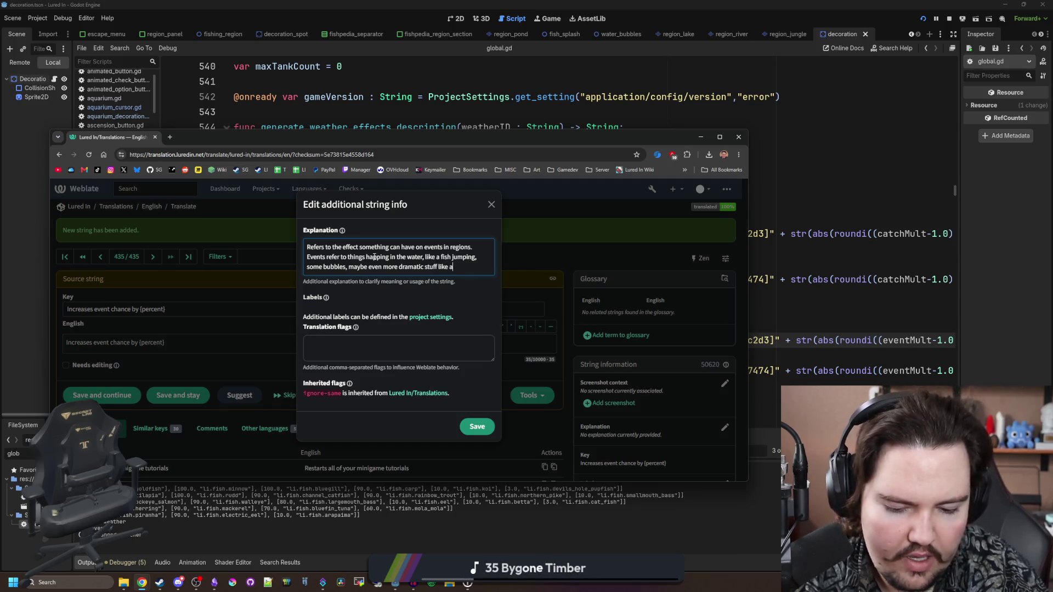
text( swarm)
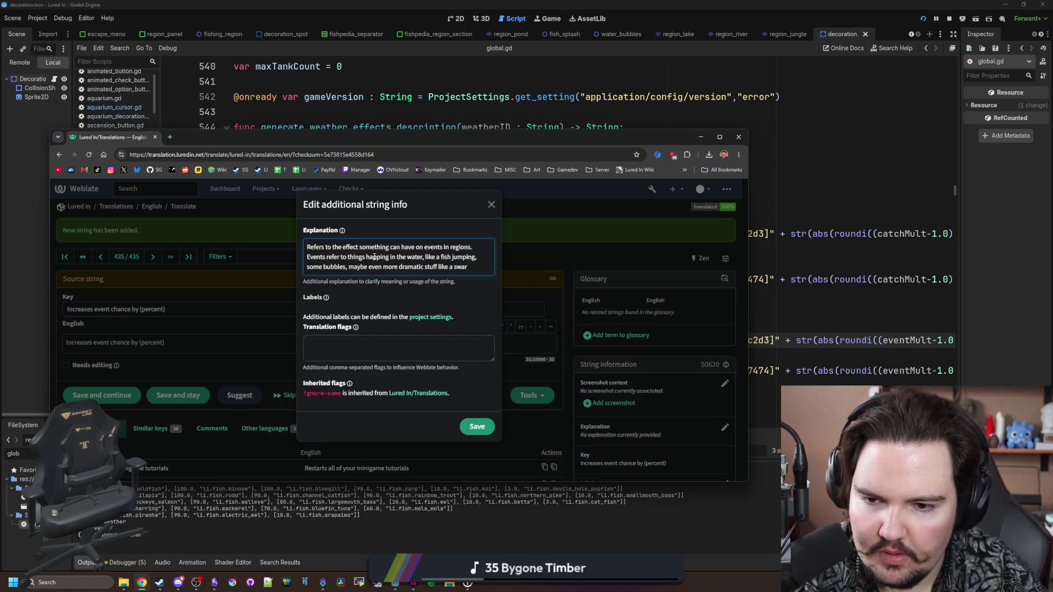